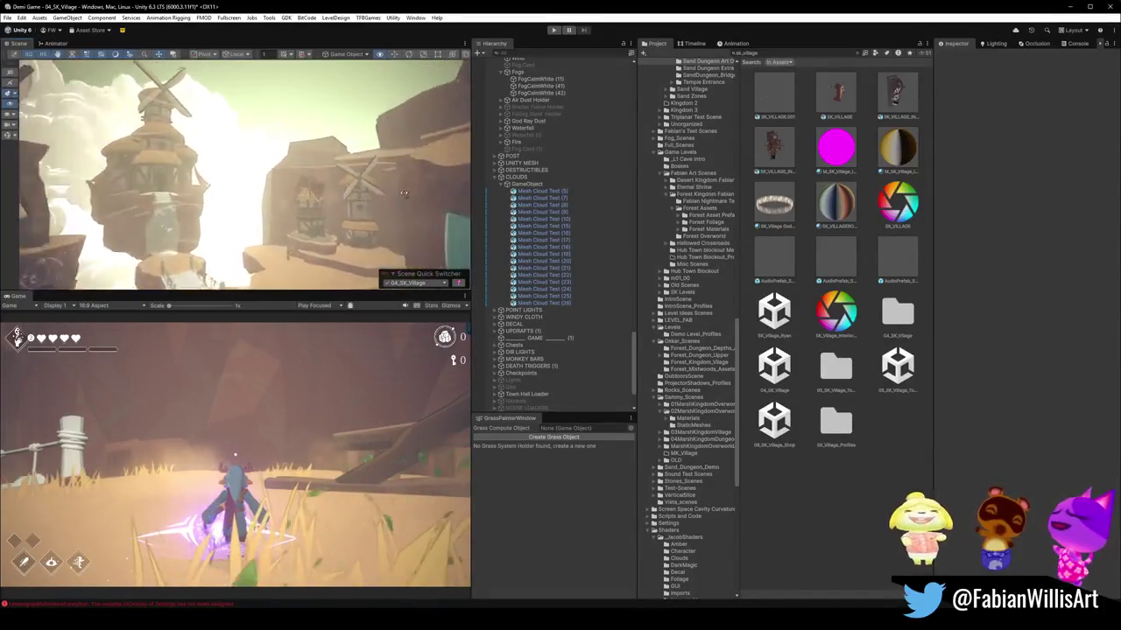
# Delete the accidental Mesh Cloud Test duplicates so only the original cloud meshes remain.
pyautogui.hotkey('ctrl', 'd')
pyautogui.press('f')
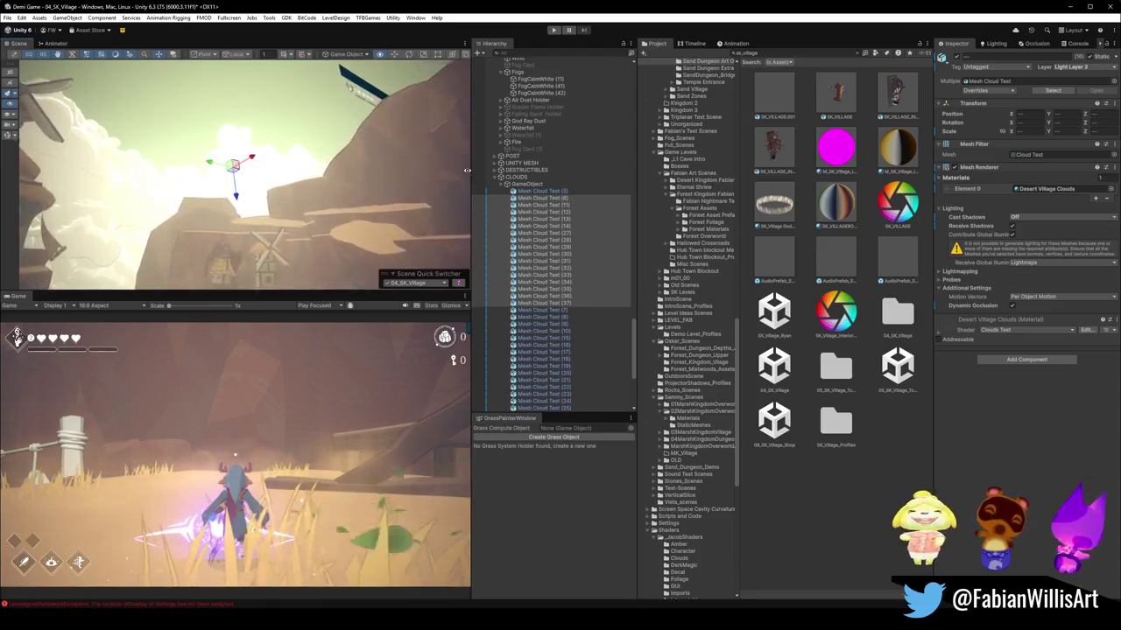
pyautogui.moveTo(366, 231); pyautogui.dragTo(307, 207, button='right')
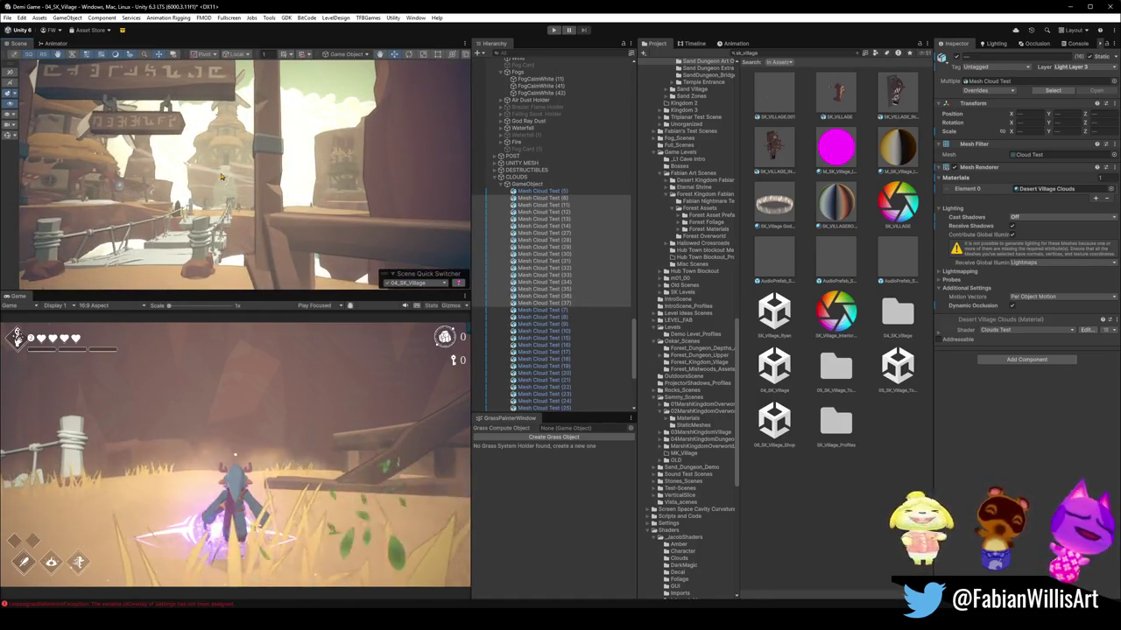
pyautogui.press('Delete')
# Fly the Scene camera past the windmill to the rope bridge and gate.
pyautogui.moveTo(222, 177)
pyautogui.mouseDown(button='right')
pyautogui.moveTo(296, 177)
pyautogui.moveTo(305, 202)
pyautogui.moveTo(245, 202)
pyautogui.mouseUp(button='right')
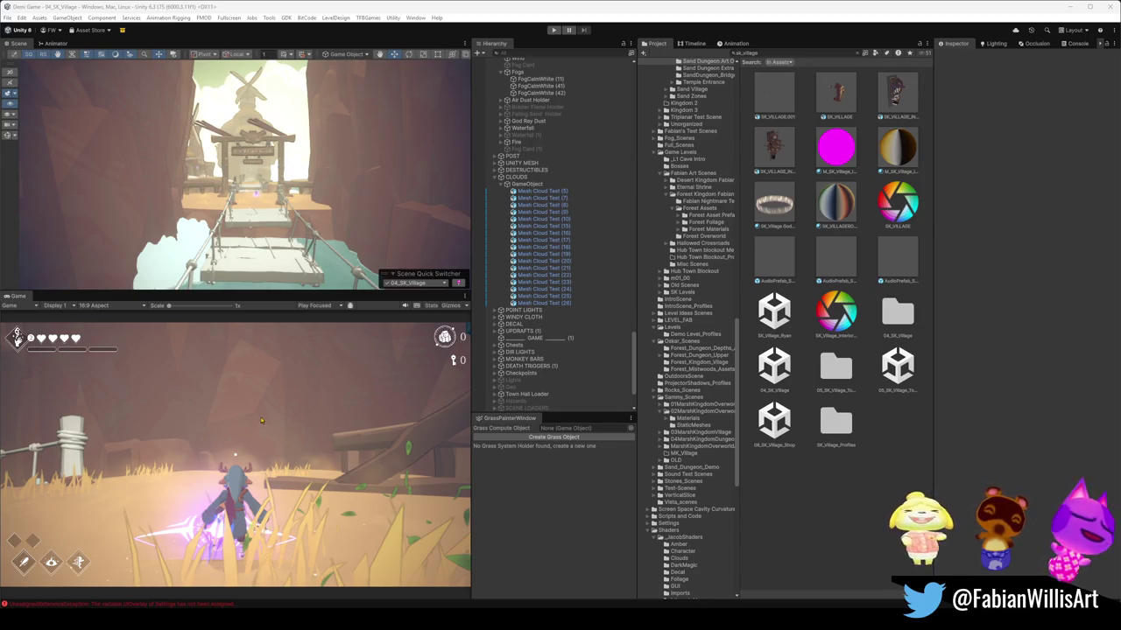
pyautogui.moveTo(385, 239); pyautogui.dragTo(339, 221, button='right')
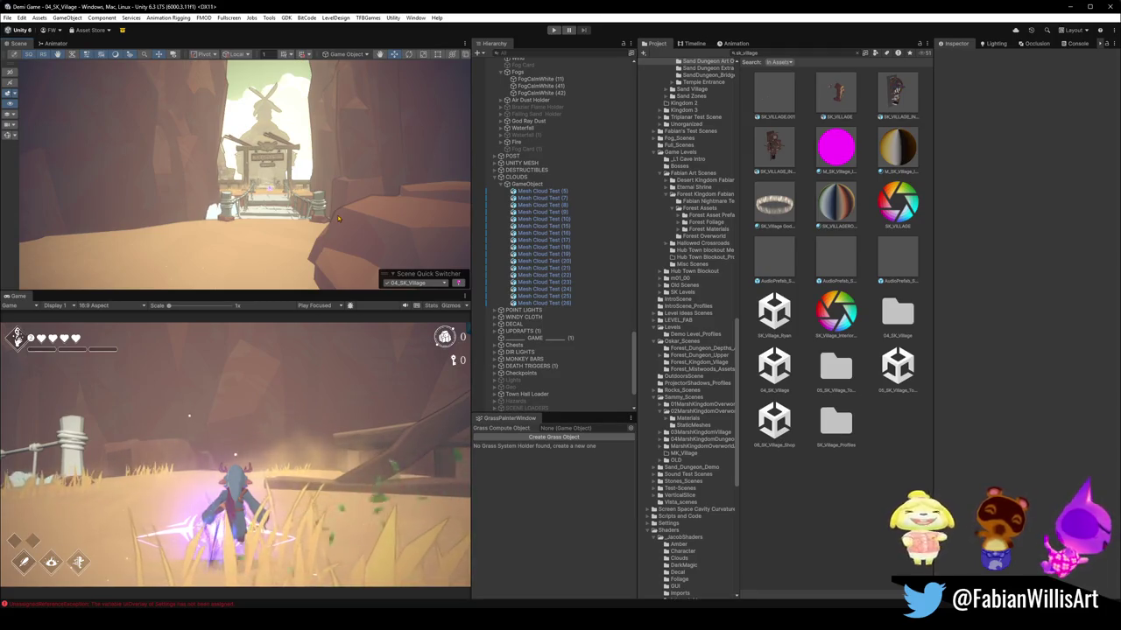
pyautogui.moveTo(357, 202); pyautogui.dragTo(360, 182, button='right')
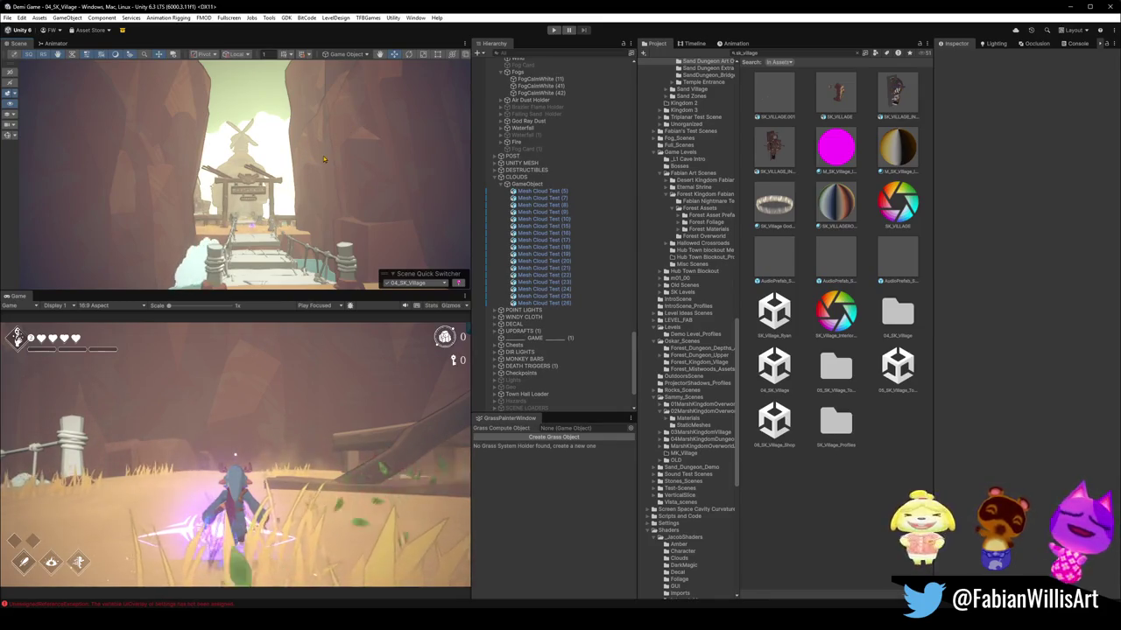
pyautogui.scroll(3, 301, 187)
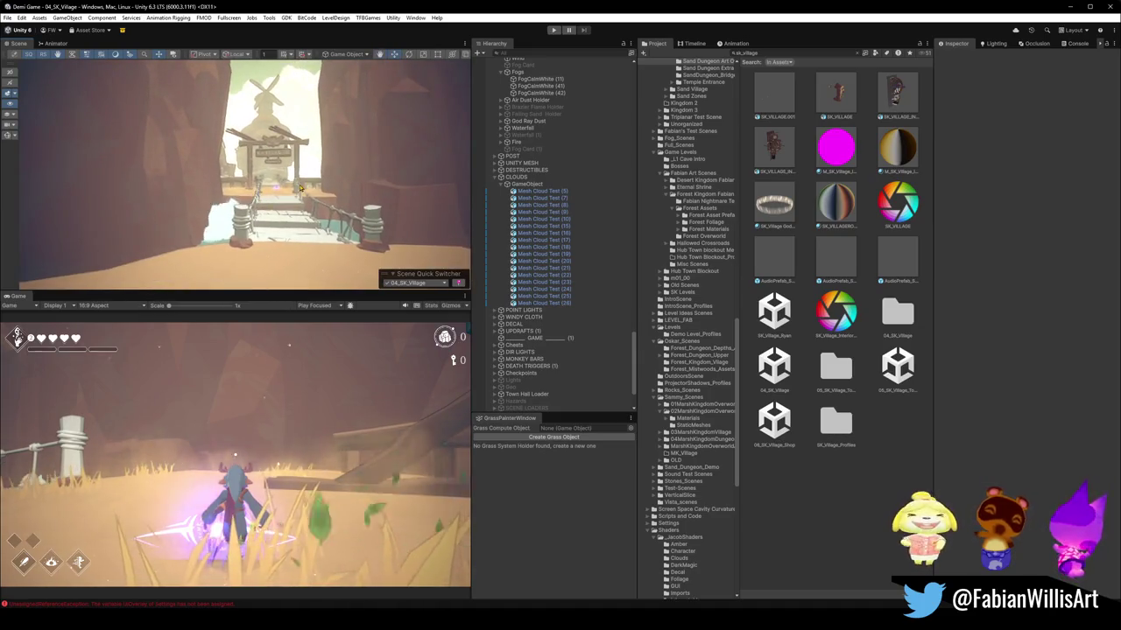
pyautogui.scroll(2, 300, 186)
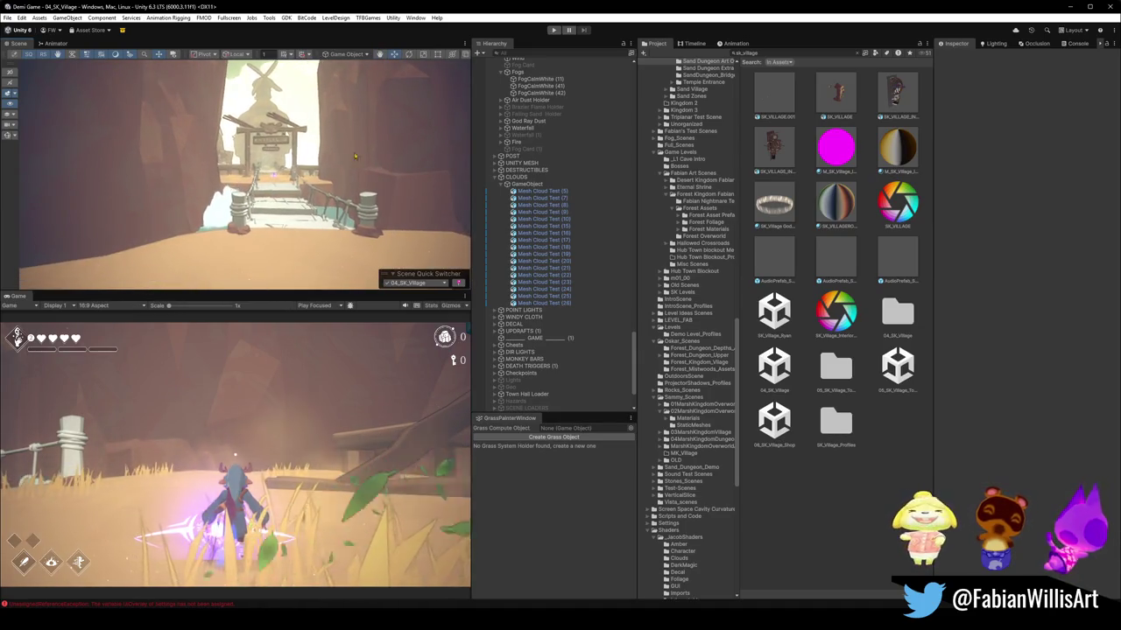
# Start Play mode, select a DK_Terrain piece in the Scene view, then pause the game.
pyautogui.click(552, 31)
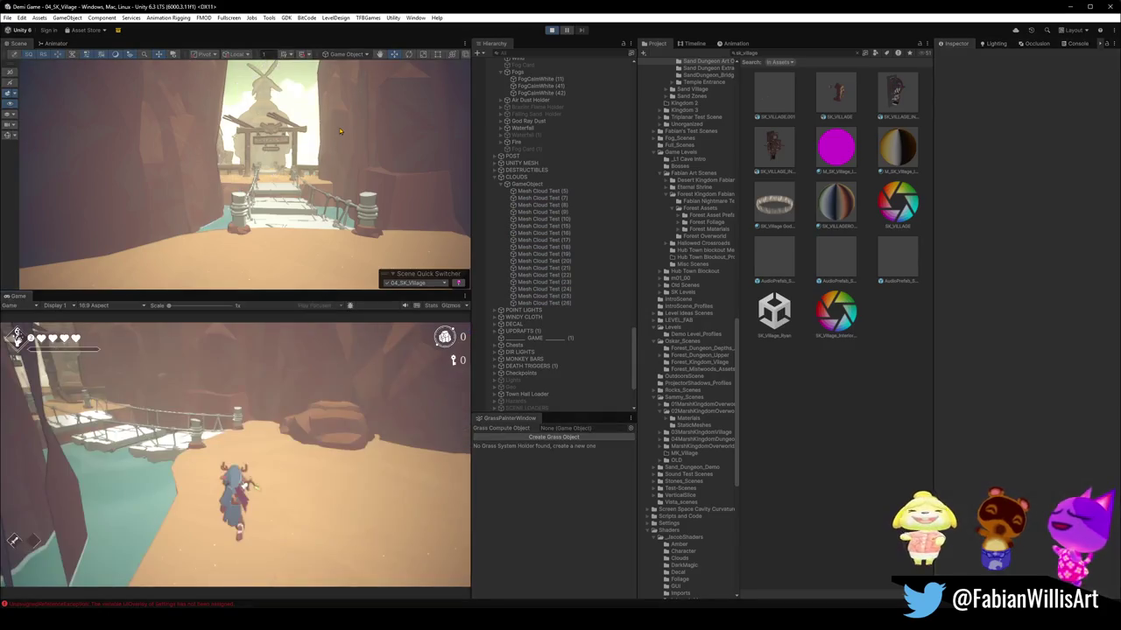
pyautogui.click(303, 112)
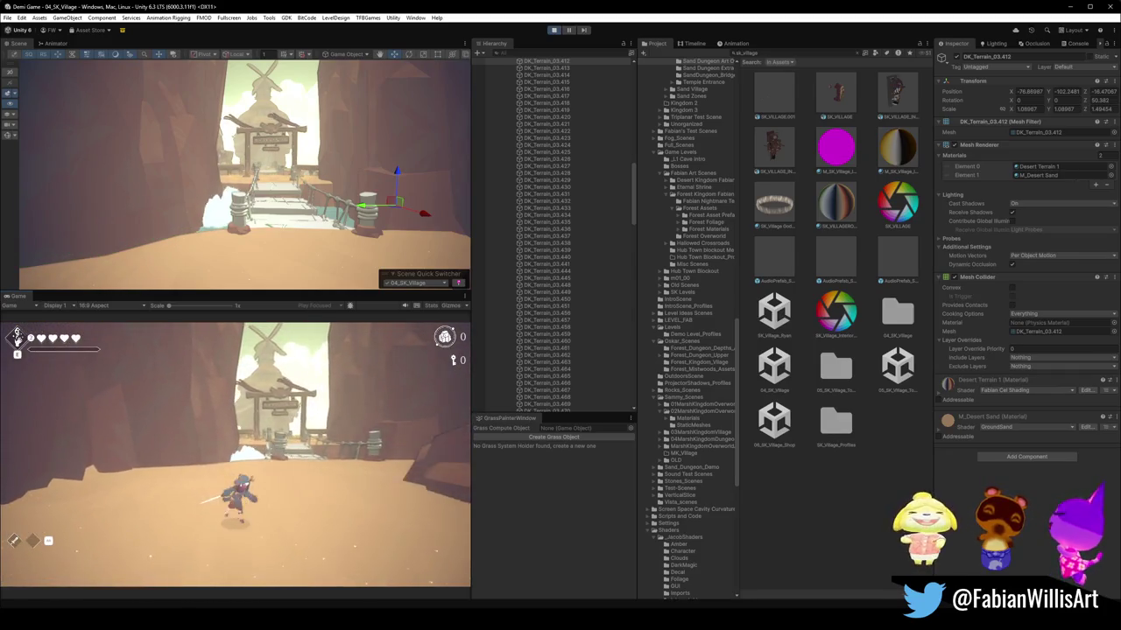
pyautogui.press('Escape')
# Review the Audio and Keyboard options, then resume play in a fullscreen Game view.
pyautogui.click(235, 463)
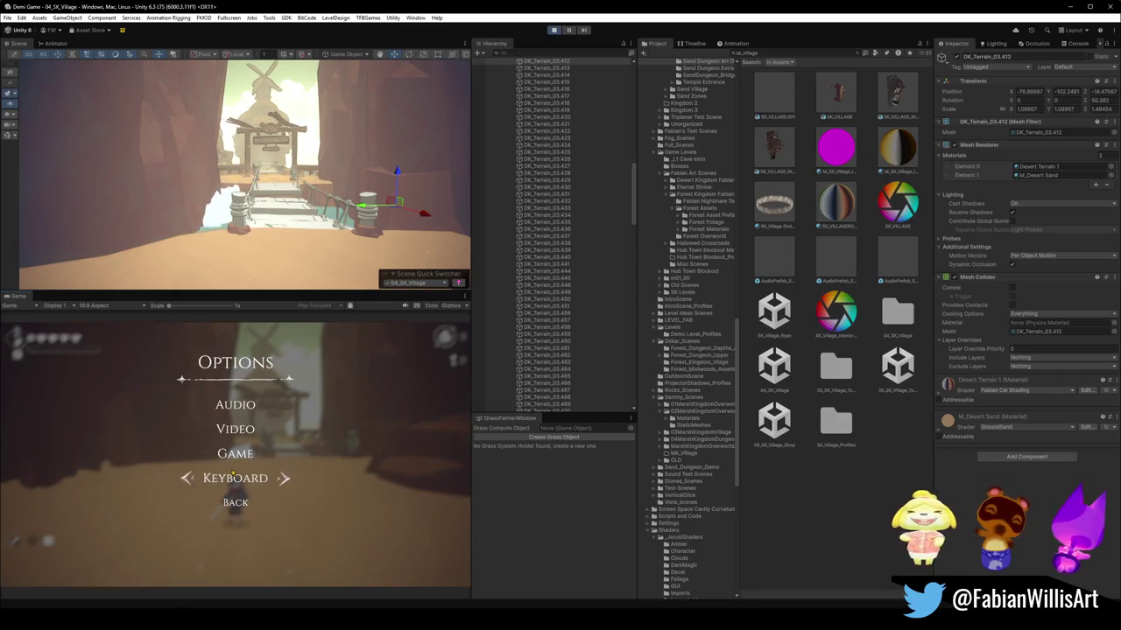
pyautogui.click(236, 404)
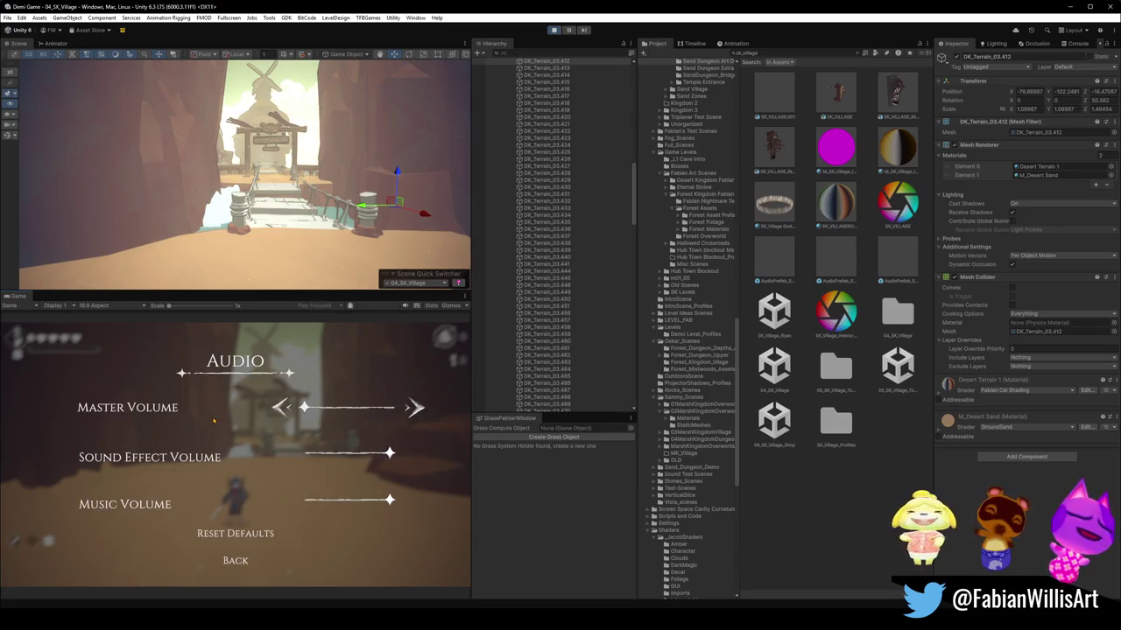
pyautogui.click(236, 561)
pyautogui.click(252, 478)
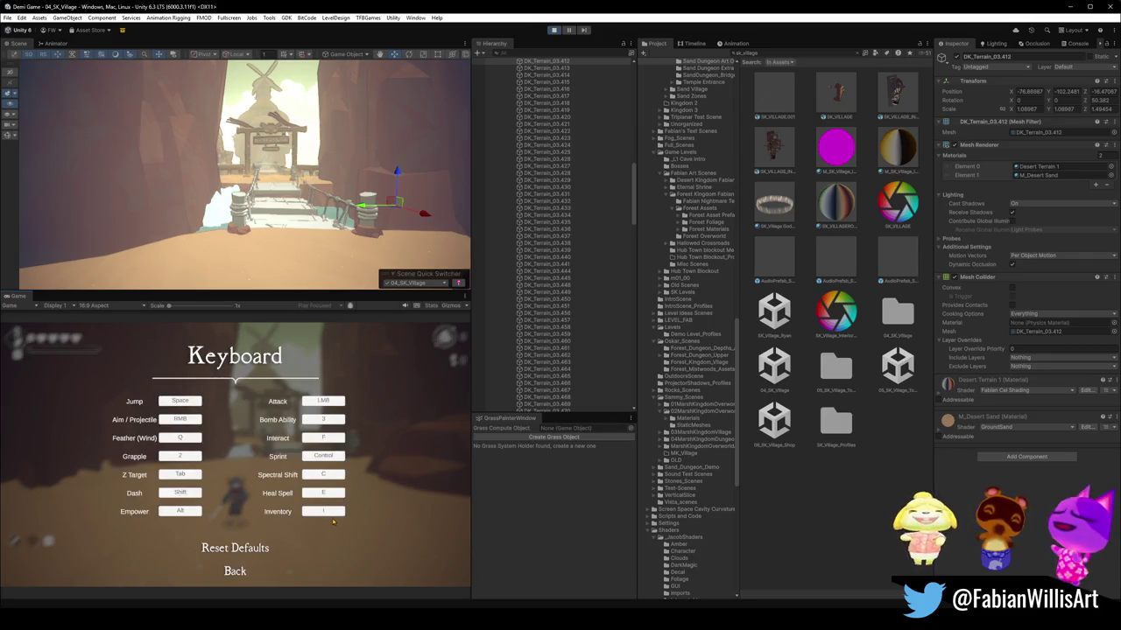
pyautogui.press('Escape')
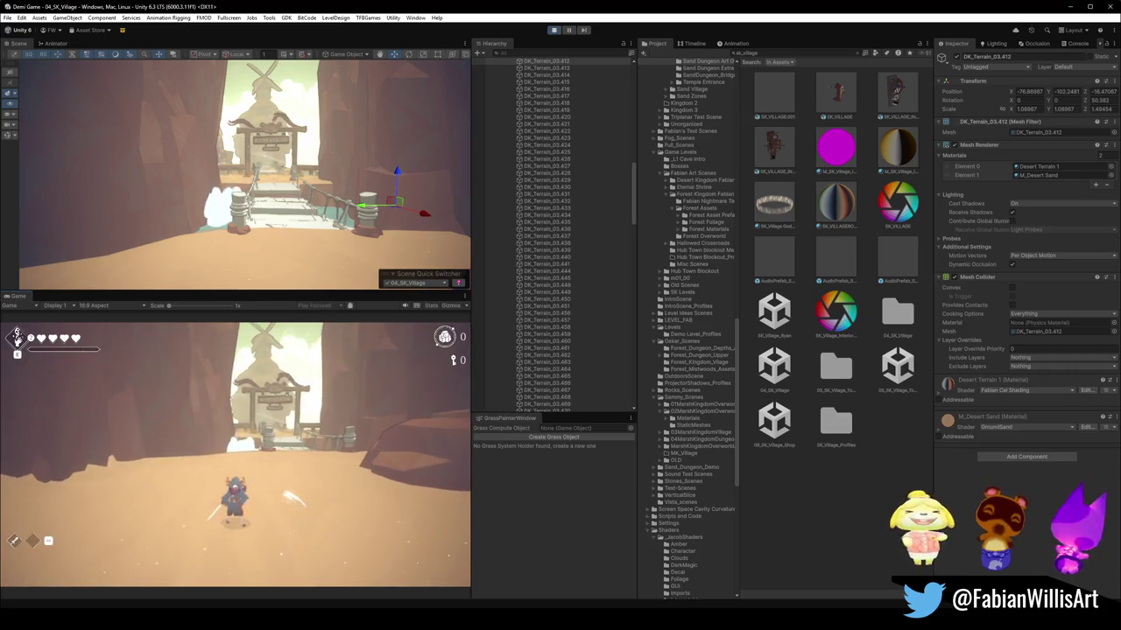
pyautogui.press('F10')
# Run the character through the canyon and across the rope bridge to the sand before the gate.
pyautogui.press('w')
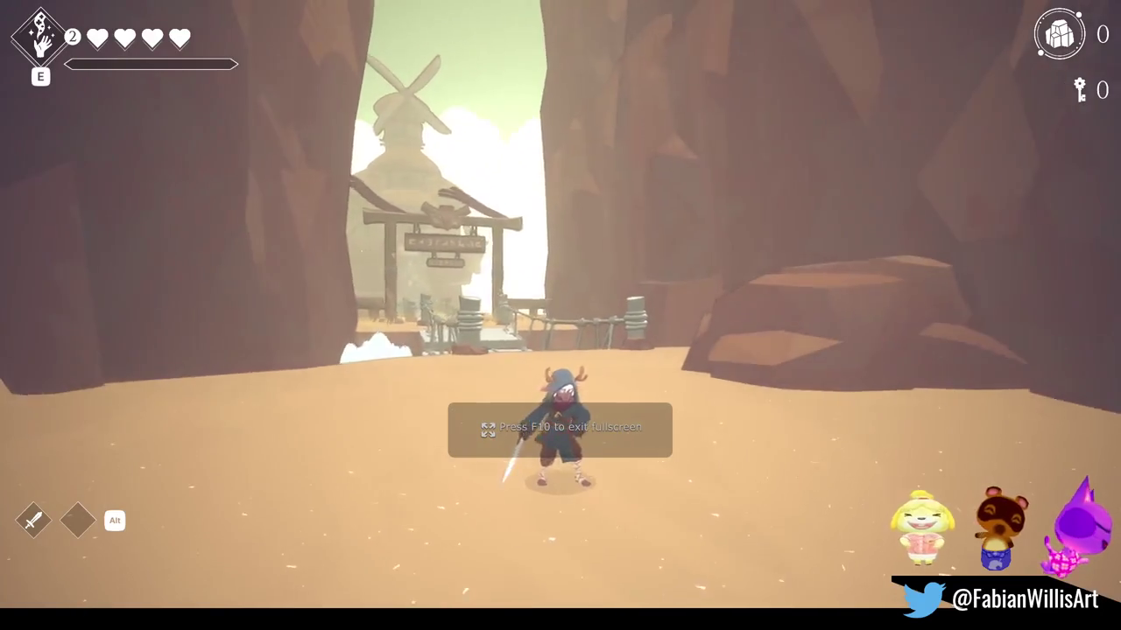
pyautogui.press('s')
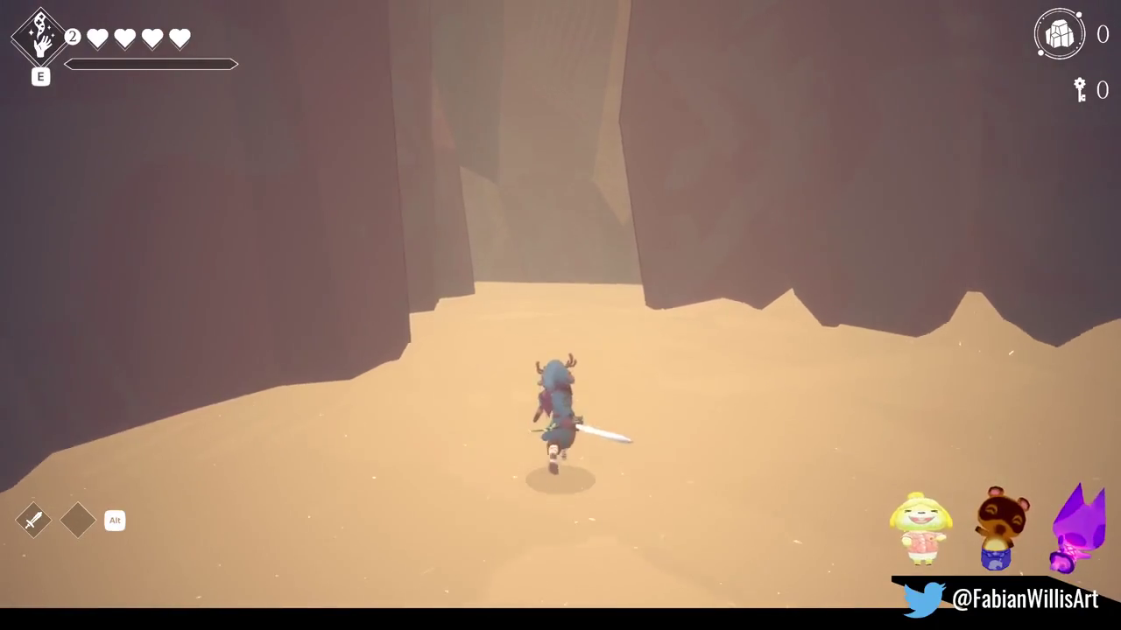
pyautogui.press('s')
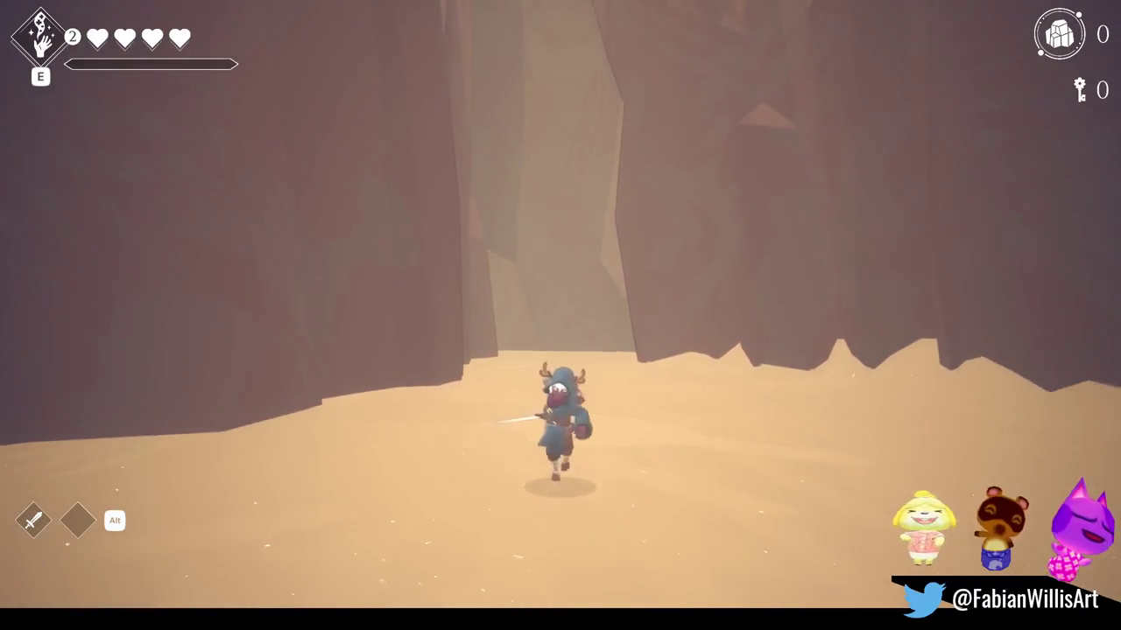
pyautogui.press('s')
pyautogui.press('w')
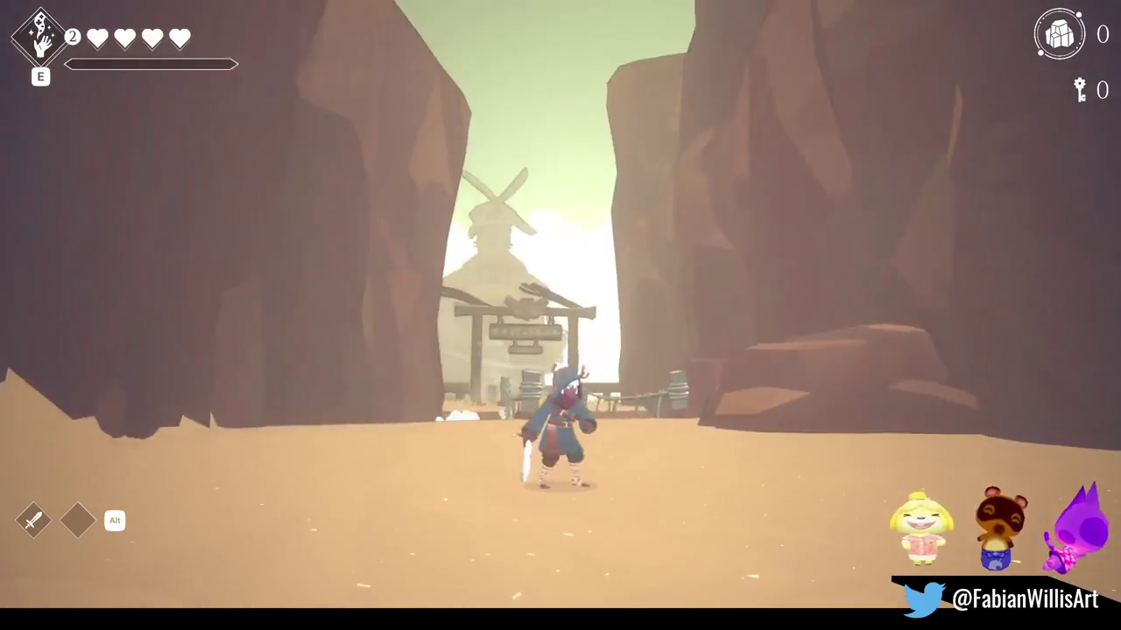
pyautogui.press('w')
pyautogui.press('w')
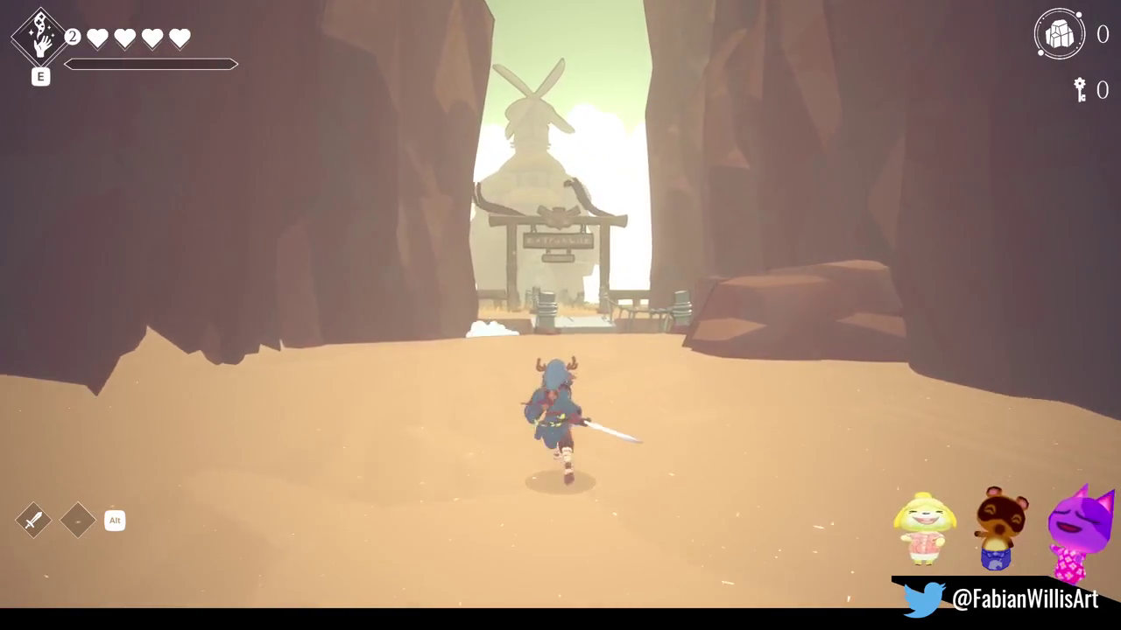
pyautogui.press('w')
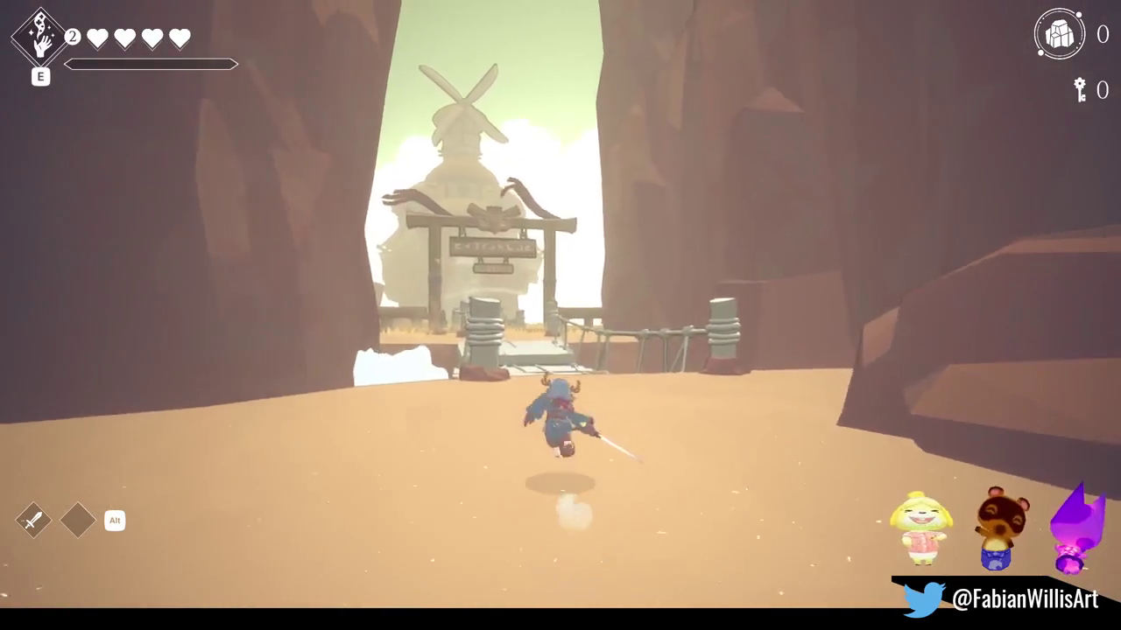
pyautogui.press('w')
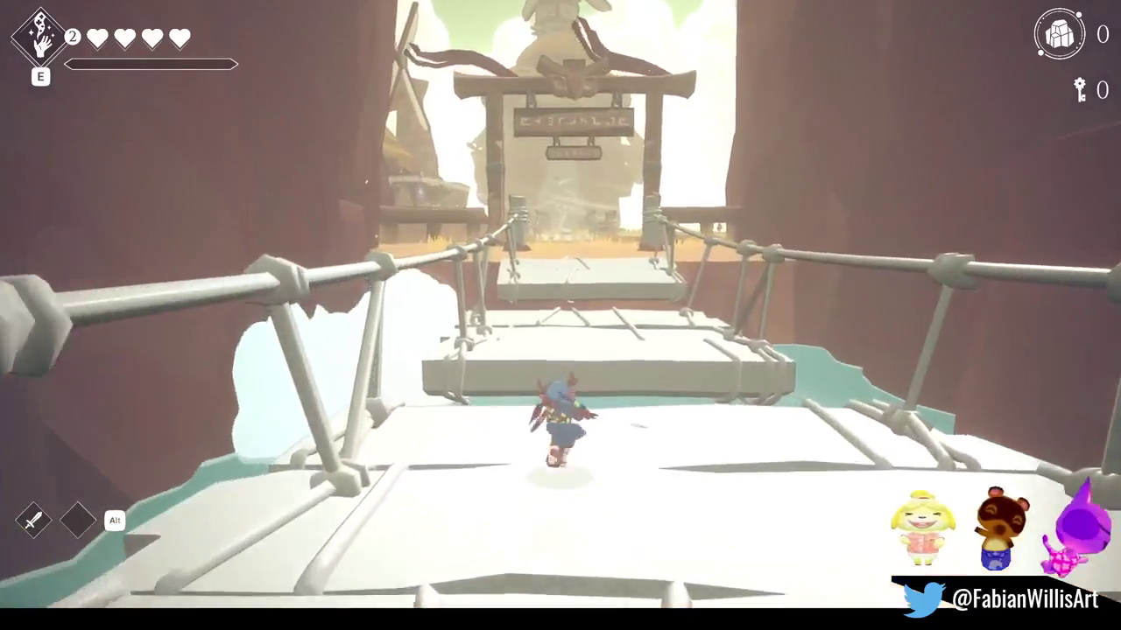
pyautogui.press('w')
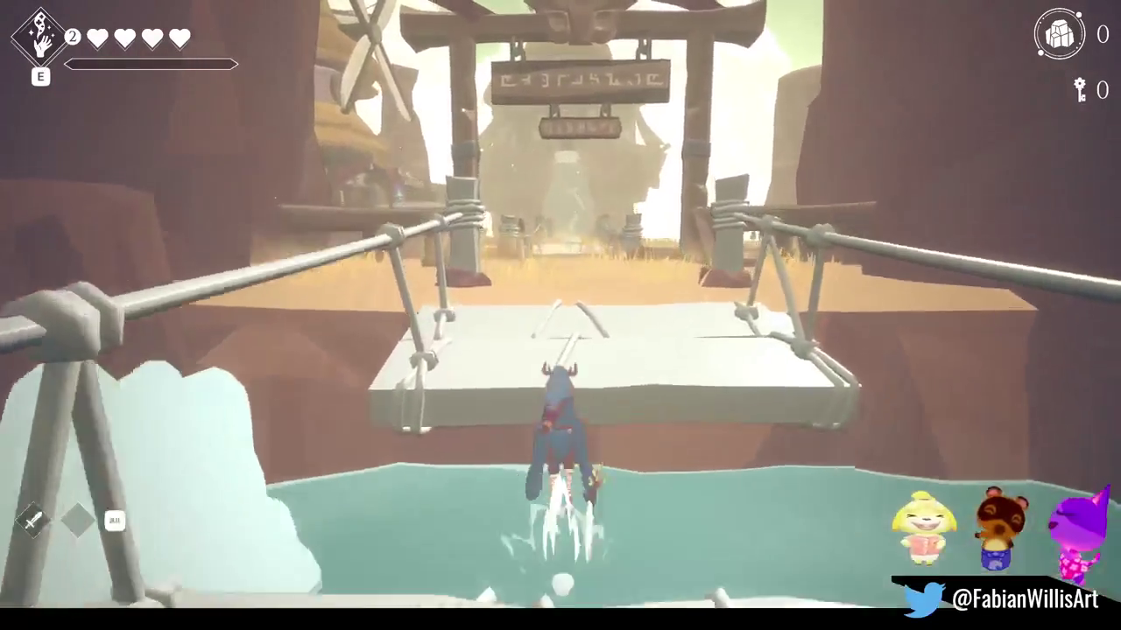
pyautogui.press('w')
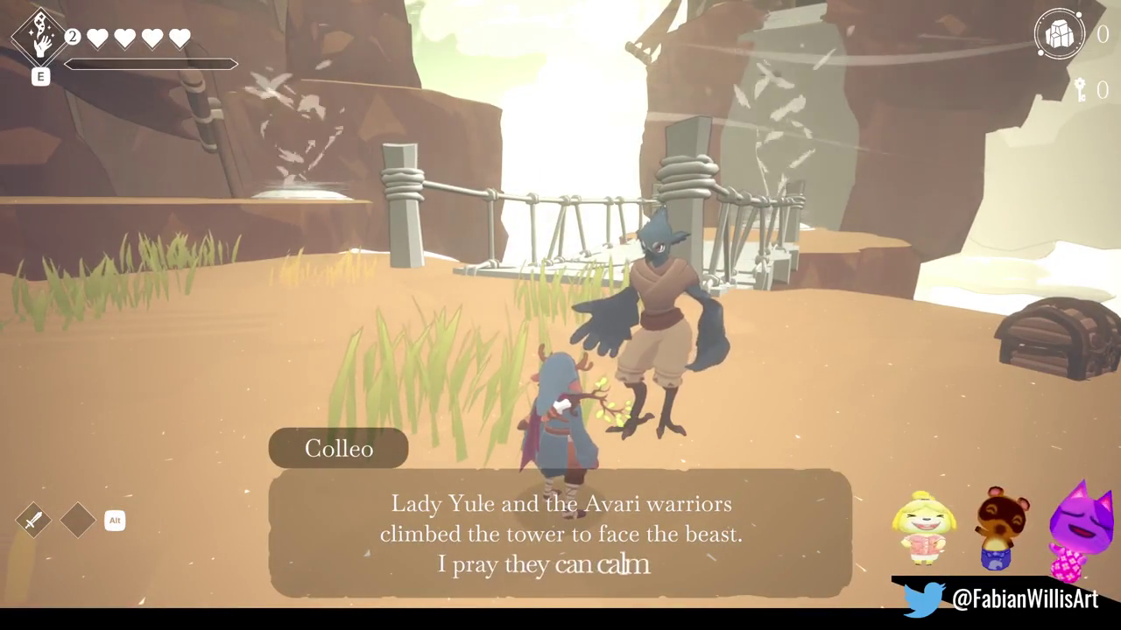
# Dismiss the villager dialogue, dash across the sand toward the towers, then leave fullscreen play.
pyautogui.press('f')
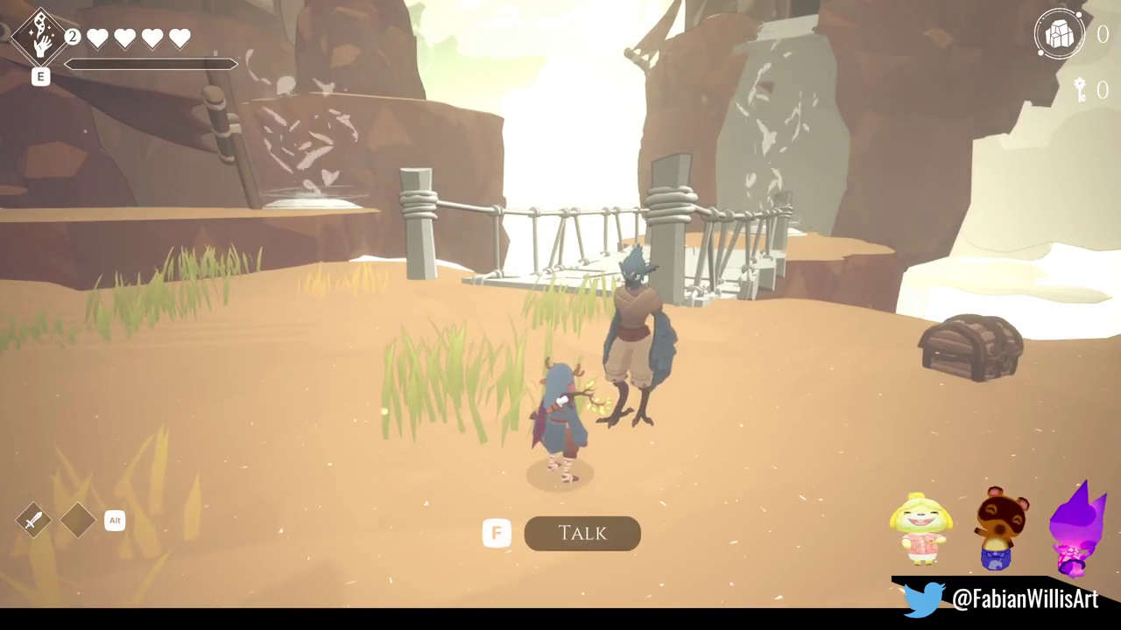
pyautogui.press('w')
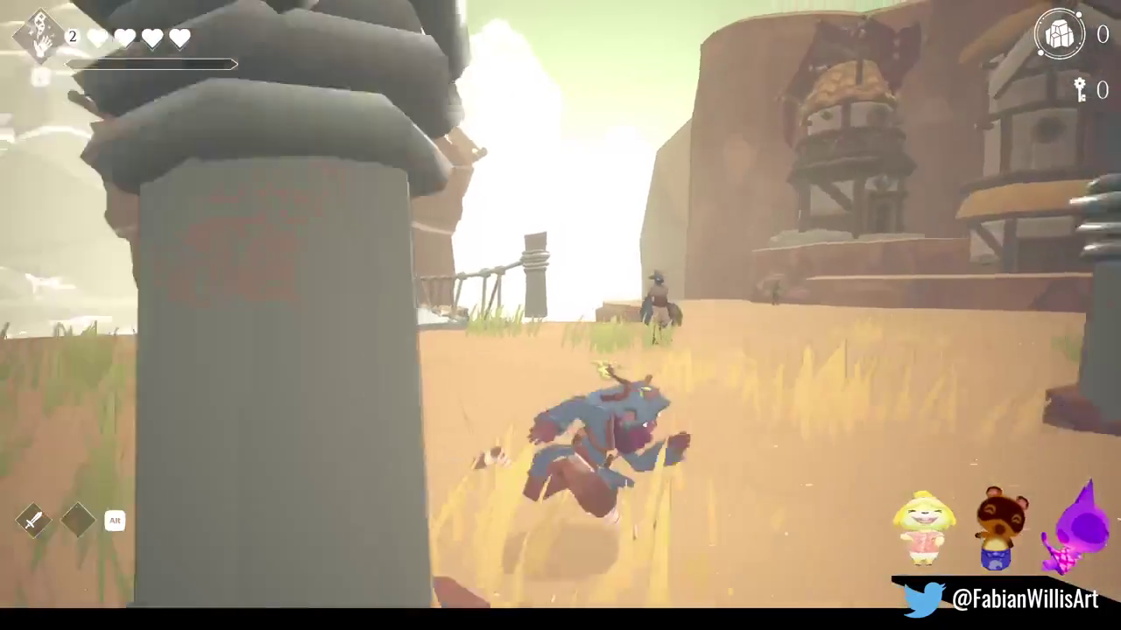
pyautogui.press('w')
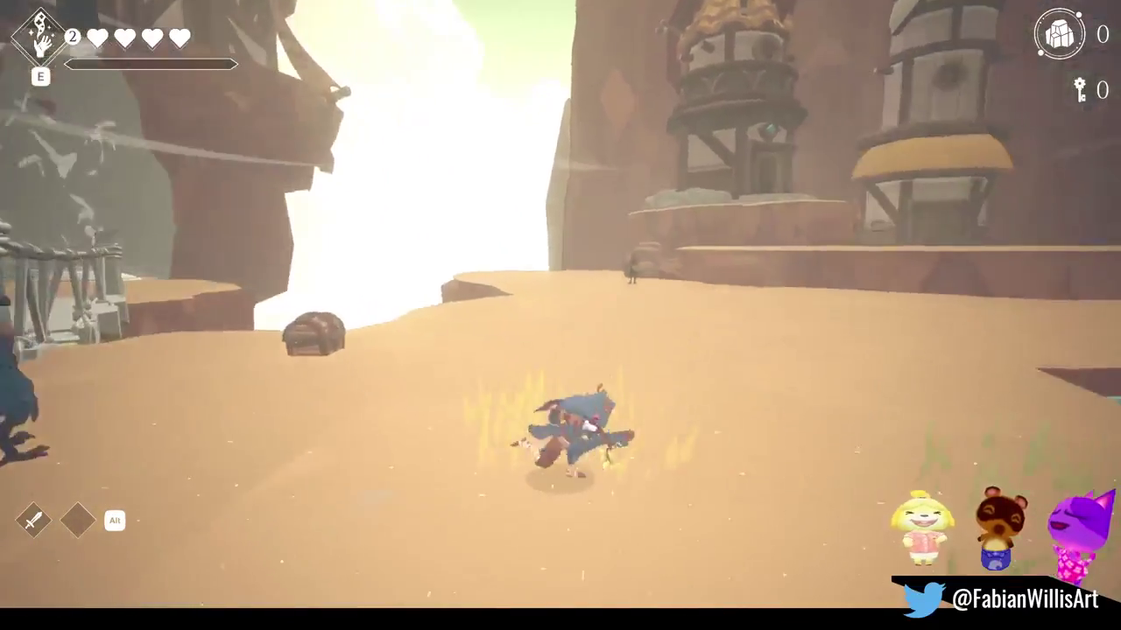
pyautogui.press('w')
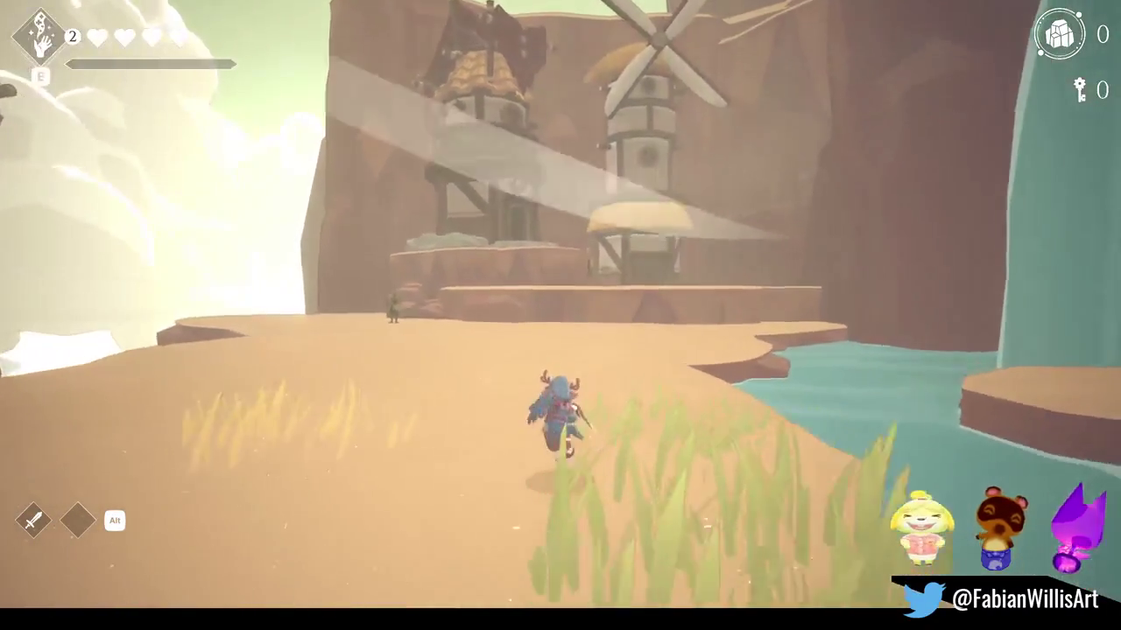
pyautogui.press('w')
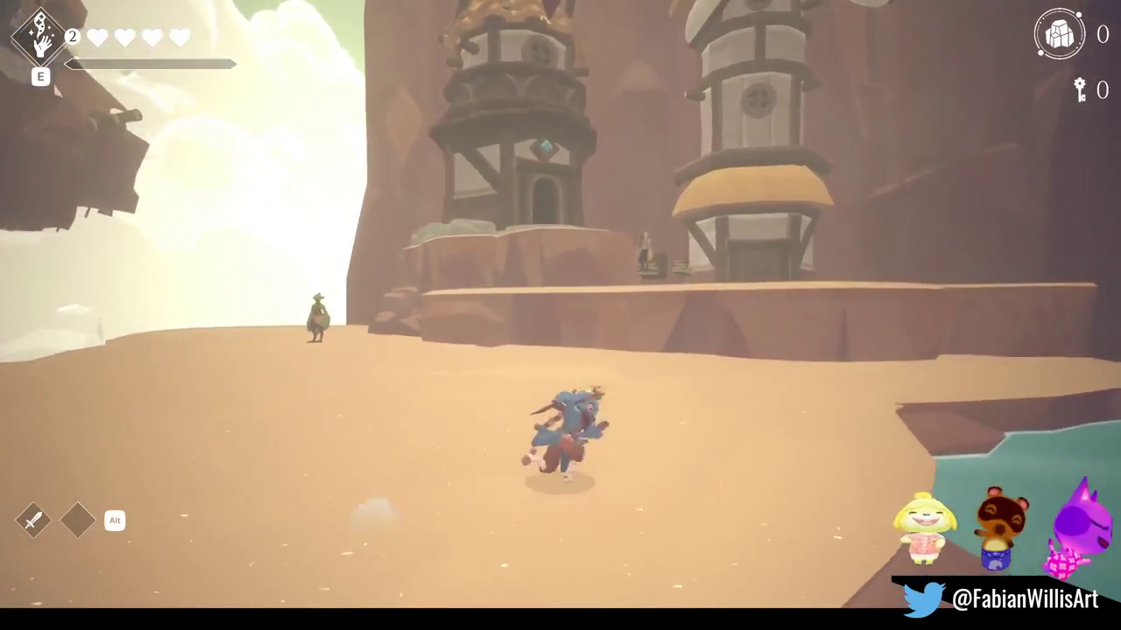
pyautogui.press('w')
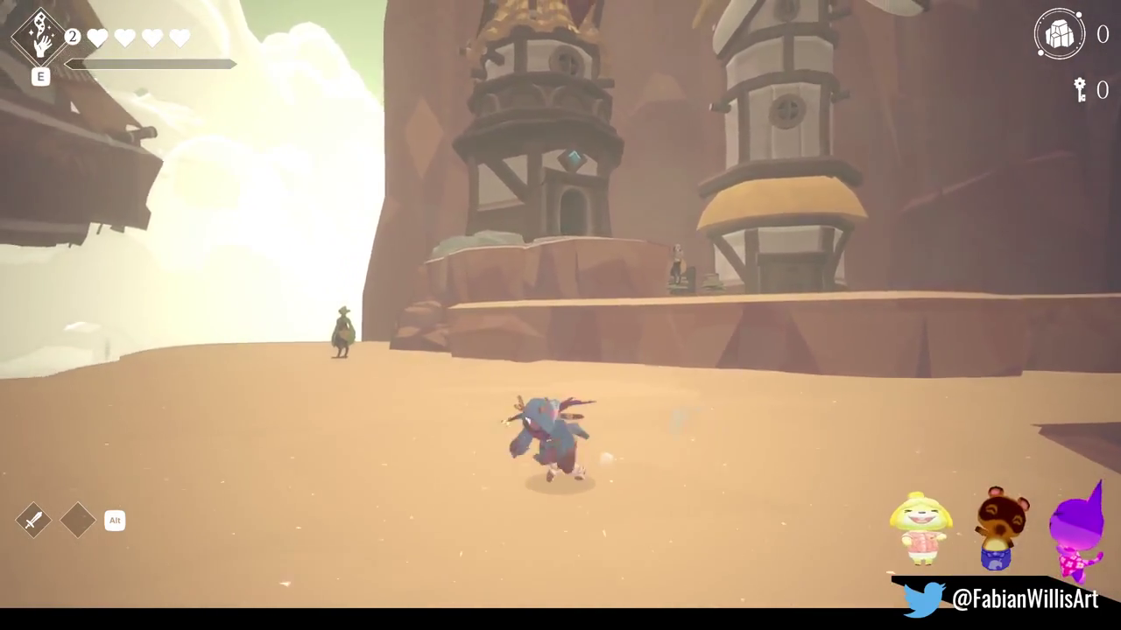
pyautogui.press('w')
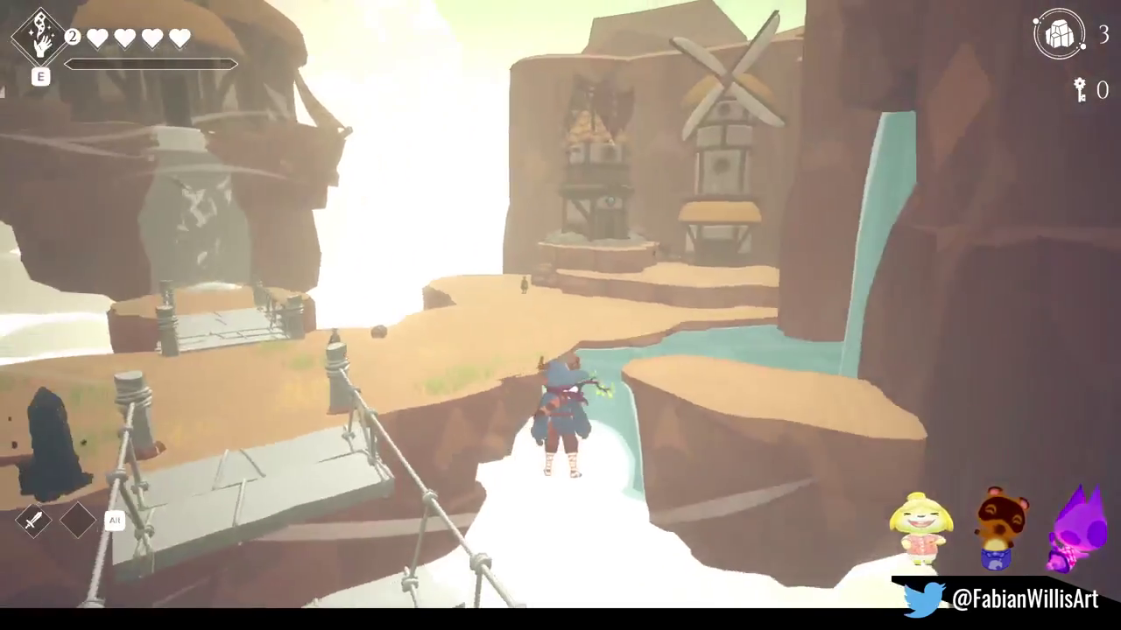
pyautogui.press('super')
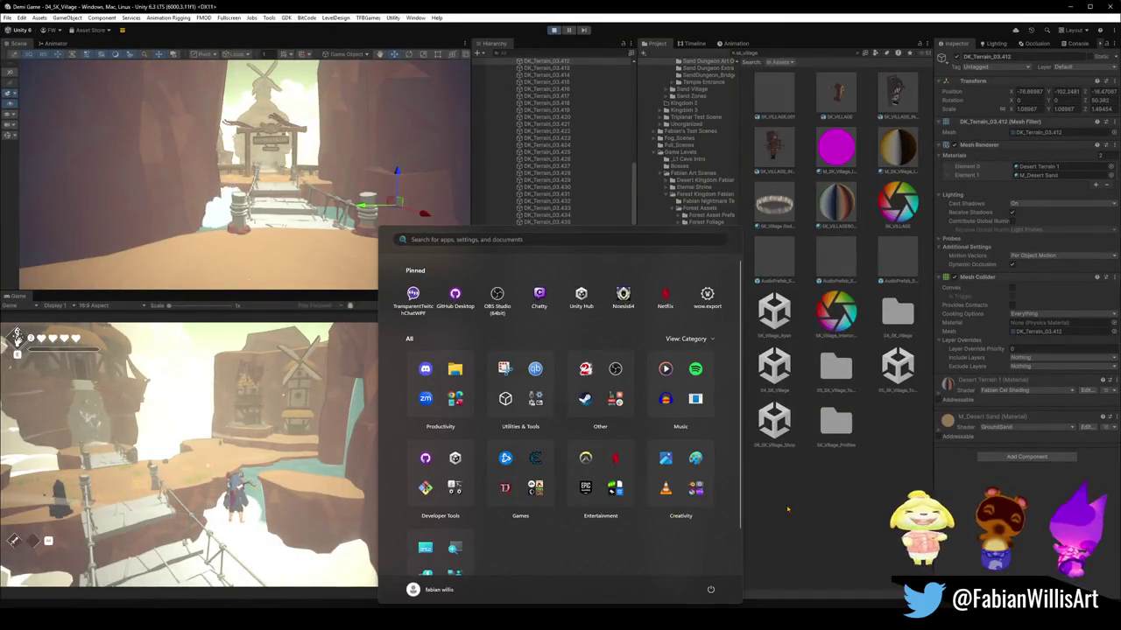
# Close the Start menu, fly along the rope bridge, and select the rock pillar beside the waterfall.
pyautogui.click(787, 509)
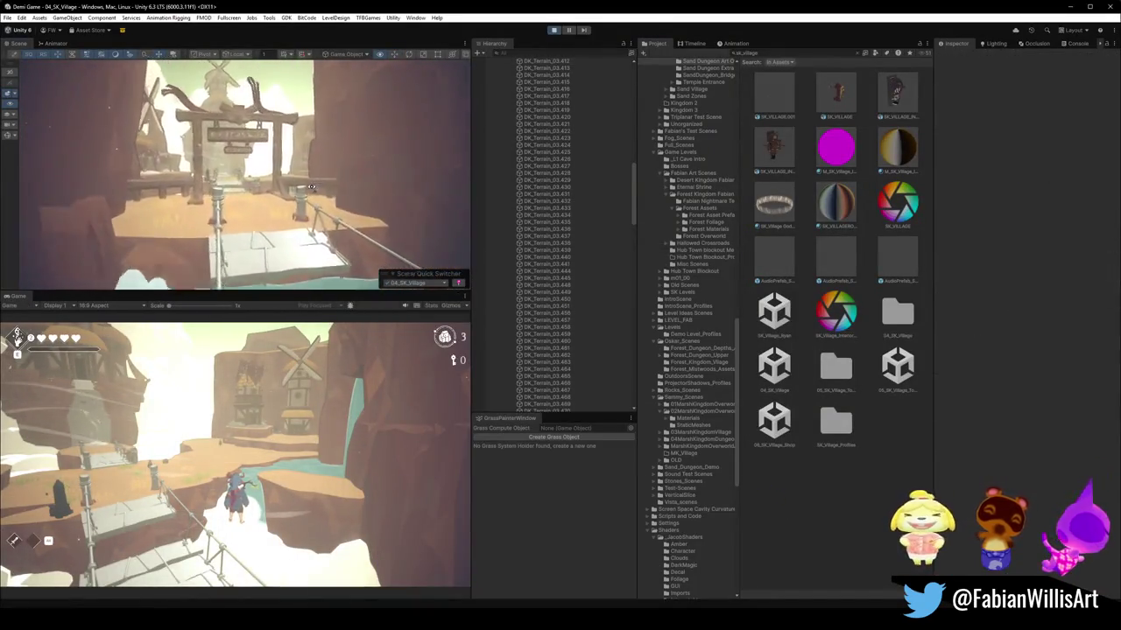
pyautogui.moveTo(320, 184); pyautogui.dragTo(412, 219, button='right')
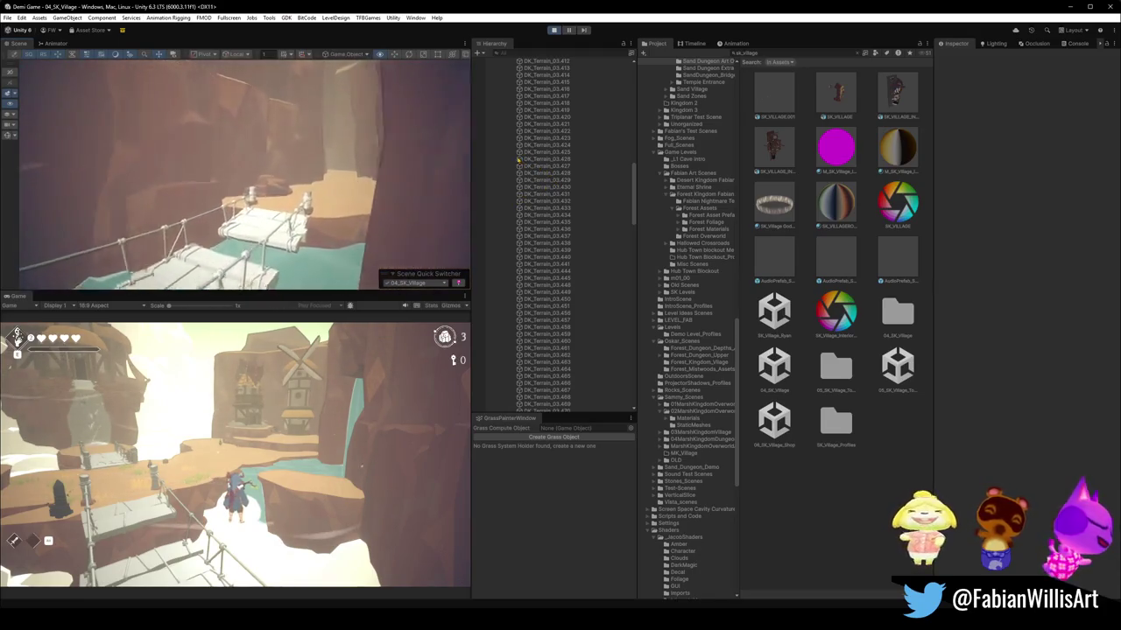
pyautogui.moveTo(412, 219); pyautogui.dragTo(140, 150, button='right')
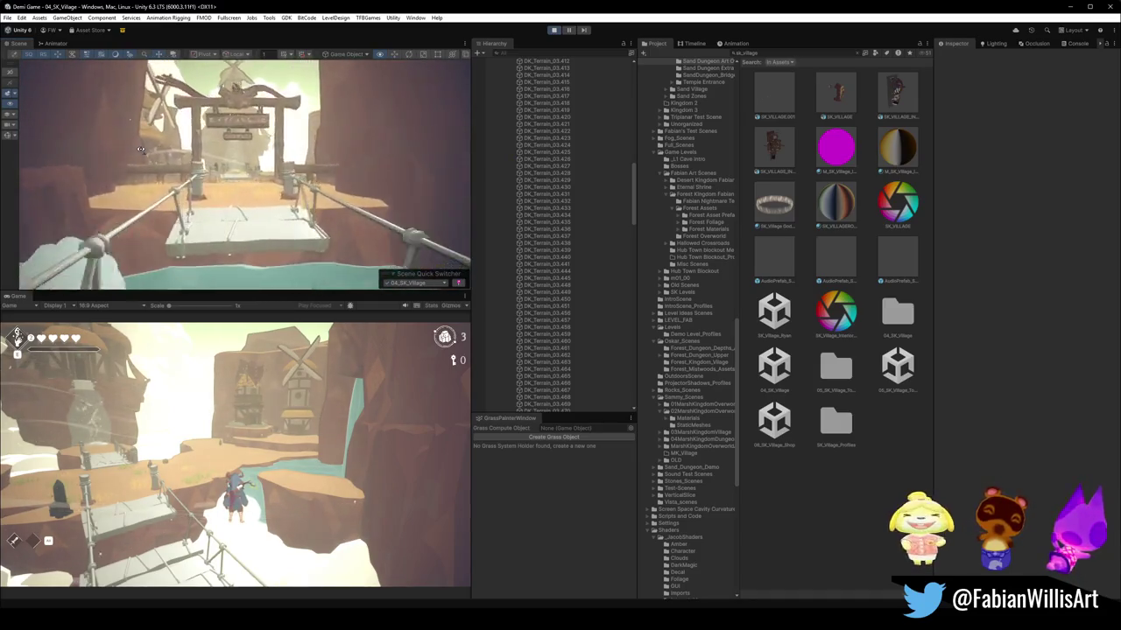
pyautogui.moveTo(140, 150)
pyautogui.mouseDown(button='right')
pyautogui.moveTo(126, 130)
pyautogui.moveTo(310, 156)
pyautogui.moveTo(366, 186)
pyautogui.mouseUp(button='right')
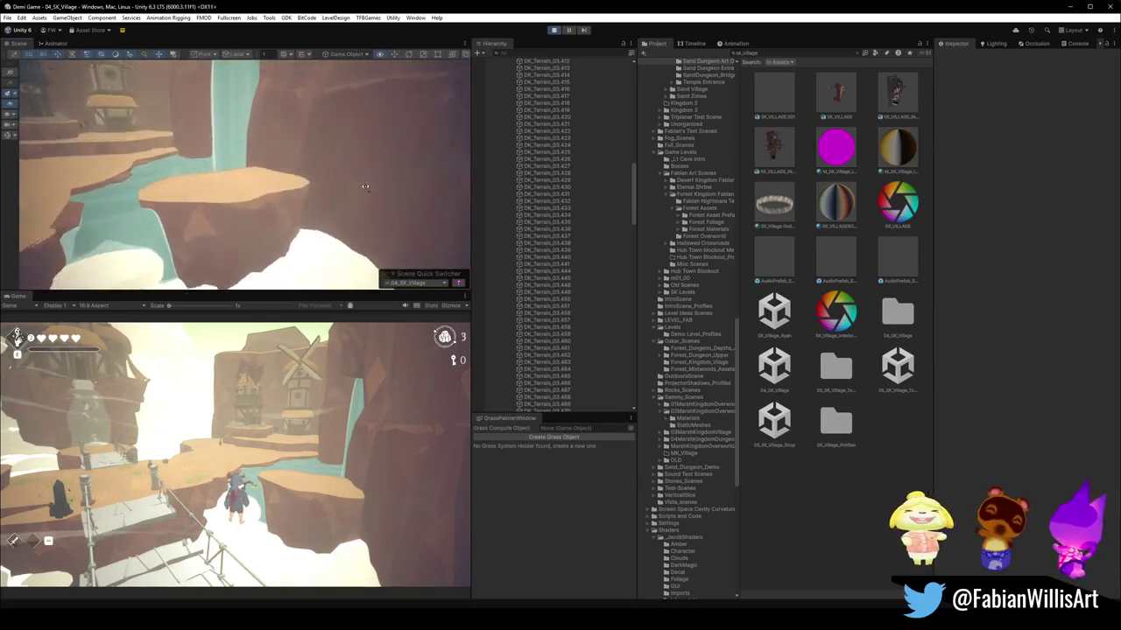
pyautogui.click(232, 244)
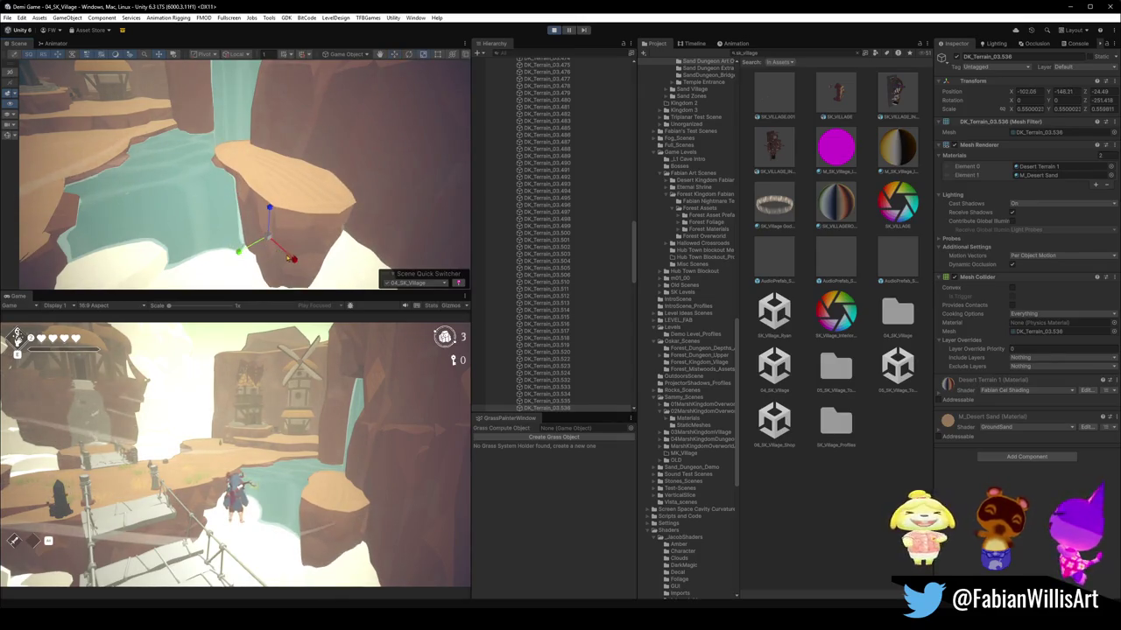
# Scale rock pillar DK_Terrain_03.538 thinner on X and rotate it about 11° on Z.
pyautogui.moveTo(269, 236); pyautogui.dragTo(274, 249)
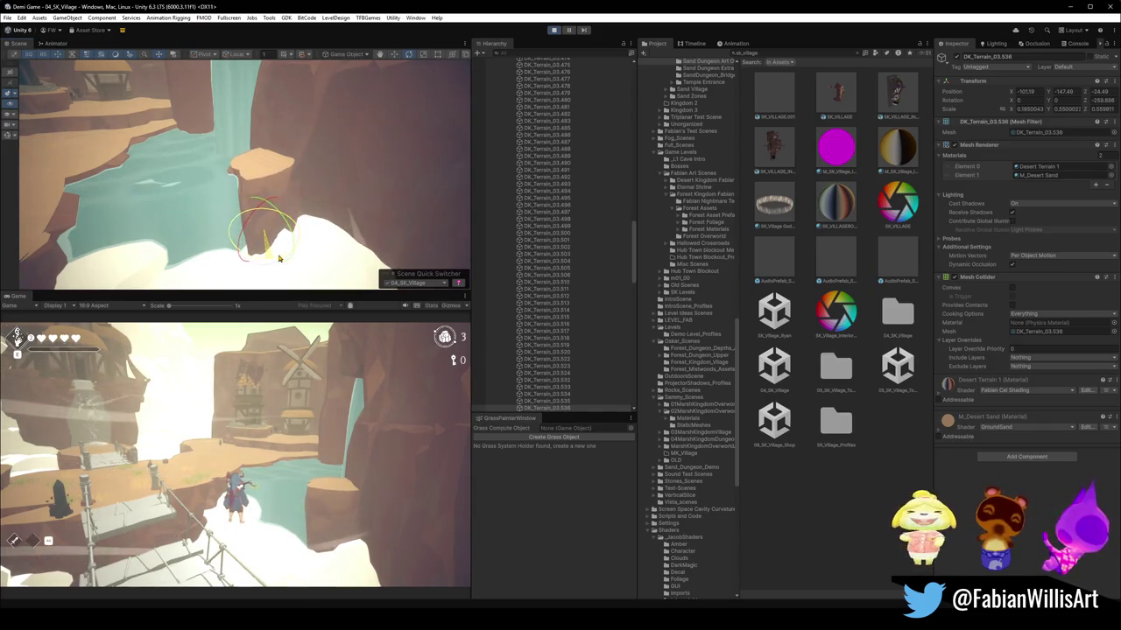
pyautogui.moveTo(273, 260); pyautogui.dragTo(292, 257)
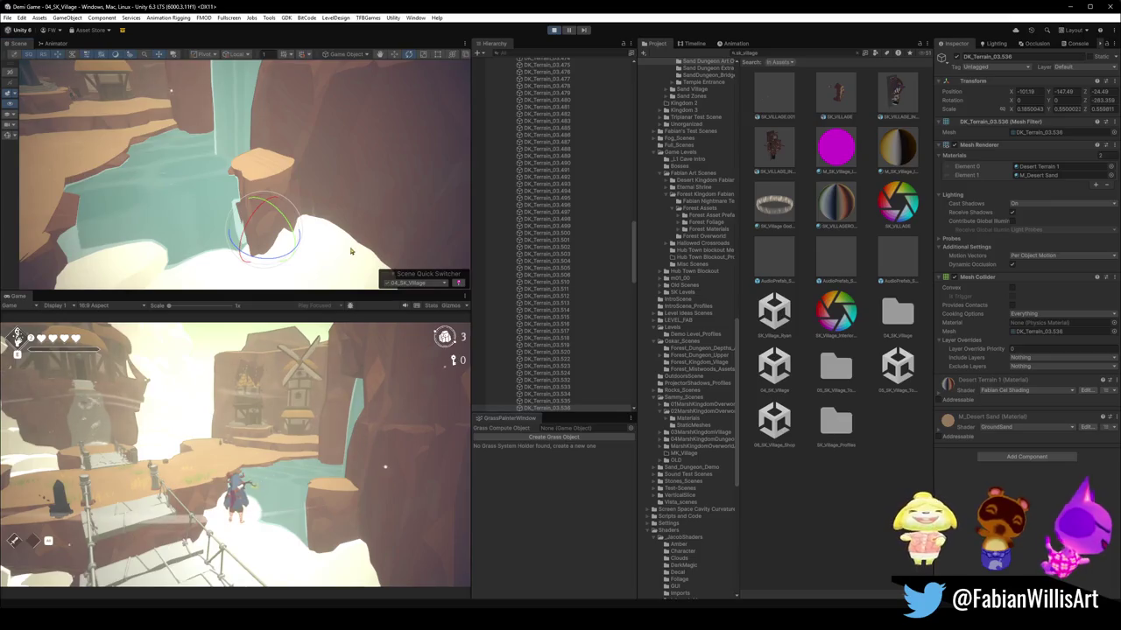
pyautogui.keyDown('alt'); pyautogui.moveTo(350, 251); pyautogui.dragTo(333, 219); pyautogui.keyUp('alt')
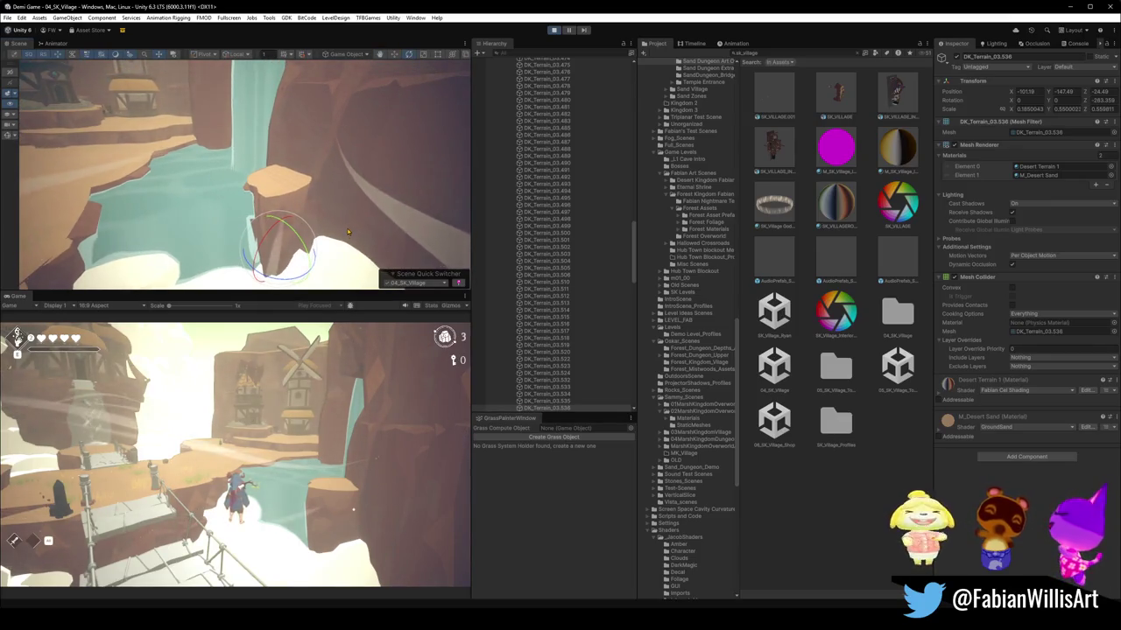
pyautogui.press('F10')
# Walk the character across the rope bridge onto the sand and back toward the windmill.
pyautogui.press('w')
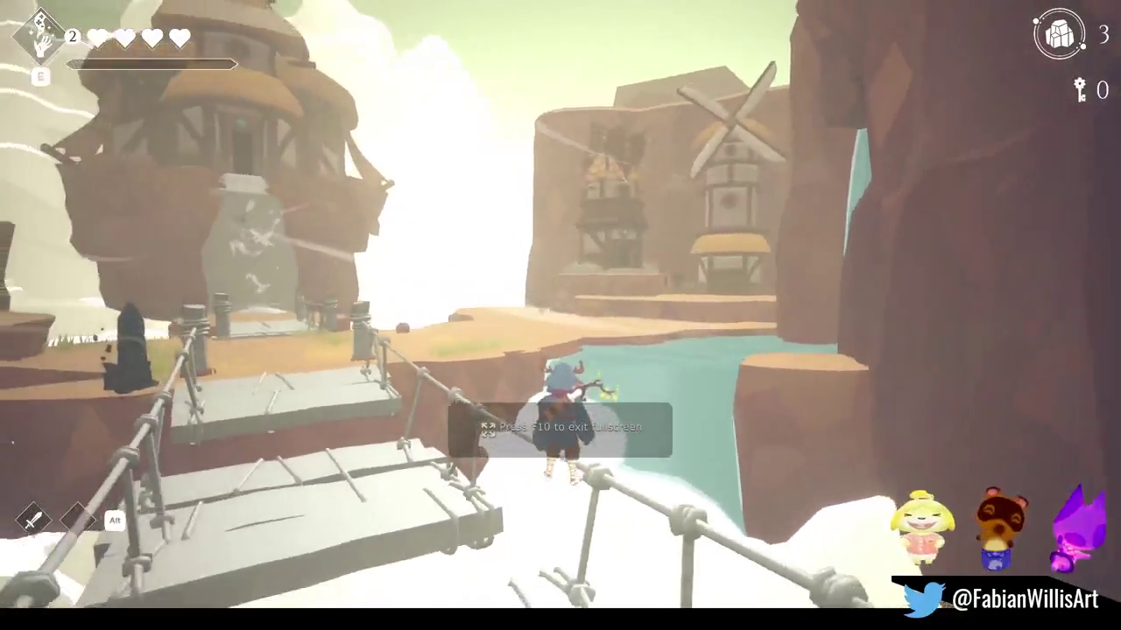
pyautogui.press('w')
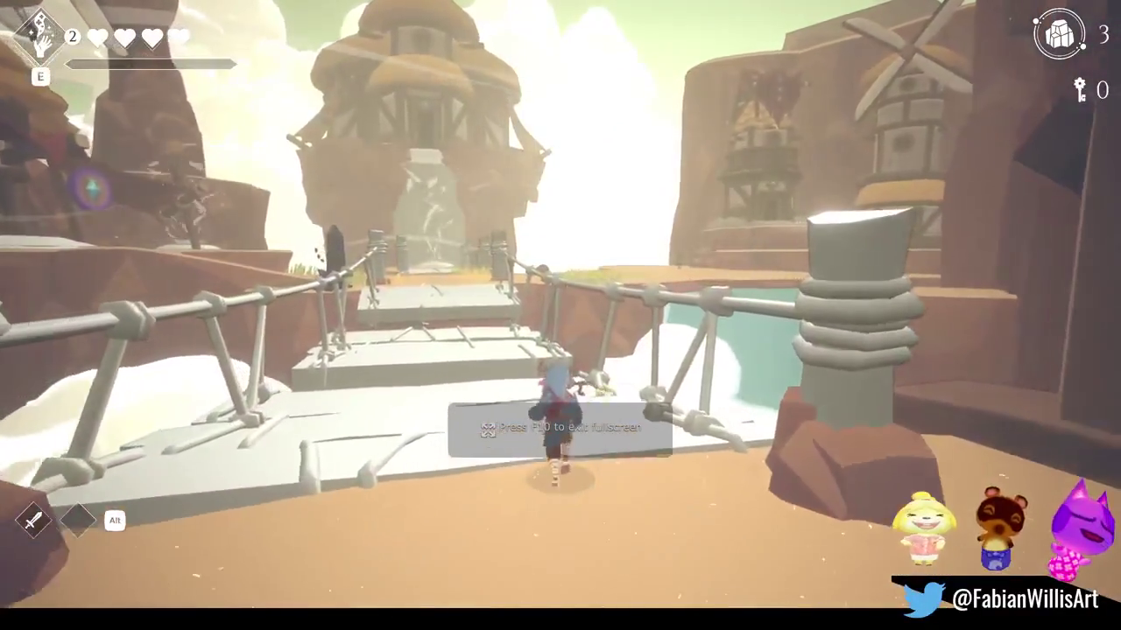
pyautogui.press('w')
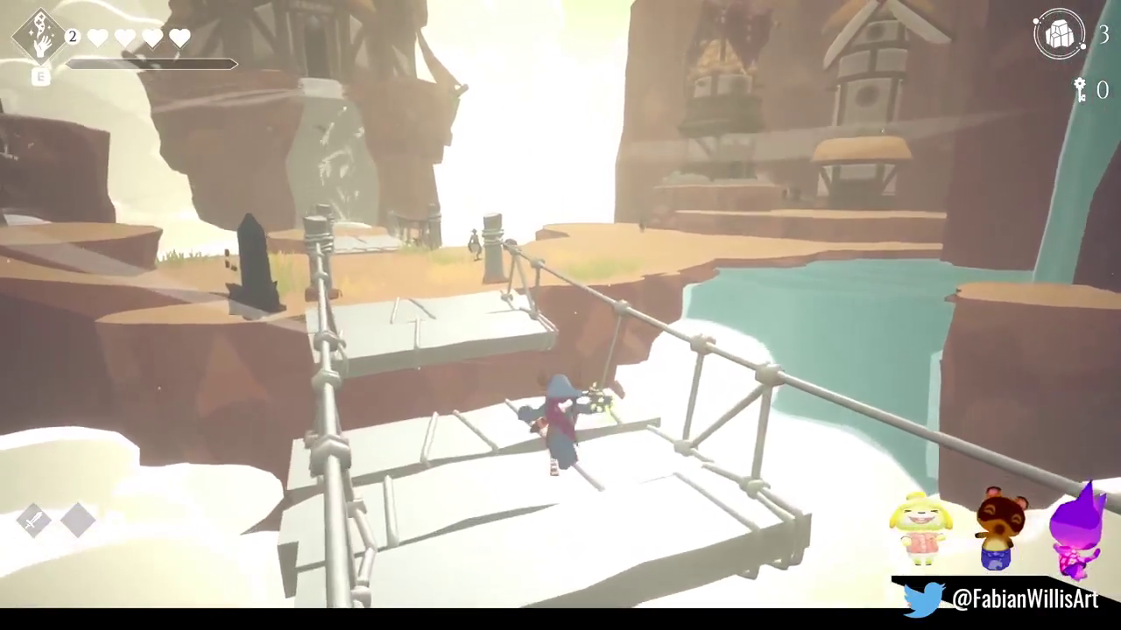
pyautogui.press('w')
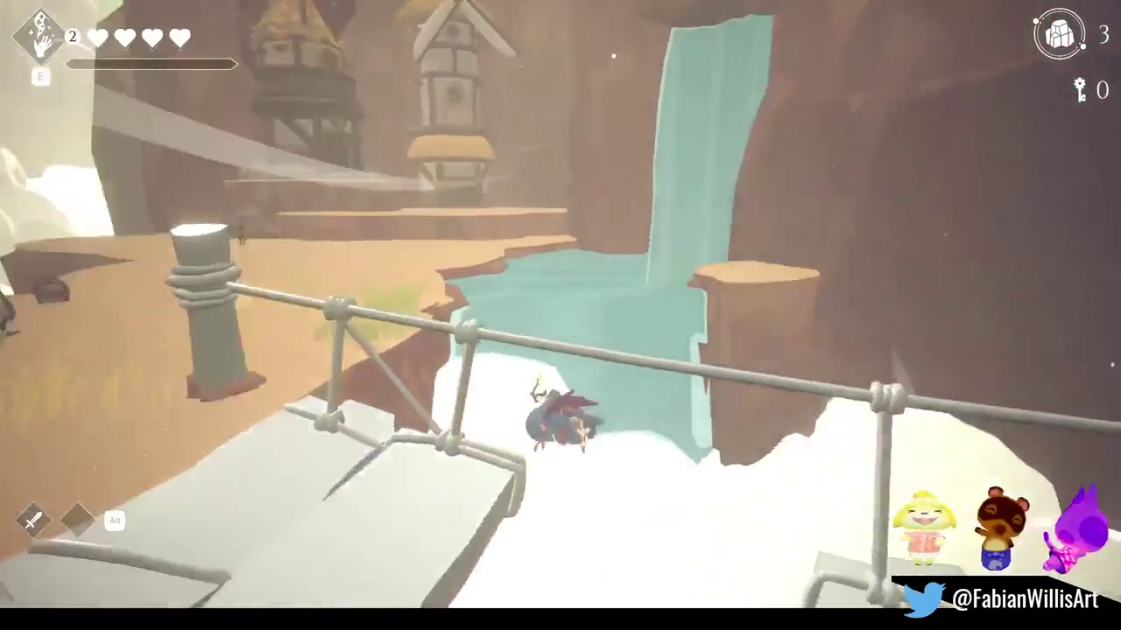
pyautogui.press('w')
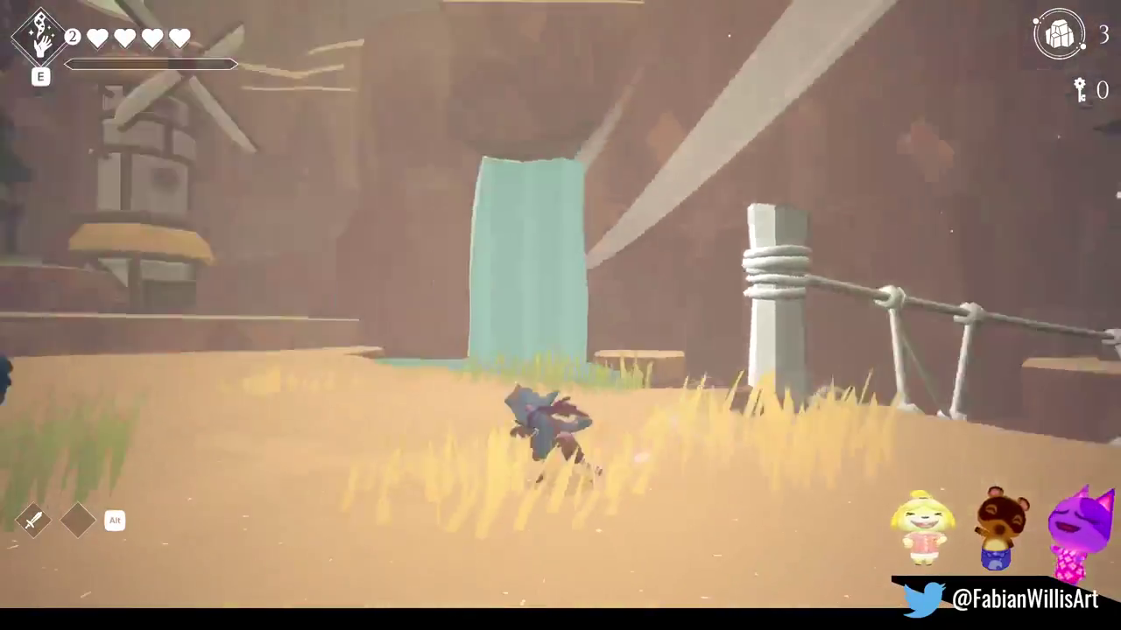
pyautogui.press('w')
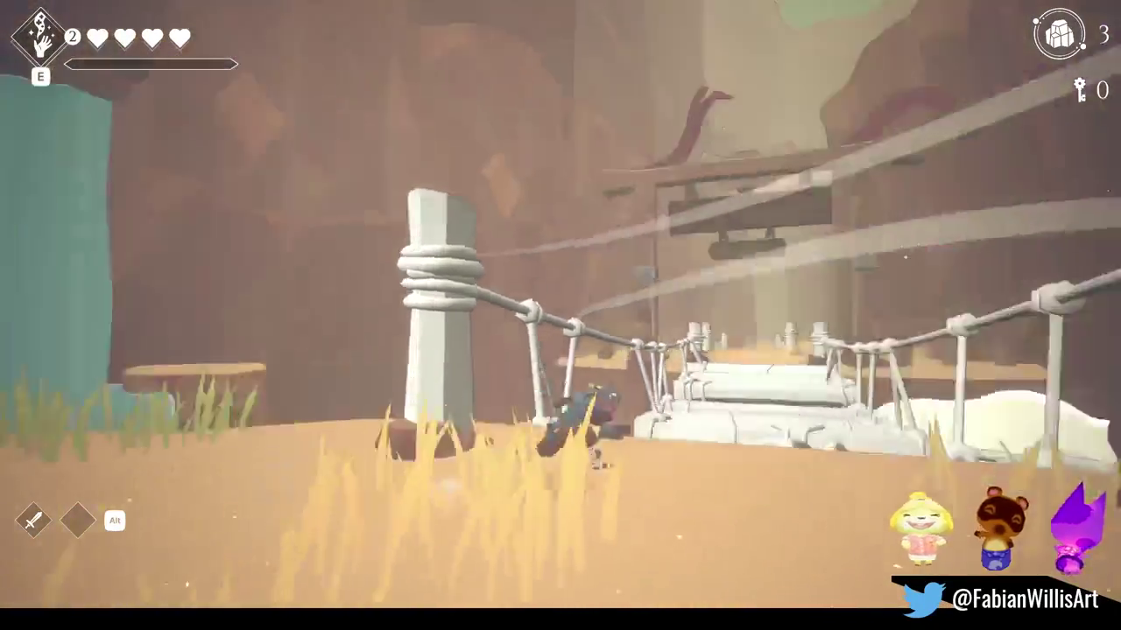
pyautogui.press('w')
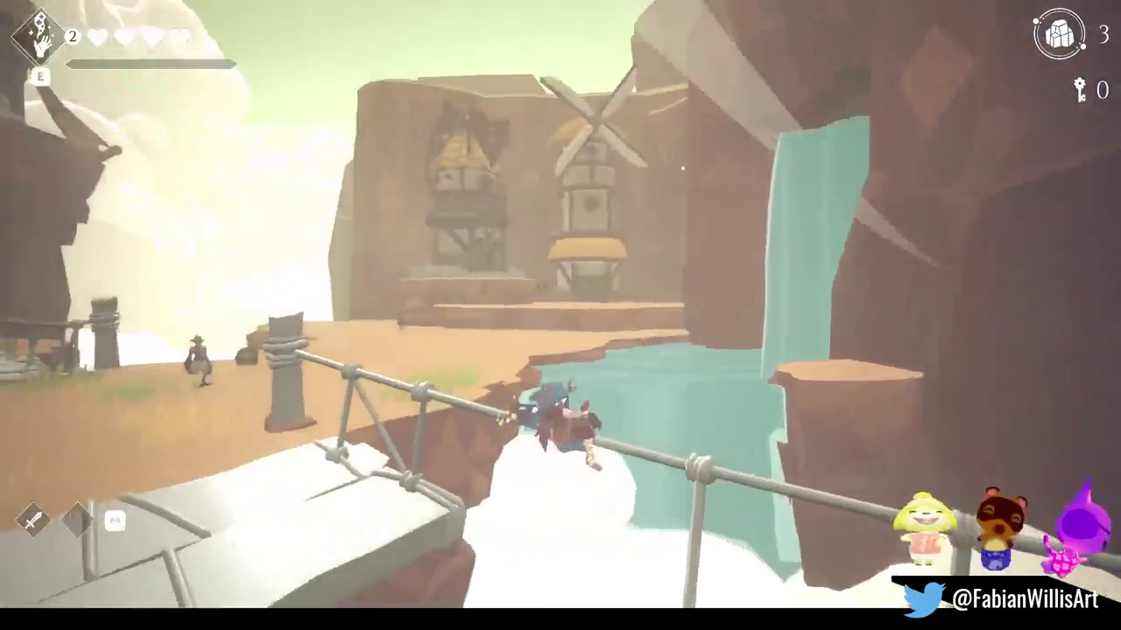
pyautogui.press('w')
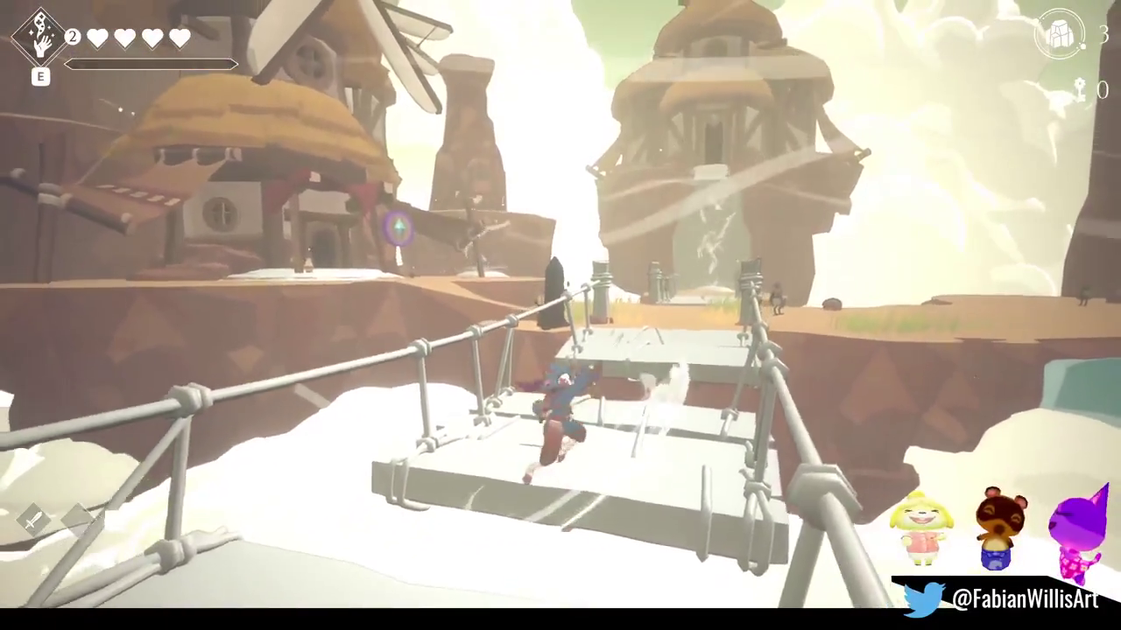
# Run back to the sand, cross onto the stone platform, then leave fullscreen play.
pyautogui.press('s')
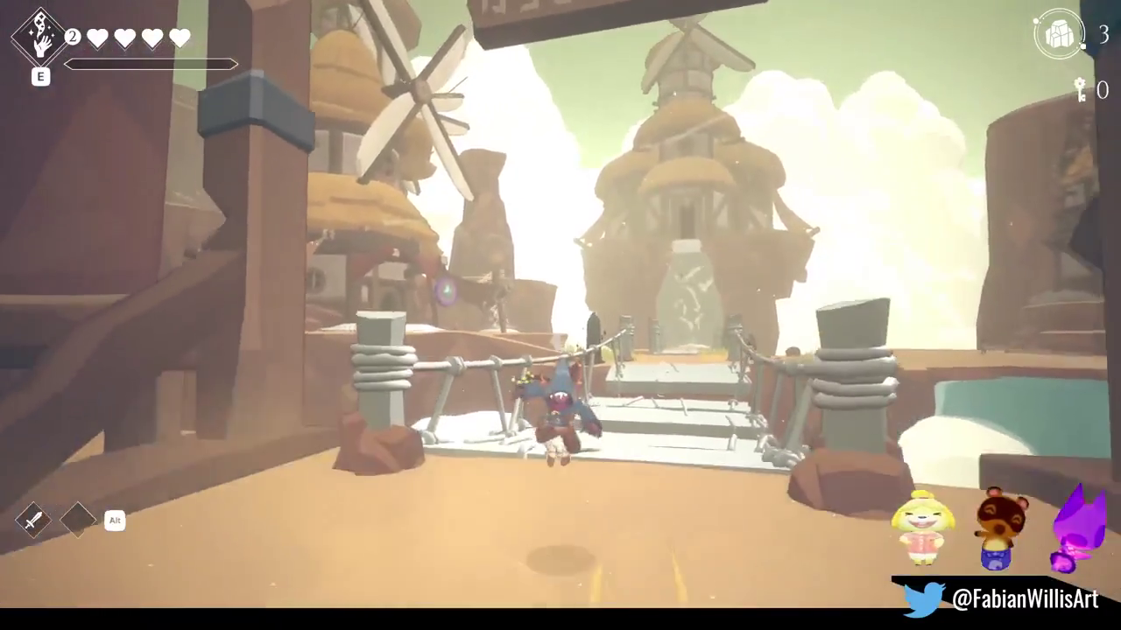
pyautogui.press('w')
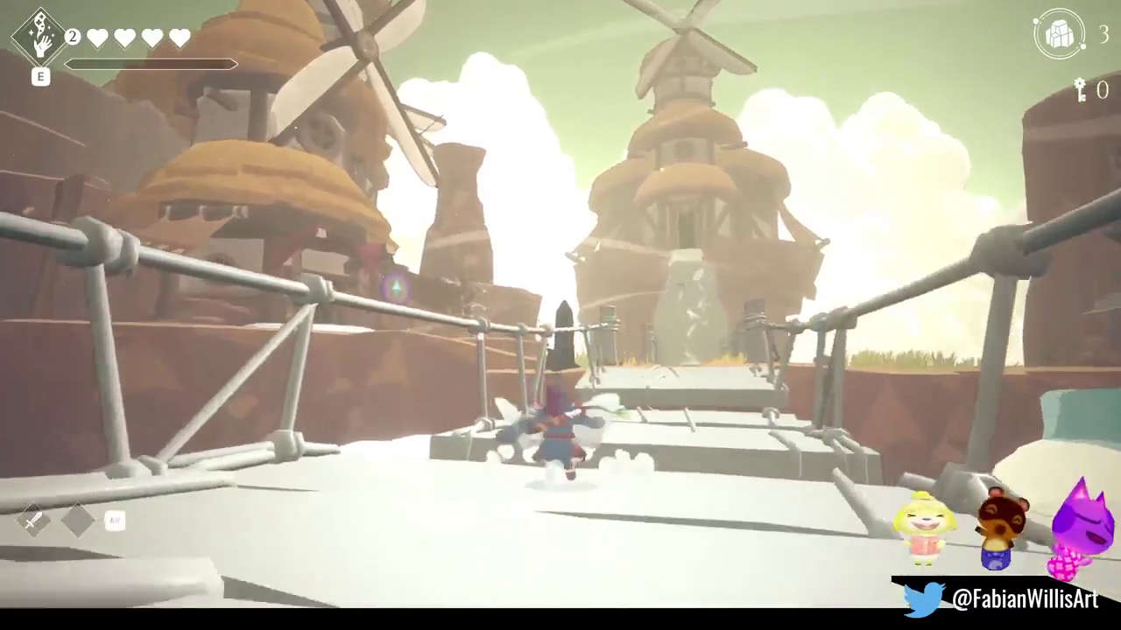
pyautogui.press('w')
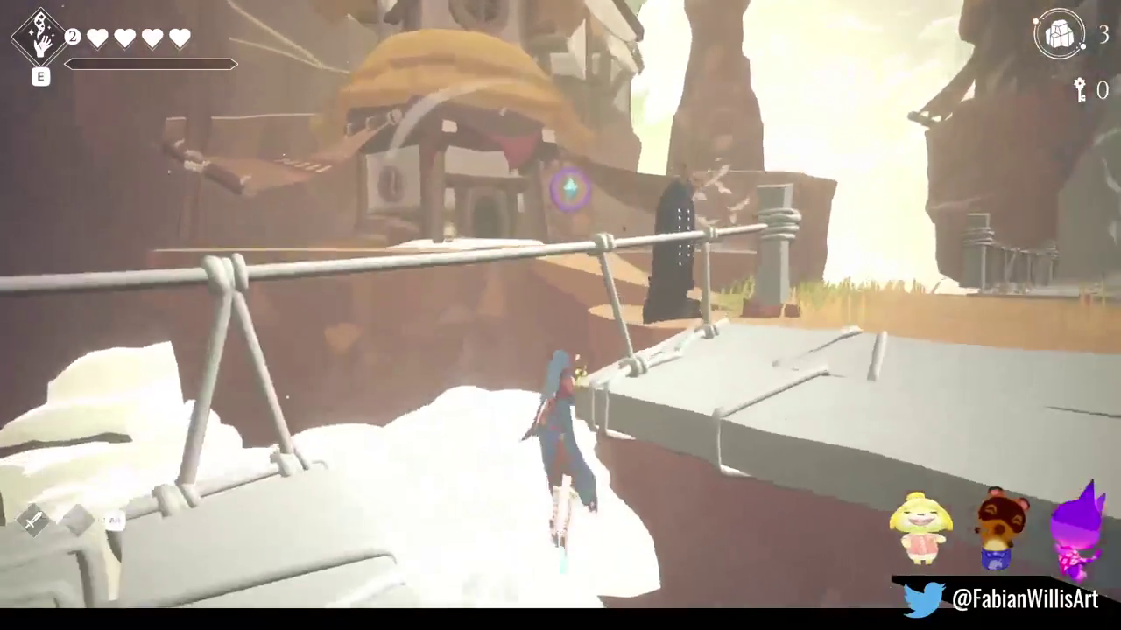
pyautogui.press('w')
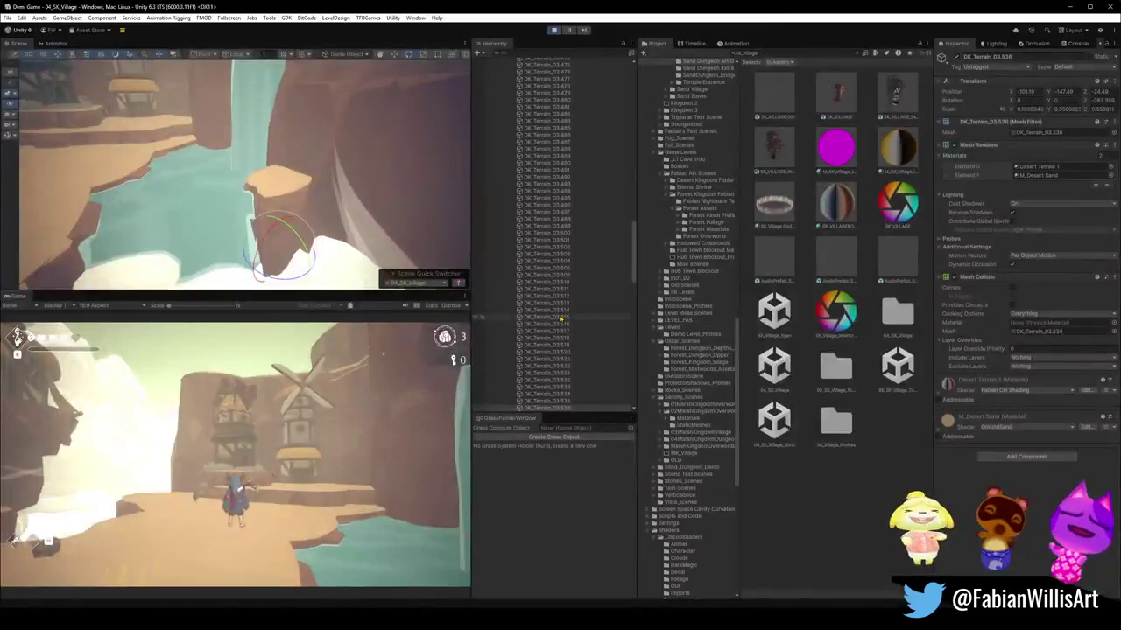
pyautogui.press('super')
pyautogui.press('super')
# Turn and zoom the Scene view onto the tower house with the red cloth roof.
pyautogui.moveTo(263, 157)
pyautogui.mouseDown(button='right')
pyautogui.moveTo(242, 137)
pyautogui.moveTo(1103, 164)
pyautogui.moveTo(1053, 150)
pyautogui.moveTo(227, 164)
pyautogui.moveTo(242, 174)
pyautogui.mouseUp(button='right')
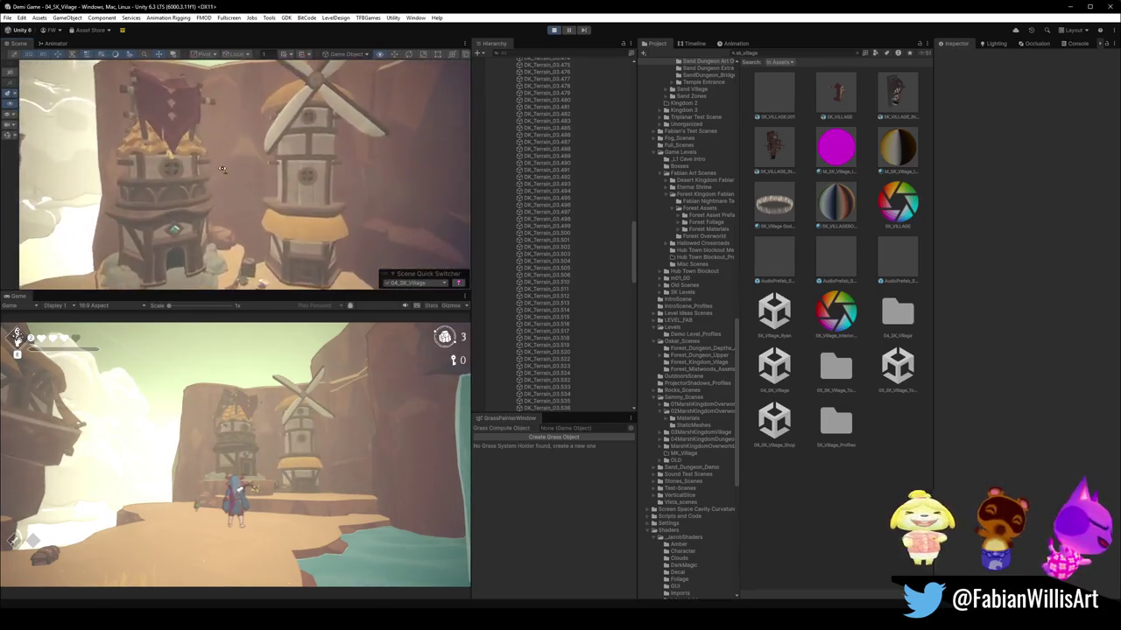
pyautogui.press('F10')
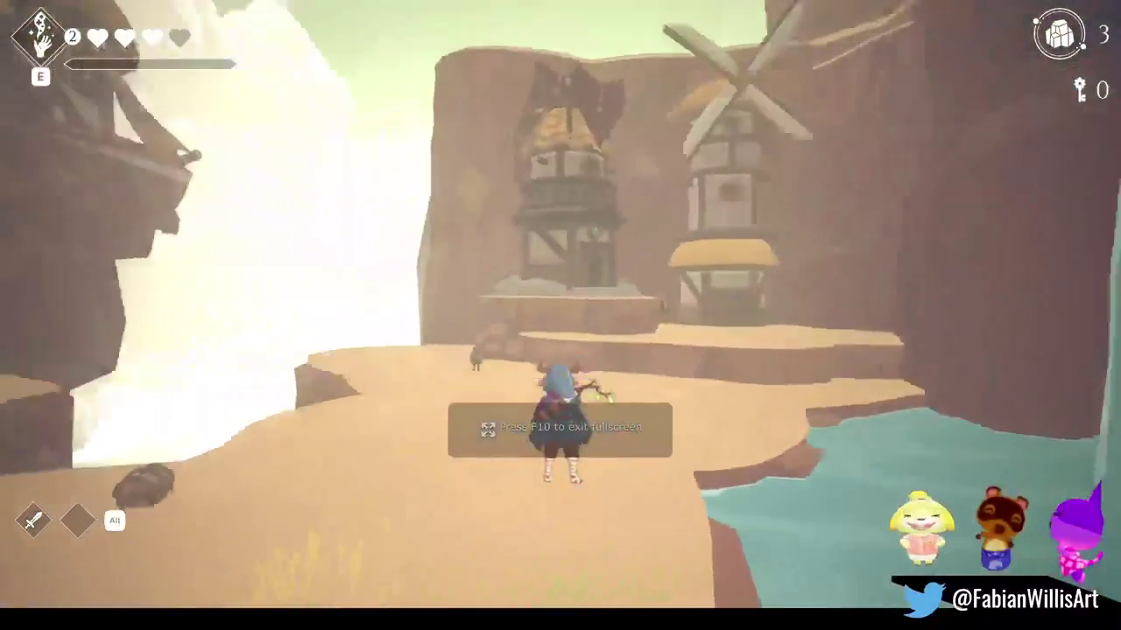
pyautogui.press('F11')
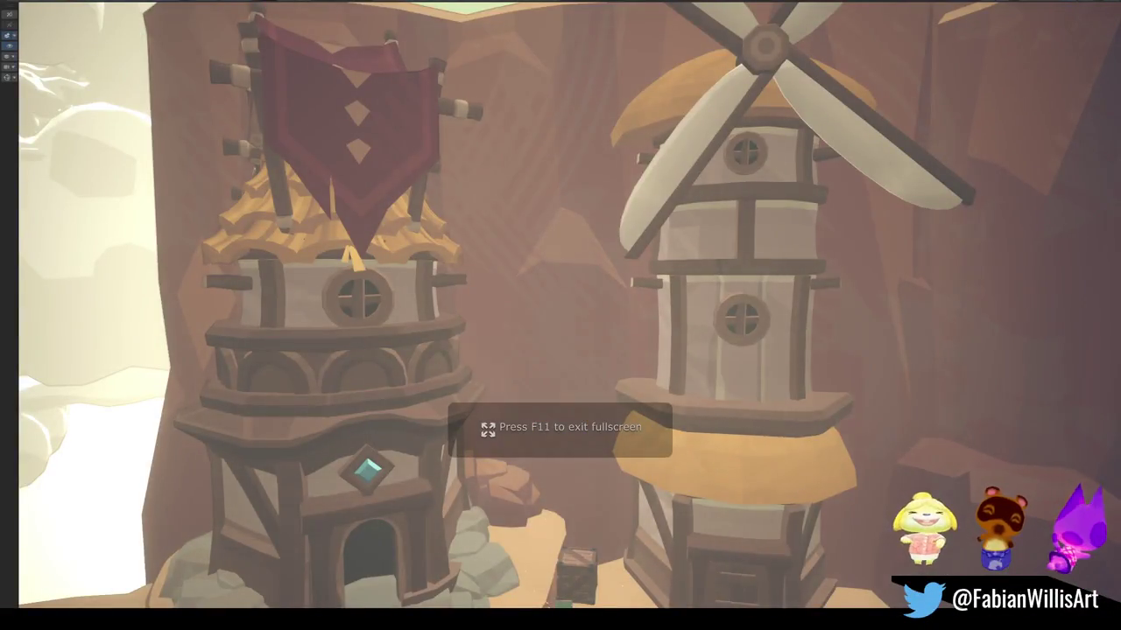
pyautogui.press('F11')
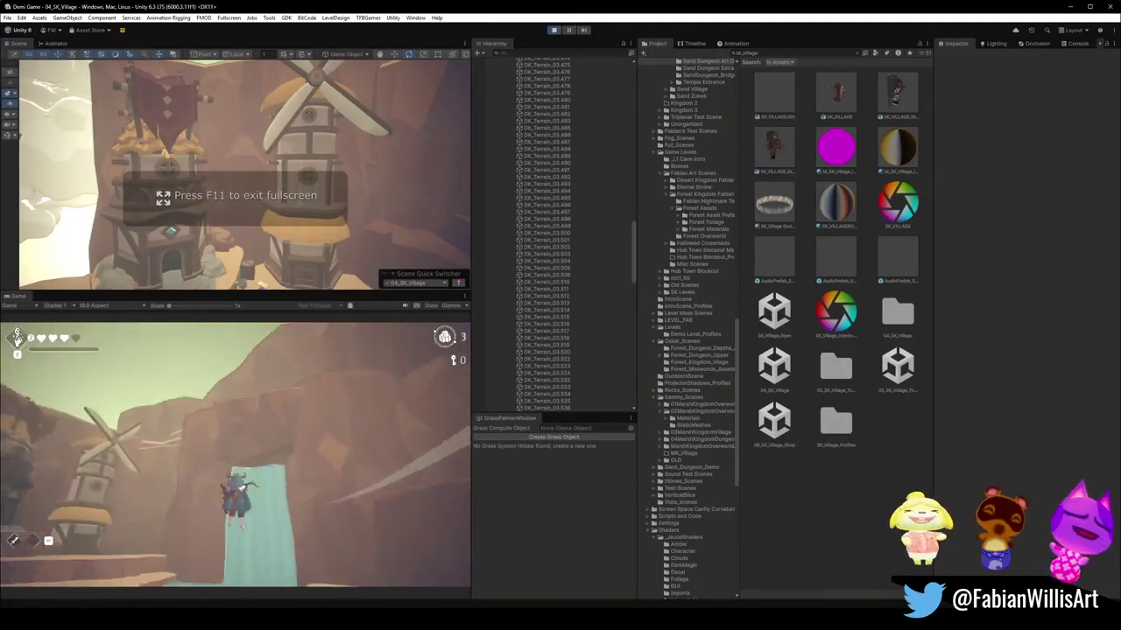
pyautogui.press('super')
pyautogui.press('super')
pyautogui.press('F10')
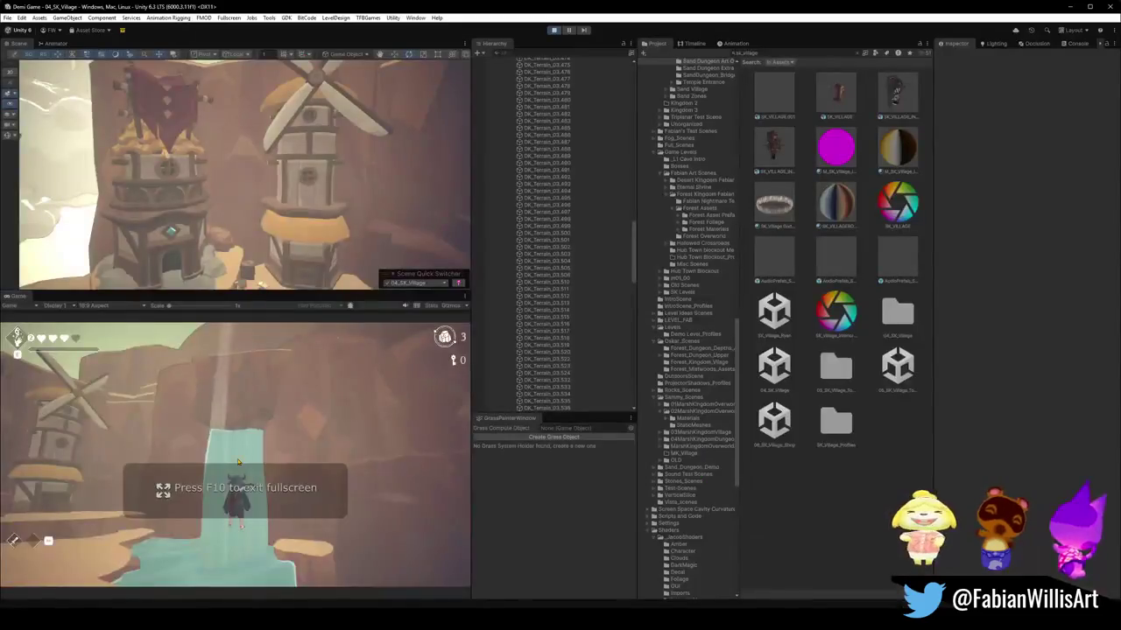
pyautogui.press('F11')
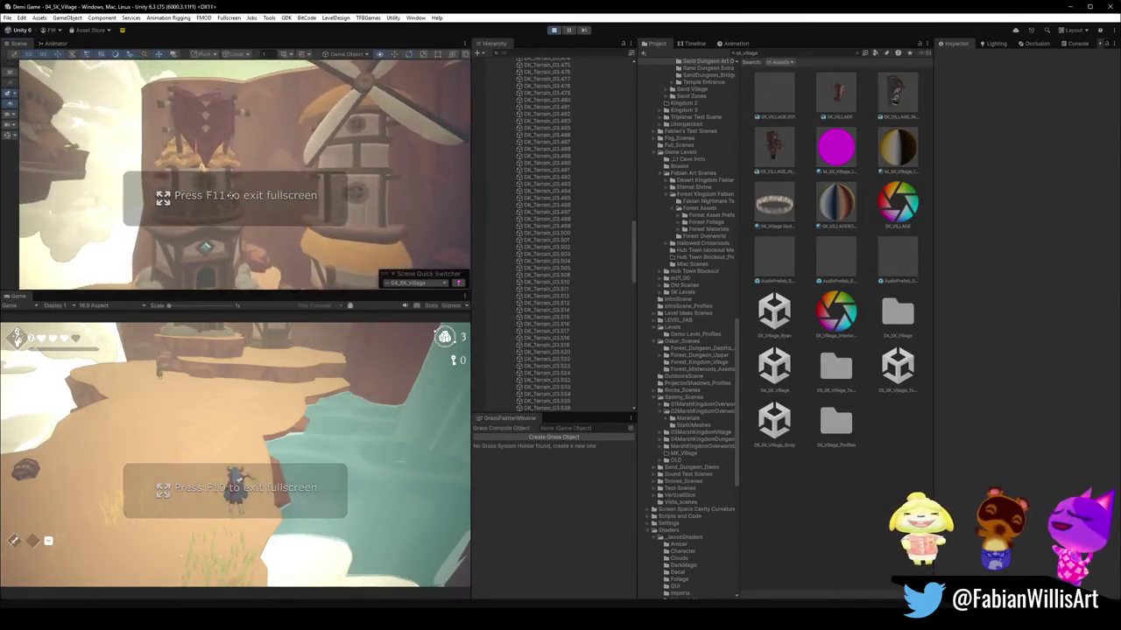
pyautogui.scroll(5, 257, 210)
# Select and frame House.075, deselect it, and stop play with Ctrl+P to restart.
pyautogui.click(284, 169)
pyautogui.click(280, 181)
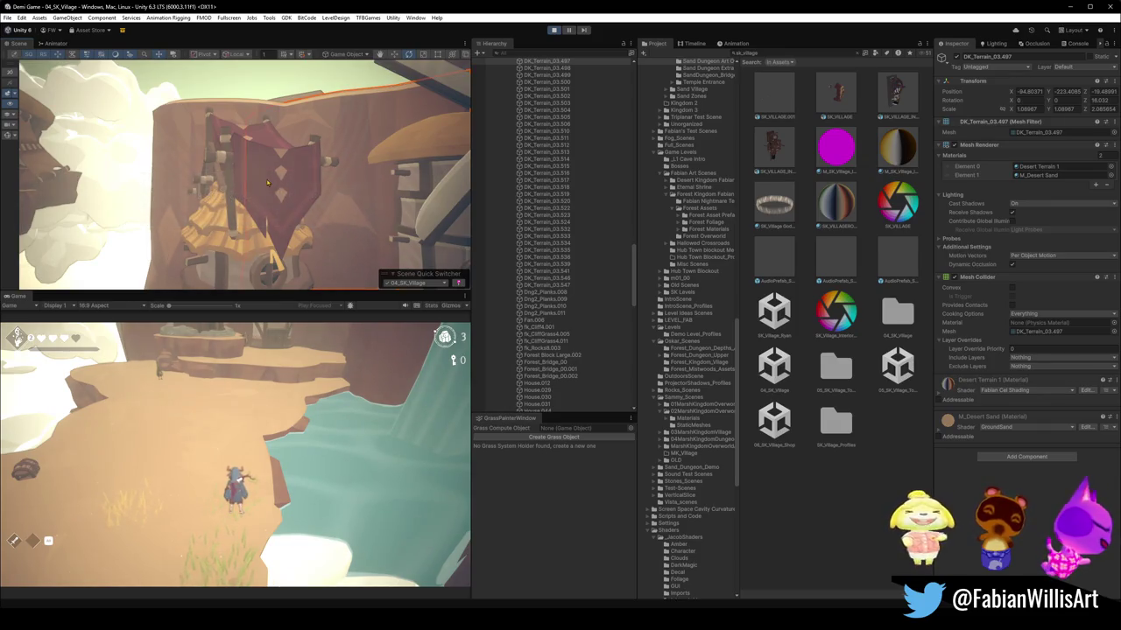
pyautogui.click(251, 189)
pyautogui.press('f')
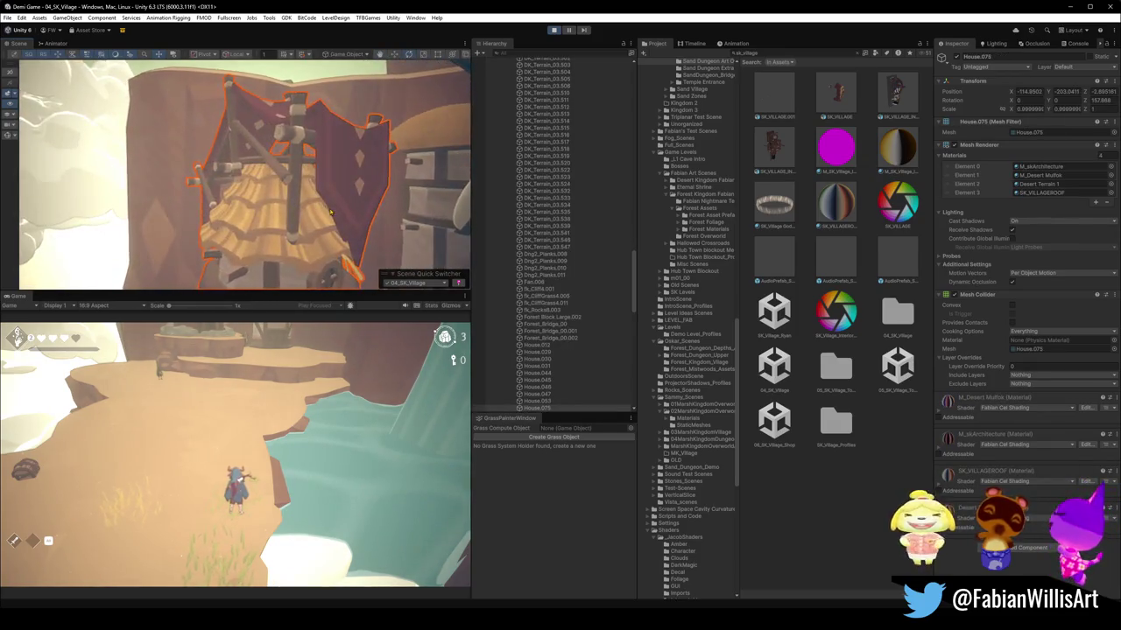
pyautogui.click(815, 508)
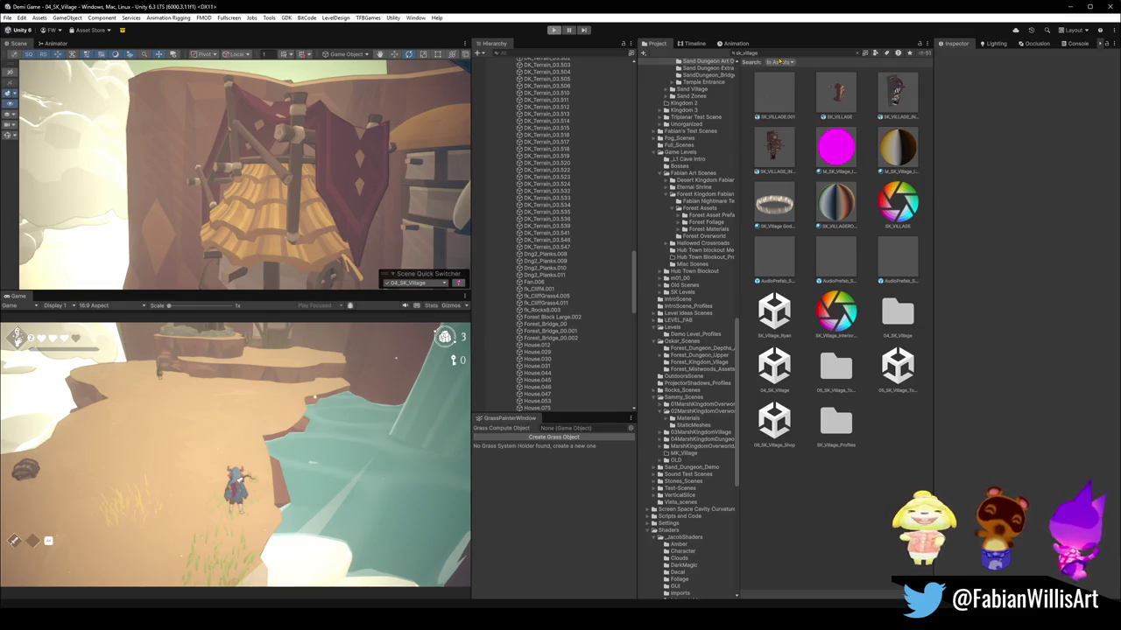
pyautogui.hotkey('ctrl', 'p')
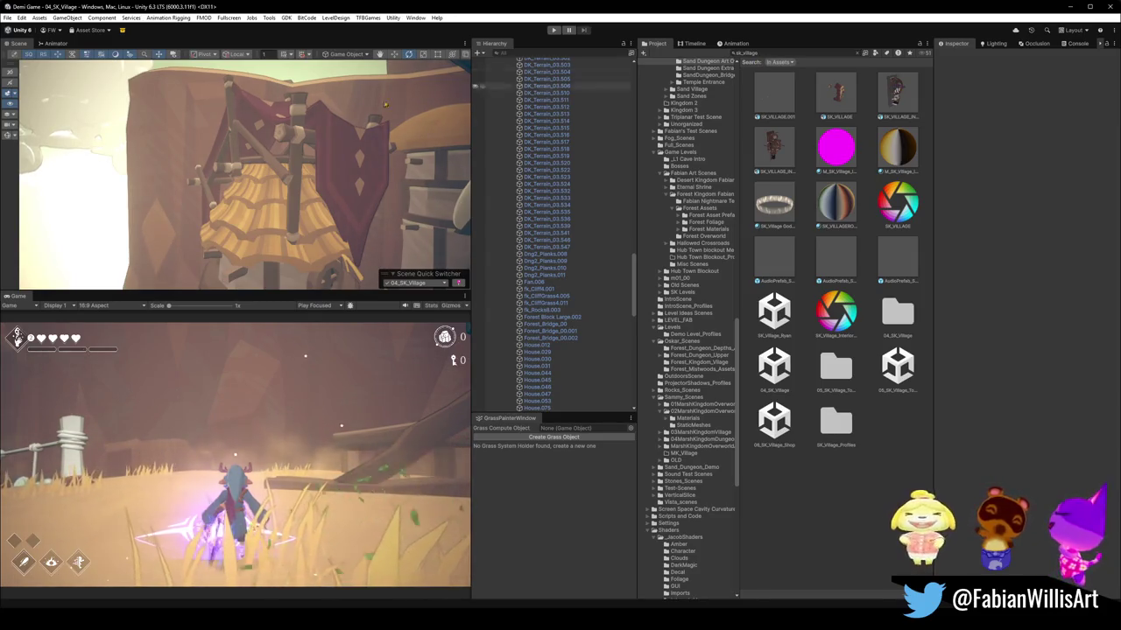
# Fly from a village overview past the rope bridge and gate sign, then turn toward the windmill.
pyautogui.moveTo(215, 187)
pyautogui.mouseDown(button='right')
pyautogui.moveTo(153, 201)
pyautogui.moveTo(299, 146)
pyautogui.mouseUp(button='right')
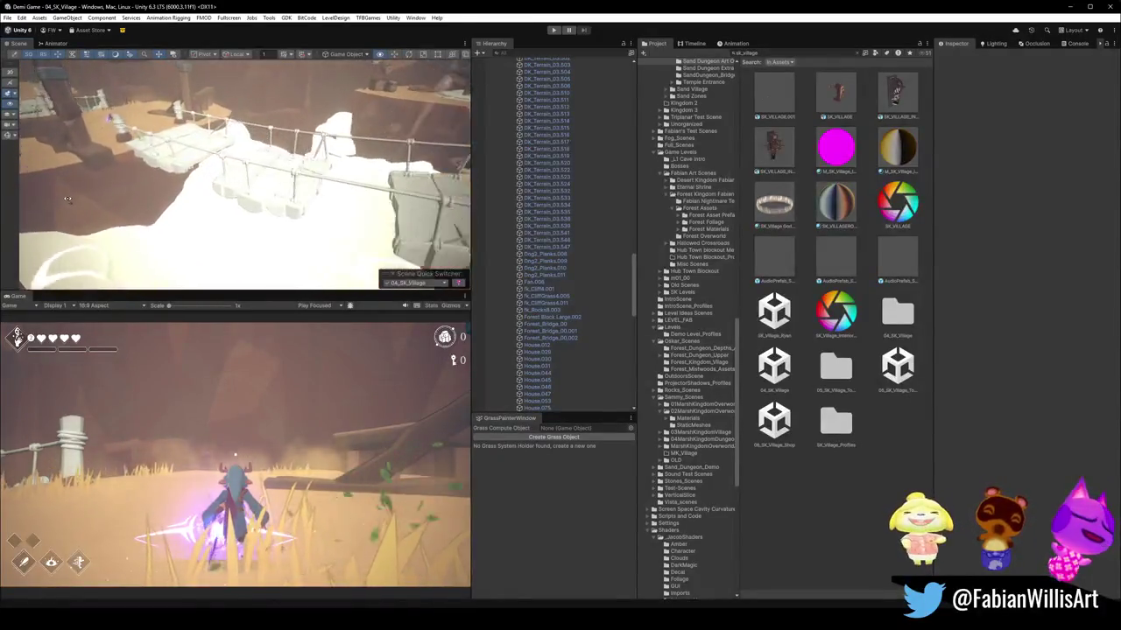
pyautogui.moveTo(299, 146)
pyautogui.mouseDown(button='right')
pyautogui.moveTo(599, 220)
pyautogui.moveTo(280, 168)
pyautogui.mouseUp(button='right')
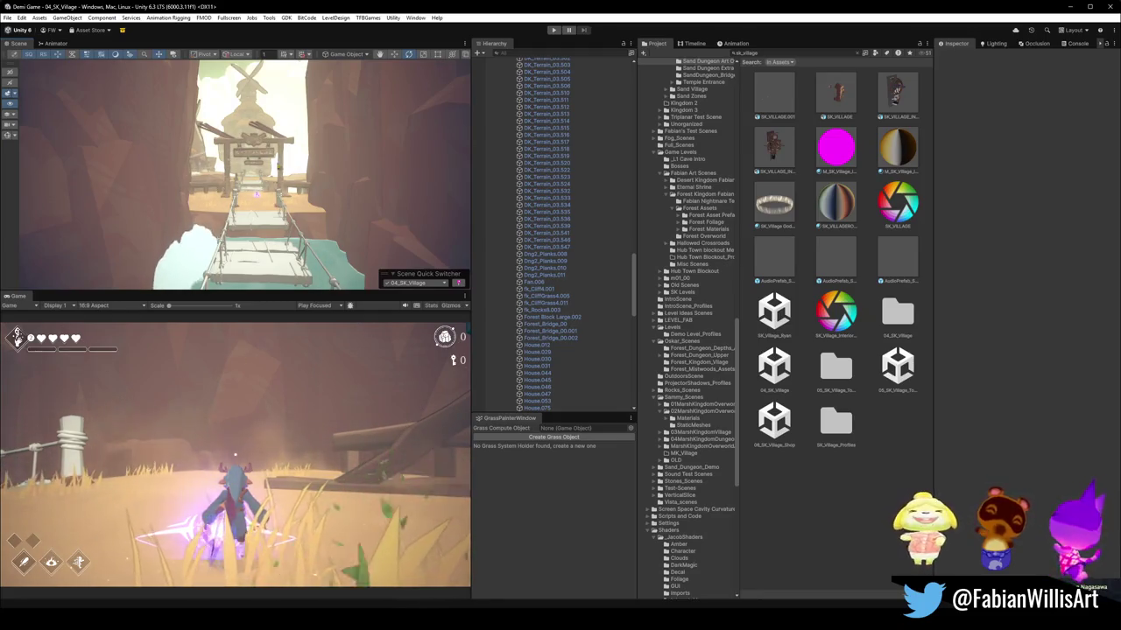
pyautogui.press('w')
pyautogui.moveTo(267, 179)
pyautogui.mouseDown(button='right')
pyautogui.moveTo(334, 186)
pyautogui.moveTo(272, 184)
pyautogui.moveTo(223, 200)
pyautogui.mouseUp(button='right')
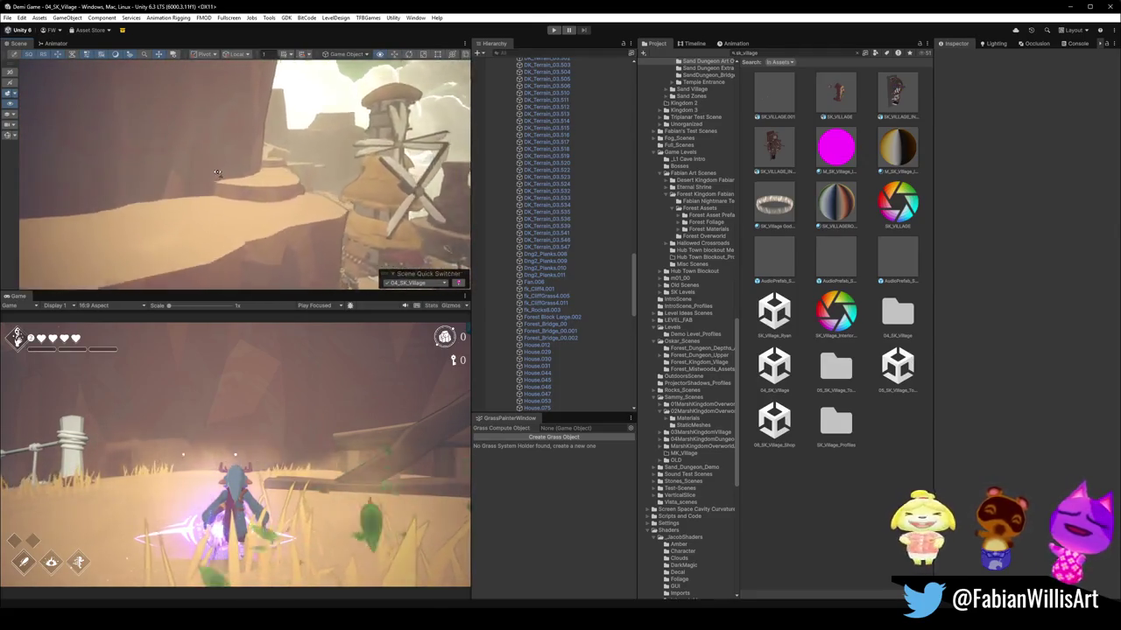
pyautogui.moveTo(168, 180)
pyautogui.mouseDown(button='right')
pyautogui.moveTo(243, 186)
pyautogui.moveTo(164, 186)
pyautogui.moveTo(222, 161)
pyautogui.moveTo(322, 159)
pyautogui.mouseUp(button='right')
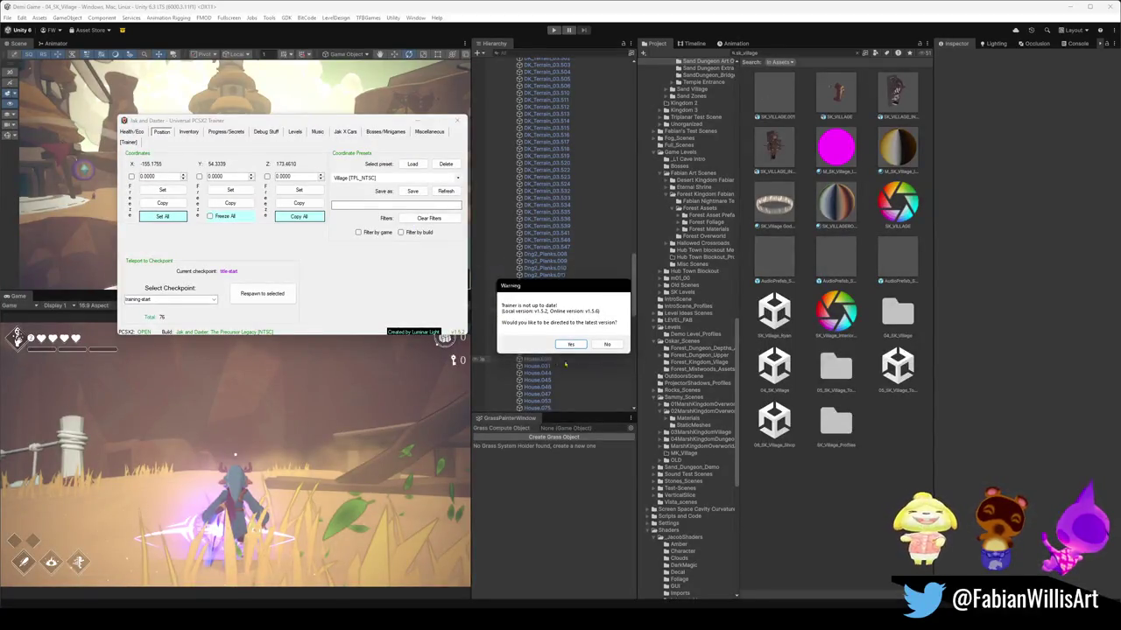
# Decline the trainer update, move the trainer window aside, and look down onto the rope bridge.
pyautogui.click(607, 344)
pyautogui.moveTo(333, 127); pyautogui.dragTo(293, 132)
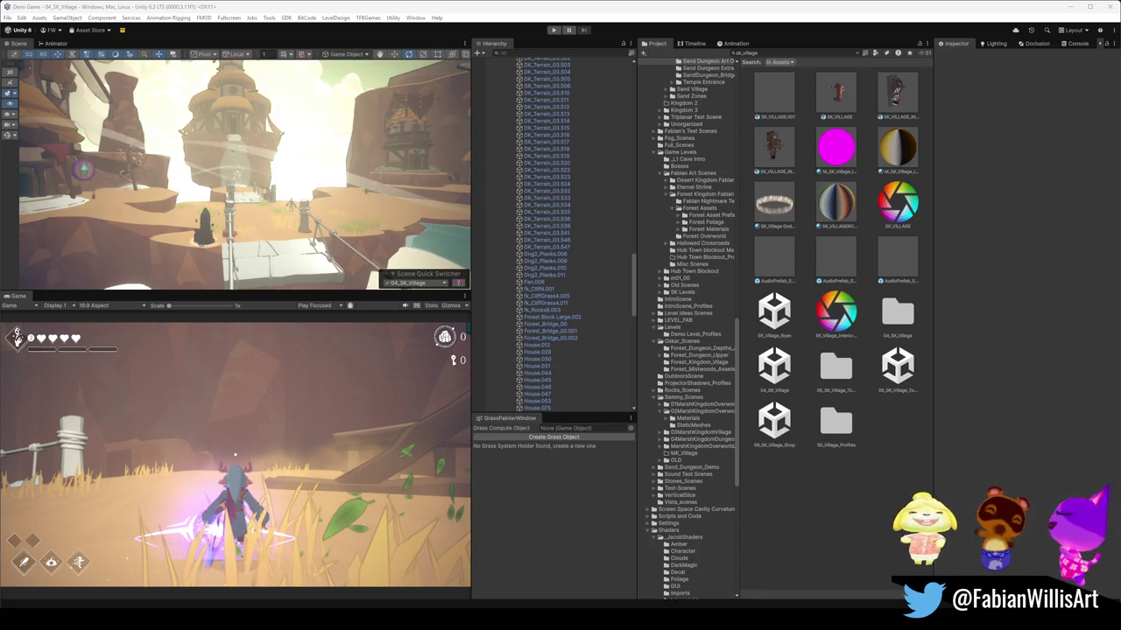
pyautogui.moveTo(210, 281)
pyautogui.mouseDown(button='right')
pyautogui.moveTo(382, 213)
pyautogui.moveTo(333, 201)
pyautogui.mouseUp(button='right')
# Select the Mesh Cloud Test copies (5) through (9) in the Hierarchy.
pyautogui.click(382, 213)
pyautogui.click(381, 213)
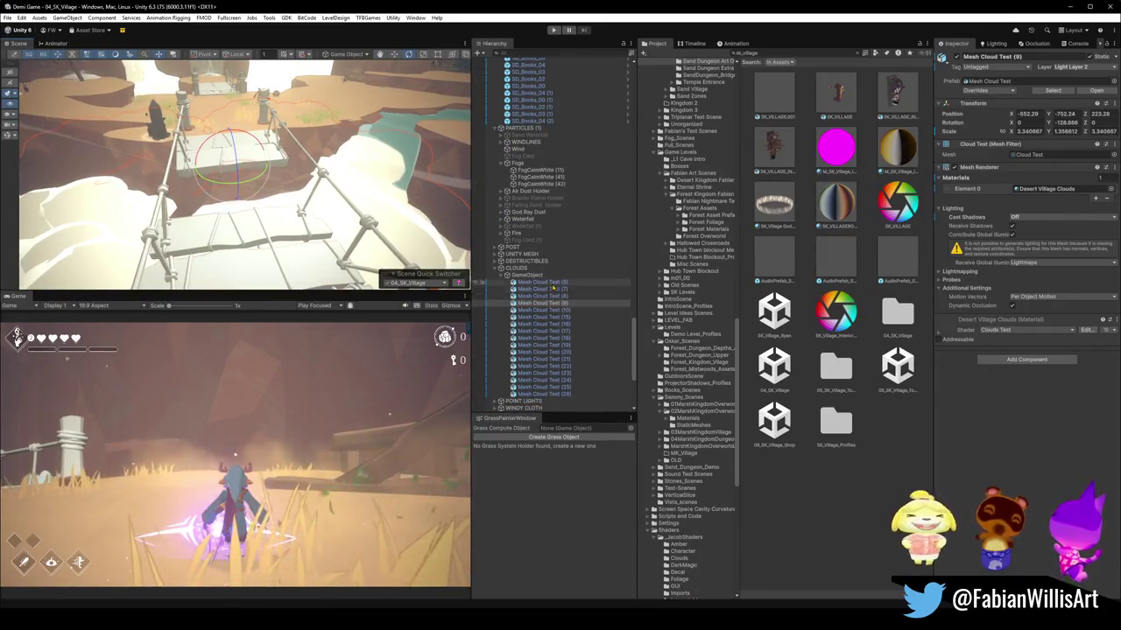
pyautogui.click(536, 282)
pyautogui.keyDown('shift'); pyautogui.click(539, 310); pyautogui.keyUp('shift')
pyautogui.keyDown('shift'); pyautogui.click(542, 394); pyautogui.keyUp('shift')
pyautogui.moveTo(245, 158)
pyautogui.mouseDown(button='right')
pyautogui.moveTo(228, 94)
pyautogui.moveTo(237, 175)
pyautogui.mouseUp(button='right')
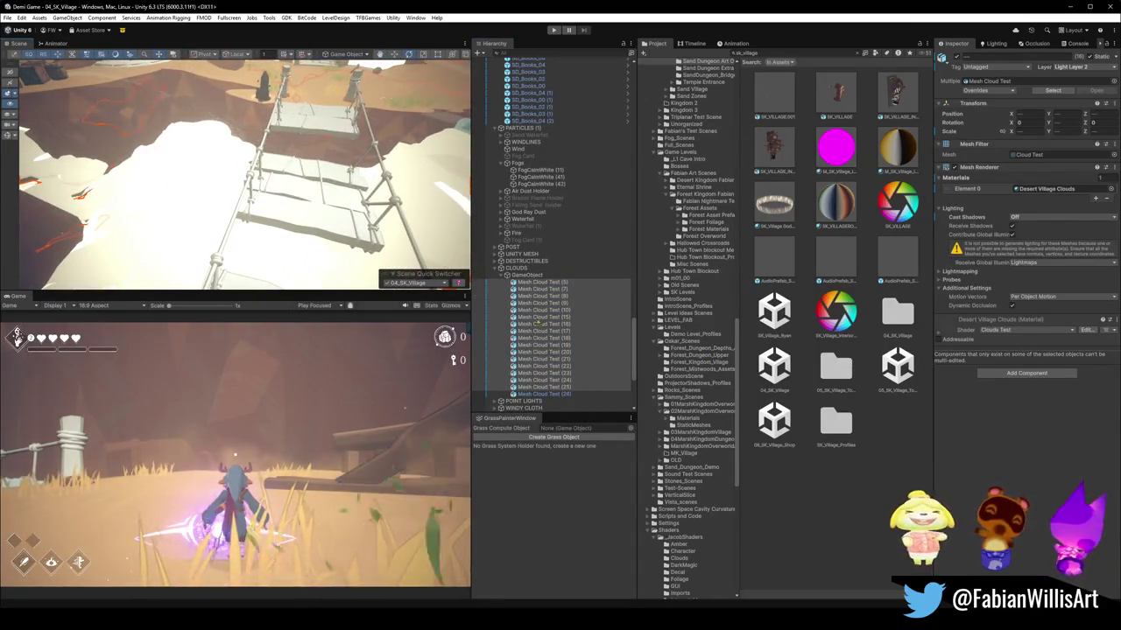
pyautogui.keyDown('shift'); pyautogui.click(545, 303); pyautogui.keyUp('shift')
# Select the clouds Mesh Cloud Test (23), (22) and (24) beneath the rope bridge.
pyautogui.moveTo(246, 175)
pyautogui.mouseDown(button='right')
pyautogui.moveTo(245, 215)
pyautogui.moveTo(343, 238)
pyautogui.mouseUp(button='right')
pyautogui.click(342, 238)
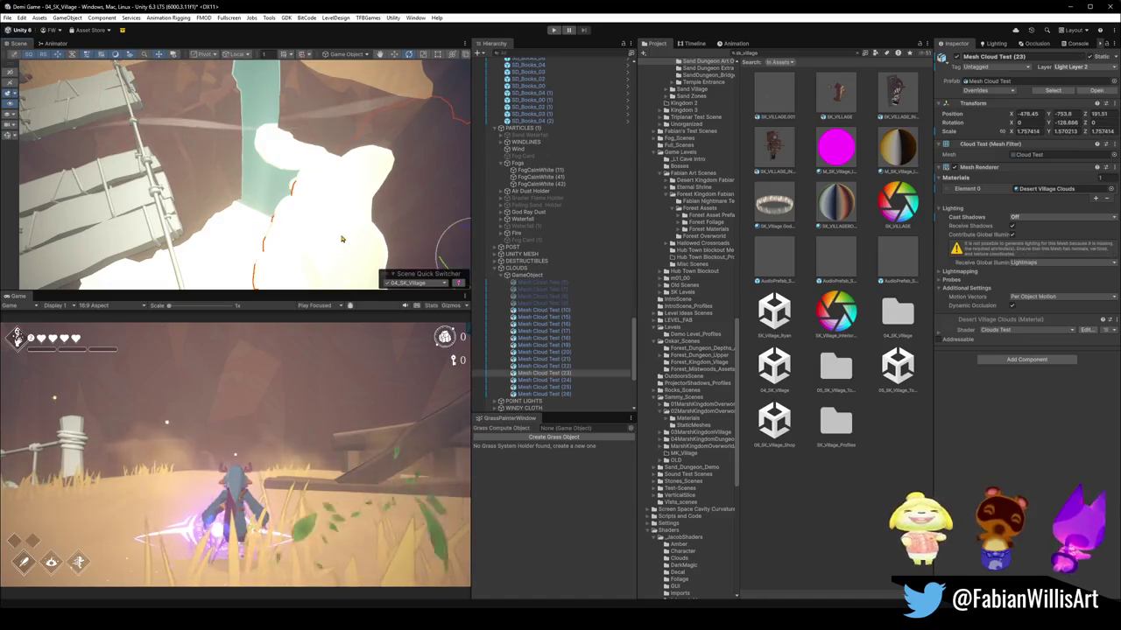
pyautogui.click(331, 194)
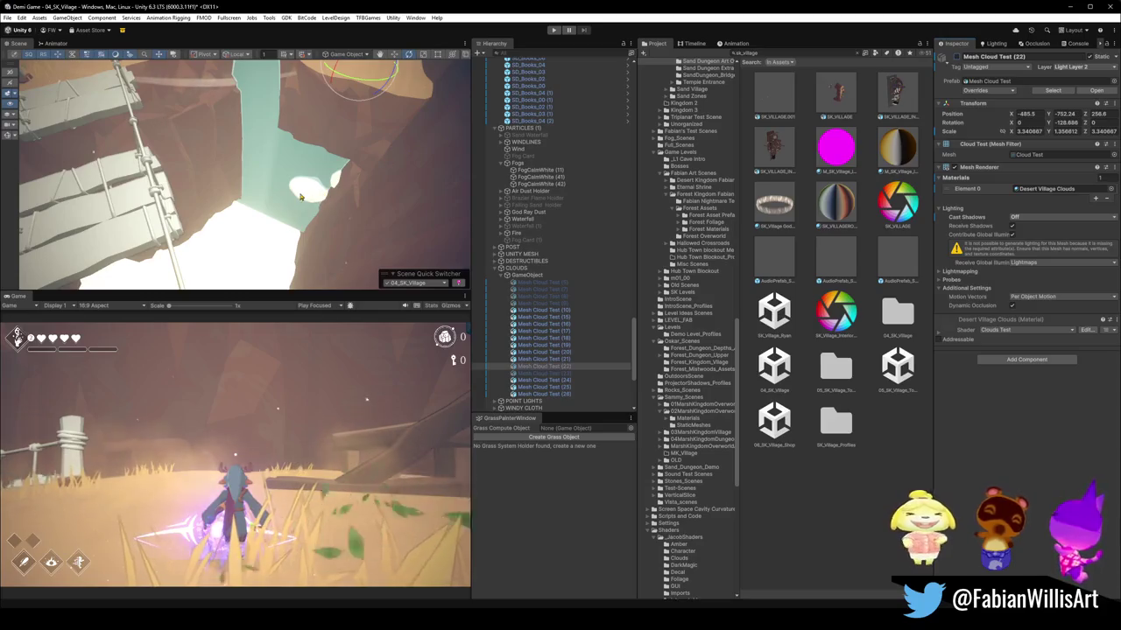
pyautogui.click(305, 201)
pyautogui.moveTo(339, 234)
pyautogui.mouseDown(button='right')
pyautogui.moveTo(233, 134)
pyautogui.moveTo(281, 176)
pyautogui.moveTo(451, 158)
pyautogui.moveTo(307, 160)
pyautogui.moveTo(163, 218)
pyautogui.mouseUp(button='right')
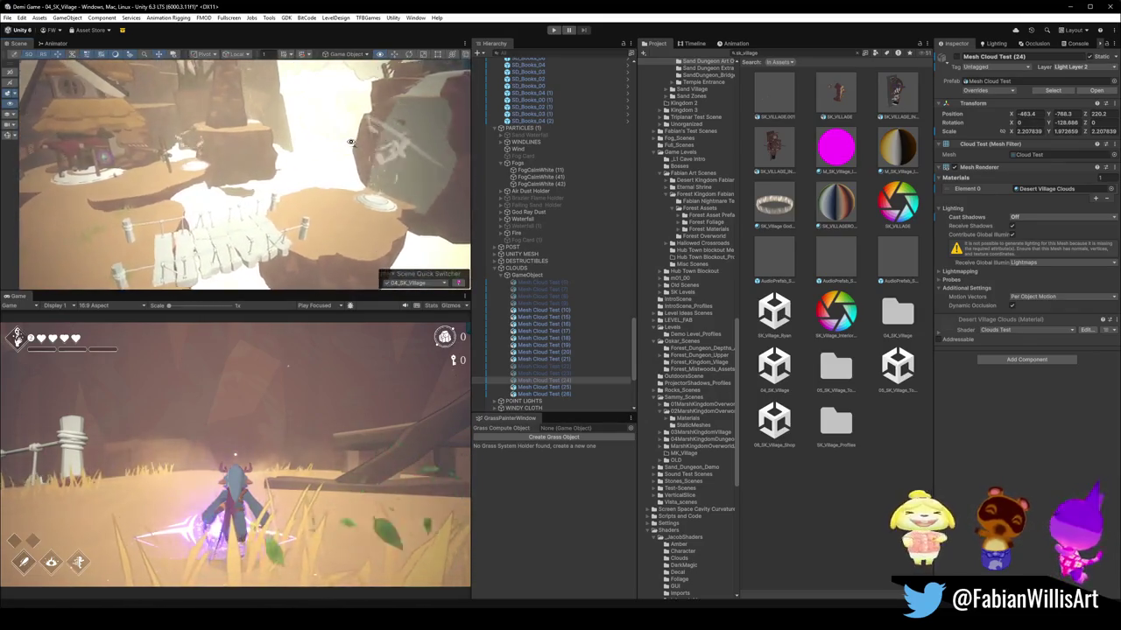
pyautogui.moveTo(254, 166); pyautogui.dragTo(267, 200, button='right')
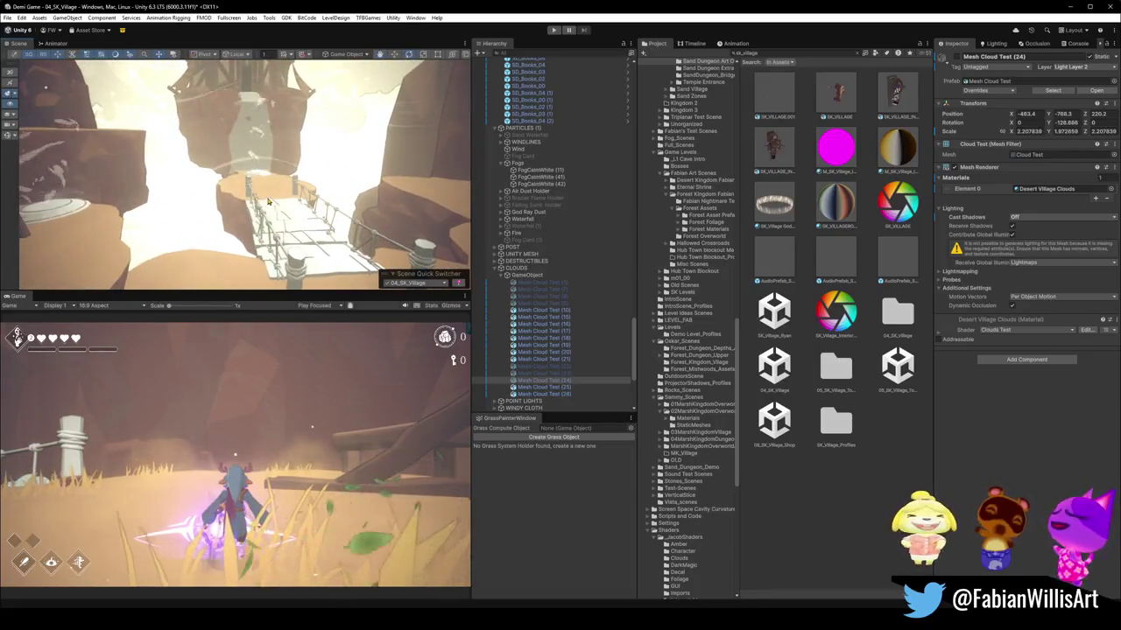
pyautogui.moveTo(209, 164); pyautogui.dragTo(246, 190, button='right')
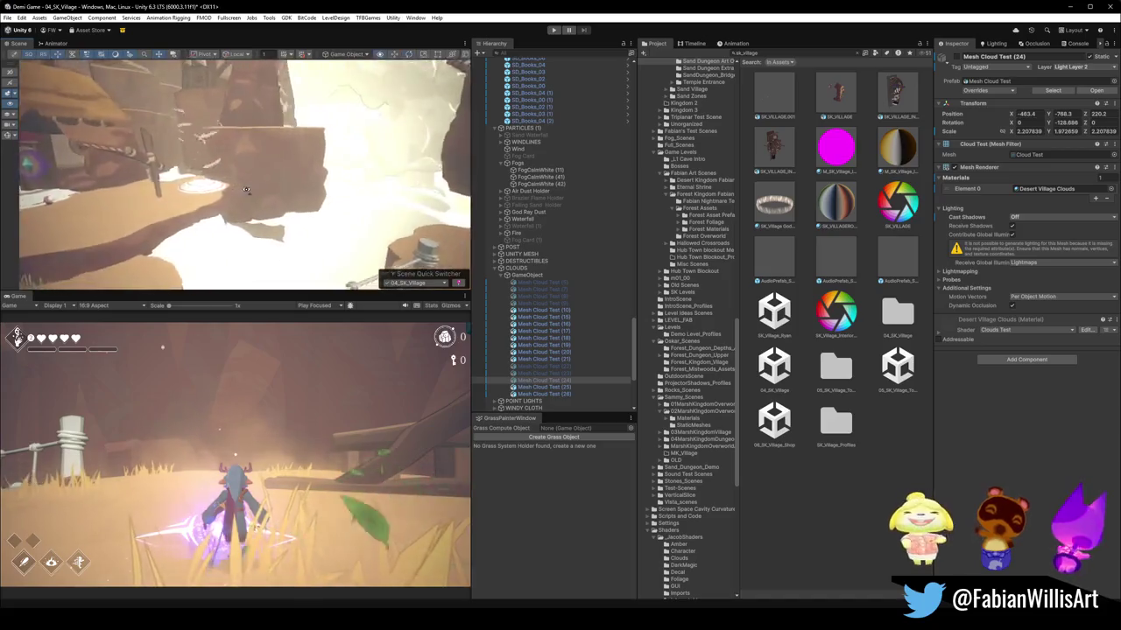
pyautogui.click(247, 231)
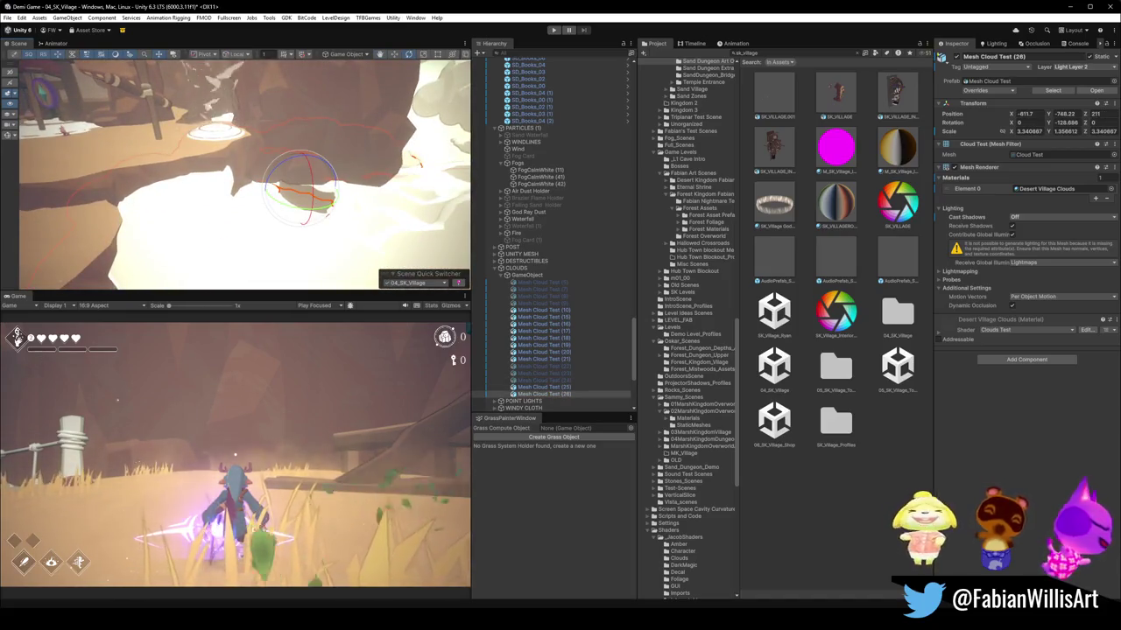
pyautogui.moveTo(263, 193)
pyautogui.mouseDown(button='right')
pyautogui.moveTo(277, 210)
pyautogui.moveTo(207, 205)
pyautogui.mouseUp(button='right')
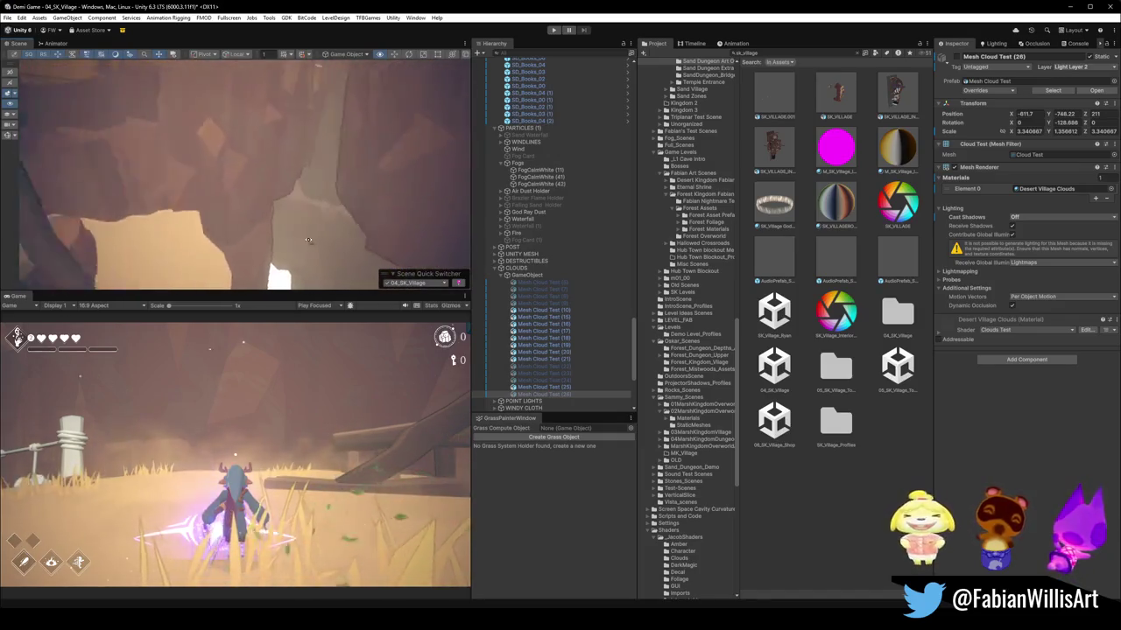
pyautogui.moveTo(151, 248); pyautogui.dragTo(214, 283, button='right')
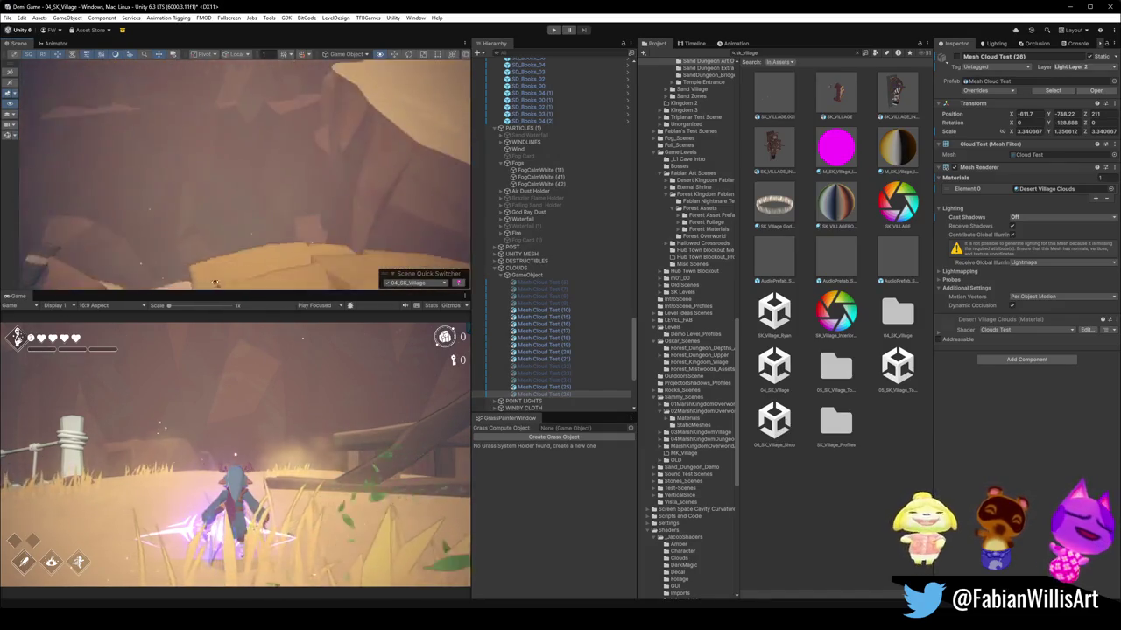
pyautogui.moveTo(226, 201)
pyautogui.mouseDown(button='right')
pyautogui.moveTo(386, 226)
pyautogui.moveTo(419, 385)
pyautogui.mouseUp(button='right')
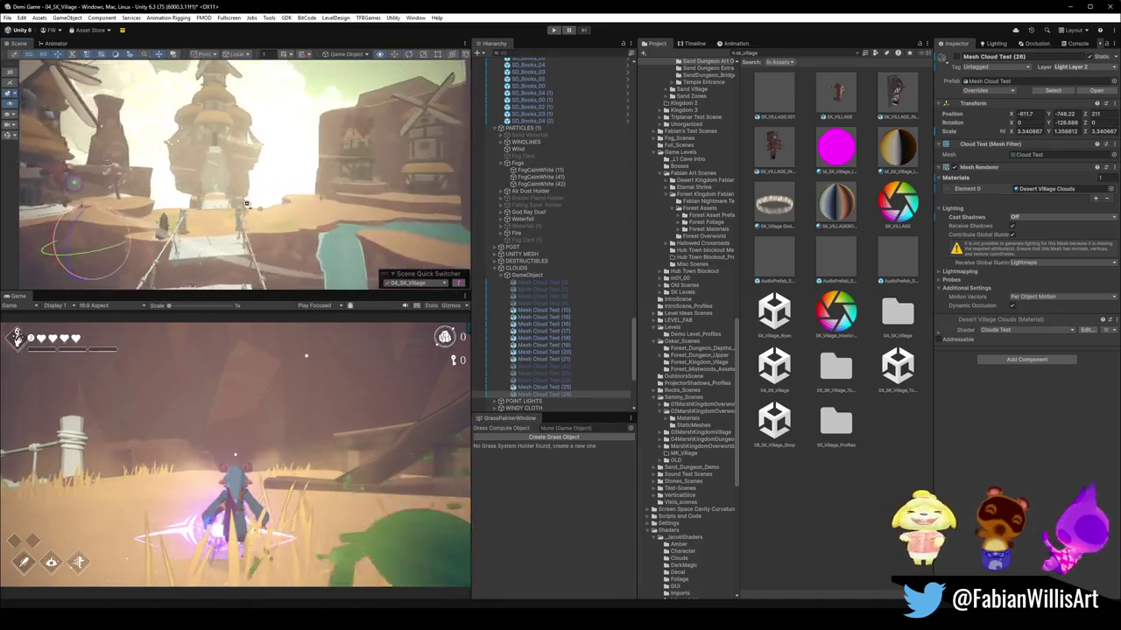
pyautogui.click(430, 213)
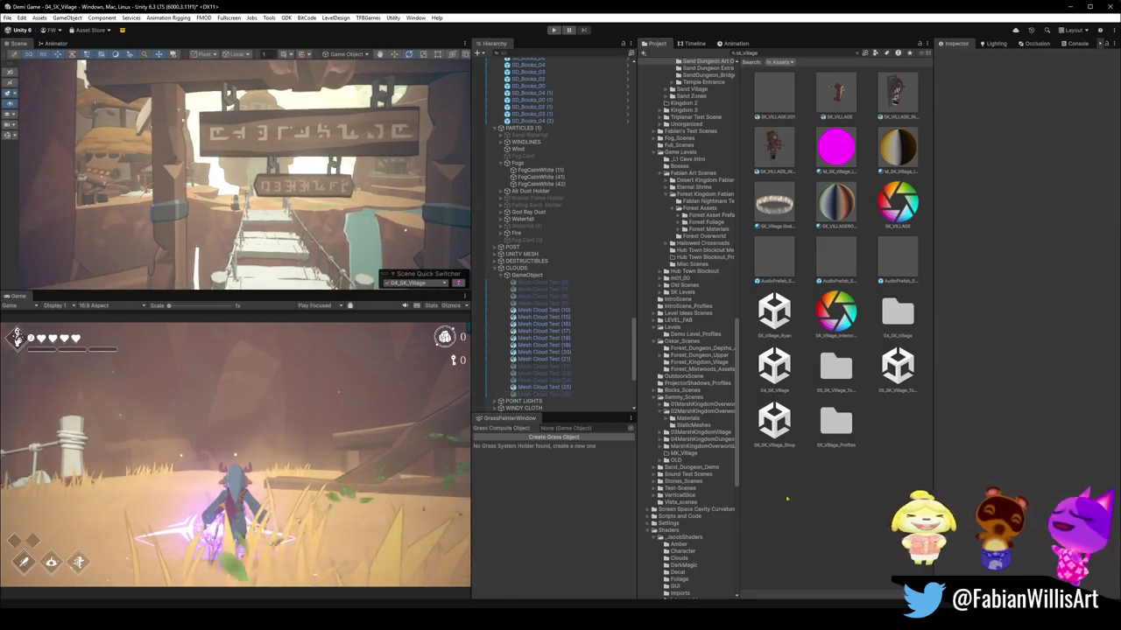
pyautogui.moveTo(430, 213); pyautogui.dragTo(430, 213, button='right')
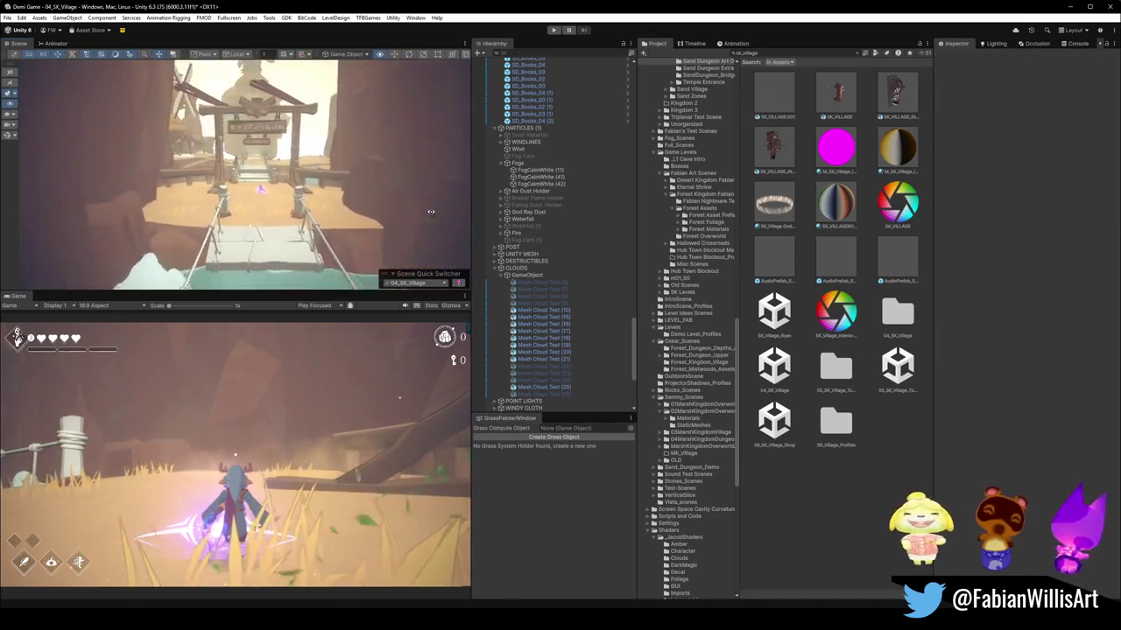
pyautogui.moveTo(439, 206); pyautogui.dragTo(455, 195, button='right')
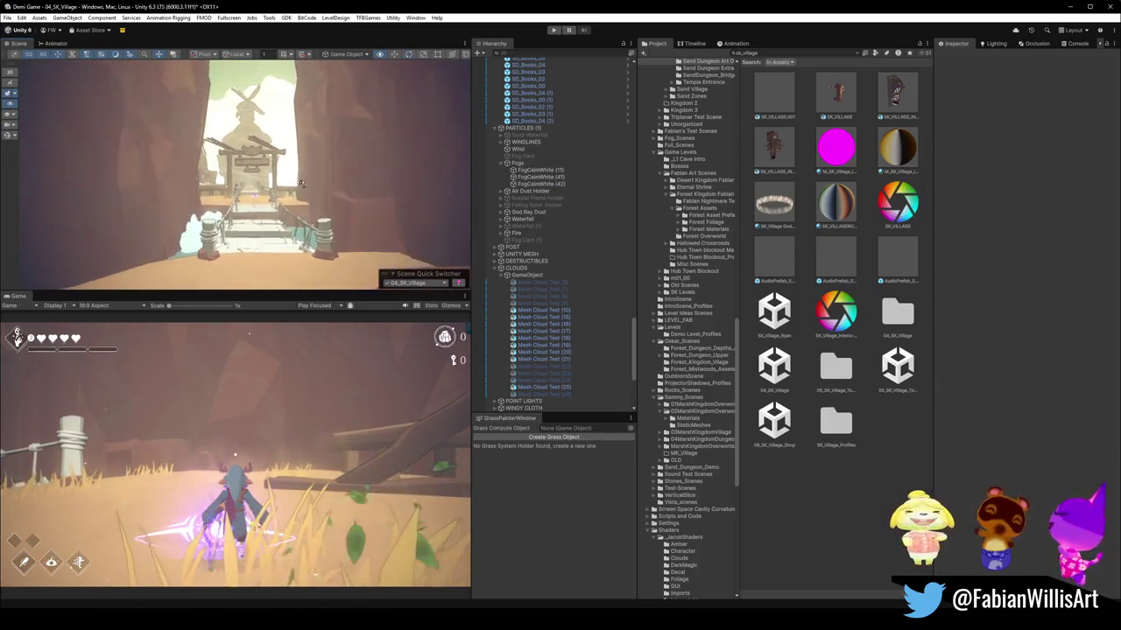
pyautogui.moveTo(301, 187); pyautogui.dragTo(262, 183, button='right')
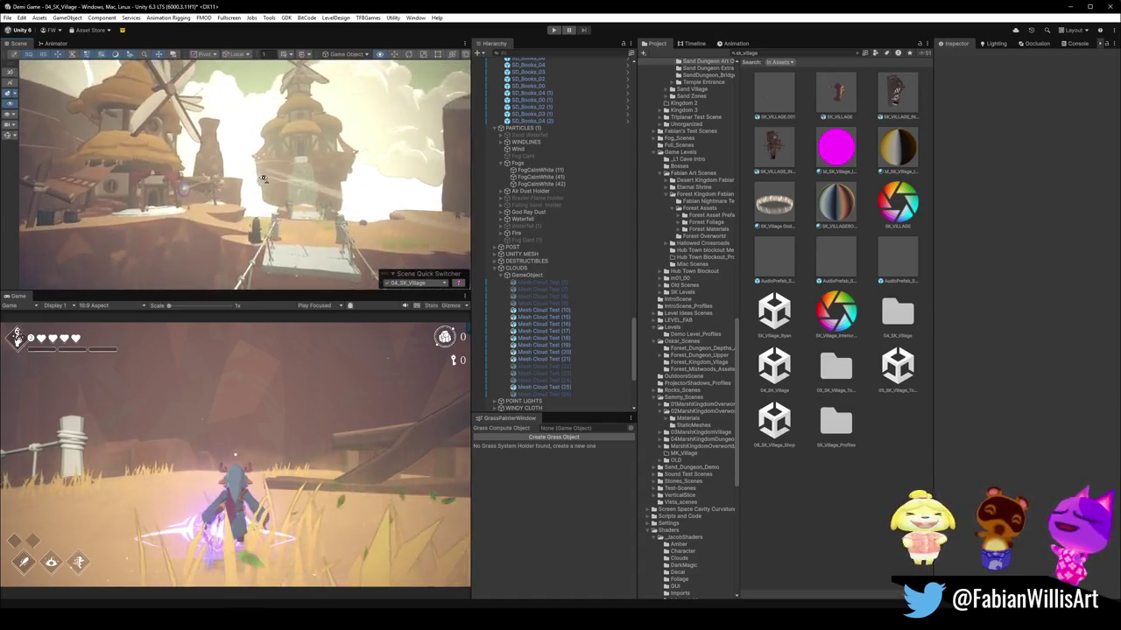
pyautogui.moveTo(262, 183); pyautogui.dragTo(261, 183, button='right')
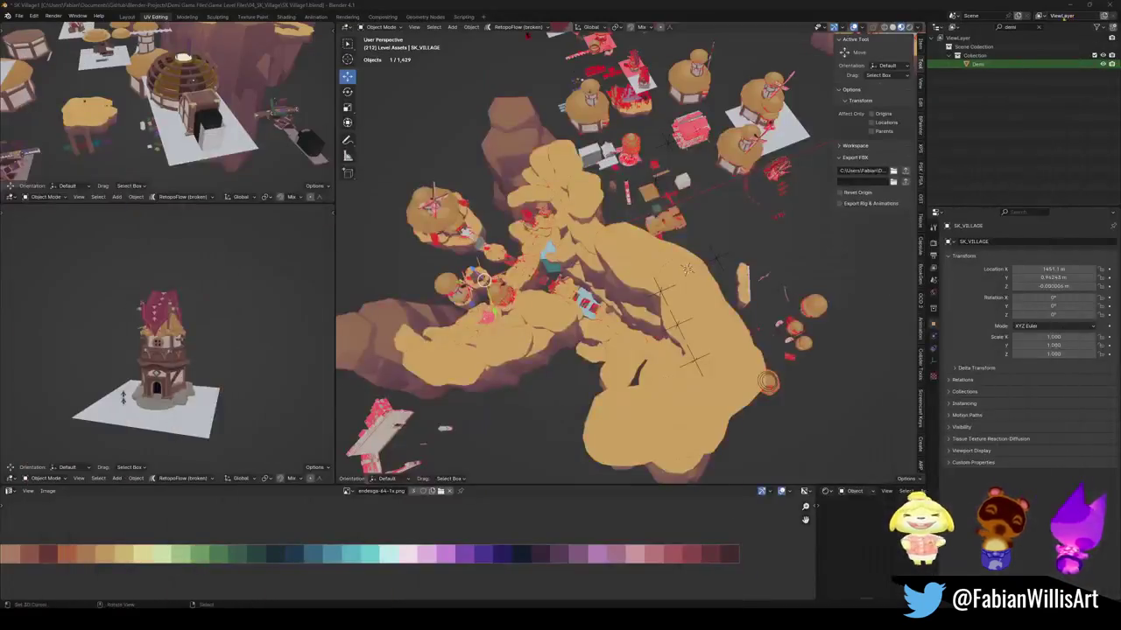
# Save the village blend file and select the windmill tower house.
pyautogui.moveTo(535, 246)
pyautogui.mouseDown(button='middle')
pyautogui.moveTo(566, 231)
pyautogui.moveTo(649, 253)
pyautogui.moveTo(701, 241)
pyautogui.mouseUp(button='middle')
pyautogui.hotkey('ctrl', 's')
pyautogui.click(557, 215)
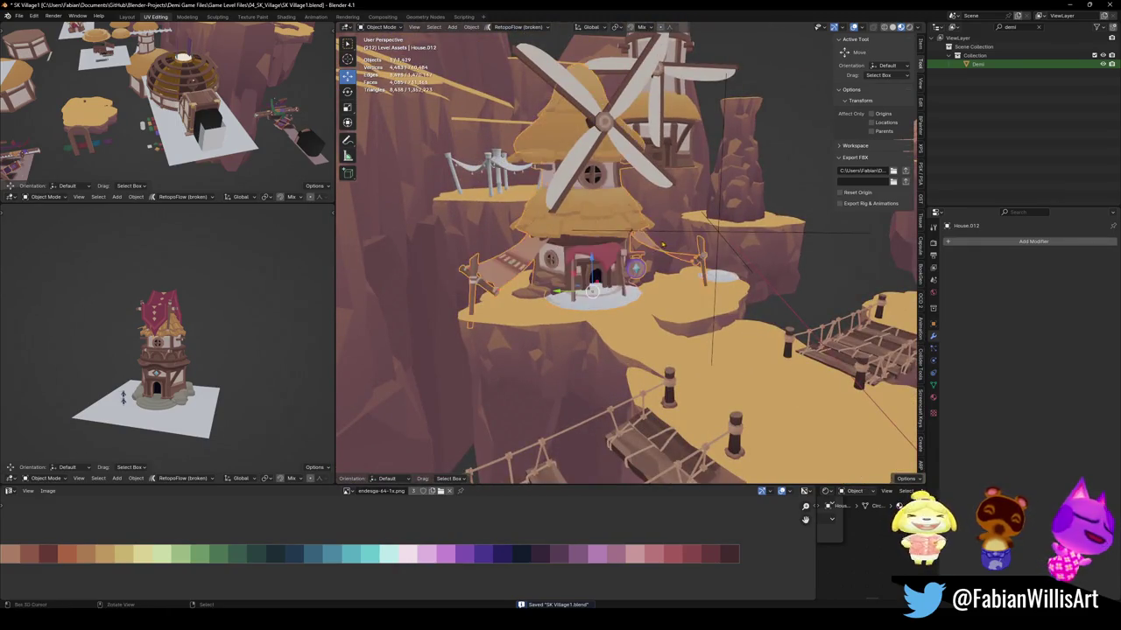
# Zoom in to a close, level view of the tower house and enter Edit Mode.
pyautogui.scroll(5, 732, 235)
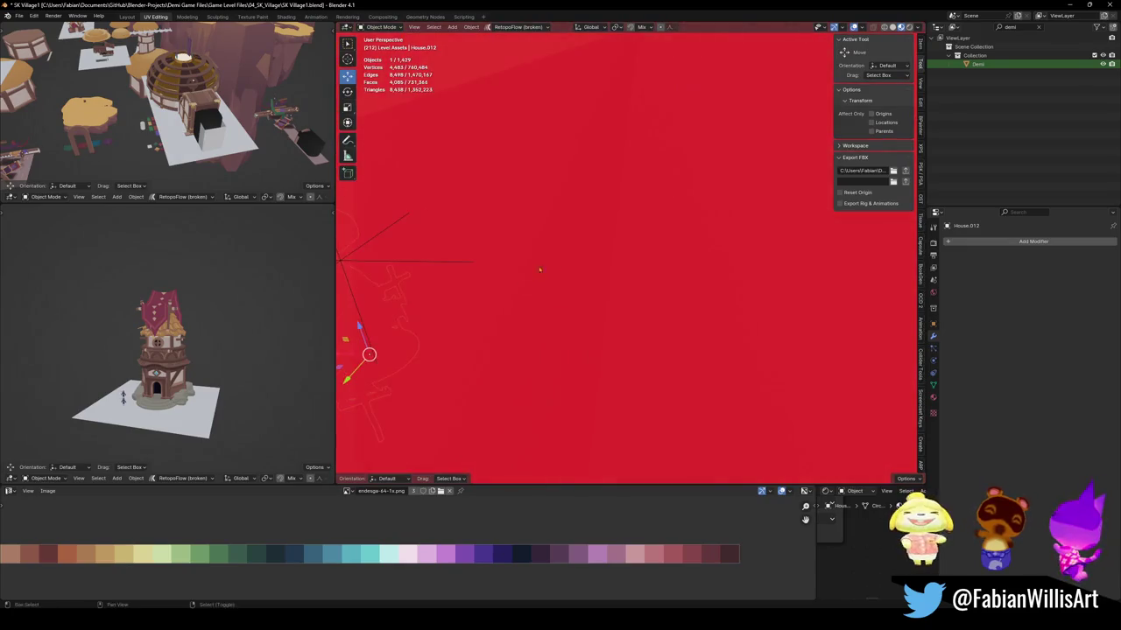
pyautogui.scroll(-5, 540, 269)
pyautogui.scroll(4, 598, 242)
pyautogui.scroll(-4, 598, 242)
pyautogui.scroll(2, 613, 232)
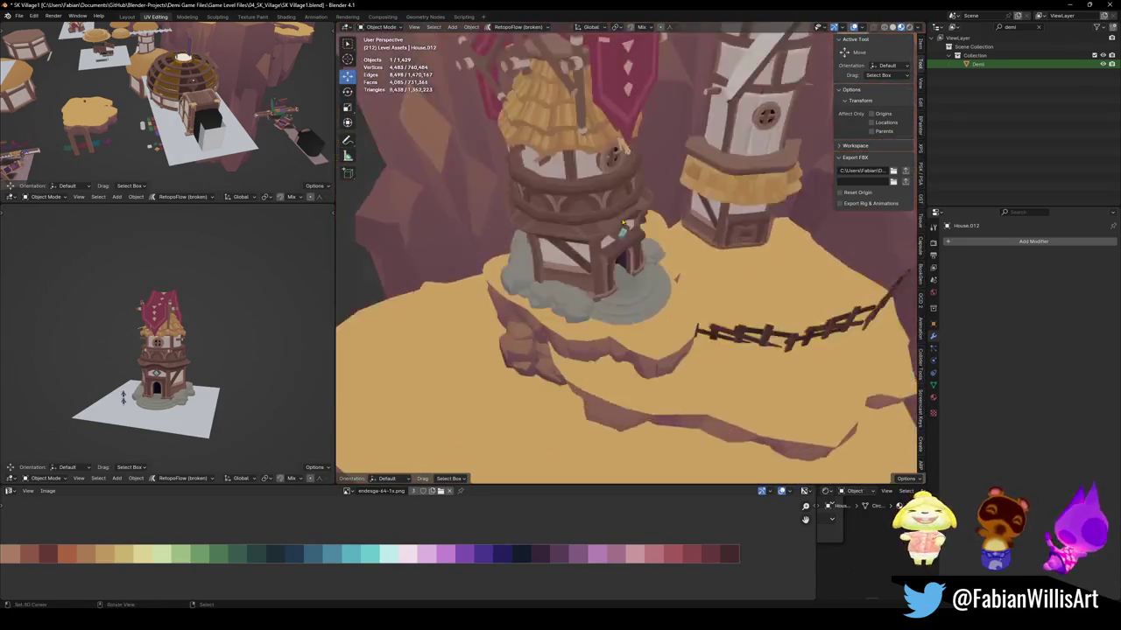
pyautogui.moveTo(623, 225); pyautogui.dragTo(816, 74, button='middle')
pyautogui.moveTo(613, 185); pyautogui.dragTo(633, 192, button='middle')
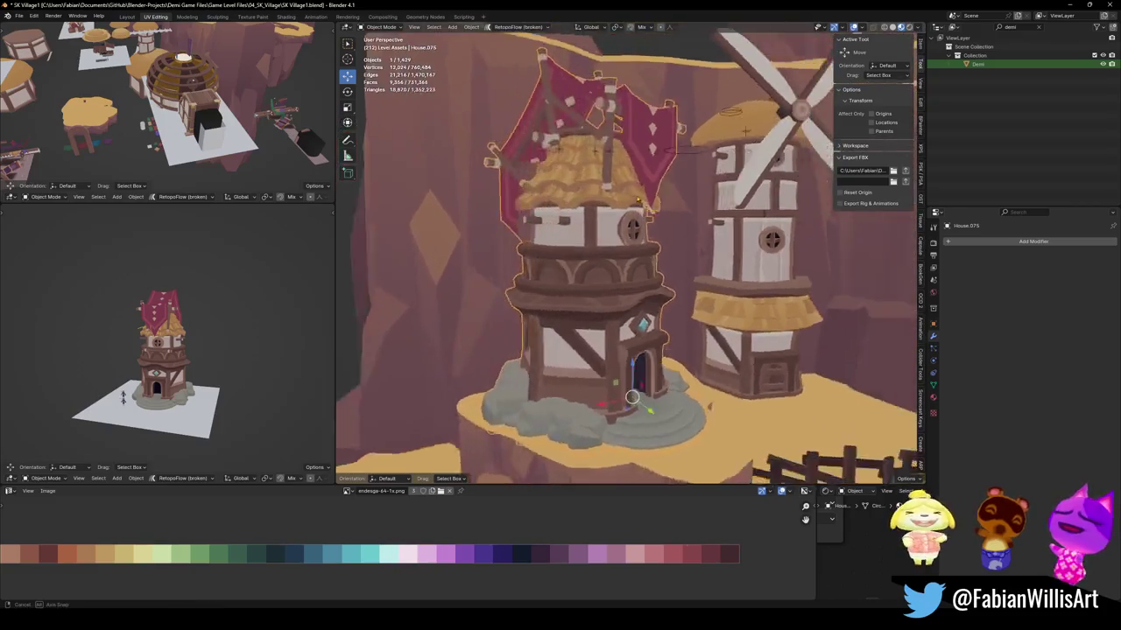
pyautogui.press('Tab')
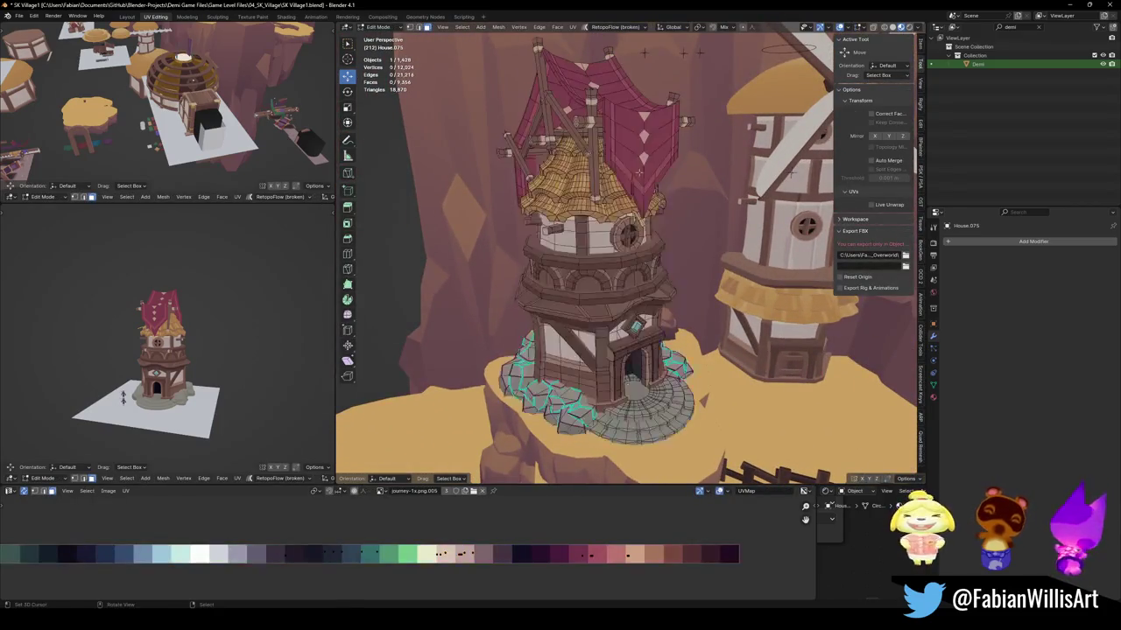
# Separate the red cloth roof from the tower house into its own object and hide it.
pyautogui.press('l')
pyautogui.moveTo(639, 171)
pyautogui.mouseDown(button='middle')
pyautogui.moveTo(627, 186)
pyautogui.moveTo(688, 205)
pyautogui.moveTo(718, 243)
pyautogui.moveTo(695, 311)
pyautogui.moveTo(689, 266)
pyautogui.moveTo(575, 271)
pyautogui.moveTo(701, 275)
pyautogui.moveTo(691, 323)
pyautogui.moveTo(578, 378)
pyautogui.mouseUp(button='middle')
pyautogui.click(627, 186)
pyautogui.press('Tab')
pyautogui.press('h')
# Duplicate the windmill fan Fan.003 in place as Fan.013.
pyautogui.scroll(3, 689, 266)
pyautogui.hotkey('shift', 'd')
pyautogui.press('Escape')
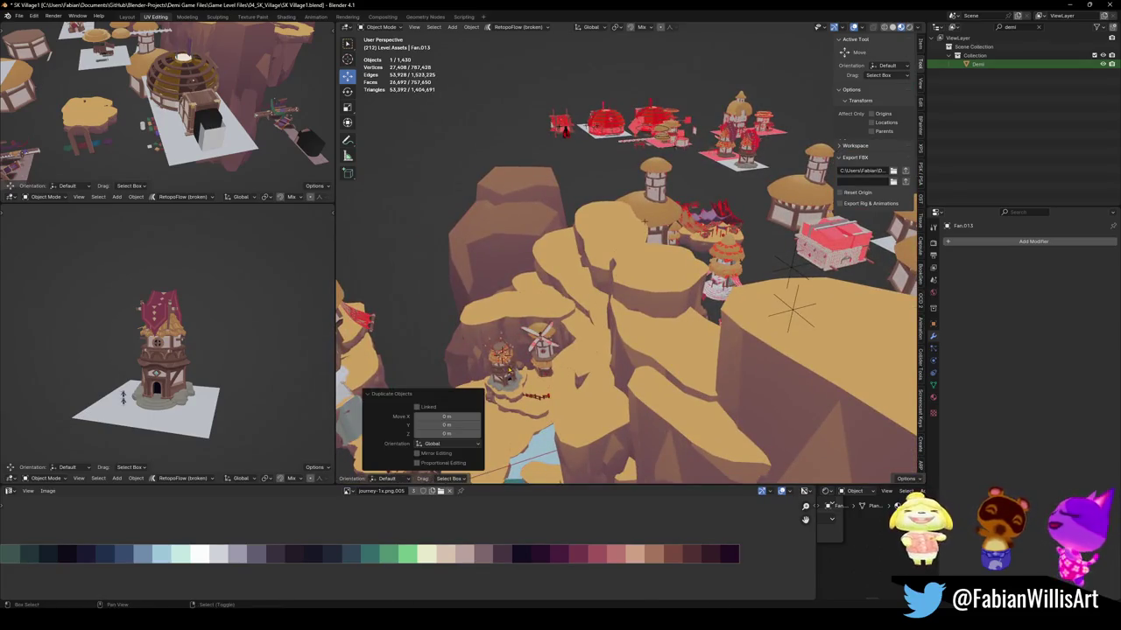
# Snap the copied fan to the 3D cursor, resize it and lift it along Z.
pyautogui.hotkey('shift', 's')
pyautogui.press('KP_Decimal')
pyautogui.press('s')
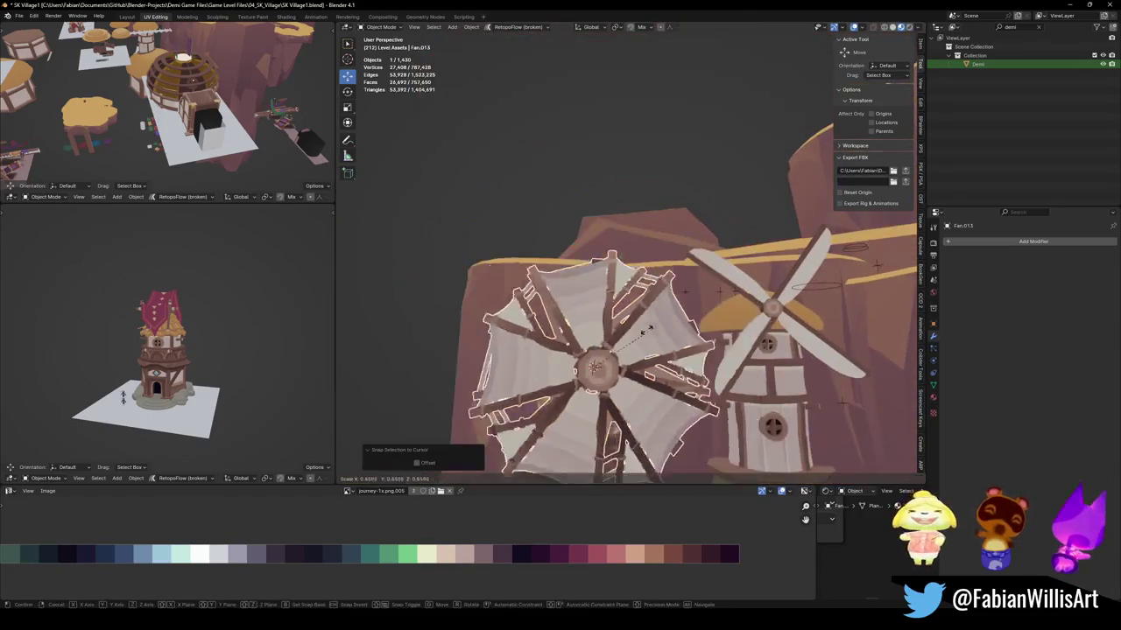
pyautogui.click(627, 346)
pyautogui.press('g')
pyautogui.press('z')
pyautogui.click(618, 263)
pyautogui.moveTo(618, 263)
pyautogui.mouseDown(button='middle')
pyautogui.moveTo(657, 331)
pyautogui.moveTo(728, 357)
pyautogui.mouseUp(button='middle')
# Turn the fan 8.25° about Z and reposition it over the tower.
pyautogui.press('r')
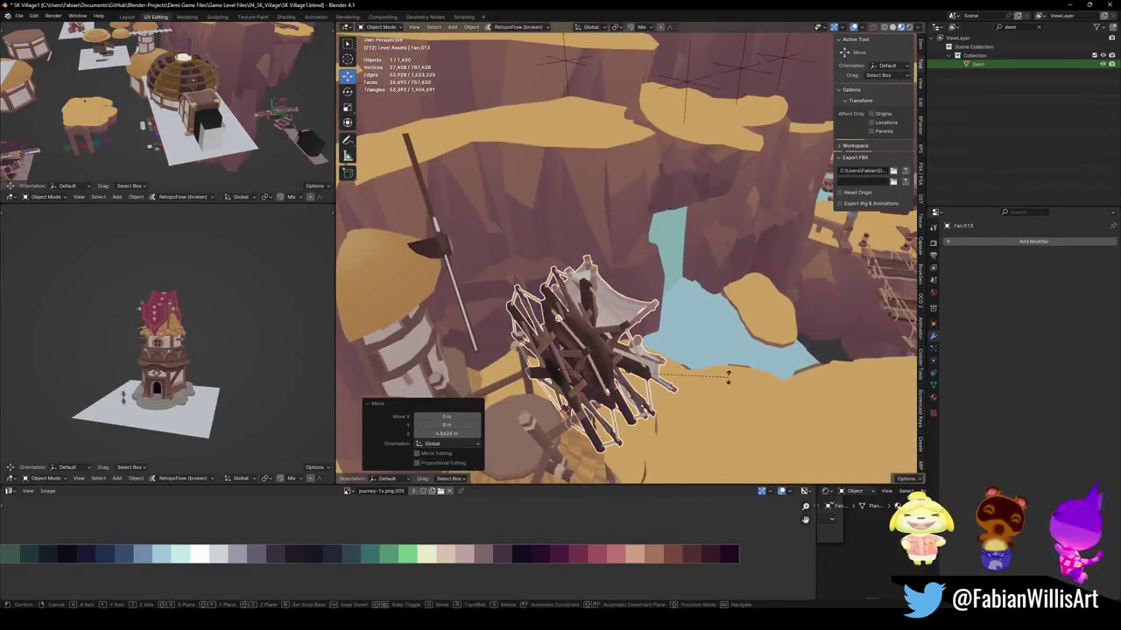
pyautogui.press('z')
pyautogui.click(725, 352)
pyautogui.press('KP_Decimal')
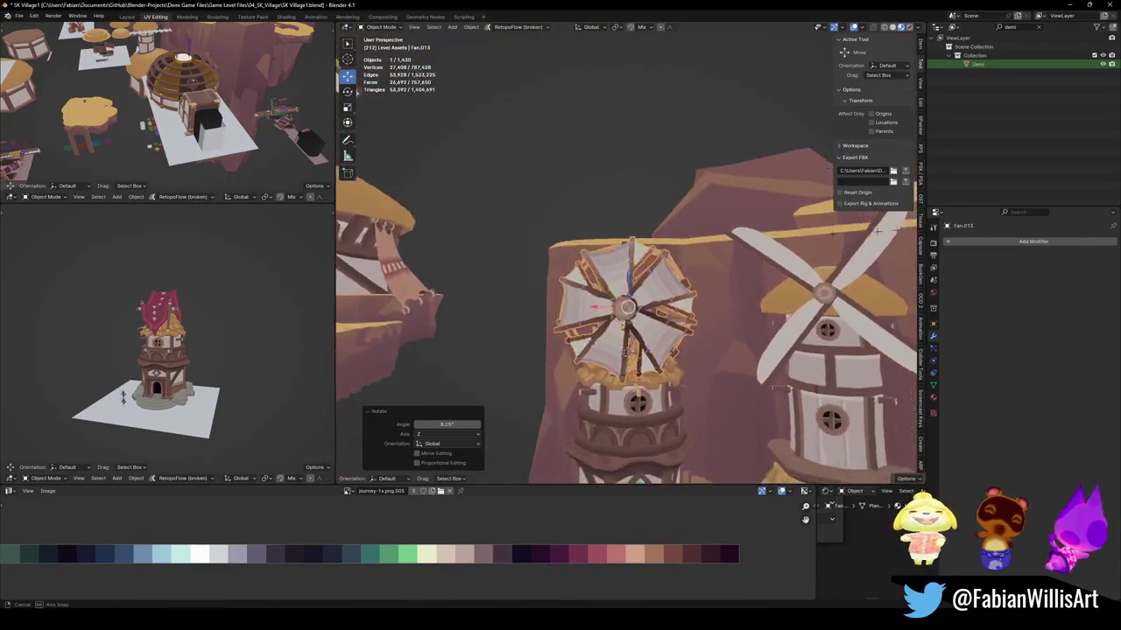
pyautogui.moveTo(725, 353); pyautogui.dragTo(644, 348, button='middle')
pyautogui.press('r')
pyautogui.press('z')
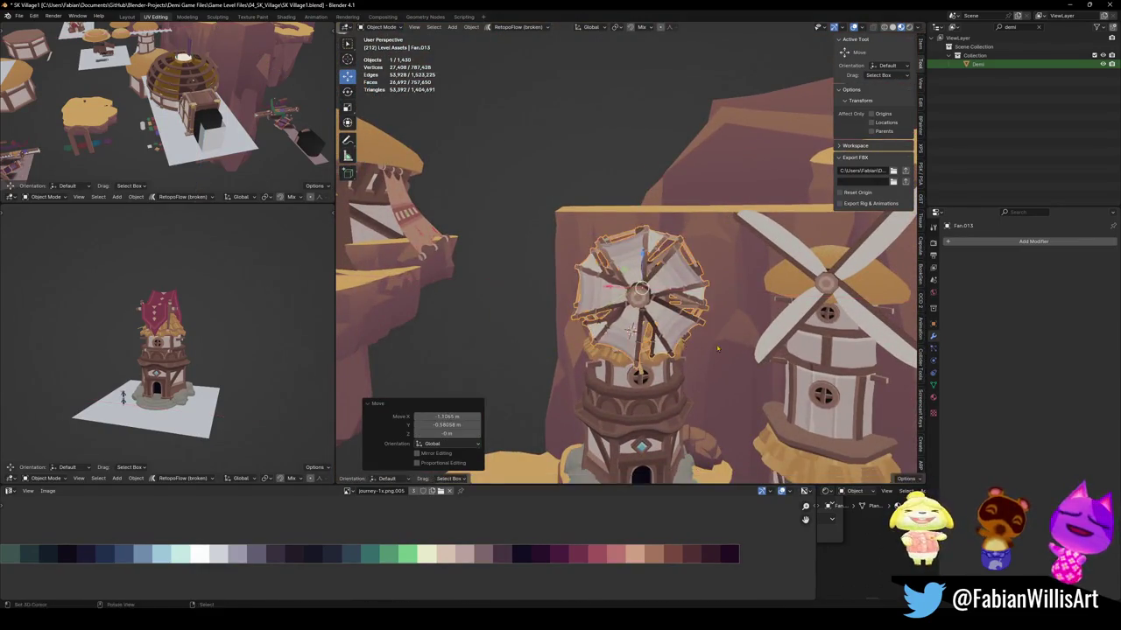
pyautogui.click(725, 333)
pyautogui.moveTo(725, 333)
pyautogui.mouseDown(button='middle')
pyautogui.moveTo(550, 354)
pyautogui.moveTo(579, 297)
pyautogui.moveTo(643, 395)
pyautogui.mouseUp(button='middle')
# Reselect the copied fan and snap it to the 3D cursor on the tower house.
pyautogui.click(550, 355)
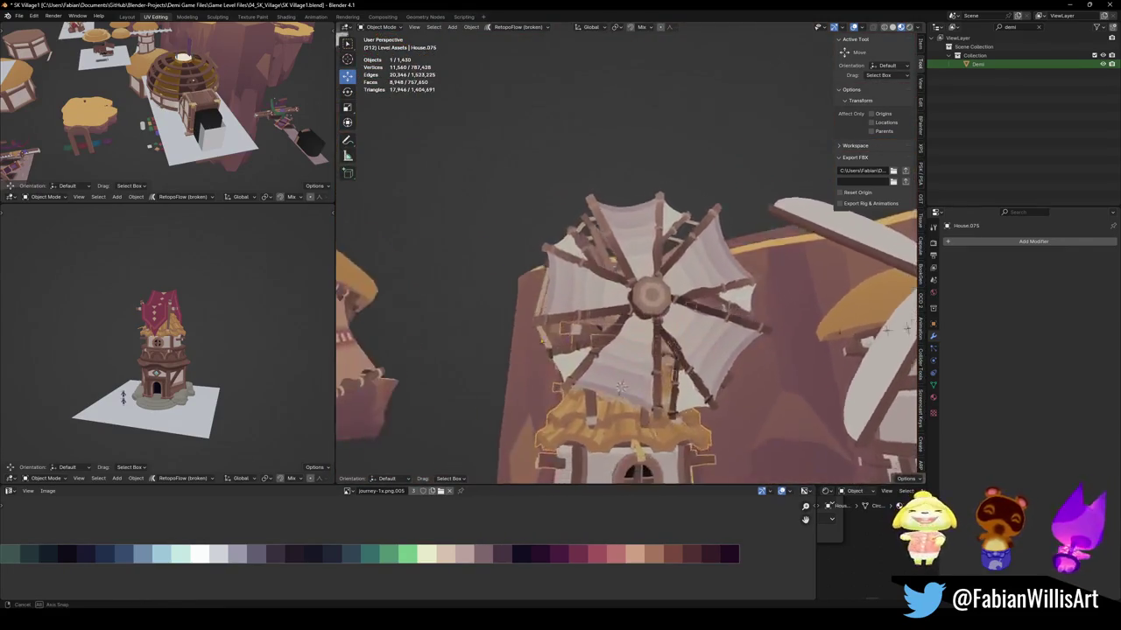
pyautogui.click(647, 391)
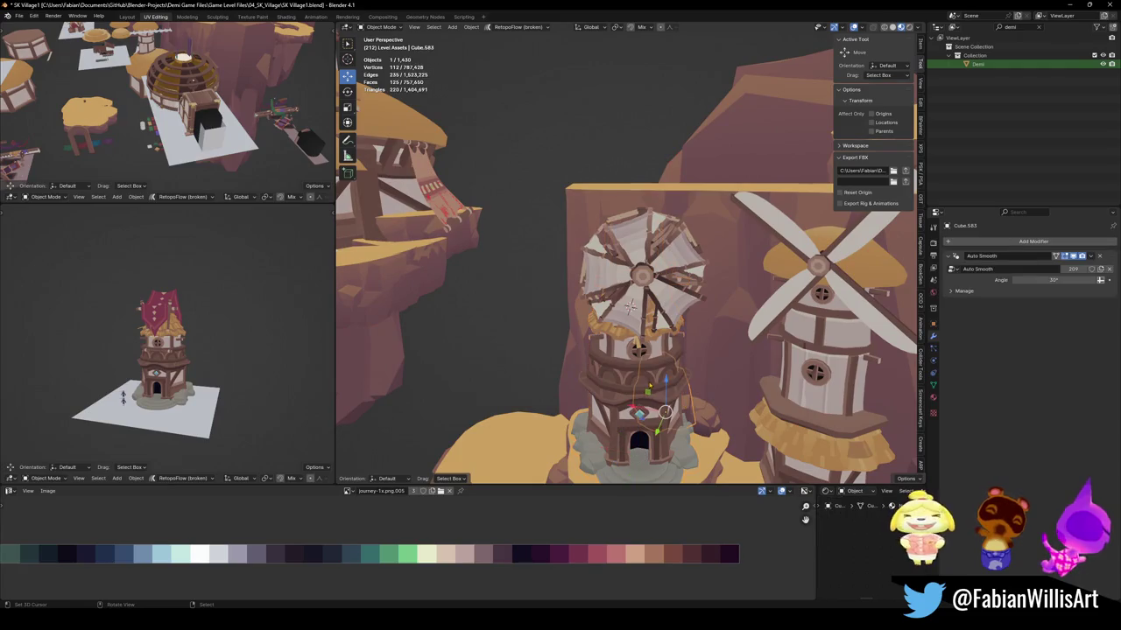
pyautogui.click(618, 326)
pyautogui.click(644, 278)
pyautogui.hotkey('shift', 's')
pyautogui.click(645, 256)
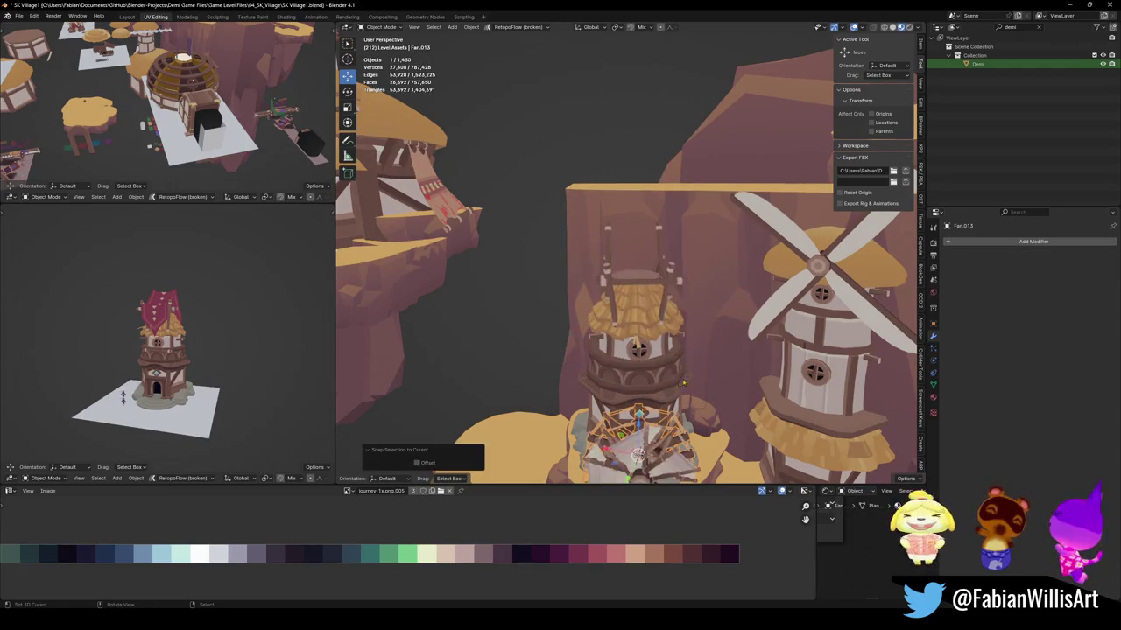
pyautogui.moveTo(644, 263); pyautogui.dragTo(637, 368, button='middle')
# Rotate the fan about Z and raise it onto the tower top.
pyautogui.press('r')
pyautogui.press('z')
pyautogui.click(683, 366)
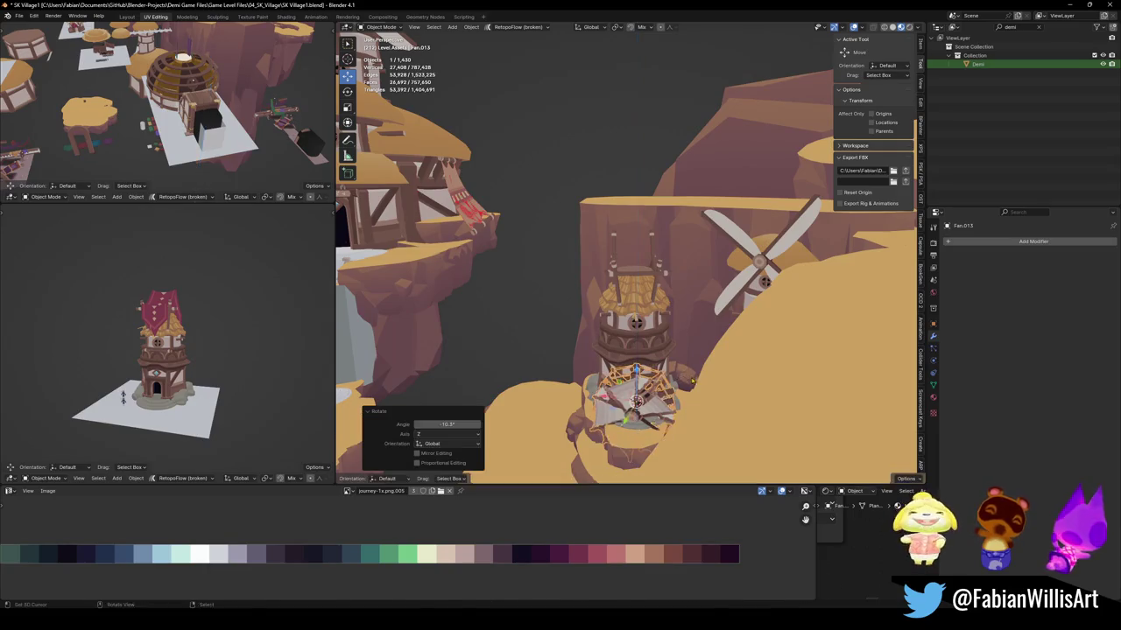
pyautogui.press('g')
pyautogui.press('z')
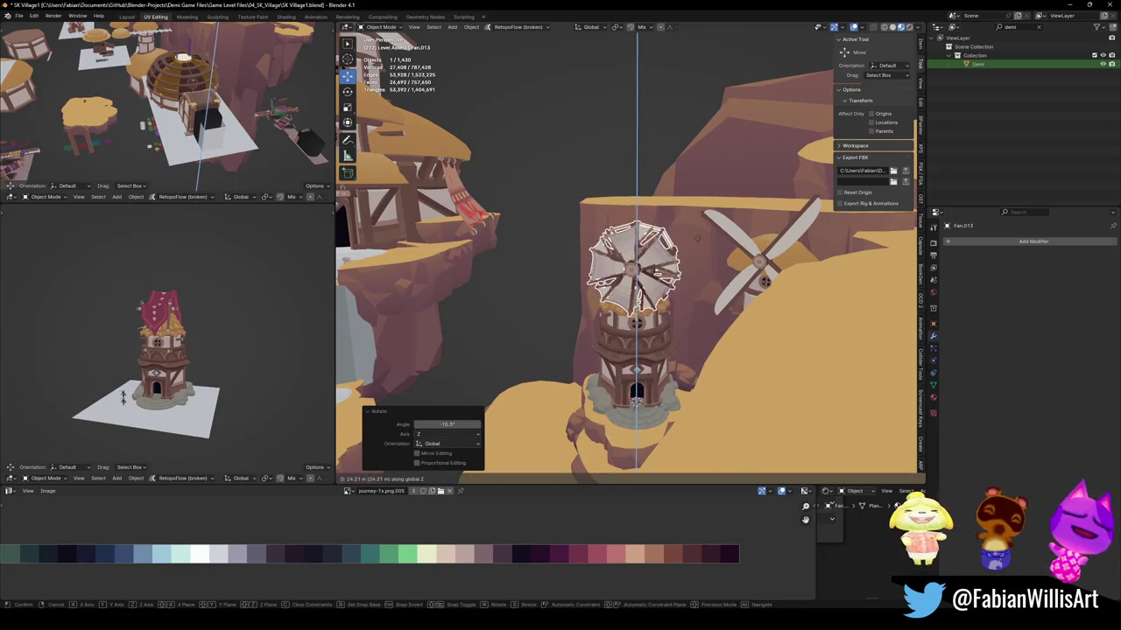
pyautogui.click(698, 234)
pyautogui.press('KP_Decimal')
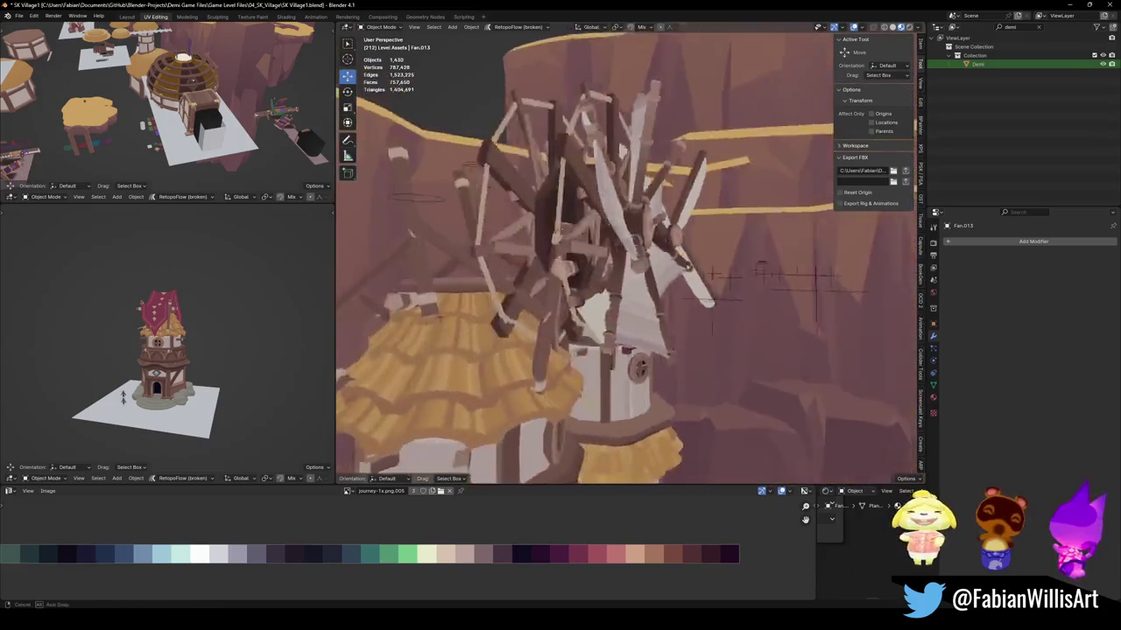
pyautogui.moveTo(691, 269); pyautogui.dragTo(560, 245, button='middle')
# Turn the fan about Z to set its facing direction, then view both windmills.
pyautogui.click(543, 241)
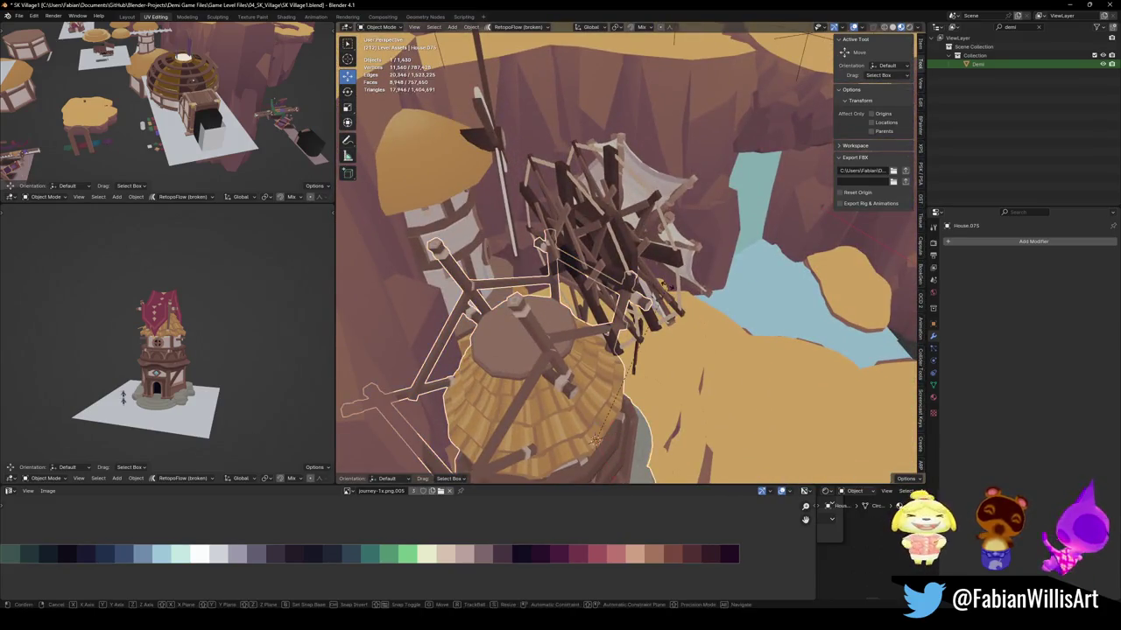
pyautogui.click(647, 261)
pyautogui.press('r')
pyautogui.press('z')
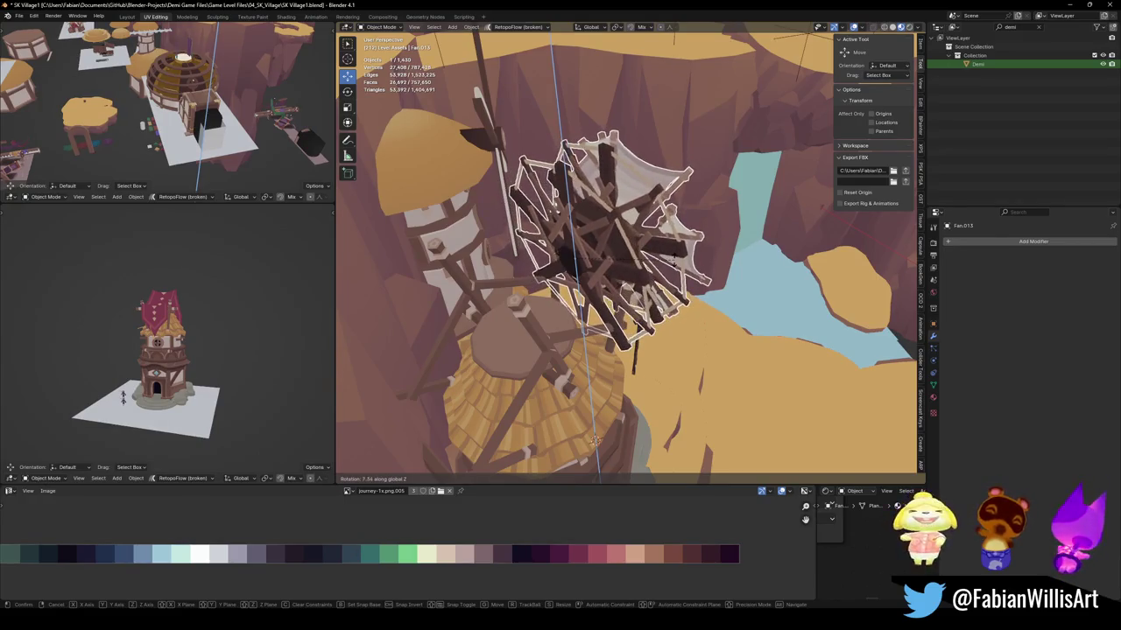
pyautogui.click(733, 313)
pyautogui.moveTo(595, 440); pyautogui.dragTo(639, 276, button='middle')
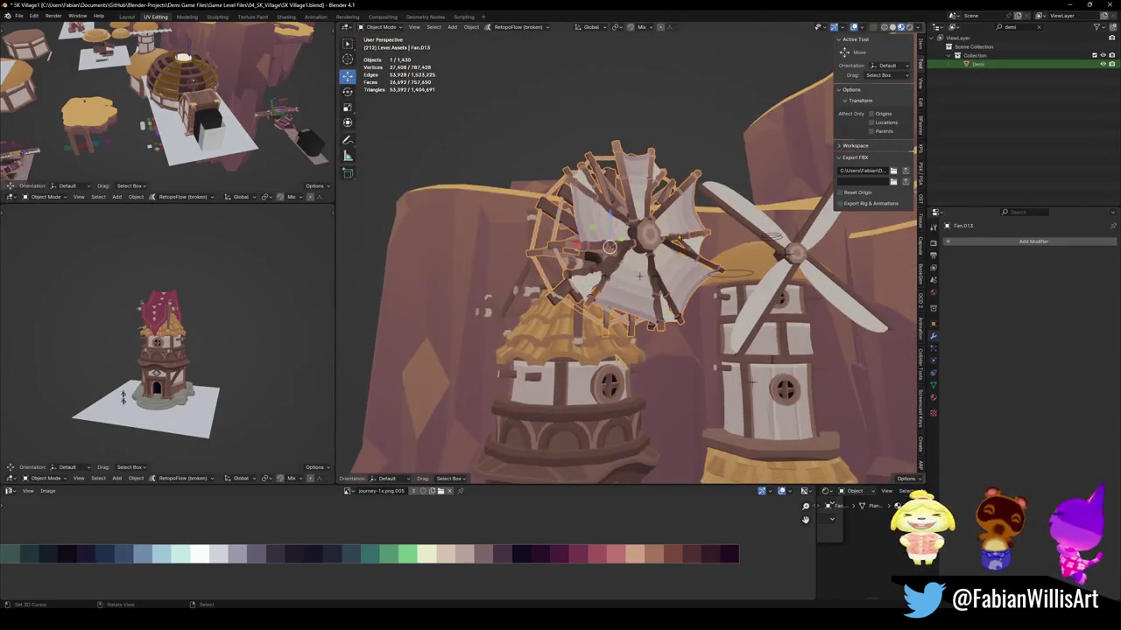
pyautogui.moveTo(640, 276); pyautogui.dragTo(623, 436, button='middle')
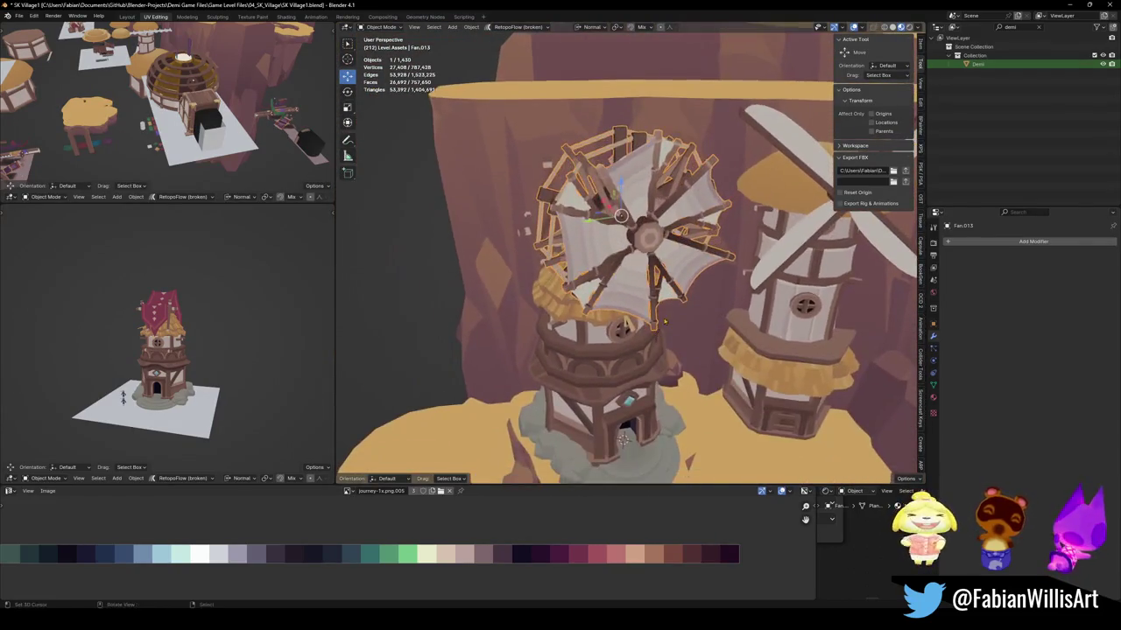
# Shift the fan 0.20389 m along its X axis and rotate it about Z.
pyautogui.press('g')
pyautogui.press('x')
pyautogui.click(671, 324)
pyautogui.moveTo(672, 324); pyautogui.dragTo(738, 309, button='middle')
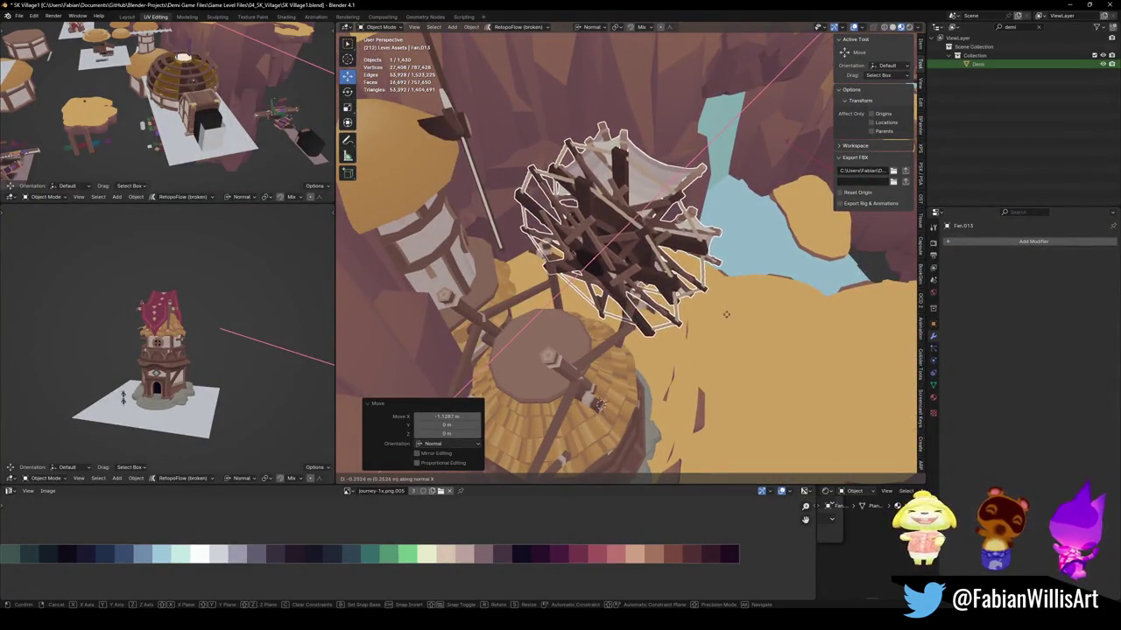
pyautogui.click(589, 250)
pyautogui.scroll(3, 578, 263)
pyautogui.press('r')
pyautogui.press('z')
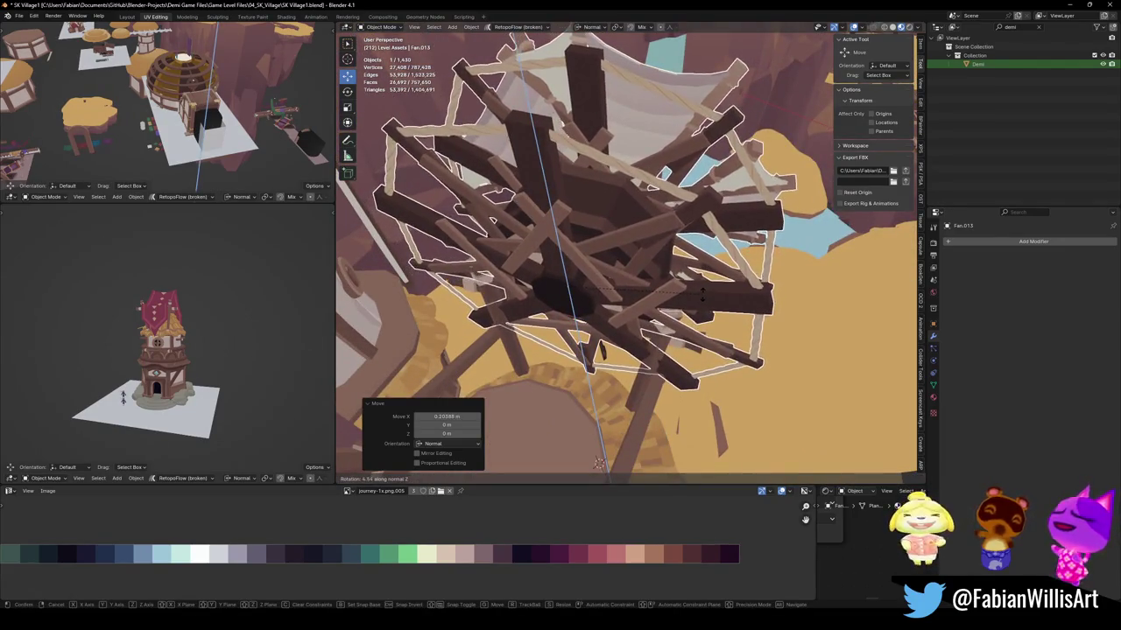
pyautogui.click(599, 462)
pyautogui.moveTo(599, 462)
pyautogui.mouseDown(button='middle')
pyautogui.moveTo(601, 230)
pyautogui.moveTo(687, 277)
pyautogui.moveTo(669, 270)
pyautogui.moveTo(692, 175)
pyautogui.mouseUp(button='middle')
# Tilt the fan on the tower back 14.5° about its own axis.
pyautogui.click(696, 166)
pyautogui.press('r')
pyautogui.press('z')
pyautogui.press('z')
pyautogui.press('x')
pyautogui.press('x')
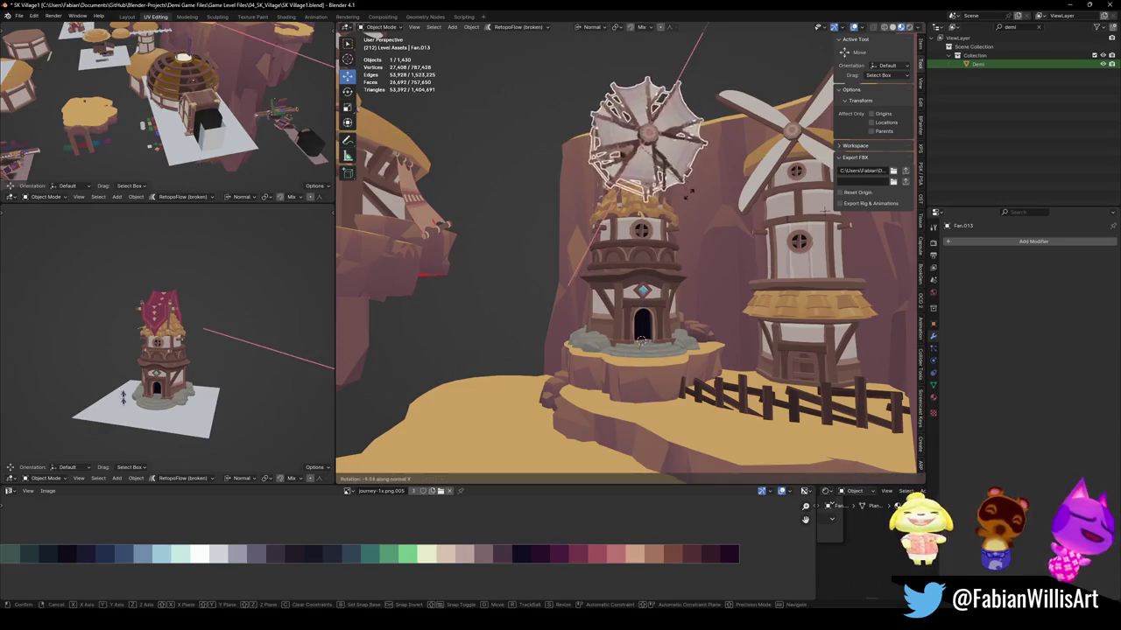
pyautogui.click(825, 210)
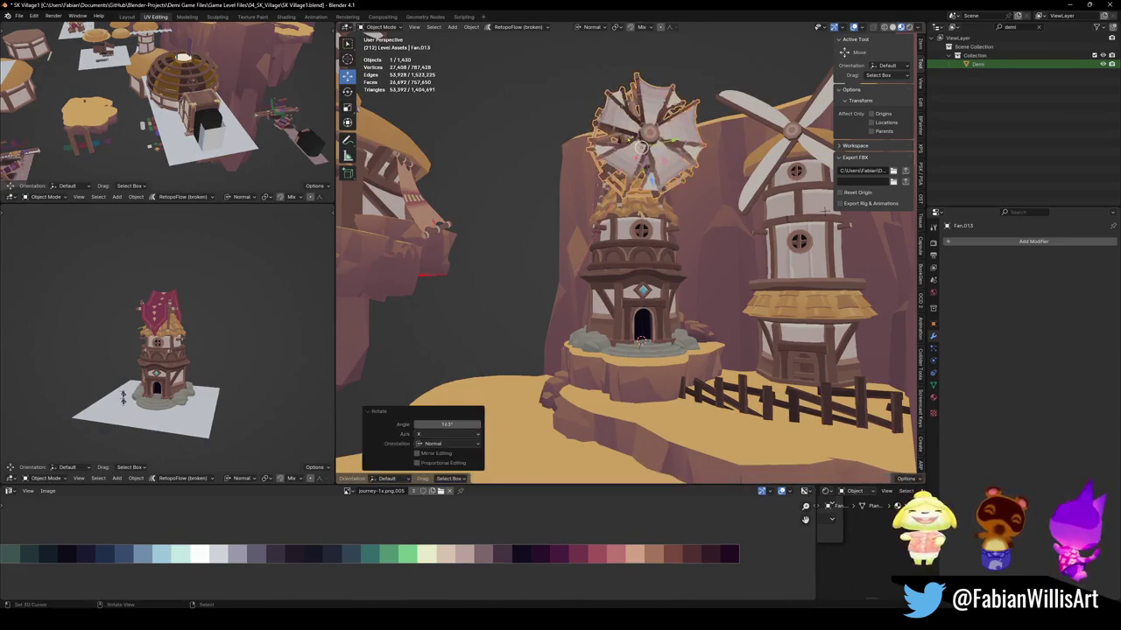
pyautogui.moveTo(825, 209); pyautogui.dragTo(732, 202, button='middle')
# Enlarge the tower's fan slightly, then deselect it.
pyautogui.hotkey('shift', '`')
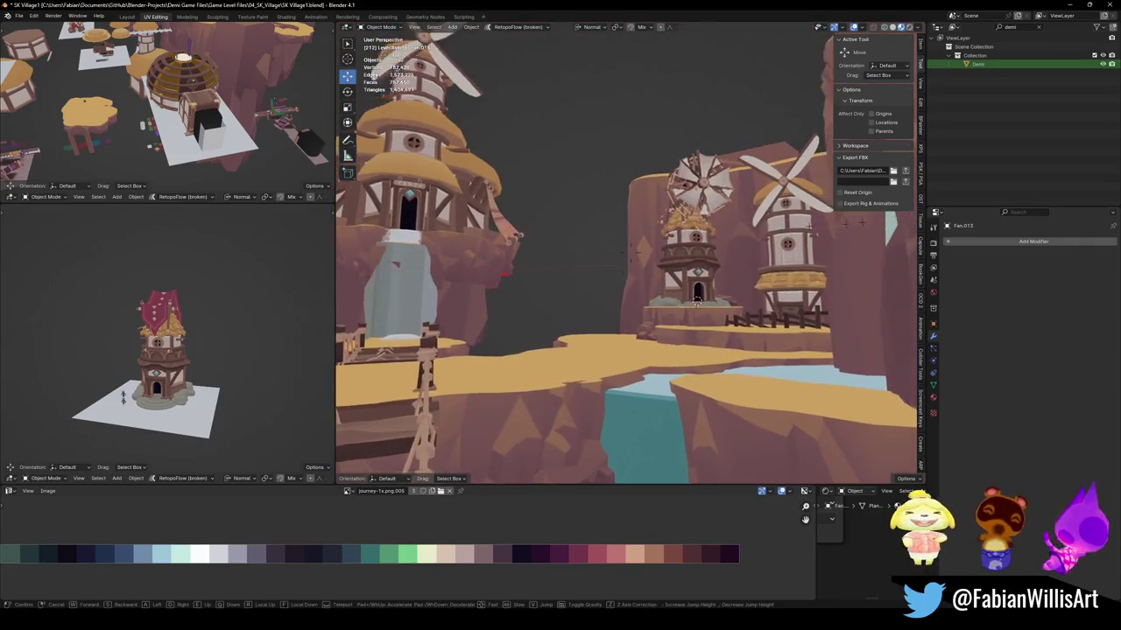
pyautogui.press('w')
pyautogui.click(718, 189)
pyautogui.press('s')
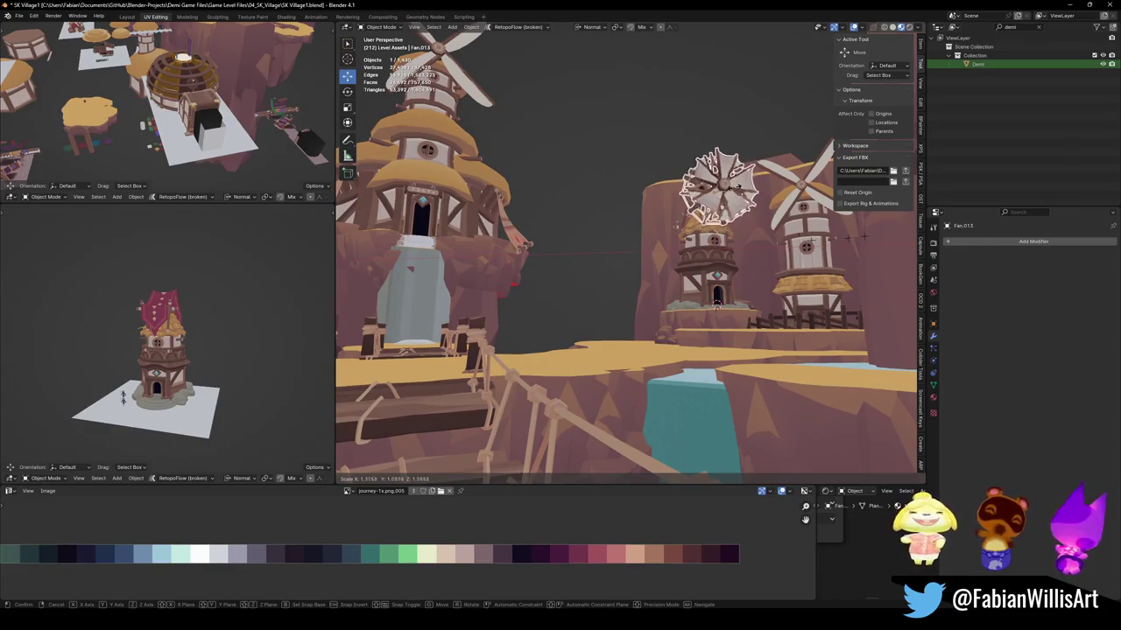
pyautogui.click(738, 282)
pyautogui.hotkey('alt', 'a')
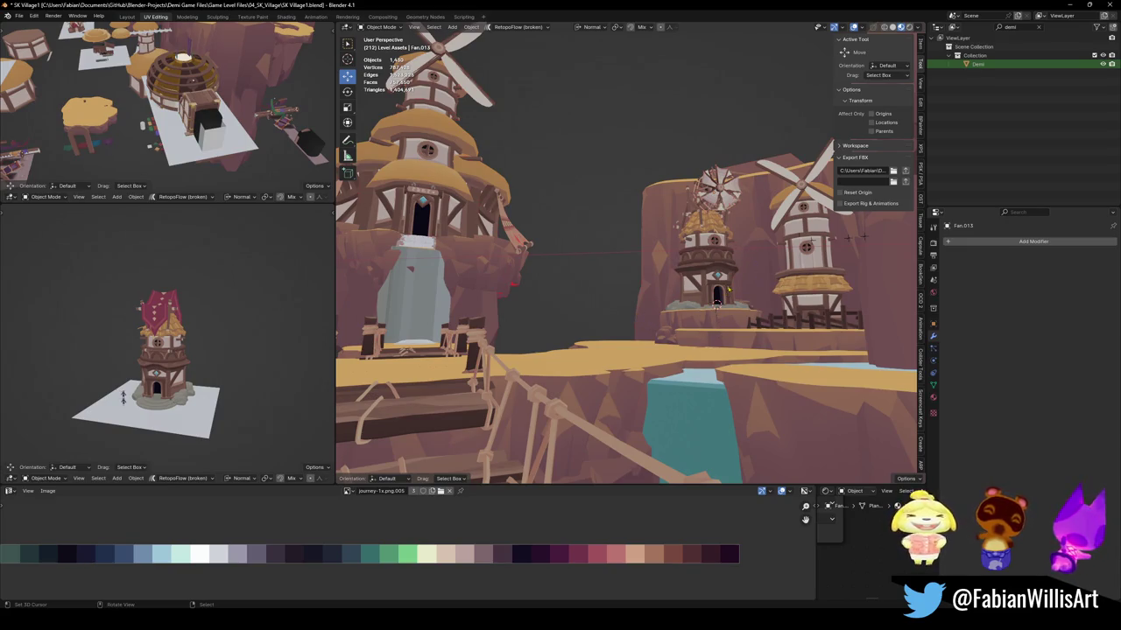
# Duplicate the tower house, turn the copy, and set it on the lower cliff.
pyautogui.keyDown('alt'); pyautogui.middleClick(708, 259); pyautogui.keyUp('alt')
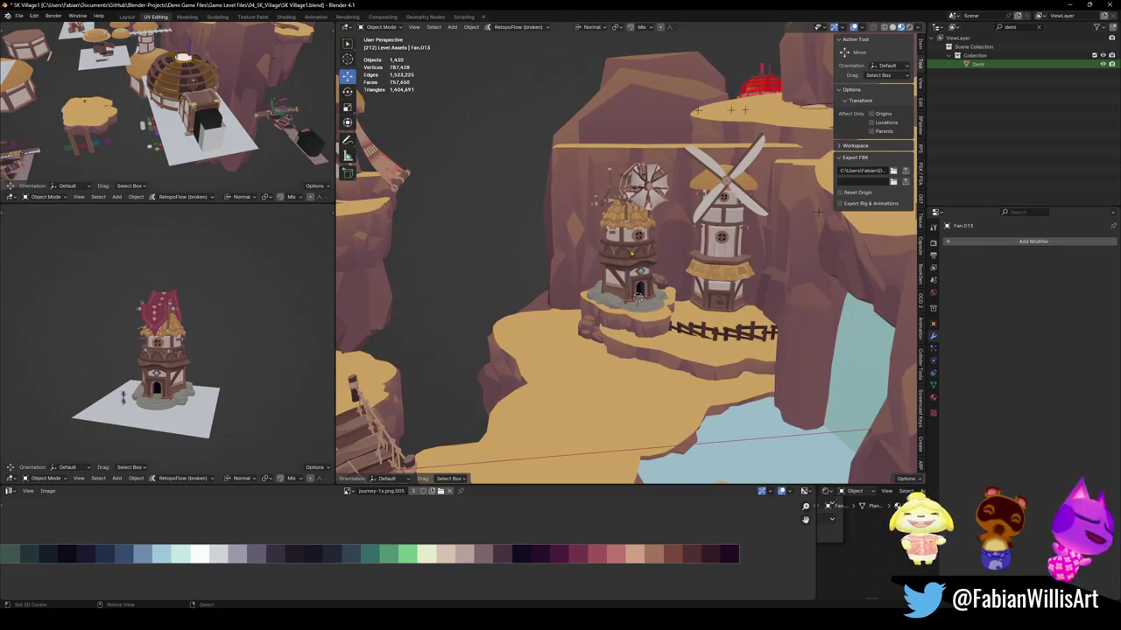
pyautogui.hotkey('shift', 'd')
pyautogui.click(619, 328)
pyautogui.press('r')
pyautogui.press('z')
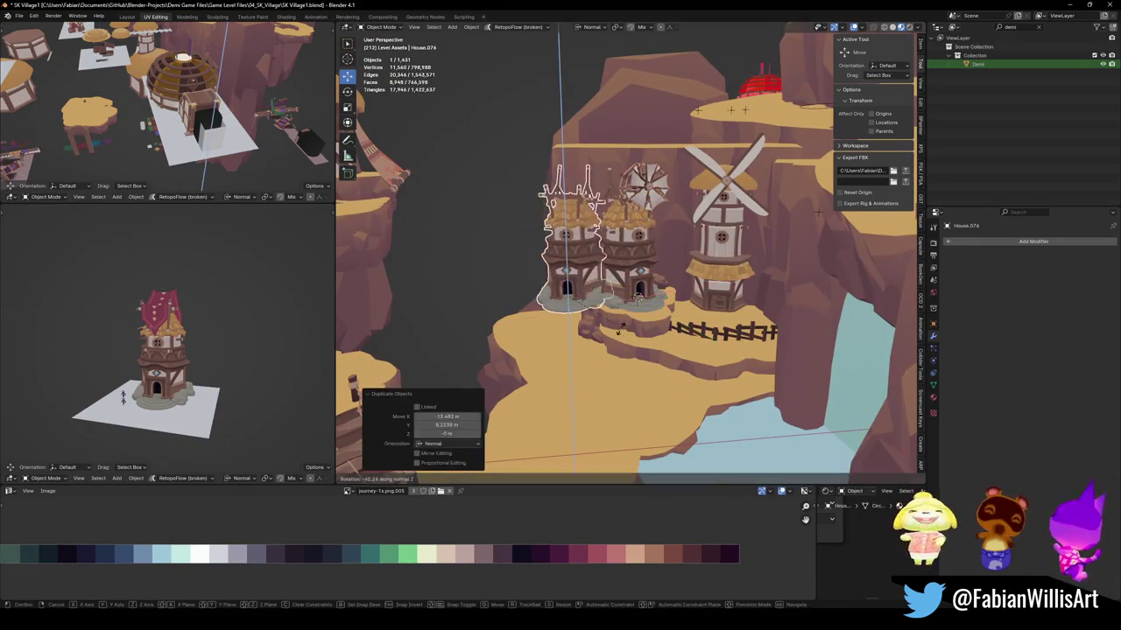
pyautogui.click(631, 312)
pyautogui.press('g')
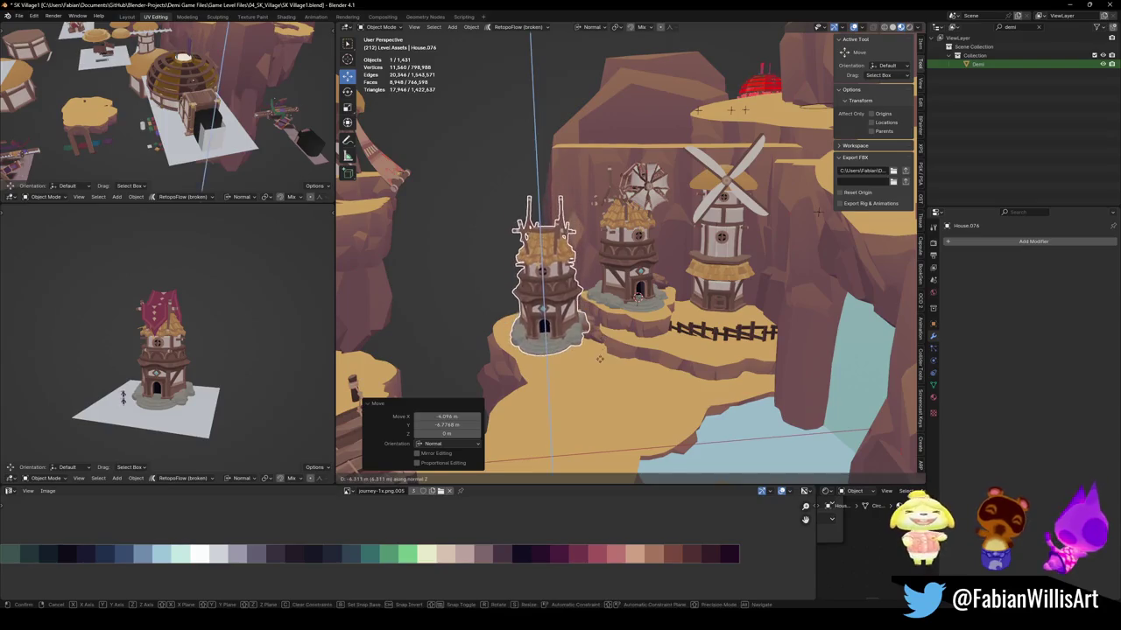
pyautogui.hotkey('shift', 'z')
pyautogui.moveTo(599, 361)
pyautogui.mouseDown(button='middle')
pyautogui.moveTo(561, 368)
pyautogui.moveTo(633, 294)
pyautogui.moveTo(45, 290)
pyautogui.mouseUp(button='middle')
pyautogui.click(560, 368)
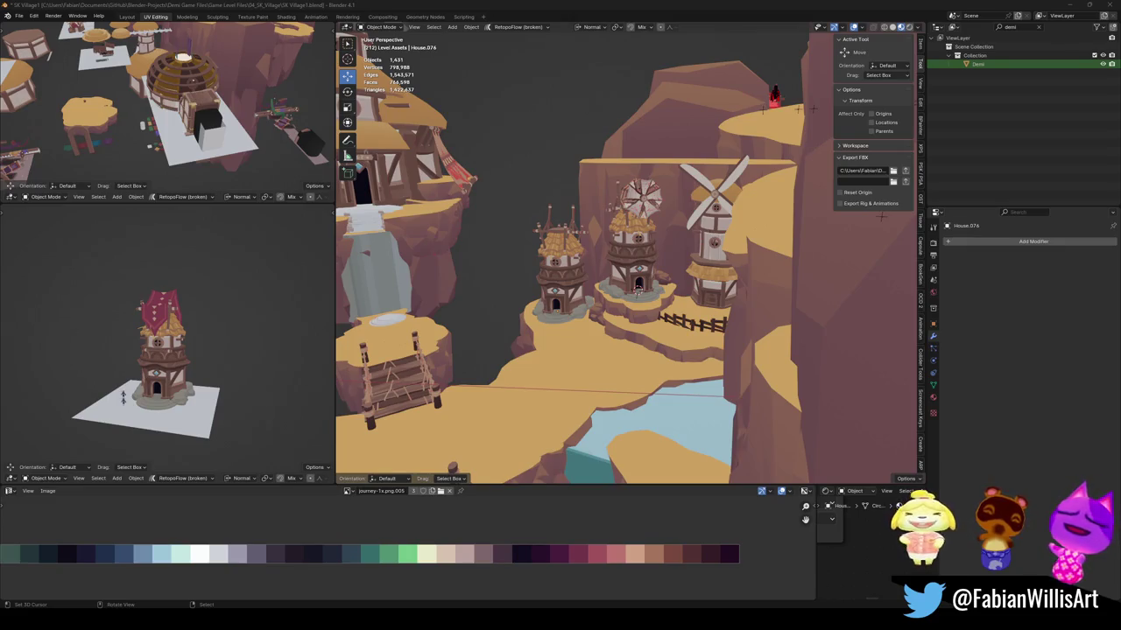
pyautogui.moveTo(567, 331)
pyautogui.mouseDown(button='middle')
pyautogui.moveTo(617, 304)
pyautogui.moveTo(722, 358)
pyautogui.mouseUp(button='middle')
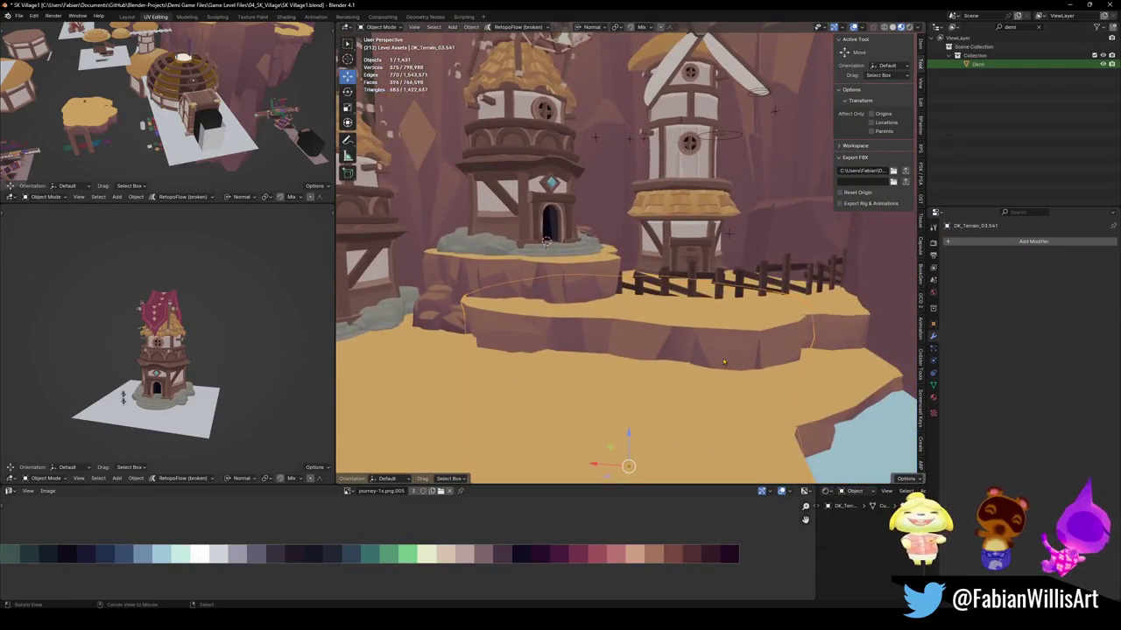
# Rotate the terrain ledge in front of the towers, cancelling an attempt to lower it.
pyautogui.click(736, 367)
pyautogui.press('r')
pyautogui.click(749, 372)
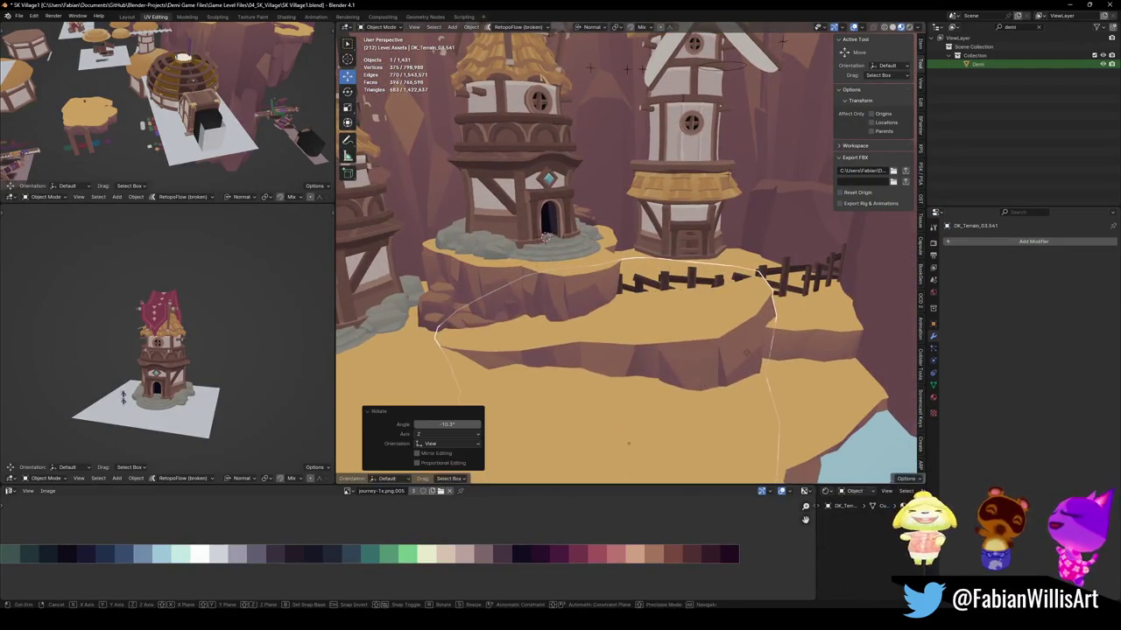
pyautogui.press('g')
pyautogui.press('z')
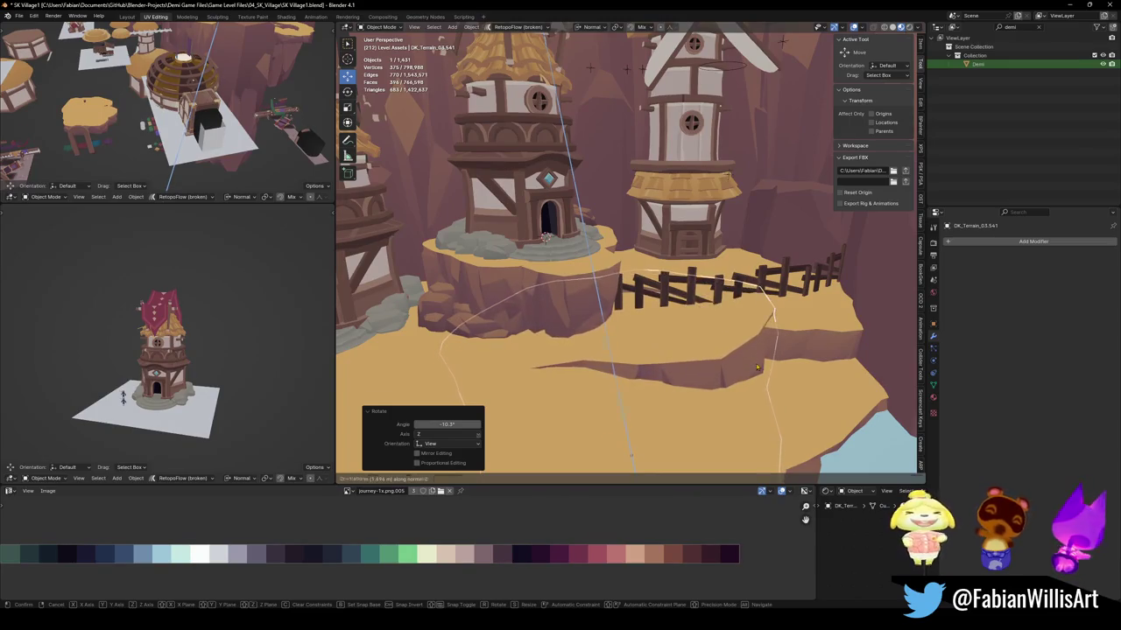
pyautogui.rightClick(758, 367)
# Delete a surplus fence piece and the terrain piece beside the fence.
pyautogui.moveTo(758, 368)
pyautogui.mouseDown(button='middle')
pyautogui.moveTo(593, 283)
pyautogui.moveTo(579, 254)
pyautogui.moveTo(580, 267)
pyautogui.moveTo(636, 232)
pyautogui.mouseUp(button='middle')
pyautogui.scroll(-3, 594, 283)
pyautogui.press('Delete')
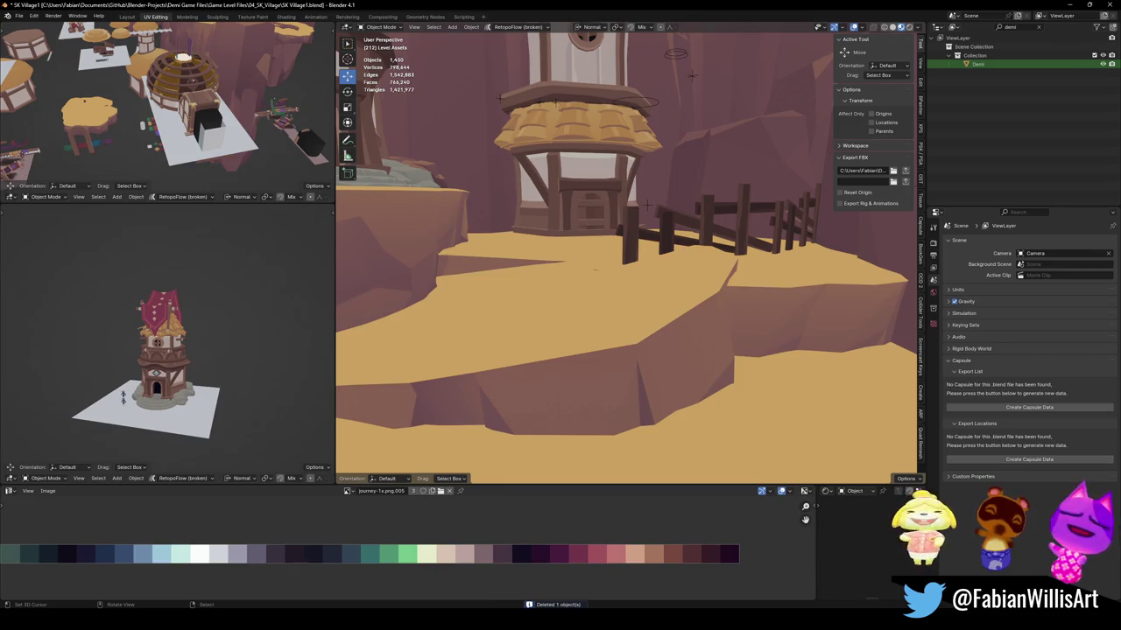
pyautogui.moveTo(545, 265); pyautogui.dragTo(603, 324, button='middle')
pyautogui.click(584, 301)
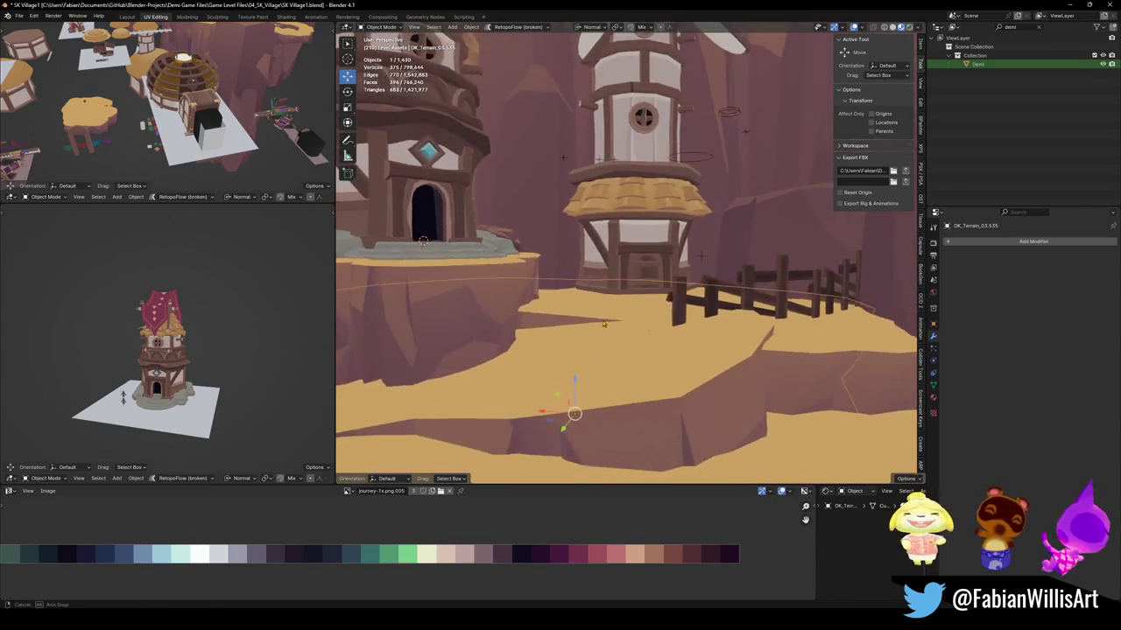
pyautogui.press('Tab')
pyautogui.press('Tab')
pyautogui.moveTo(599, 296)
pyautogui.mouseDown(button='middle')
pyautogui.moveTo(615, 323)
pyautogui.moveTo(612, 314)
pyautogui.moveTo(636, 307)
pyautogui.mouseUp(button='middle')
pyautogui.press('Delete')
# Select the terrain object by the windmill towers and toggle into Edit Mode and back.
pyautogui.scroll(-2, 611, 314)
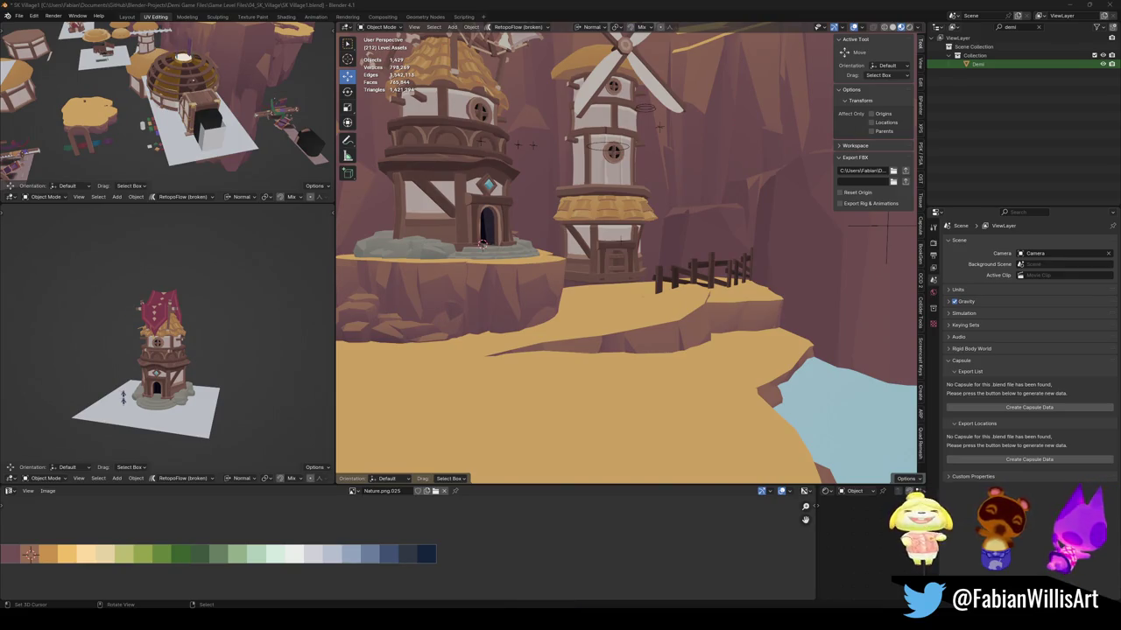
pyautogui.scroll(-2, 613, 315)
pyautogui.moveTo(613, 315); pyautogui.dragTo(621, 330, button='middle')
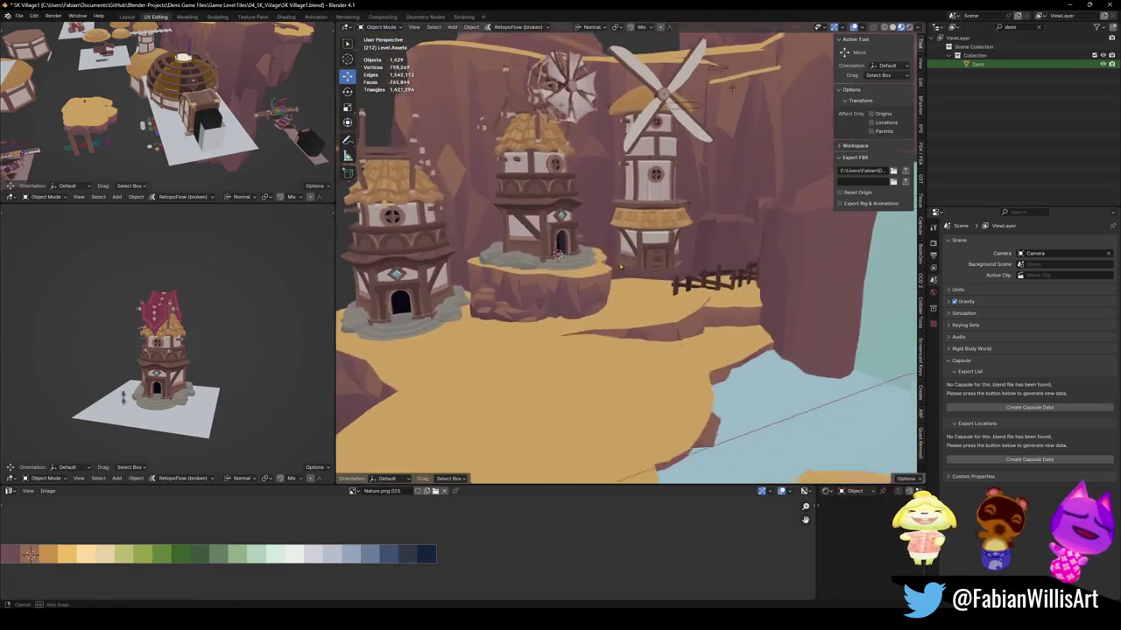
pyautogui.click(622, 330)
pyautogui.press('Tab')
pyautogui.scroll(3, 622, 330)
pyautogui.scroll(-3, 665, 297)
pyautogui.scroll(3, 689, 279)
pyautogui.press('Tab')
pyautogui.scroll(-2, 689, 278)
# Delete the middle tower's fan.
pyautogui.moveTo(689, 279); pyautogui.dragTo(640, 219, button='middle')
pyautogui.click(630, 145)
pyautogui.moveTo(630, 144); pyautogui.dragTo(639, 215, button='middle')
pyautogui.press('Delete')
pyautogui.scroll(-3, 626, 231)
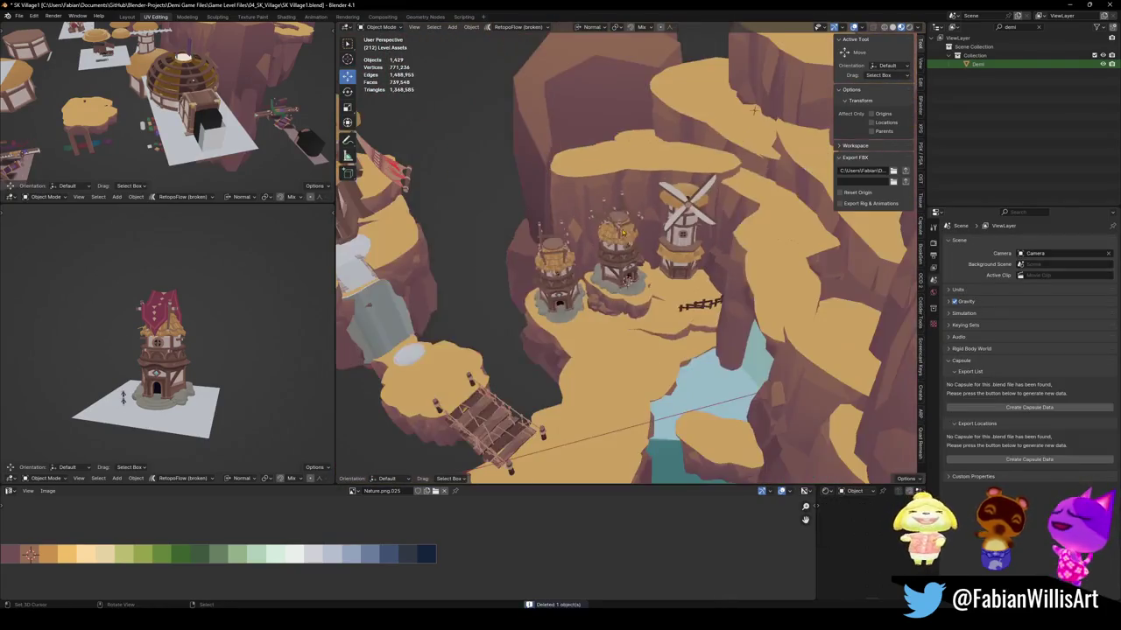
# Undo back to restore the fence section, then delete the middle tower's fan Fan.013.
pyautogui.moveTo(753, 110); pyautogui.dragTo(668, 231, button='middle')
pyautogui.scroll(5, 667, 232)
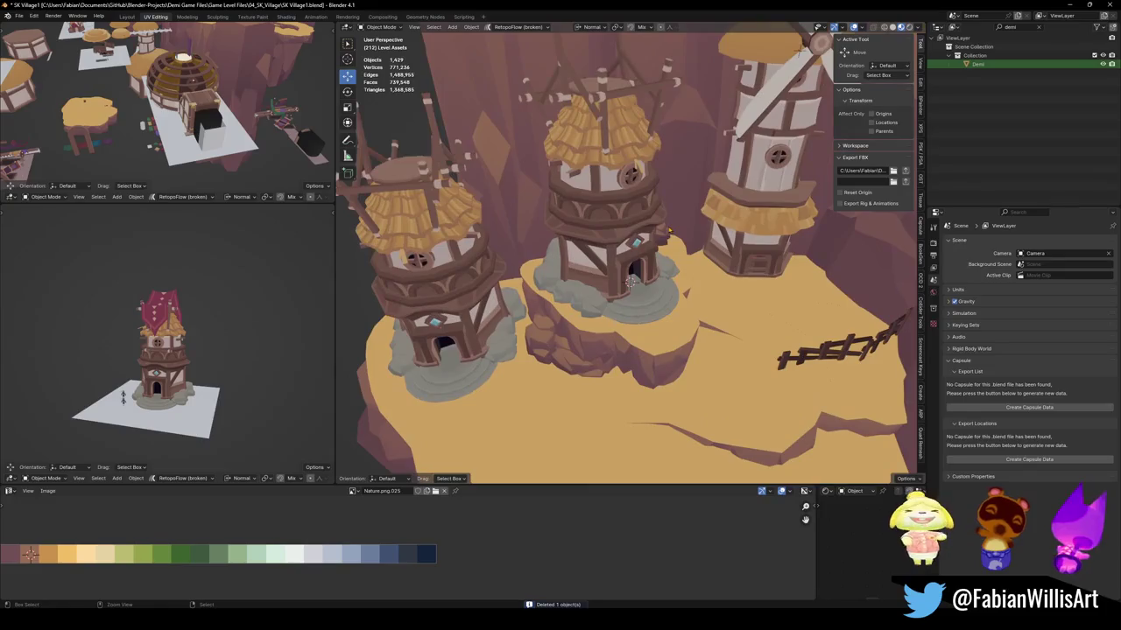
pyautogui.hotkey('ctrl', 'z')
pyautogui.hotkey('ctrl', 'v')
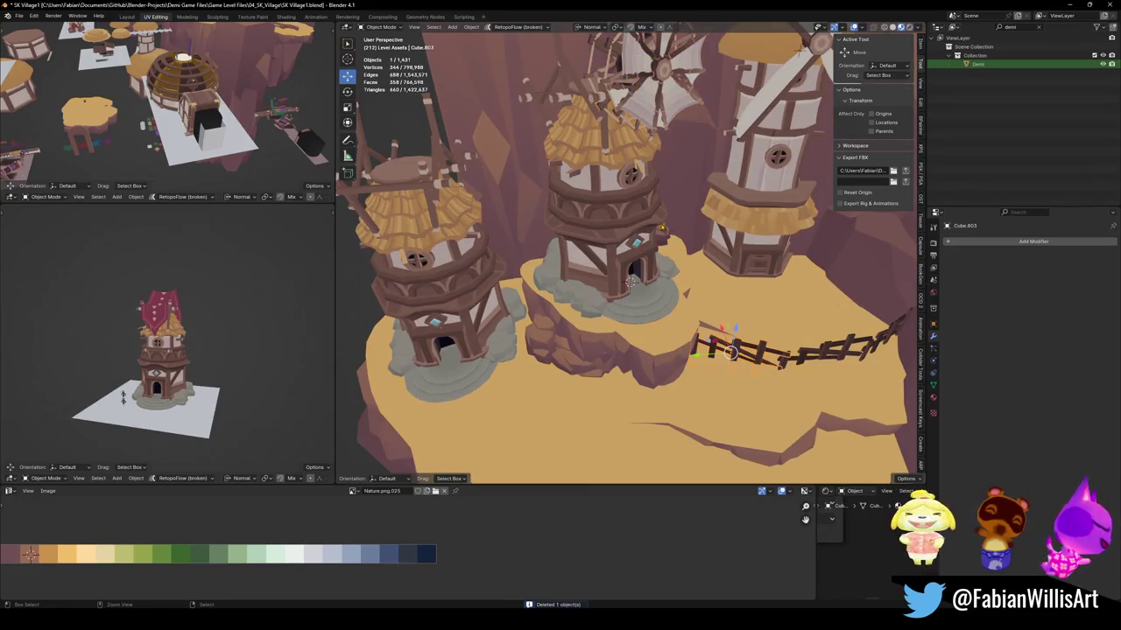
pyautogui.moveTo(770, 132); pyautogui.dragTo(797, 67, button='middle')
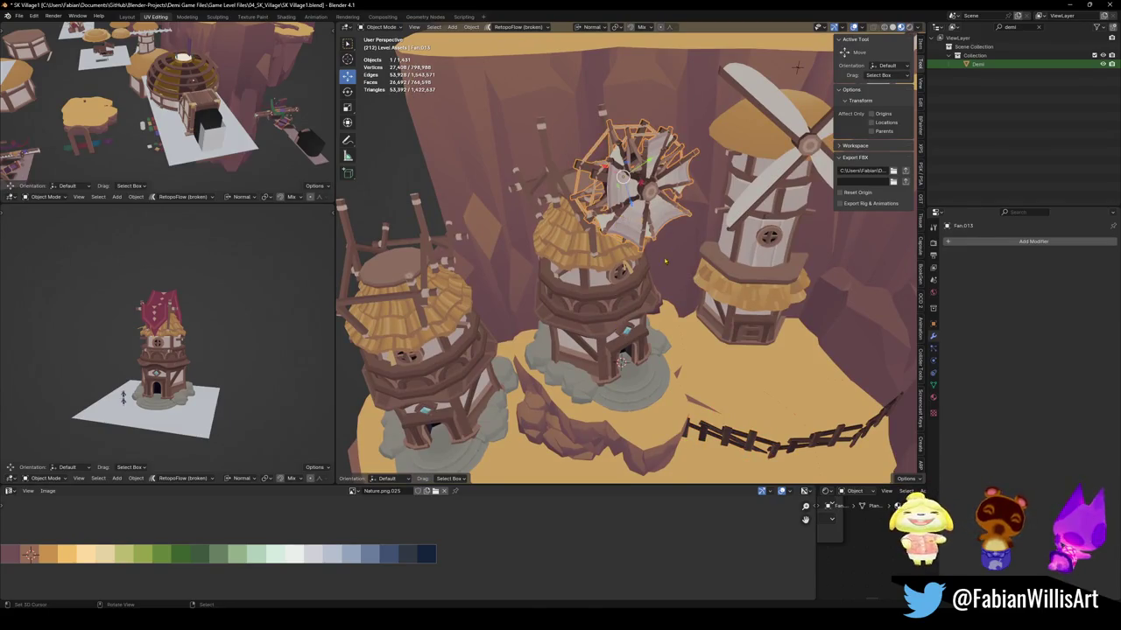
pyautogui.press('Delete')
pyautogui.moveTo(665, 260); pyautogui.dragTo(658, 234, button='middle')
# Duplicate the right windmill's blades, snap the copy to the cursor and rotate it about Z.
pyautogui.click(812, 164)
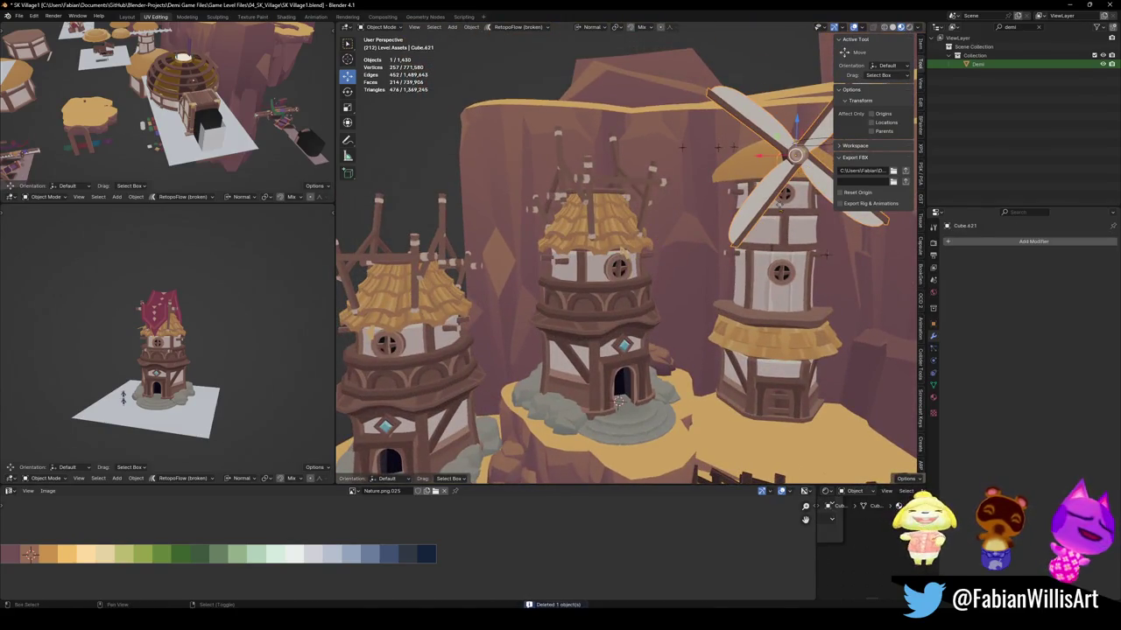
pyautogui.hotkey('shift', 'd')
pyautogui.press('Escape')
pyautogui.hotkey('shift', 's')
pyautogui.press('r')
pyautogui.press('z')
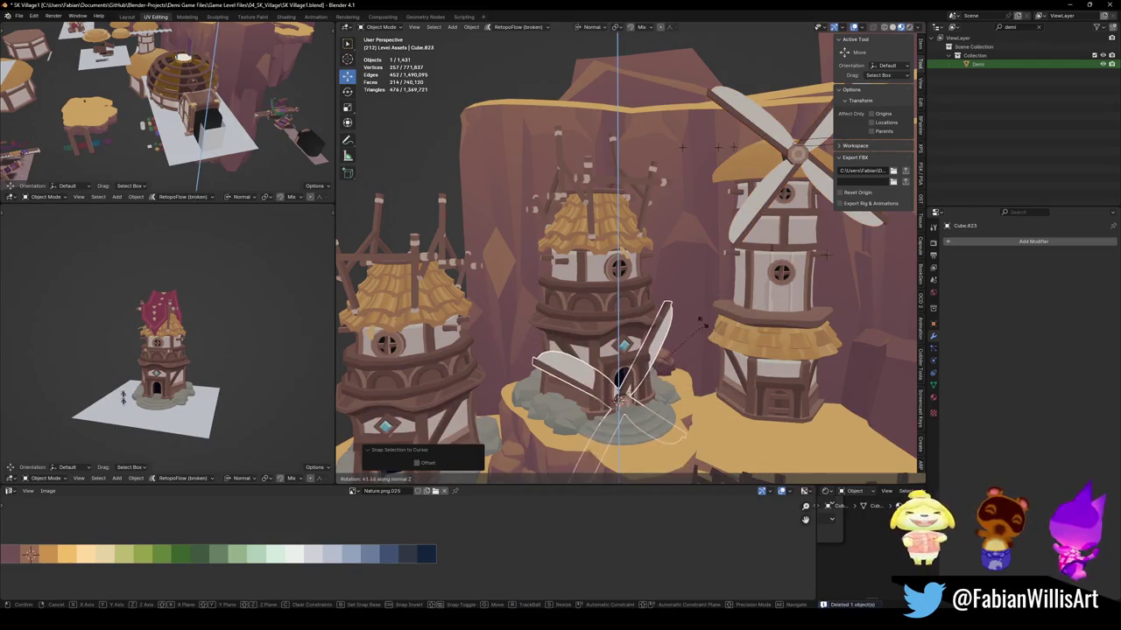
pyautogui.click(700, 324)
# Raise the blade copy along Z to the top of the middle tower.
pyautogui.press('g')
pyautogui.press('z')
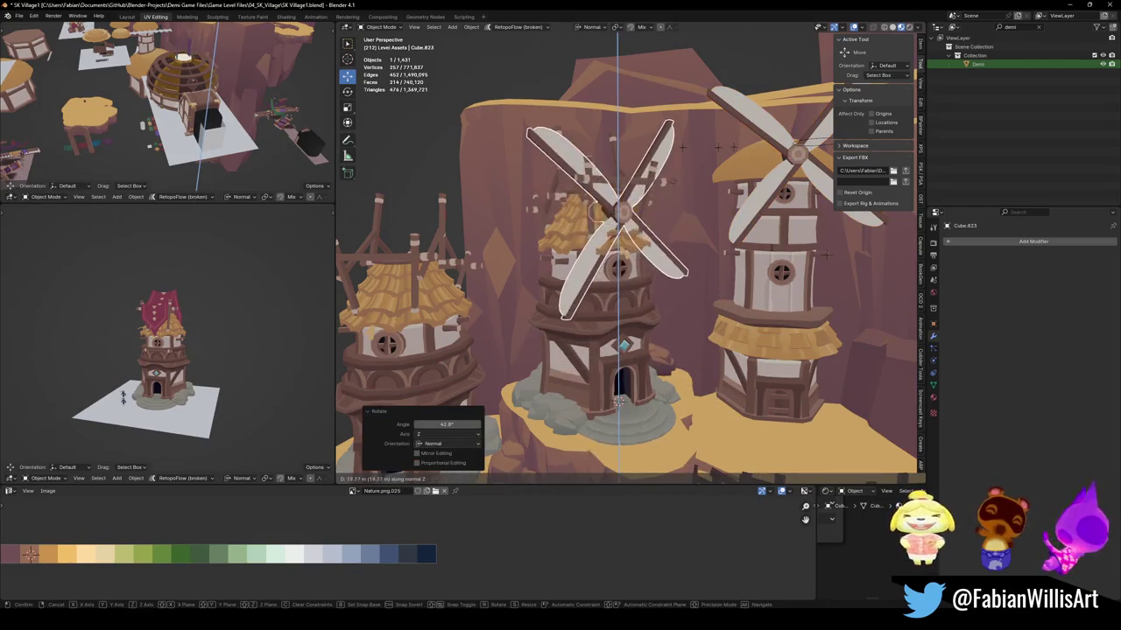
pyautogui.click(672, 181)
pyautogui.press('g')
pyautogui.press('y')
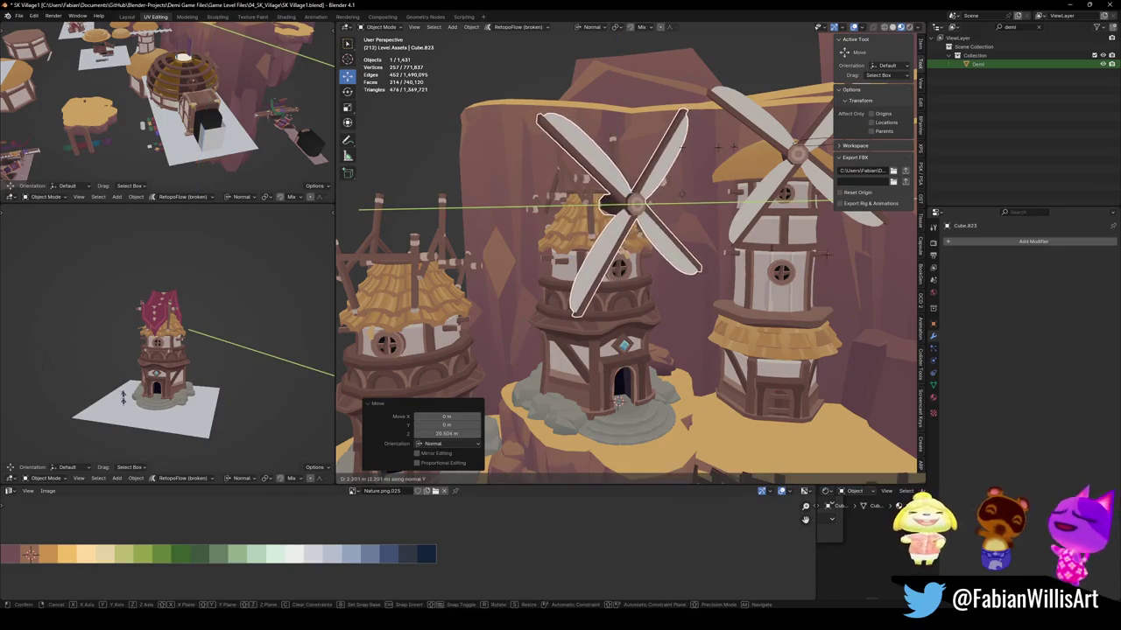
pyautogui.press('Escape')
# Save SK Village1.blend with the new blades on the middle tower.
pyautogui.moveTo(827, 254)
pyautogui.mouseDown(button='middle')
pyautogui.moveTo(767, 228)
pyautogui.moveTo(675, 246)
pyautogui.mouseUp(button='middle')
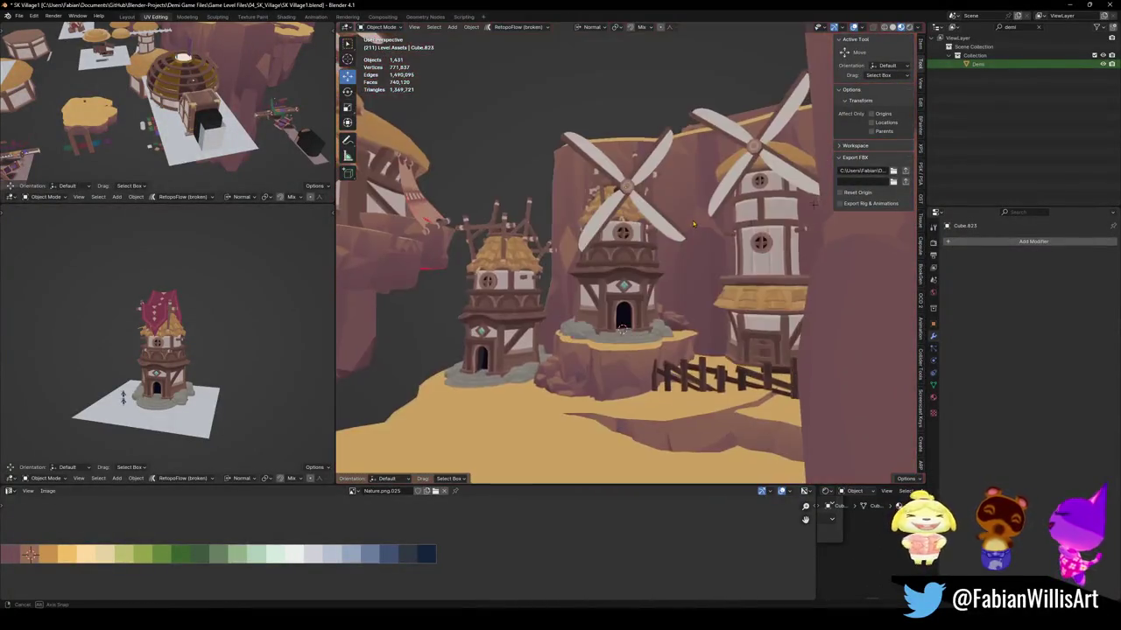
pyautogui.moveTo(675, 246); pyautogui.dragTo(648, 191, button='middle')
pyautogui.scroll(3, 648, 191)
pyautogui.hotkey('ctrl', 's')
# Select the left tower house, save the file again and frame the tower in view.
pyautogui.moveTo(629, 150)
pyautogui.mouseDown(button='middle')
pyautogui.moveTo(682, 262)
pyautogui.moveTo(649, 149)
pyautogui.mouseUp(button='middle')
pyautogui.click(649, 149)
pyautogui.moveTo(626, 359); pyautogui.dragTo(678, 192, button='middle')
pyautogui.scroll(-3, 678, 193)
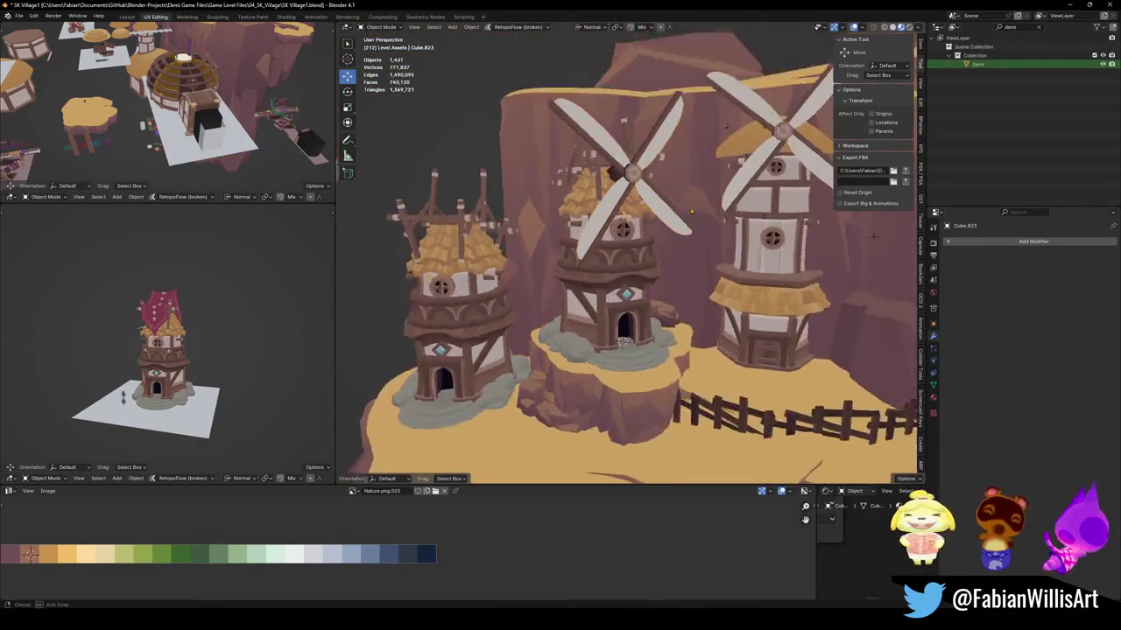
pyautogui.scroll(-4, 675, 194)
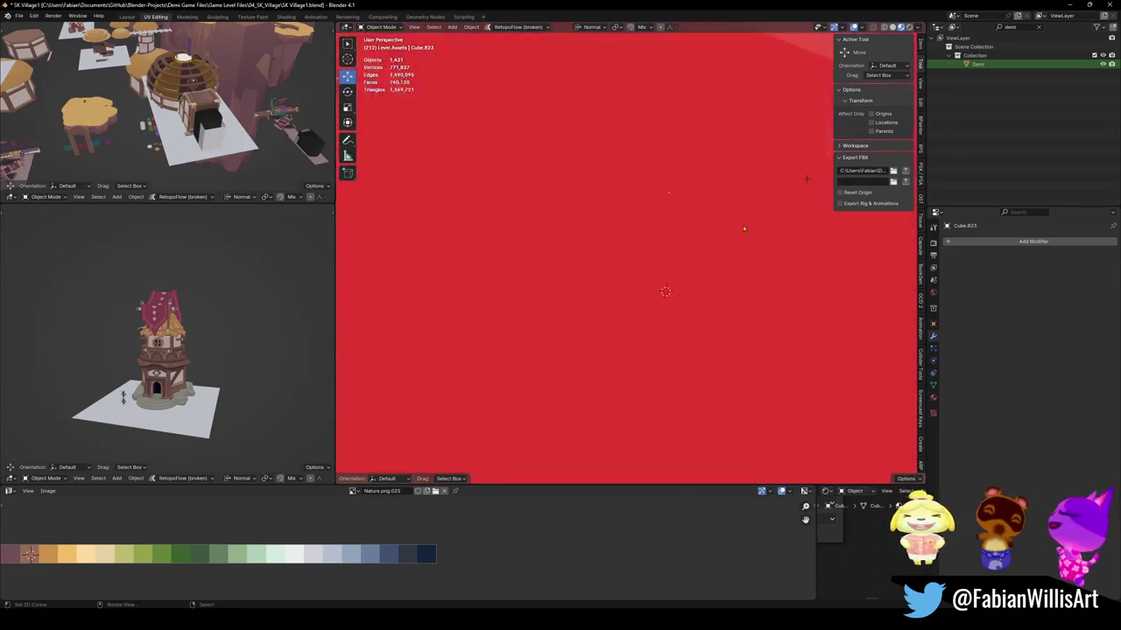
pyautogui.moveTo(742, 225)
pyautogui.mouseDown(button='middle')
pyautogui.moveTo(811, 310)
pyautogui.moveTo(723, 240)
pyautogui.moveTo(613, 262)
pyautogui.moveTo(710, 278)
pyautogui.moveTo(687, 286)
pyautogui.moveTo(641, 250)
pyautogui.mouseUp(button='middle')
pyautogui.click(525, 262)
pyautogui.hotkey('ctrl', 's')
pyautogui.press('KP_Decimal')
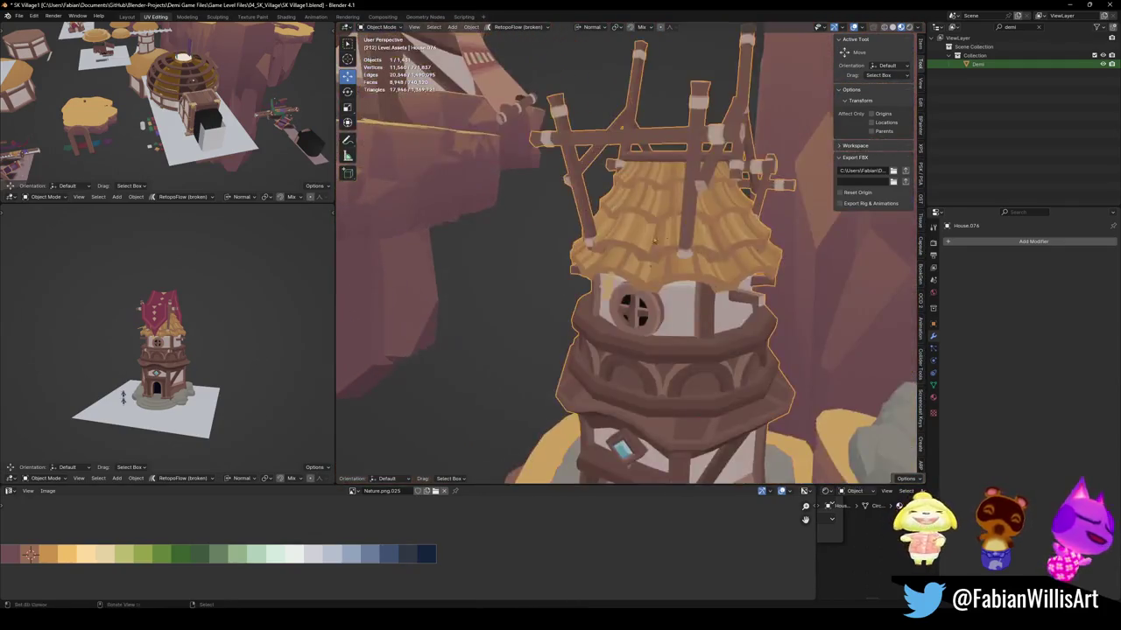
# In Edit Mode, select the tower's connected roof faces, clear the selection and exit.
pyautogui.press('Tab')
pyautogui.press('l')
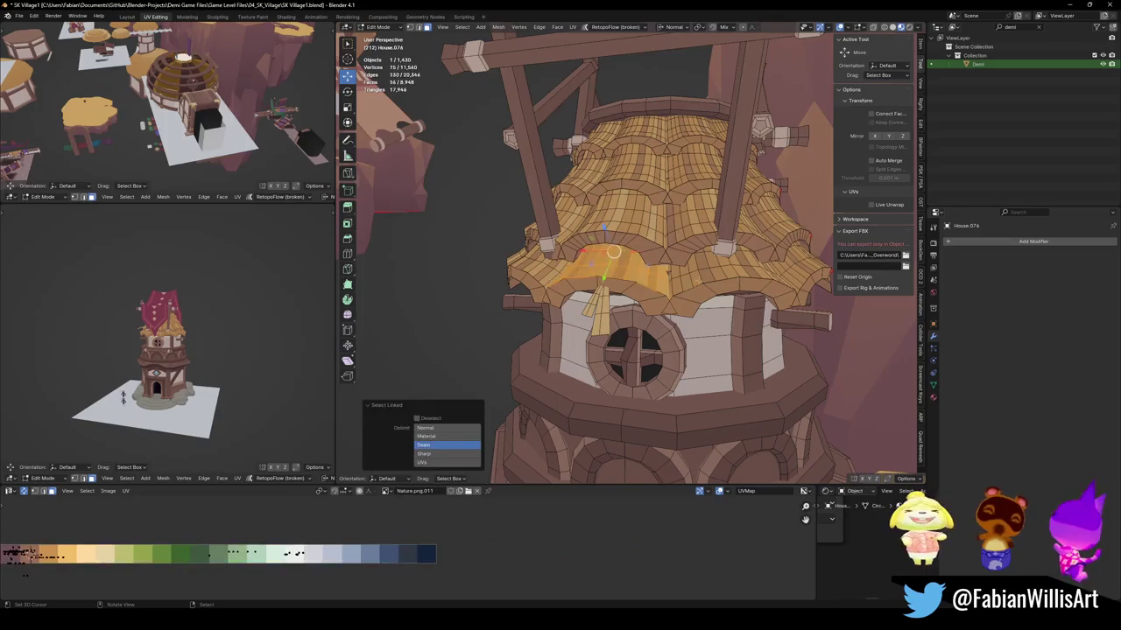
pyautogui.hotkey('alt', 'a')
pyautogui.scroll(-3, 627, 254)
pyautogui.scroll(-3, 627, 254)
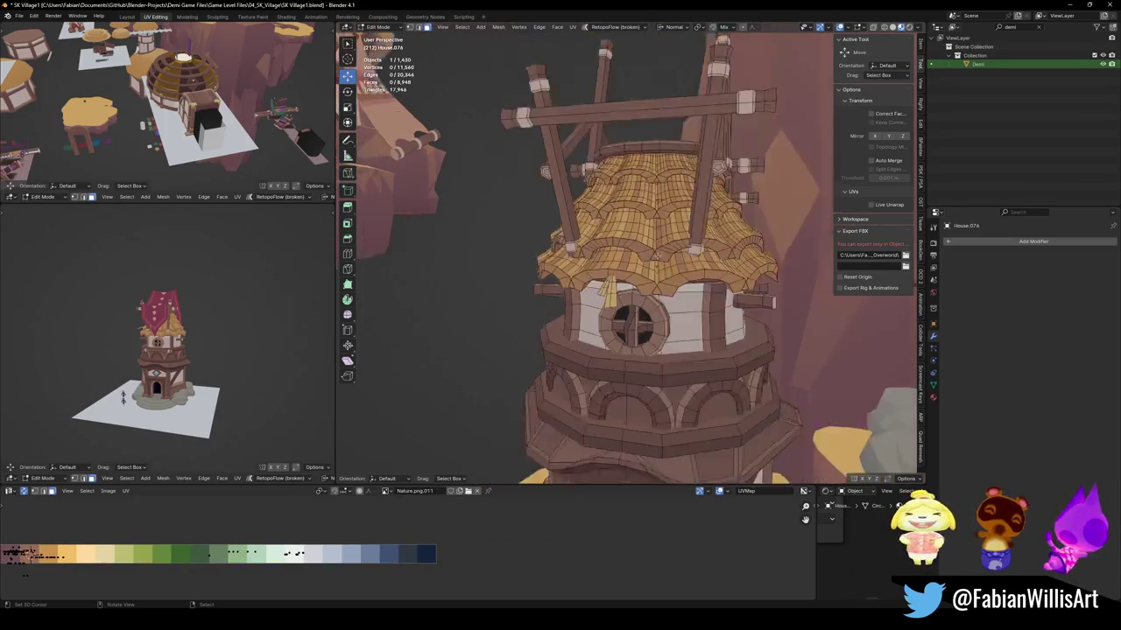
pyautogui.moveTo(627, 254); pyautogui.dragTo(627, 219, button='middle')
pyautogui.scroll(-3, 627, 254)
pyautogui.press('Tab')
# Navigate across the village to the tower with red cloth awnings.
pyautogui.scroll(-5, 742, 303)
pyautogui.moveTo(741, 303); pyautogui.dragTo(742, 262, button='middle')
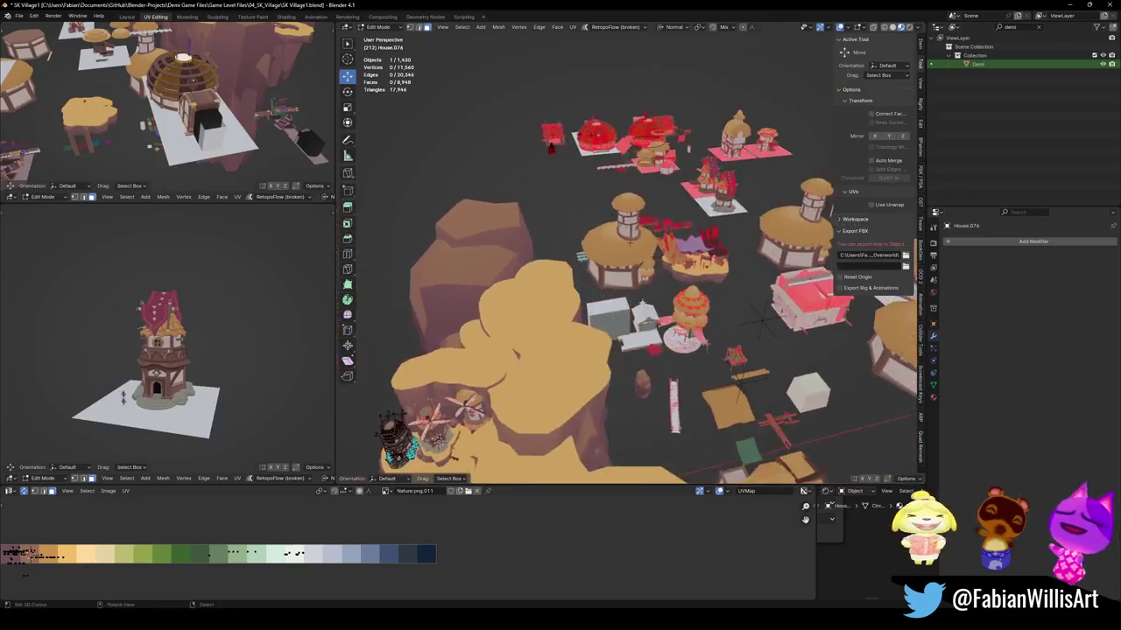
pyautogui.scroll(2, 742, 303)
pyautogui.moveTo(742, 303)
pyautogui.mouseDown(button='middle')
pyautogui.moveTo(556, 324)
pyautogui.moveTo(631, 326)
pyautogui.mouseUp(button='middle')
pyautogui.scroll(-3, 570, 320)
pyautogui.scroll(2, 715, 329)
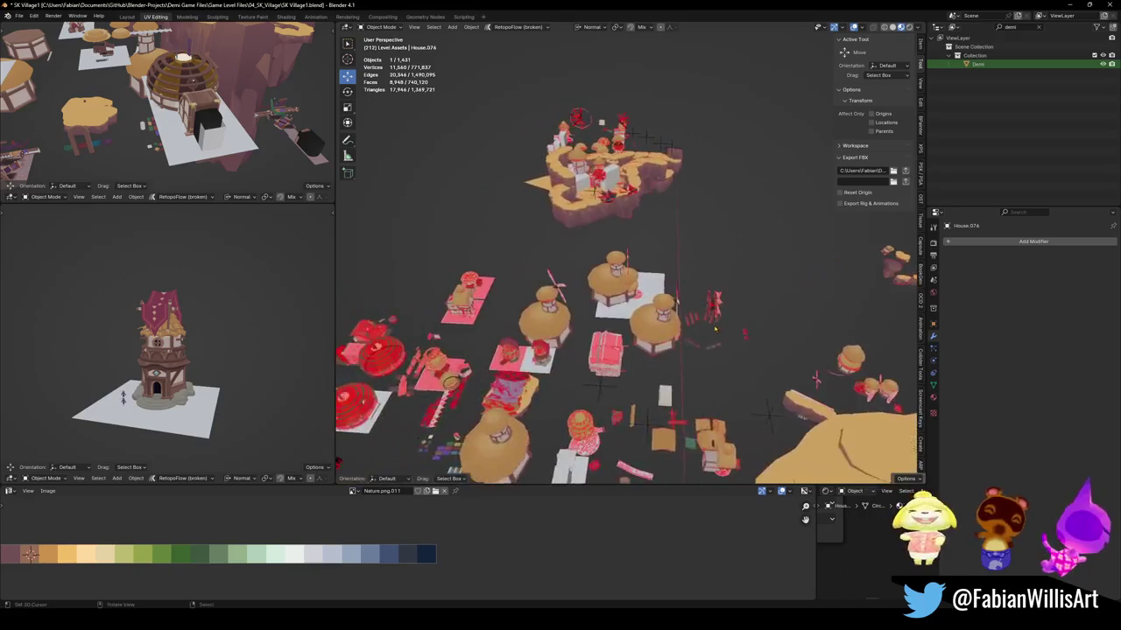
pyautogui.scroll(3, 815, 378)
pyautogui.scroll(4, 744, 262)
pyautogui.moveTo(745, 262)
pyautogui.mouseDown(button='middle')
pyautogui.moveTo(640, 120)
pyautogui.moveTo(636, 273)
pyautogui.mouseUp(button='middle')
# Select the awning tower's roof piece and move it next to the windmills.
pyautogui.keyDown('shift'); pyautogui.click(636, 272); pyautogui.keyUp('shift')
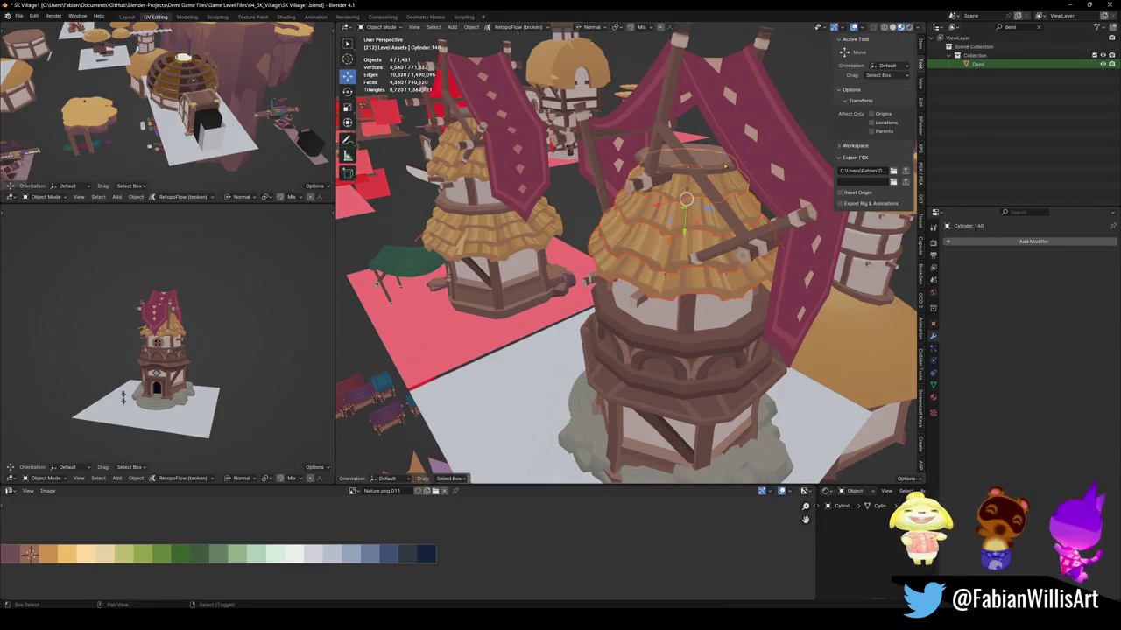
pyautogui.press('Escape')
pyautogui.scroll(-4, 640, 267)
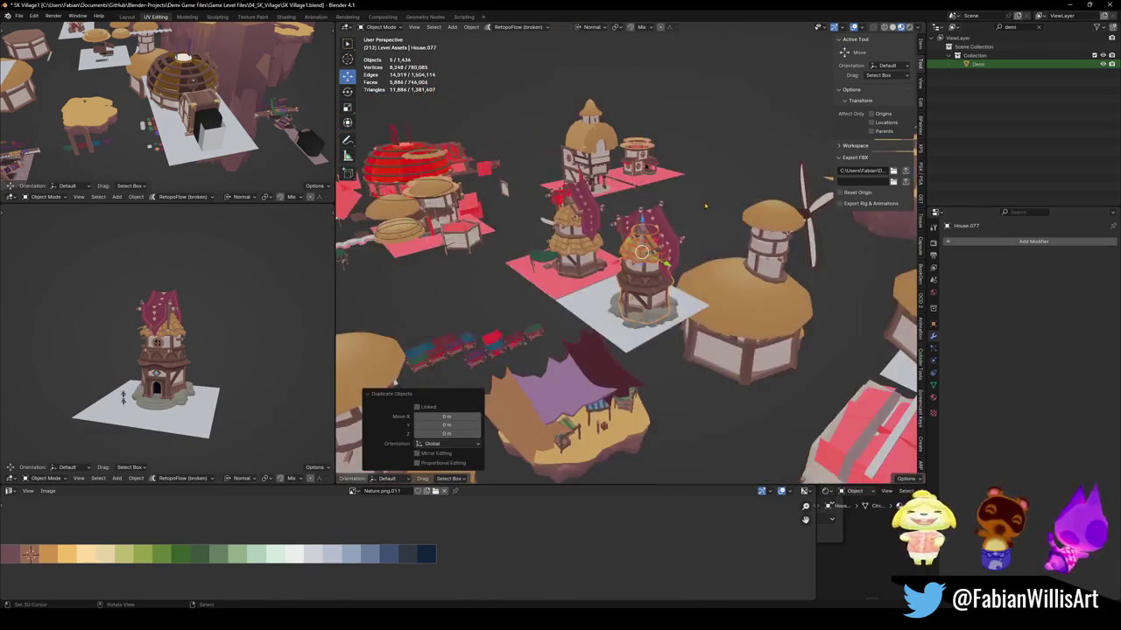
pyautogui.scroll(-4, 640, 267)
pyautogui.scroll(3, 642, 268)
pyautogui.scroll(-3, 642, 268)
pyautogui.moveTo(642, 268)
pyautogui.mouseDown(button='middle')
pyautogui.moveTo(693, 243)
pyautogui.moveTo(669, 277)
pyautogui.mouseUp(button='middle')
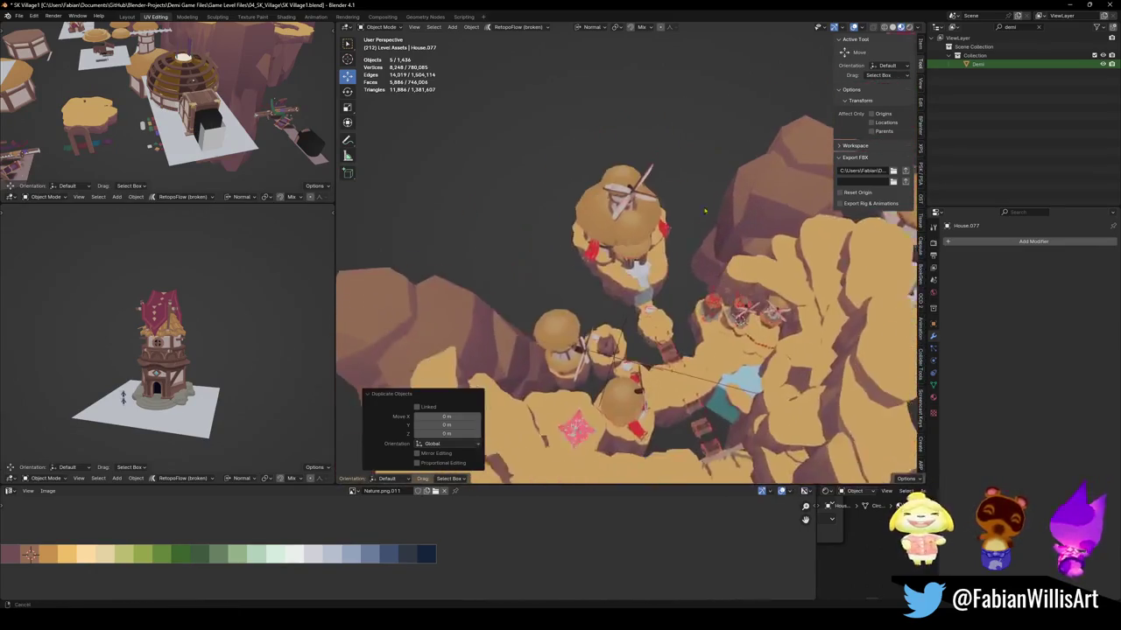
pyautogui.scroll(3, 677, 337)
pyautogui.press('g')
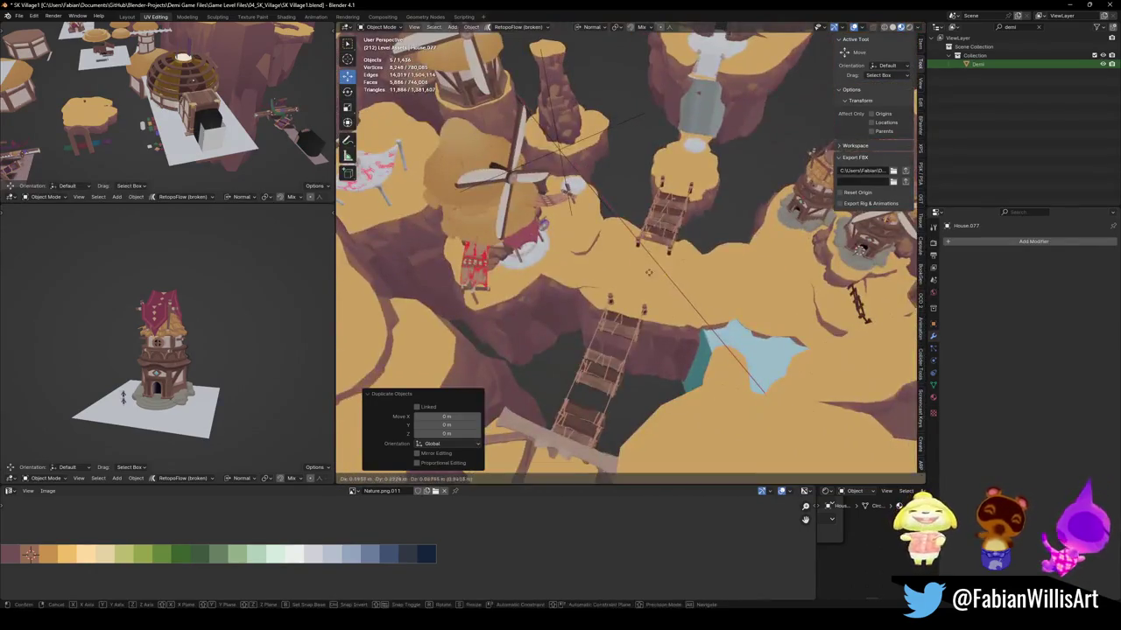
pyautogui.click(589, 268)
pyautogui.scroll(6, 604, 254)
pyautogui.moveTo(612, 249)
pyautogui.mouseDown(button='middle')
pyautogui.moveTo(640, 235)
pyautogui.moveTo(727, 324)
pyautogui.mouseUp(button='middle')
# Rotate House.077 by -57.7° around the Z axis.
pyautogui.press('r')
pyautogui.press('z')
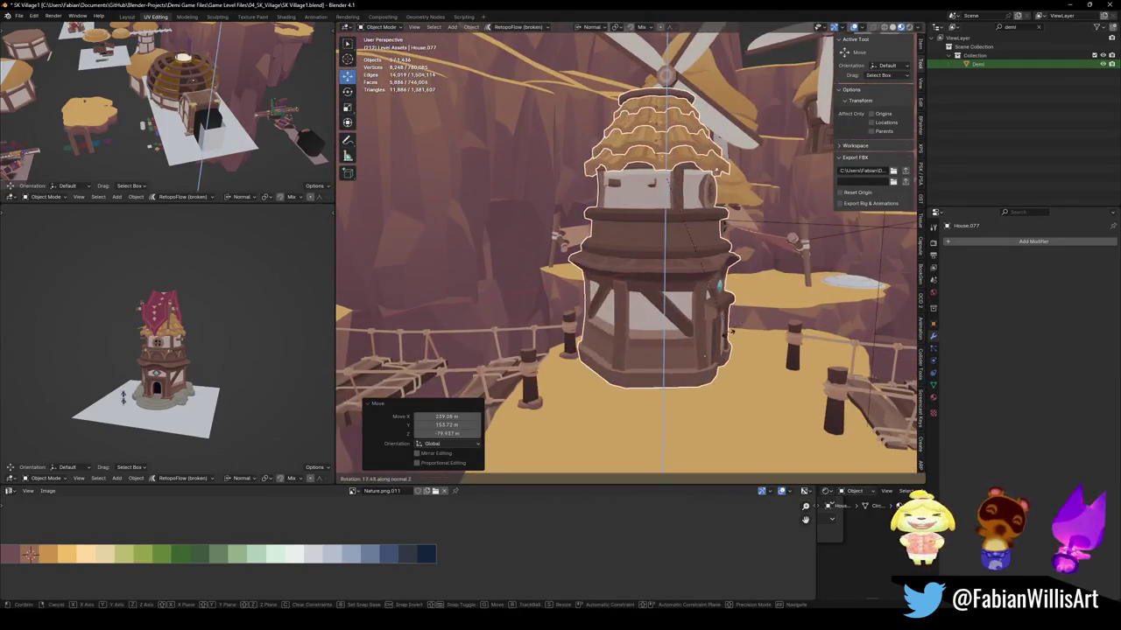
pyautogui.click(743, 223)
pyautogui.moveTo(743, 224)
pyautogui.mouseDown(button='middle')
pyautogui.moveTo(666, 254)
pyautogui.moveTo(751, 230)
pyautogui.moveTo(705, 262)
pyautogui.moveTo(658, 256)
pyautogui.mouseUp(button='middle')
pyautogui.scroll(4, 629, 267)
pyautogui.scroll(3, 629, 267)
pyautogui.scroll(-4, 629, 267)
pyautogui.scroll(-3, 705, 263)
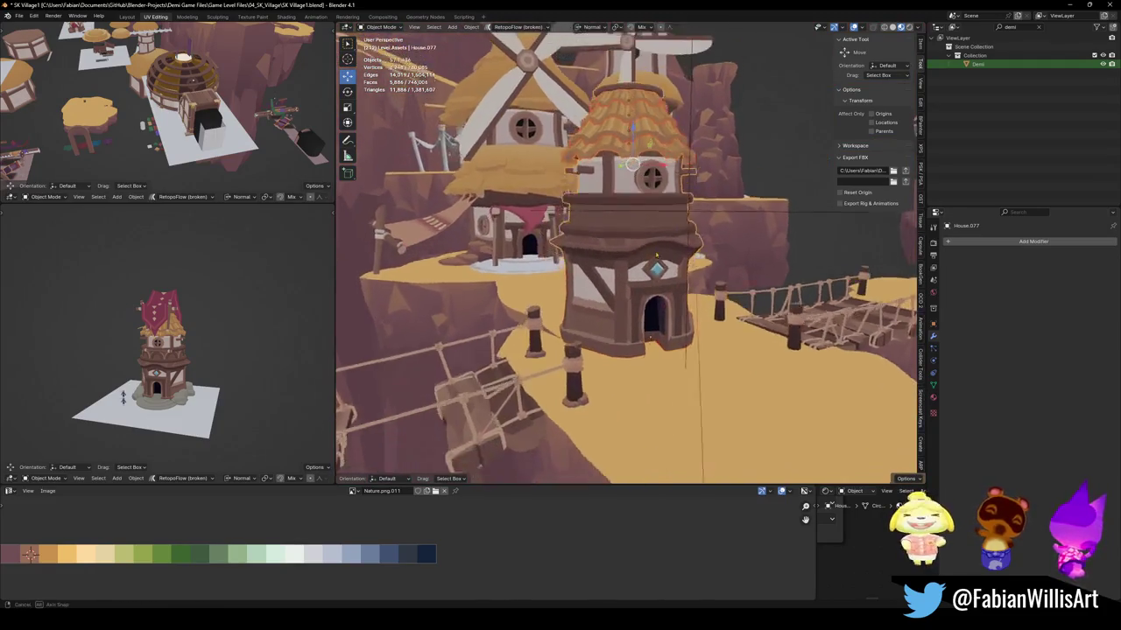
# Add a further -3.54° Z rotation, then select the other tower house.
pyautogui.press('r')
pyautogui.press('z')
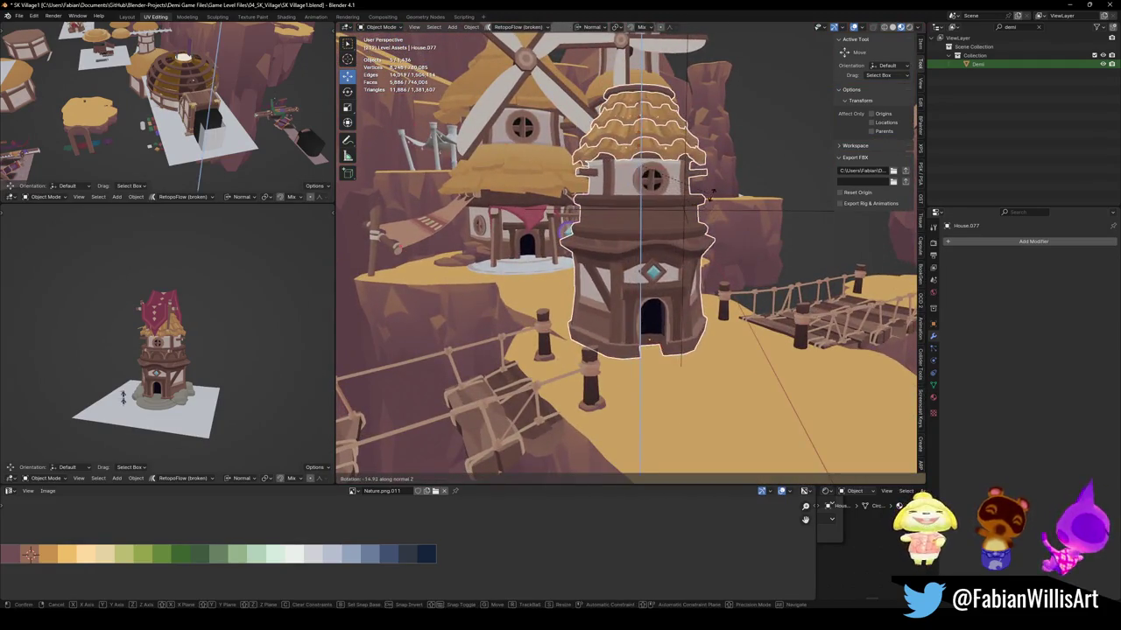
pyautogui.click(718, 218)
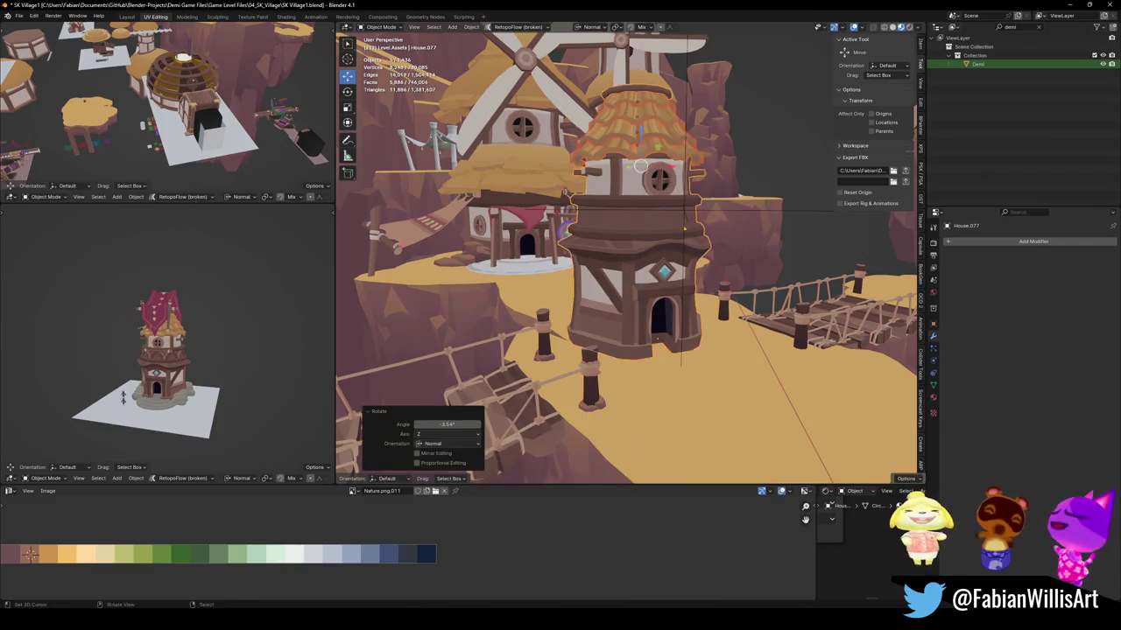
pyautogui.moveTo(660, 226)
pyautogui.mouseDown(button='middle')
pyautogui.moveTo(645, 274)
pyautogui.moveTo(665, 263)
pyautogui.mouseUp(button='middle')
pyautogui.click(743, 197)
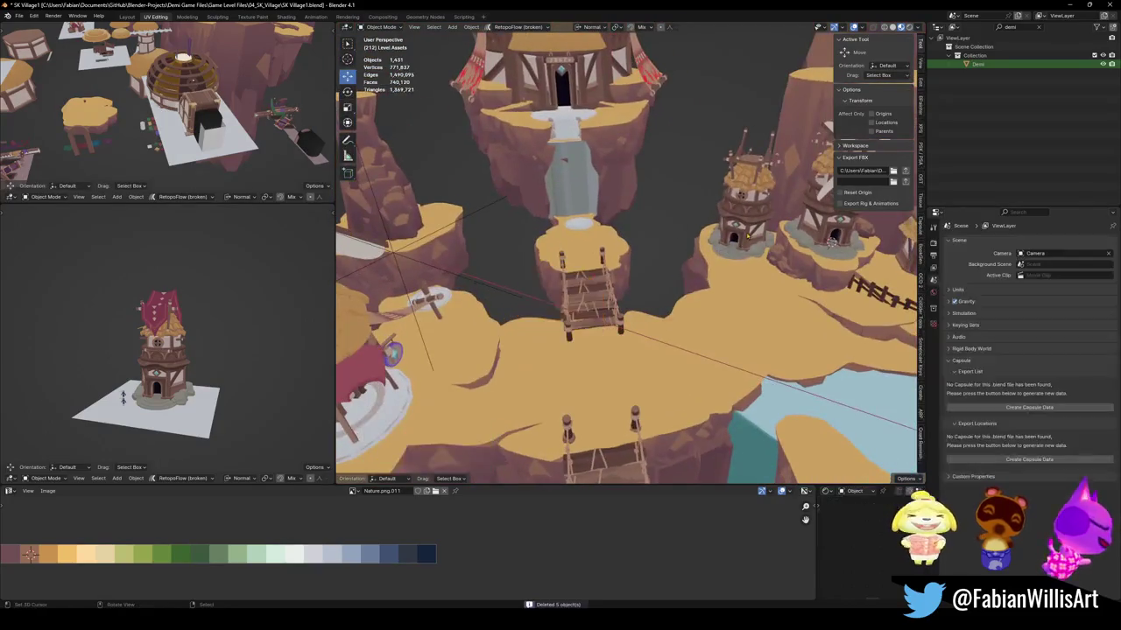
# Snap House.076 to the cursor on the awning house's spot and turn it 116° around Z.
pyautogui.moveTo(739, 229)
pyautogui.mouseDown(button='middle')
pyautogui.moveTo(488, 307)
pyautogui.moveTo(703, 254)
pyautogui.mouseUp(button='middle')
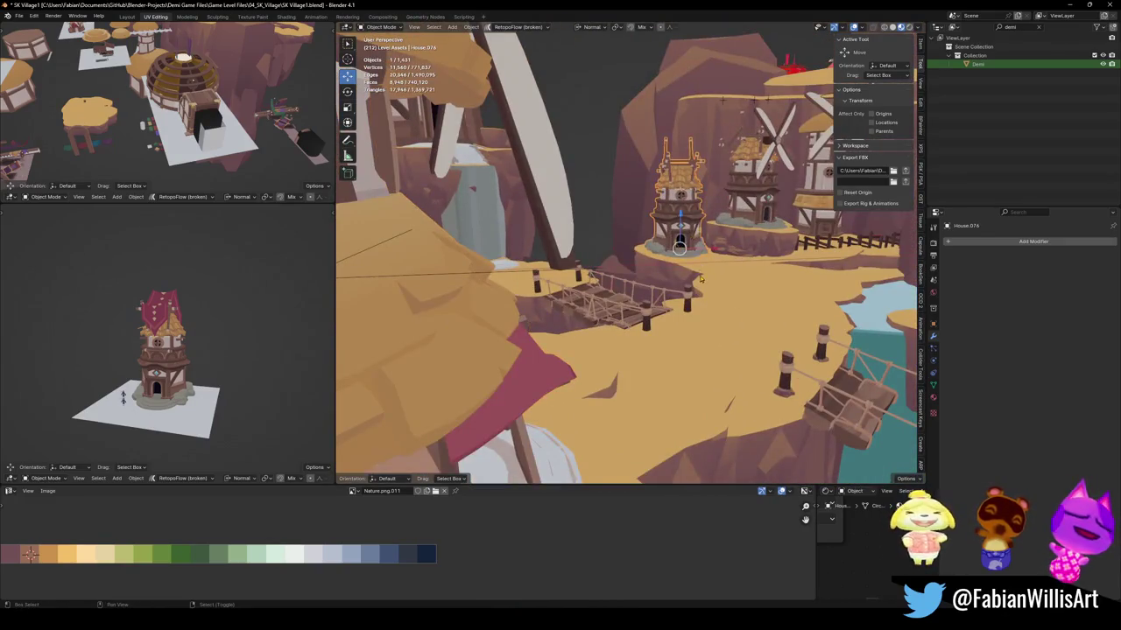
pyautogui.hotkey('shift', 's')
pyautogui.moveTo(700, 278); pyautogui.dragTo(547, 304, button='middle')
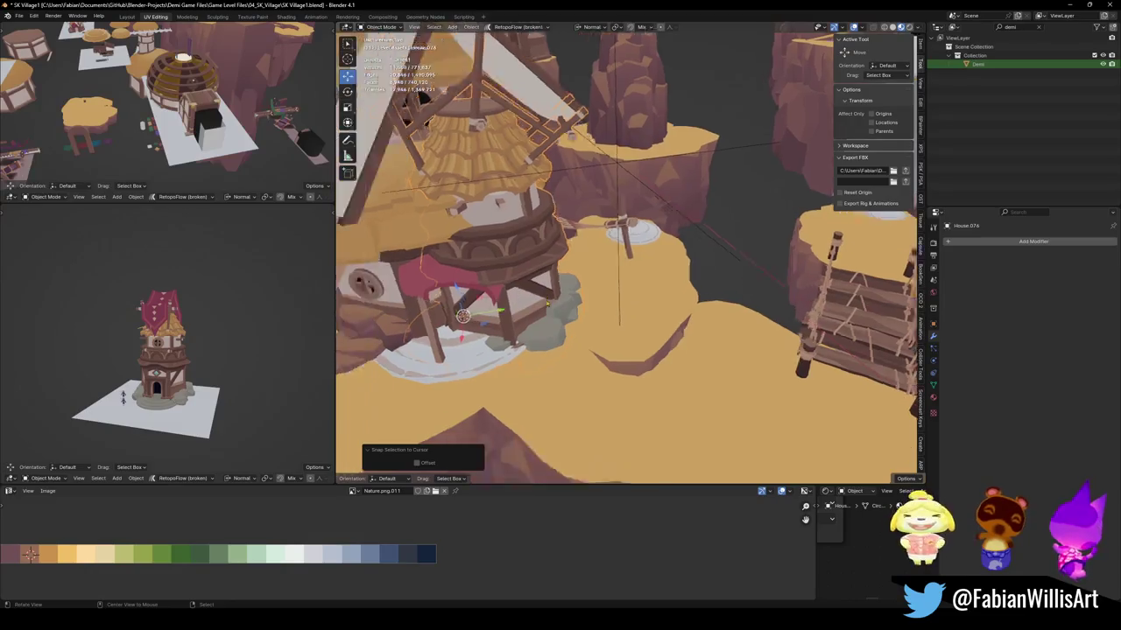
pyautogui.scroll(3, 547, 304)
pyautogui.press('r')
pyautogui.press('z')
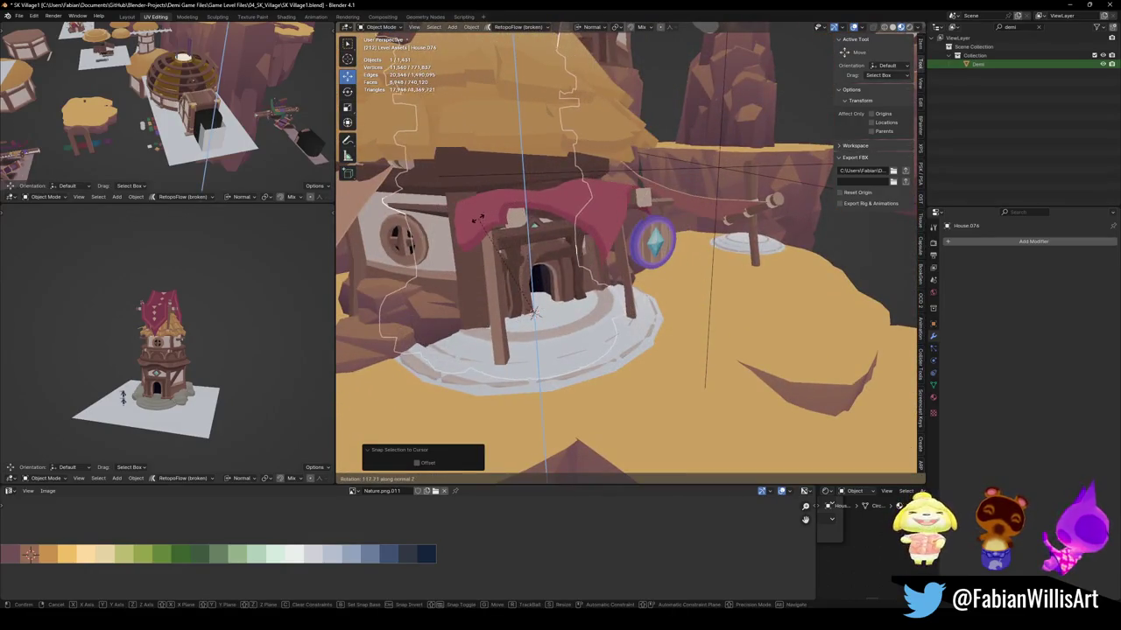
pyautogui.click(480, 218)
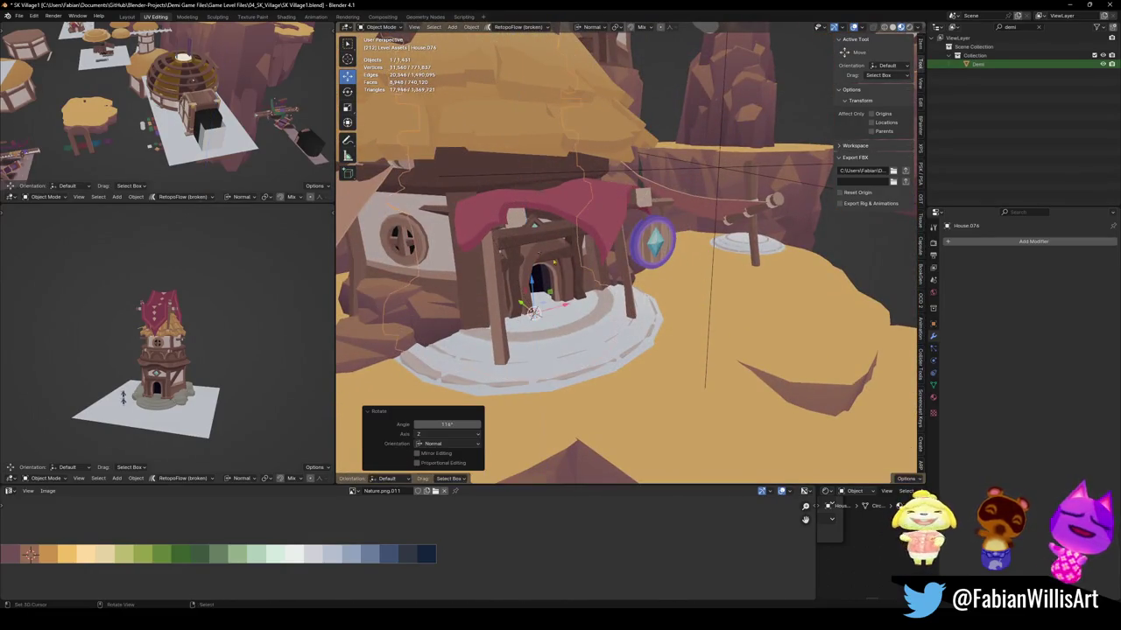
# Delete the leftover post piece House.012 by the door.
pyautogui.click(579, 323)
pyautogui.press('Delete')
pyautogui.scroll(-3, 579, 323)
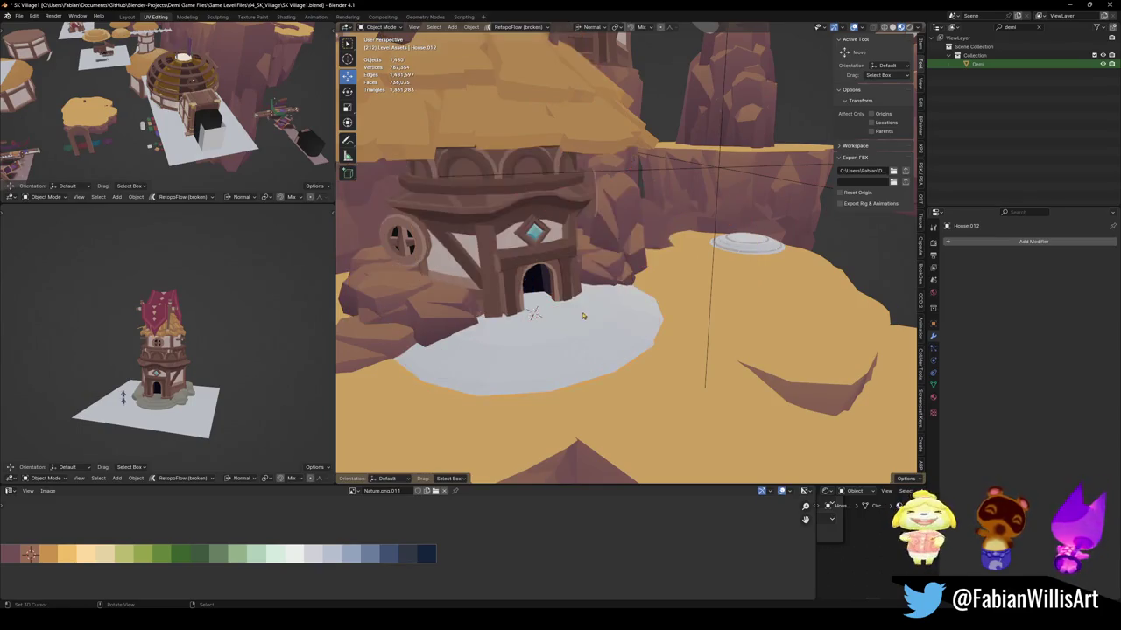
pyautogui.moveTo(578, 323); pyautogui.dragTo(640, 367, button='middle')
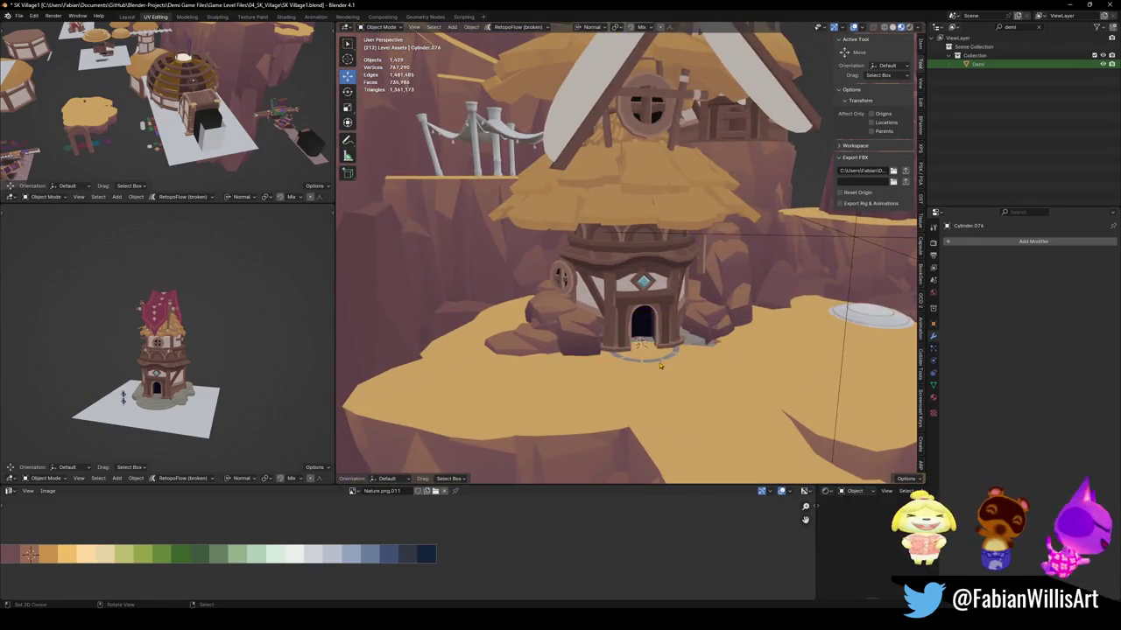
pyautogui.scroll(3, 660, 366)
pyautogui.scroll(1, 660, 366)
# Lower the tower house along Z onto the ground and delete the extra thatch ring.
pyautogui.click(647, 399)
pyautogui.press('g')
pyautogui.press('z')
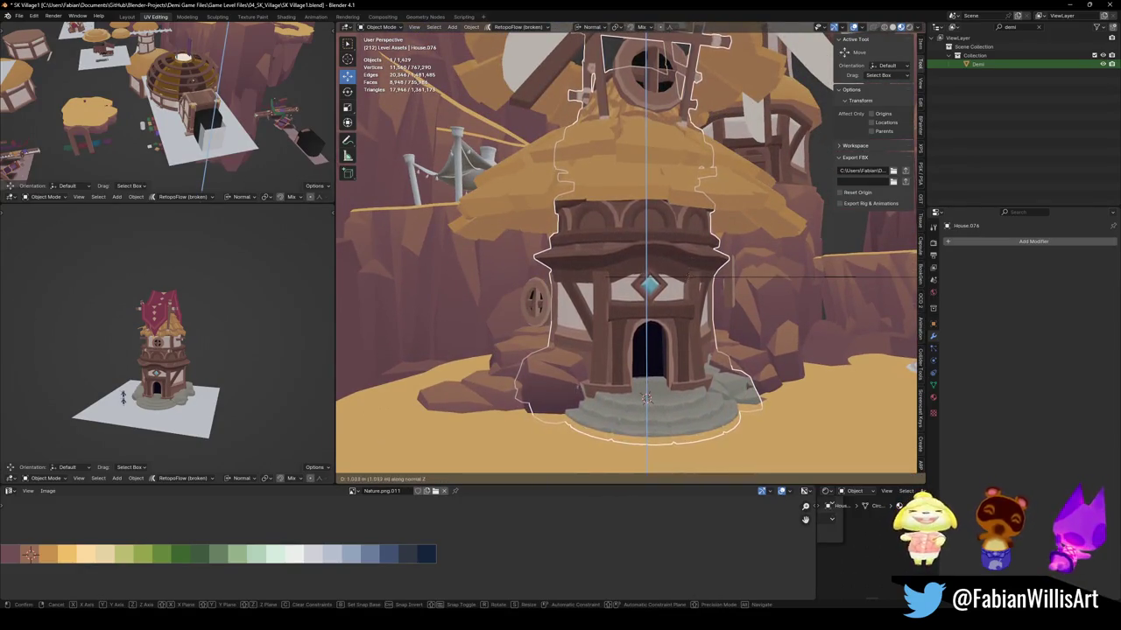
pyautogui.press('Return')
pyautogui.moveTo(646, 398); pyautogui.dragTo(660, 188, button='middle')
pyautogui.hotkey('alt', 'a')
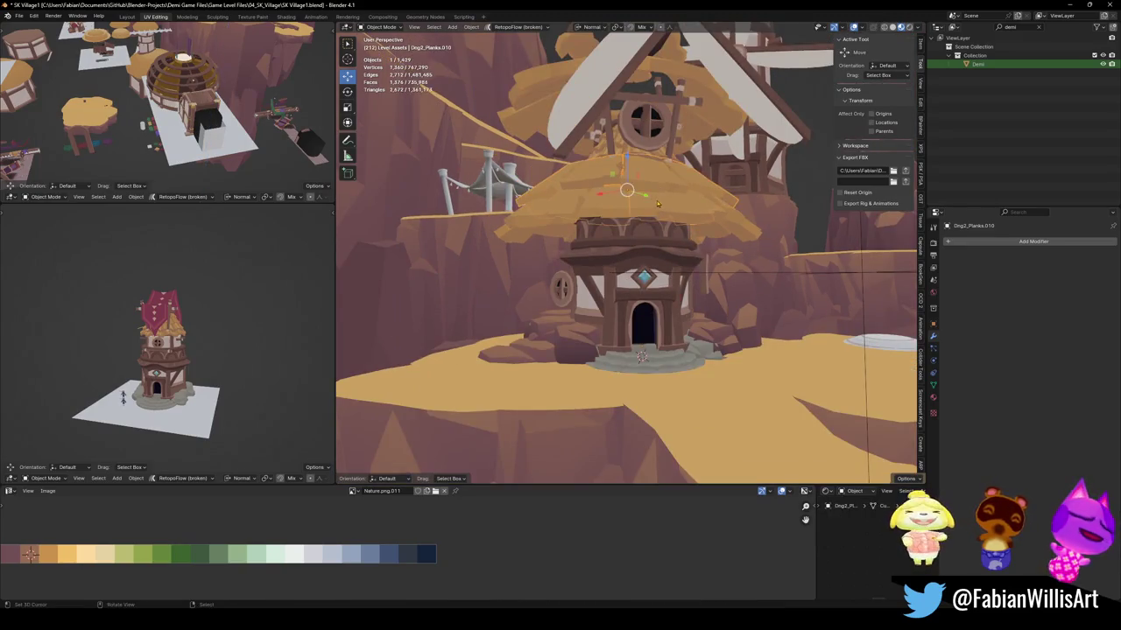
pyautogui.press('Delete')
pyautogui.scroll(-2, 634, 233)
# Select the rocks beside the windmill tower and begin moving one.
pyautogui.moveTo(634, 234)
pyautogui.mouseDown(button='middle')
pyautogui.moveTo(651, 326)
pyautogui.moveTo(643, 220)
pyautogui.mouseUp(button='middle')
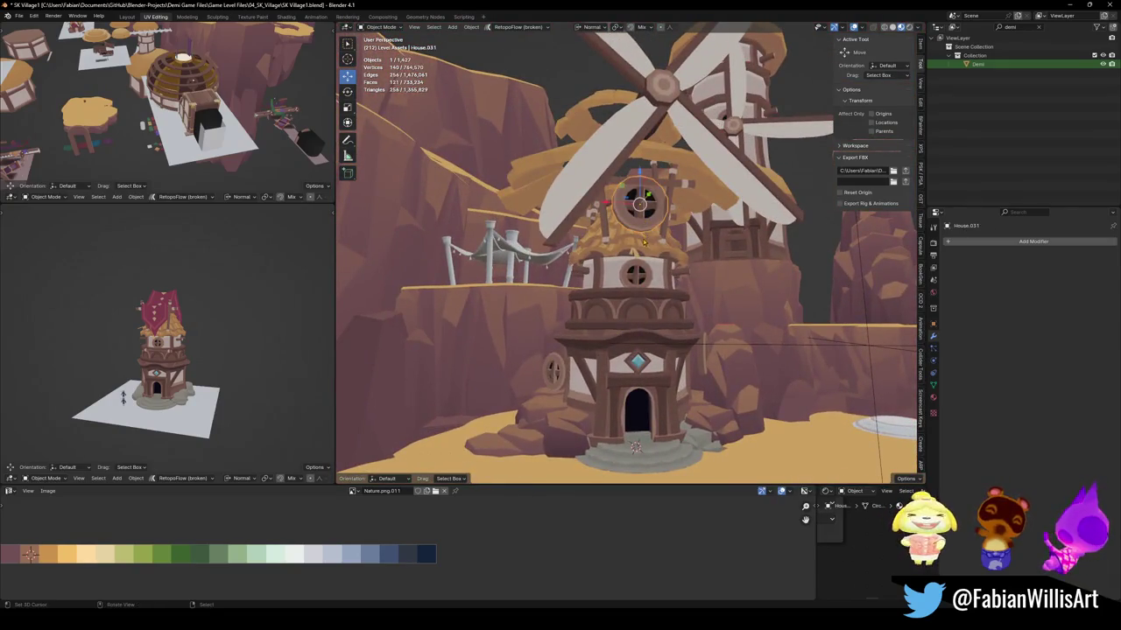
pyautogui.moveTo(636, 447)
pyautogui.mouseDown(button='middle')
pyautogui.moveTo(651, 308)
pyautogui.moveTo(612, 321)
pyautogui.mouseUp(button='middle')
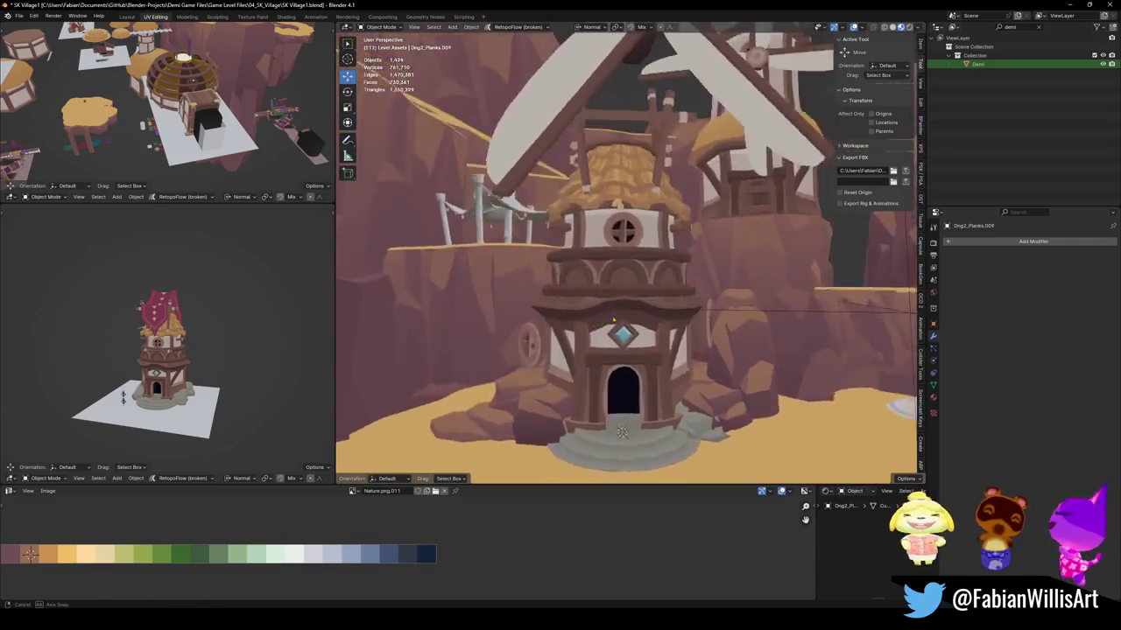
pyautogui.moveTo(613, 320); pyautogui.dragTo(579, 377, button='middle')
pyautogui.click(580, 377)
pyautogui.press('g')
pyautogui.press('Escape')
pyautogui.click(585, 357)
pyautogui.press('g')
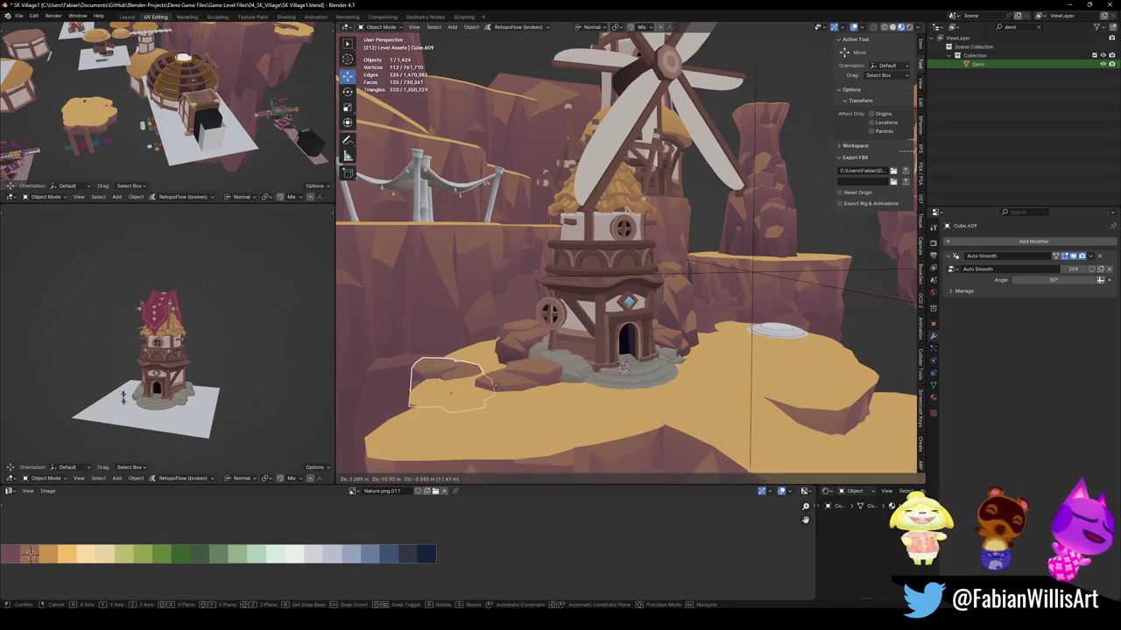
pyautogui.press('Escape')
pyautogui.moveTo(493, 385); pyautogui.dragTo(598, 356, button='middle')
pyautogui.scroll(-3, 620, 331)
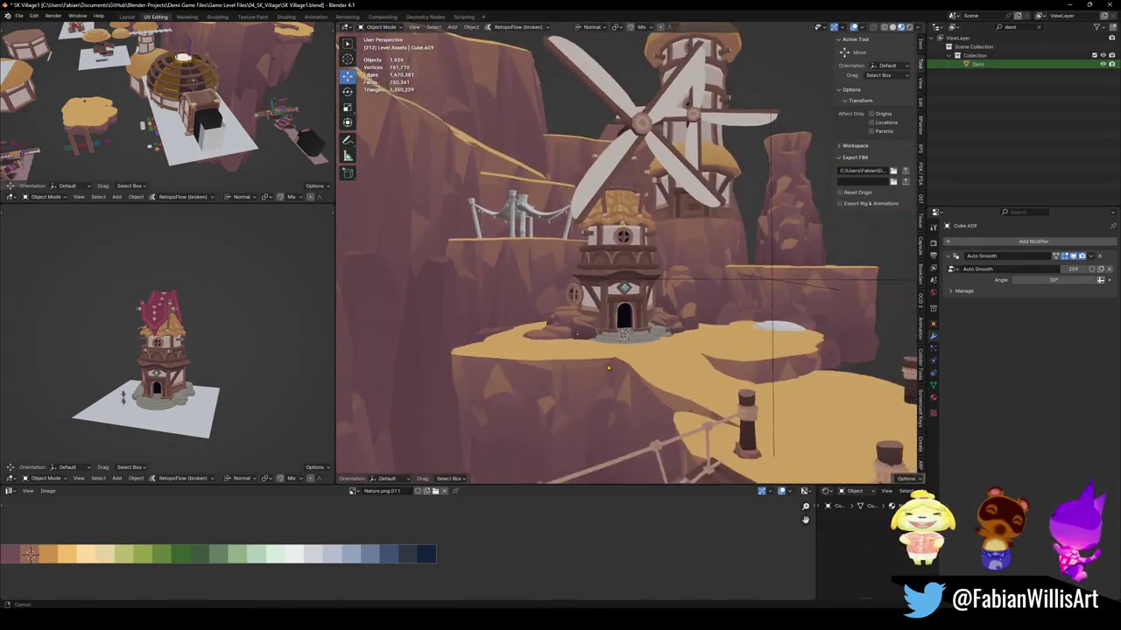
pyautogui.scroll(4, 613, 324)
pyautogui.click(602, 317)
pyautogui.hotkey('shift', '`')
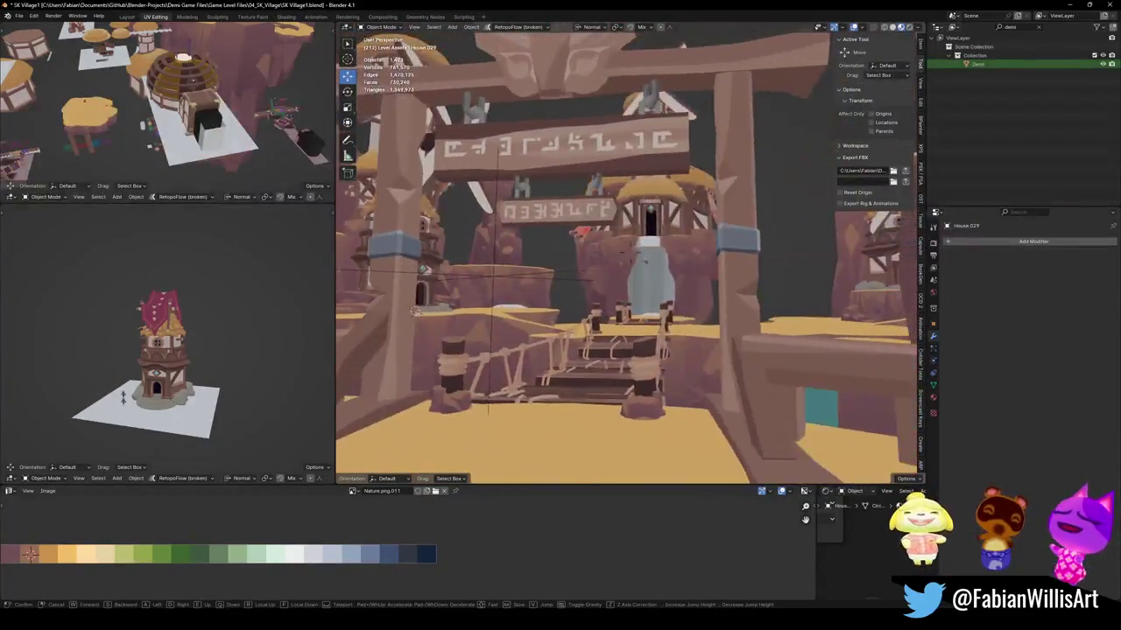
pyautogui.press('s')
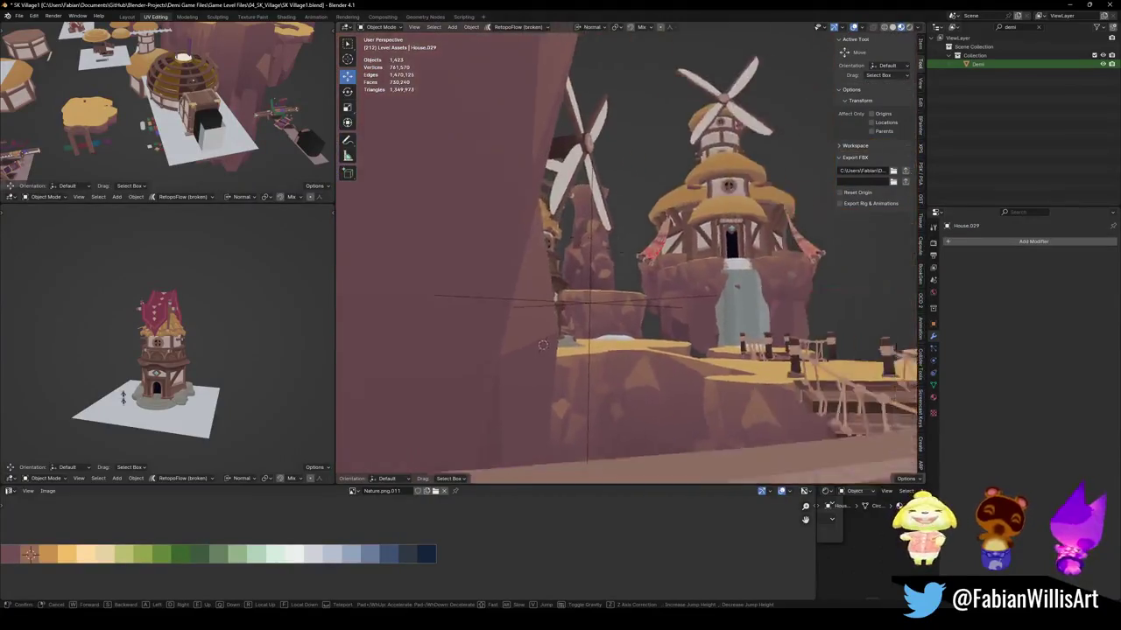
pyautogui.press('w')
pyautogui.press('s')
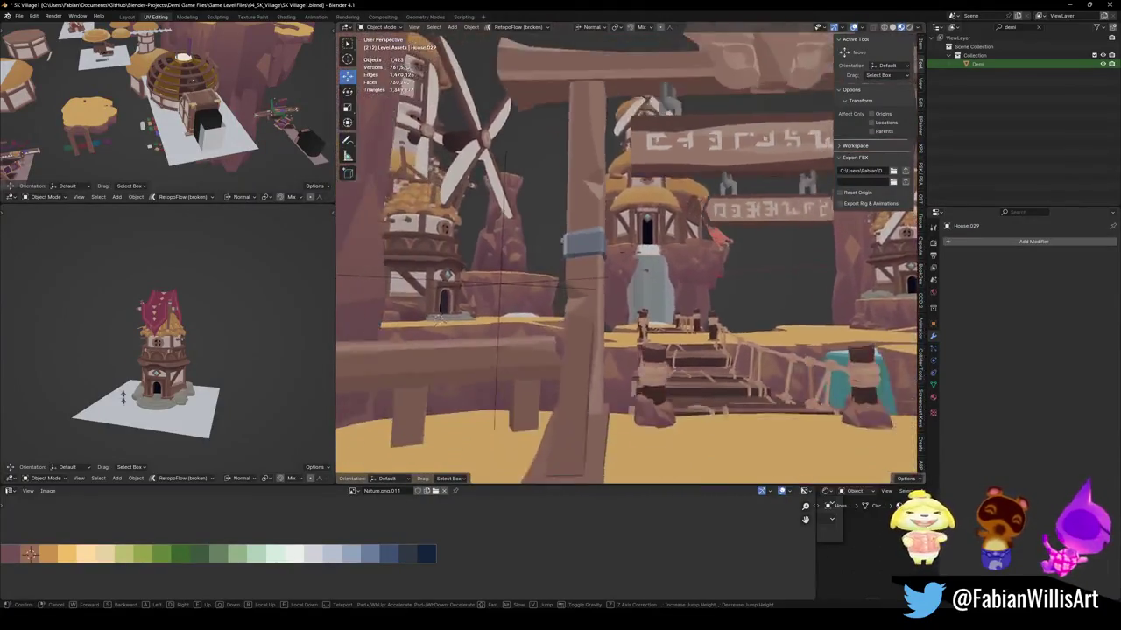
pyautogui.press('w')
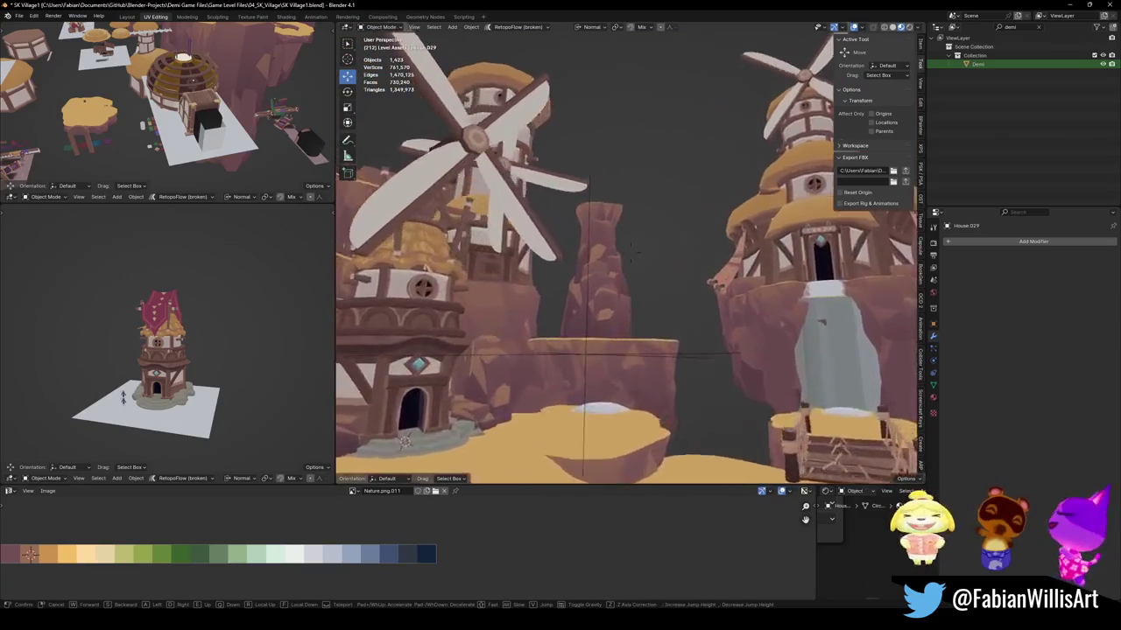
pyautogui.press('s')
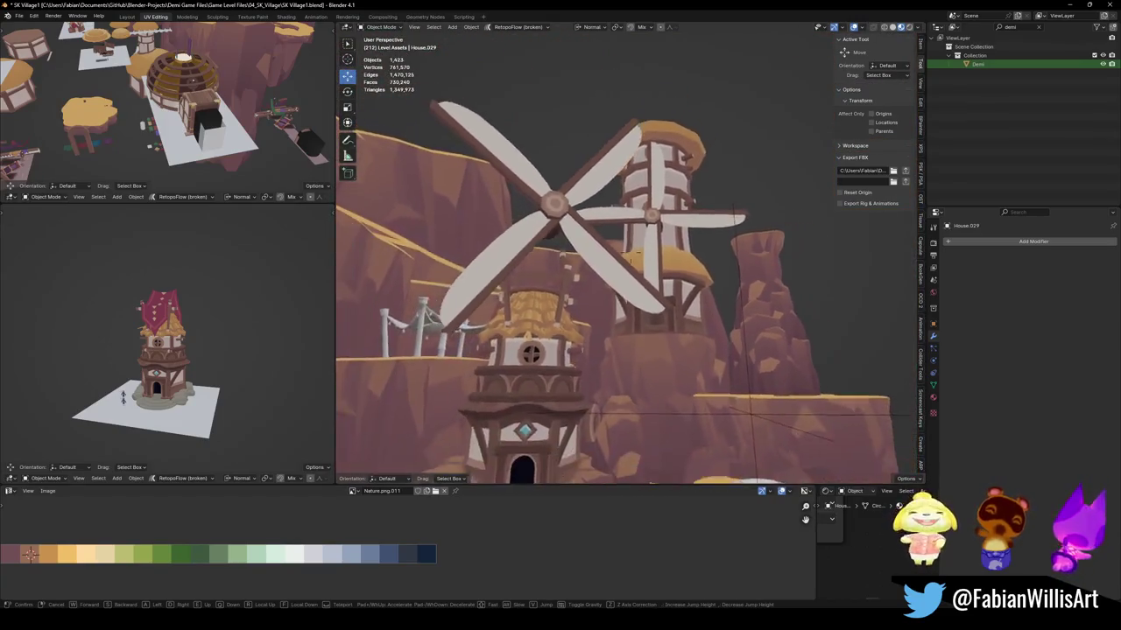
pyautogui.press('s')
pyautogui.press('w')
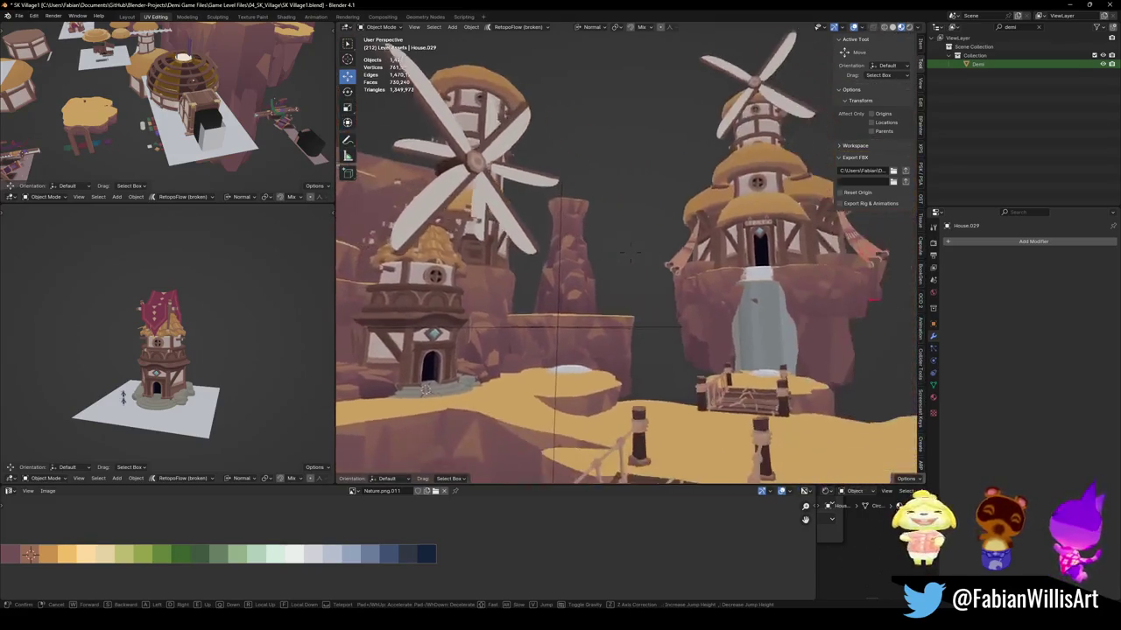
pyautogui.press('w')
pyautogui.press('w')
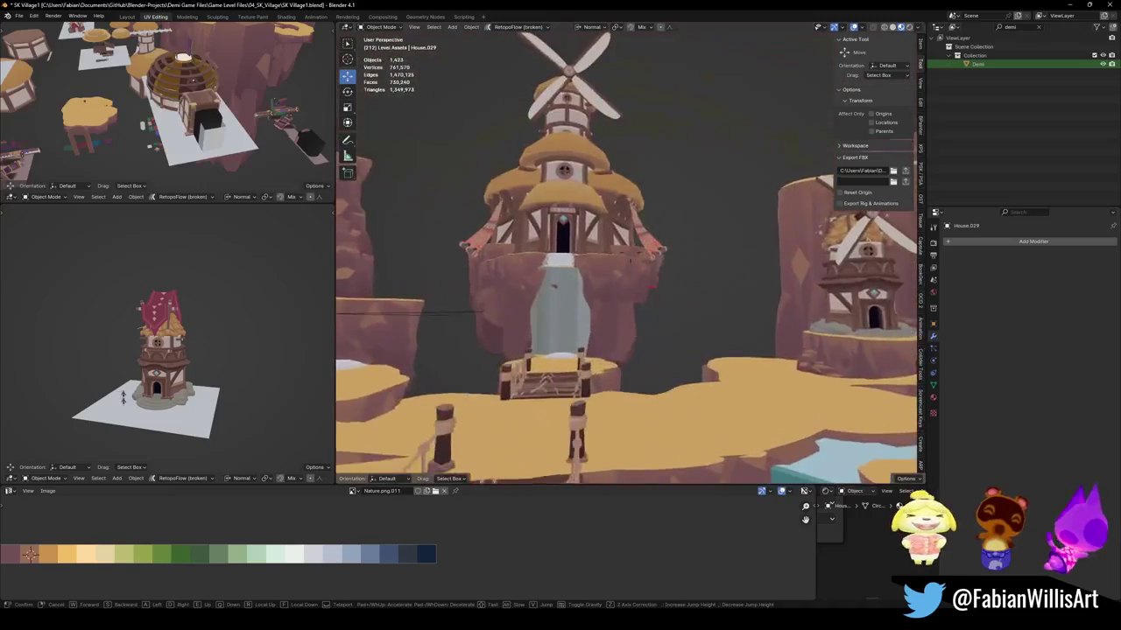
pyautogui.press('s')
pyautogui.press('w')
pyautogui.press('w')
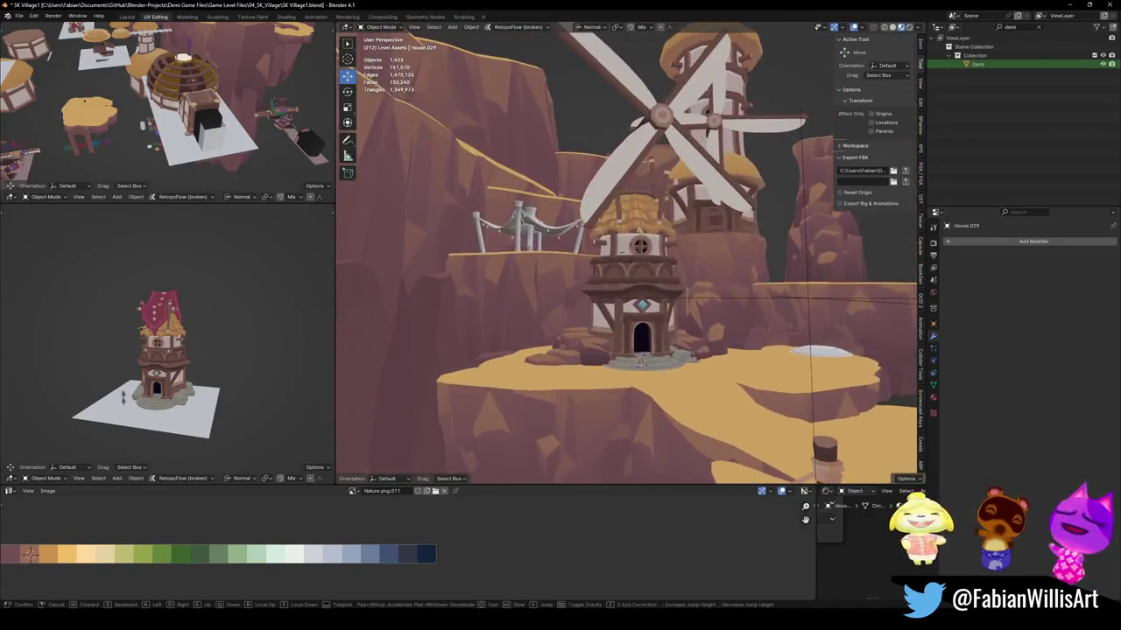
pyautogui.press('Return')
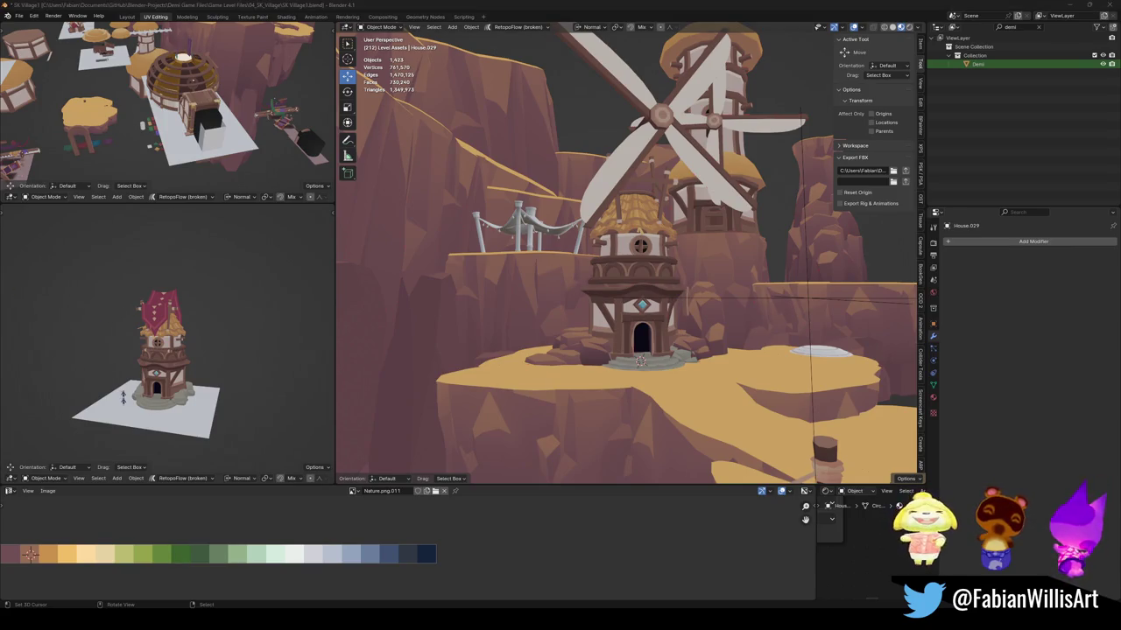
# Unhide all objects with Alt+H, restoring the red awning, ropes and crystal by the tower.
pyautogui.moveTo(626, 254); pyautogui.dragTo(652, 263, button='middle')
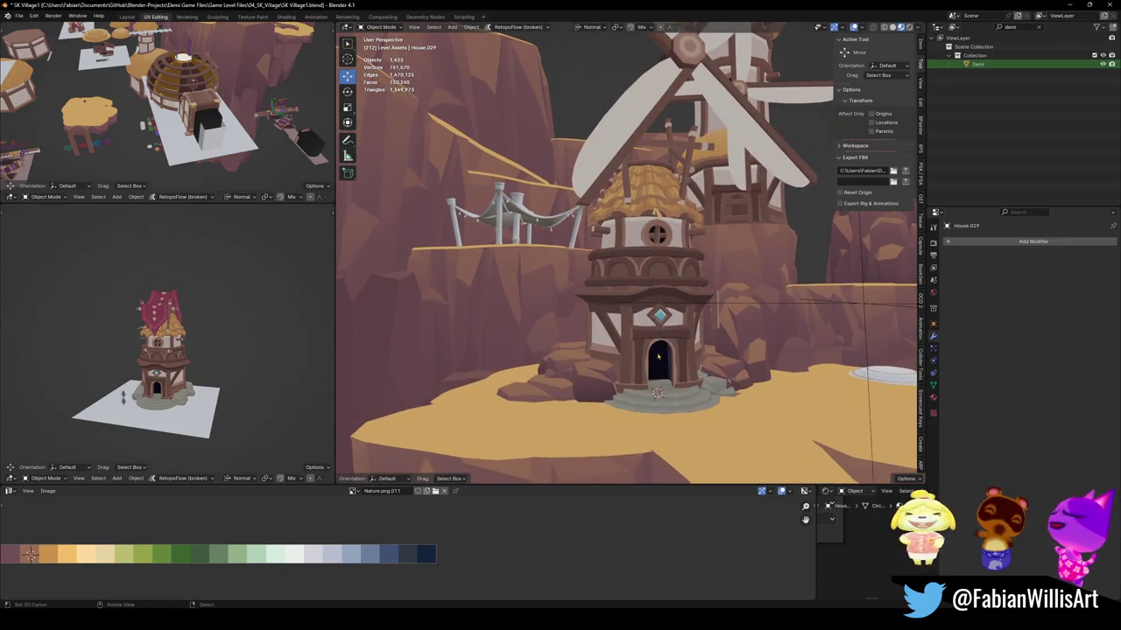
pyautogui.moveTo(659, 356); pyautogui.dragTo(624, 339, button='middle')
pyautogui.hotkey('alt', 'h')
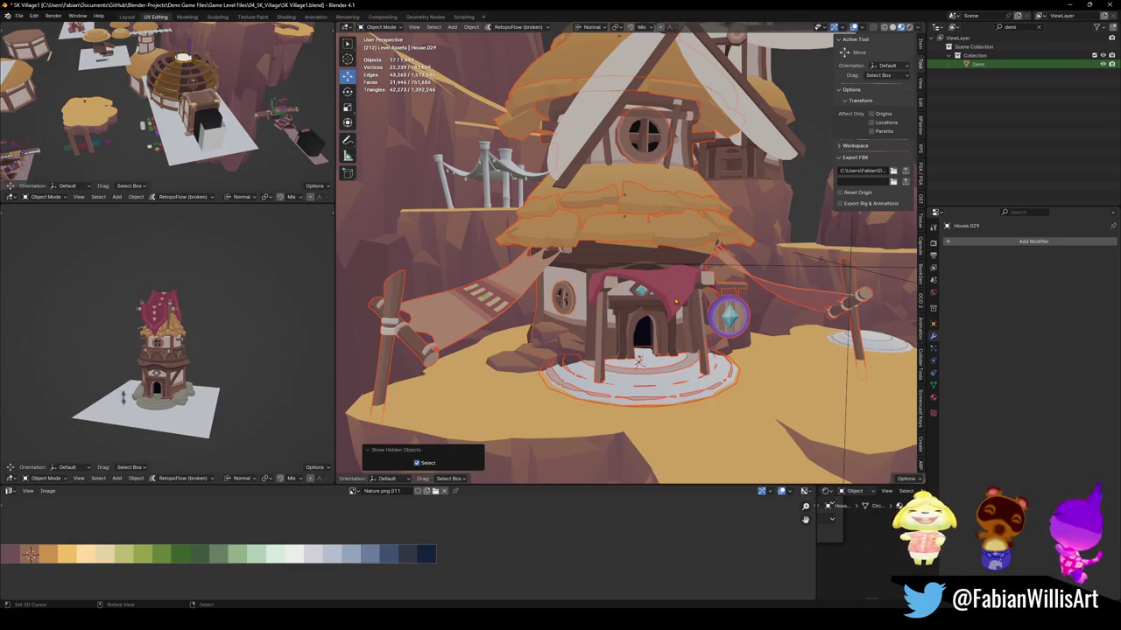
# Isolate the house parts to inspect them, then return to the full village view.
pyautogui.hotkey('shift', 'h')
pyautogui.moveTo(676, 302)
pyautogui.mouseDown(button='middle')
pyautogui.moveTo(651, 290)
pyautogui.moveTo(617, 308)
pyautogui.moveTo(634, 304)
pyautogui.moveTo(626, 276)
pyautogui.moveTo(716, 254)
pyautogui.moveTo(624, 281)
pyautogui.mouseUp(button='middle')
pyautogui.hotkey('alt', 'a')
pyautogui.scroll(-2, 650, 291)
pyautogui.scroll(5, 631, 302)
pyautogui.scroll(-3, 634, 304)
pyautogui.press('KP_Divide')
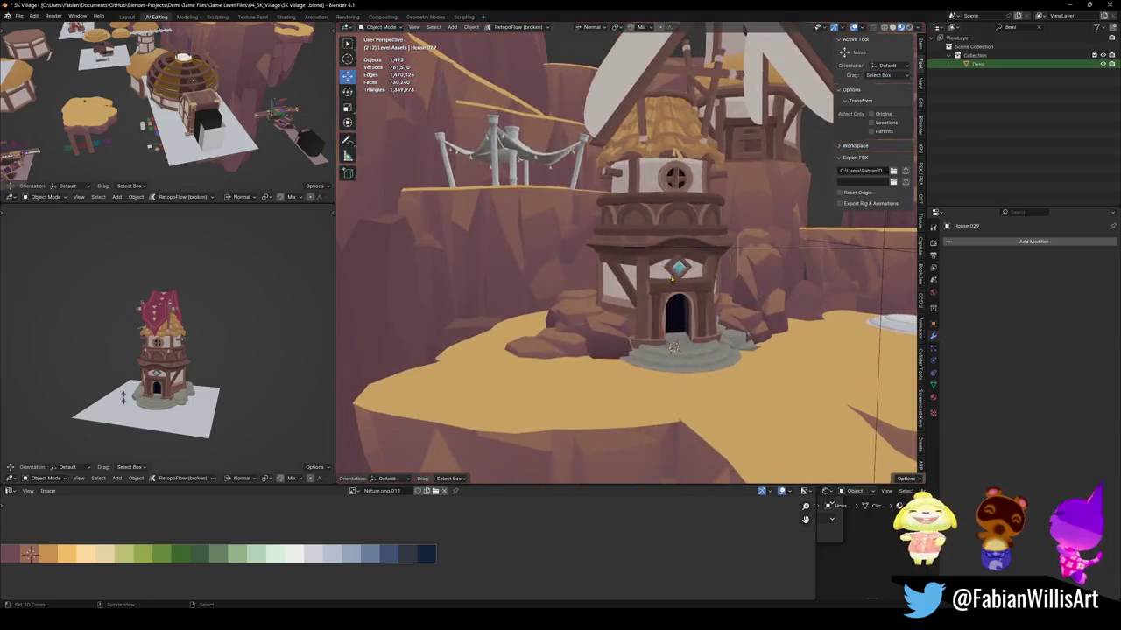
# Scale House.076 by about 1.25, unhide its roof, beams and banner, and isolate it in Local View.
pyautogui.click(701, 289)
pyautogui.press('s')
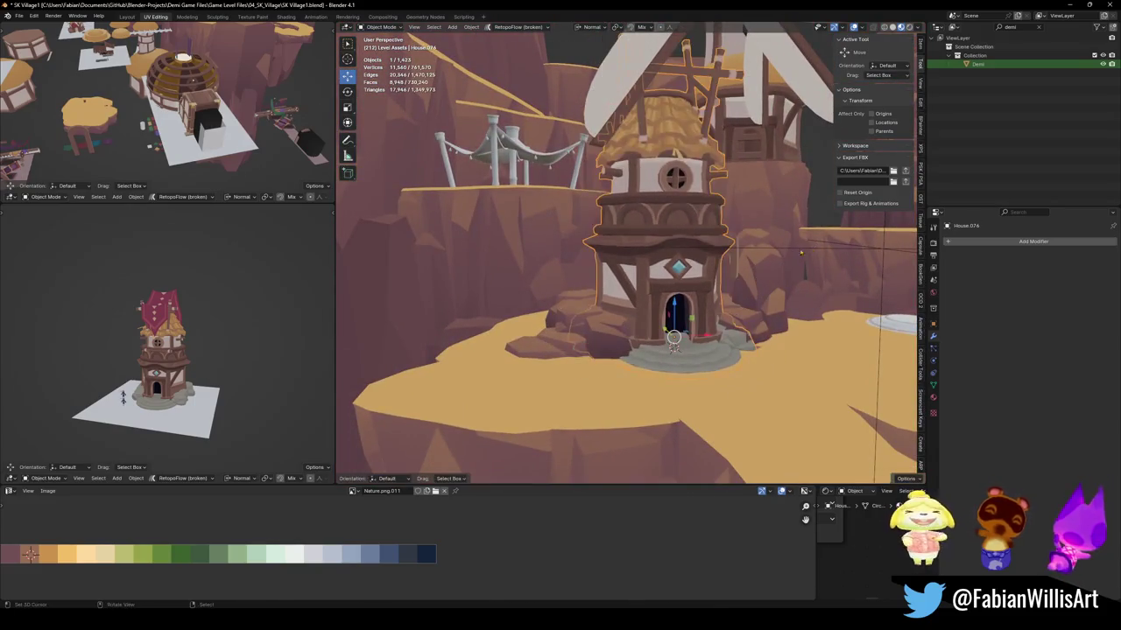
pyautogui.click(795, 254)
pyautogui.moveTo(688, 289); pyautogui.dragTo(676, 287, button='middle')
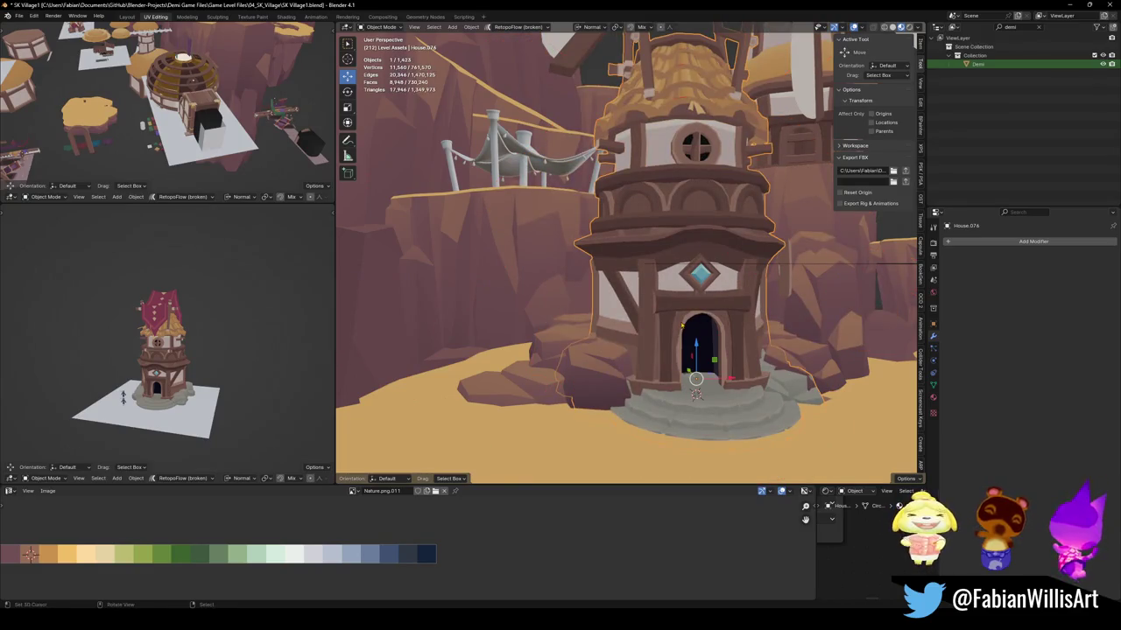
pyautogui.hotkey('alt', 'h')
pyautogui.press('KP_Divide')
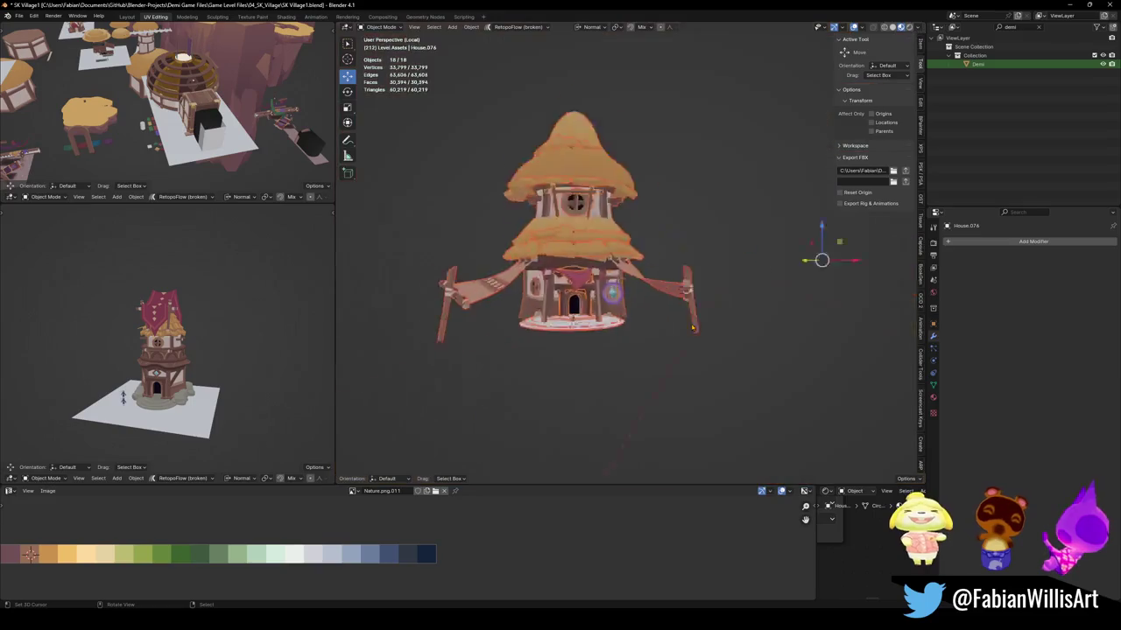
# Select both the tower house and the mushroom-roofed house and isolate them in Local View.
pyautogui.press('h')
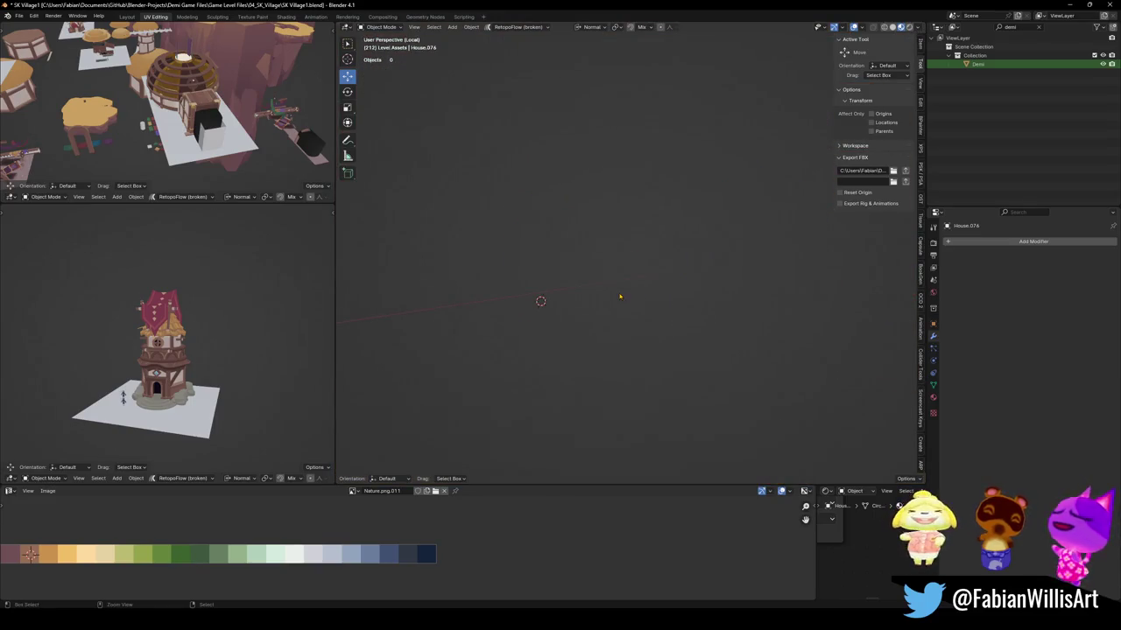
pyautogui.press('KP_Divide')
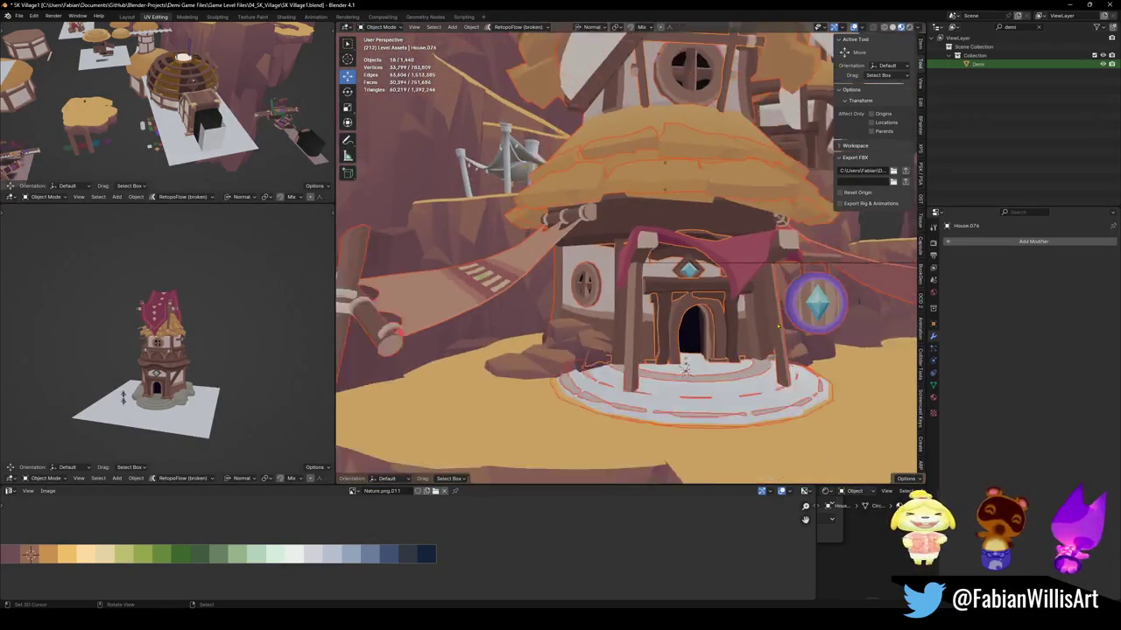
pyautogui.keyDown('shift'); pyautogui.click(643, 280); pyautogui.keyUp('shift')
pyautogui.keyDown('shift'); pyautogui.click(644, 280); pyautogui.keyUp('shift')
pyautogui.keyDown('shift'); pyautogui.click(644, 280); pyautogui.keyUp('shift')
pyautogui.keyDown('shift'); pyautogui.click(644, 280); pyautogui.keyUp('shift')
pyautogui.press('KP_Divide')
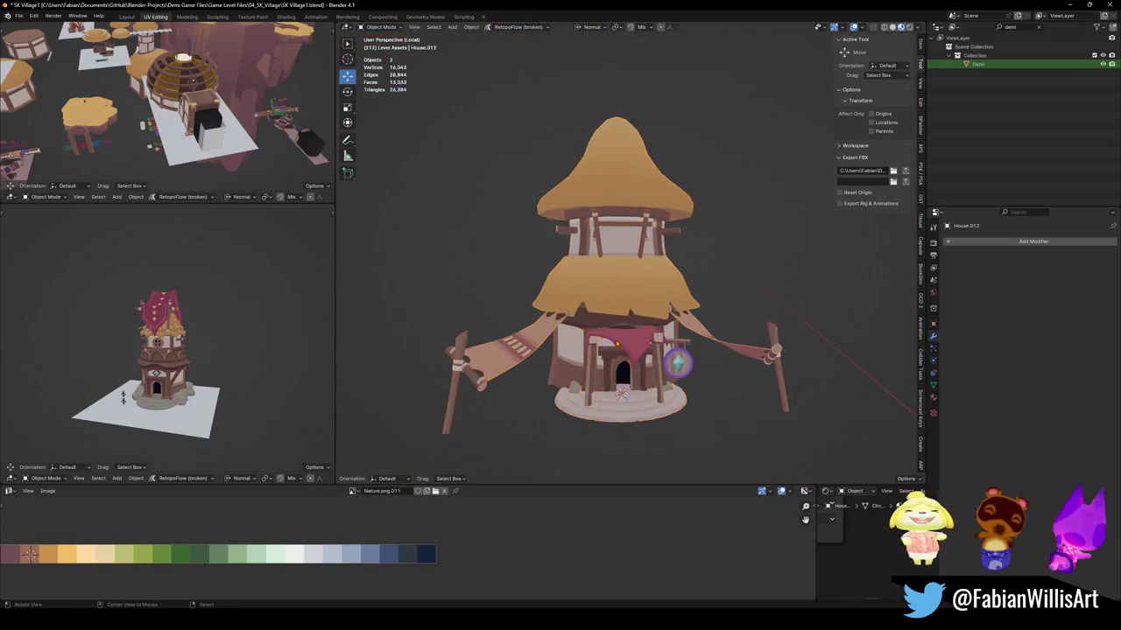
pyautogui.moveTo(675, 295); pyautogui.dragTo(652, 331, button='middle')
pyautogui.click(642, 260)
pyautogui.press('KP_Decimal')
# Move the inner tower House.076 out to the left of the mushroom-roofed house.
pyautogui.click(625, 269)
pyautogui.press('g')
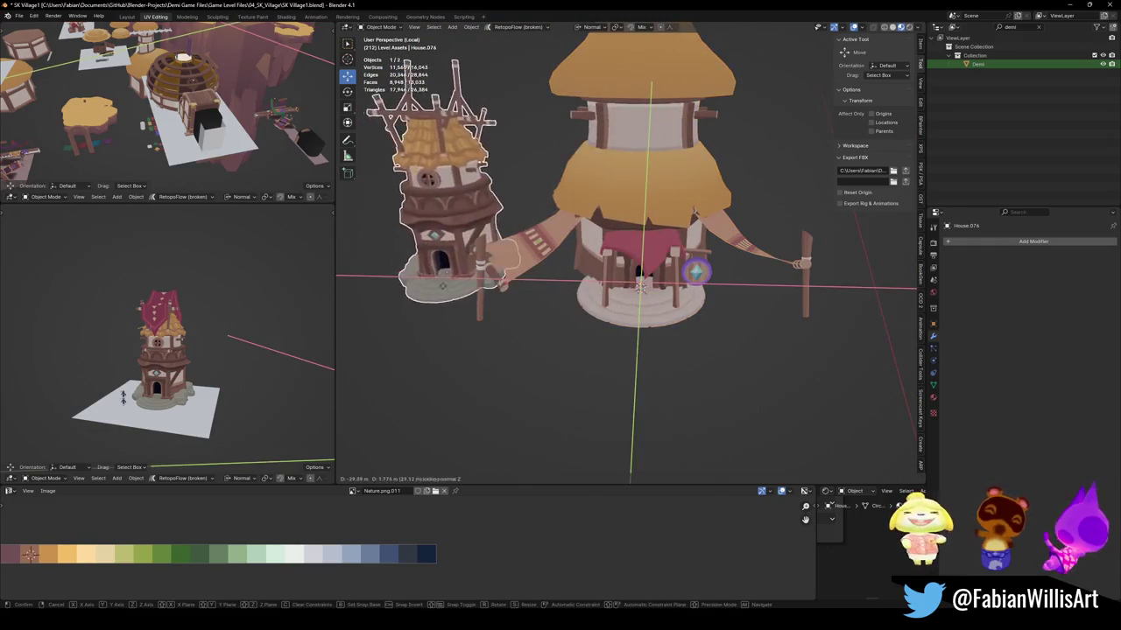
pyautogui.click(451, 289)
pyautogui.moveTo(451, 289)
pyautogui.mouseDown(button='middle')
pyautogui.moveTo(771, 280)
pyautogui.moveTo(652, 241)
pyautogui.mouseUp(button='middle')
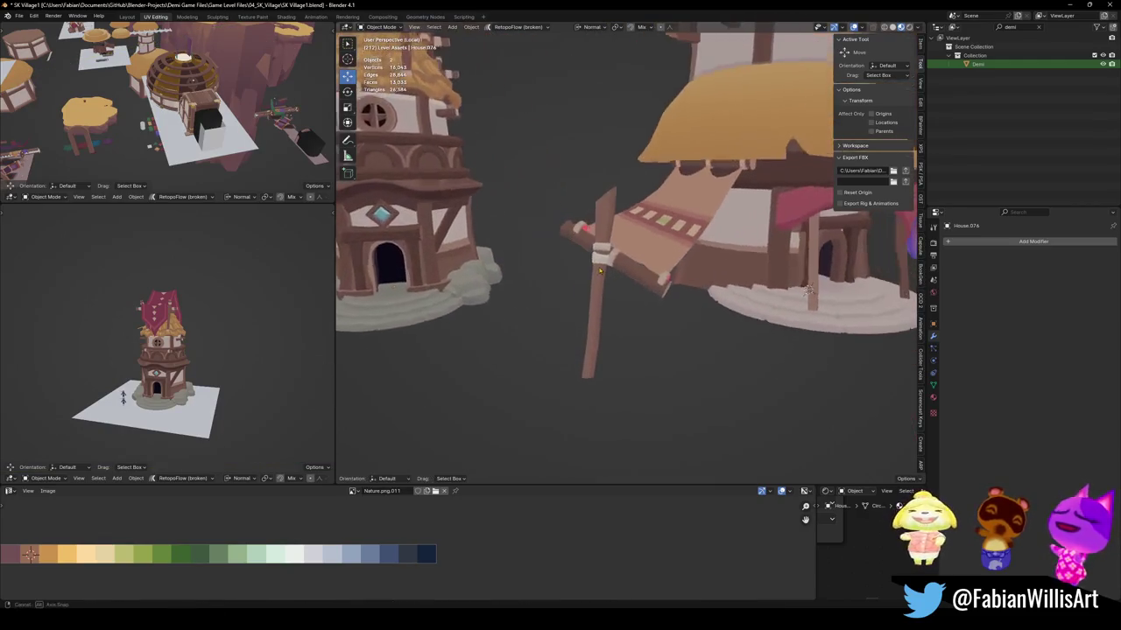
pyautogui.scroll(-2, 653, 241)
# Enter Edit Mode on House.012 to work on its awning and post.
pyautogui.click(653, 241)
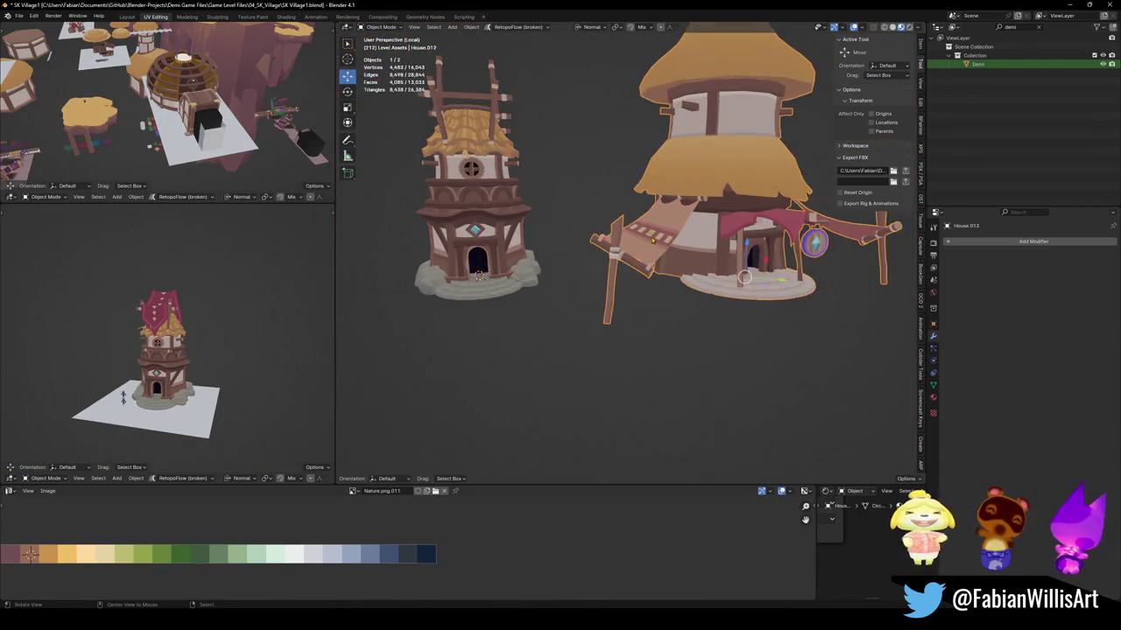
pyautogui.press('Tab')
pyautogui.scroll(4, 652, 241)
pyautogui.moveTo(652, 241); pyautogui.dragTo(473, 383, button='middle')
# Select the big house's linked awning parts: post, brace, cloth and top rod.
pyautogui.press('l')
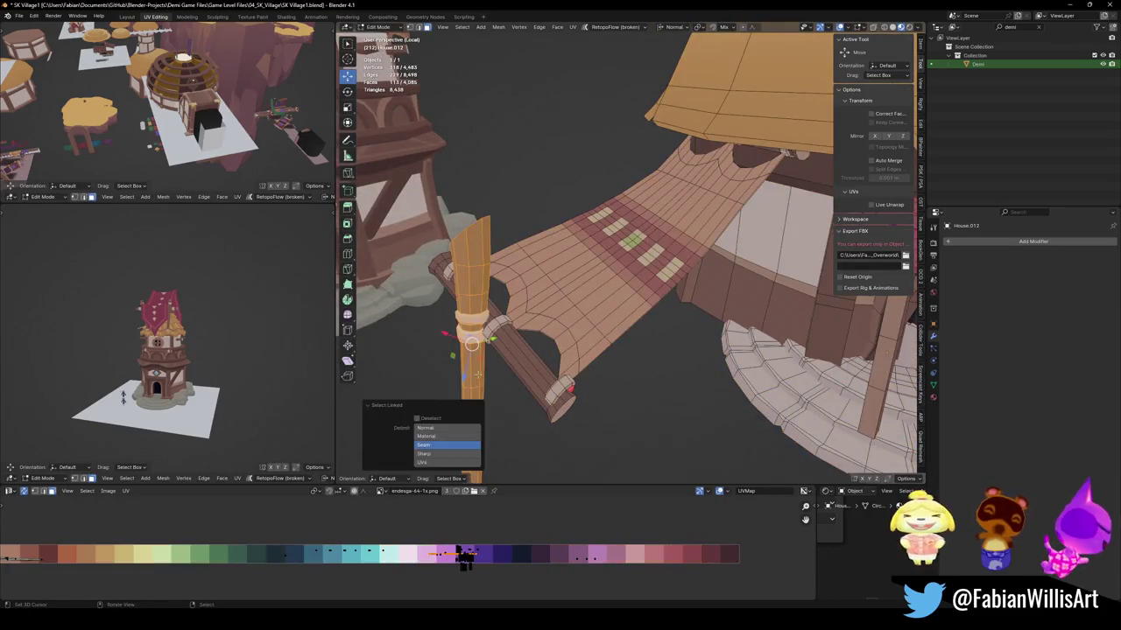
pyautogui.press('l')
pyautogui.press('l')
pyautogui.press('l')
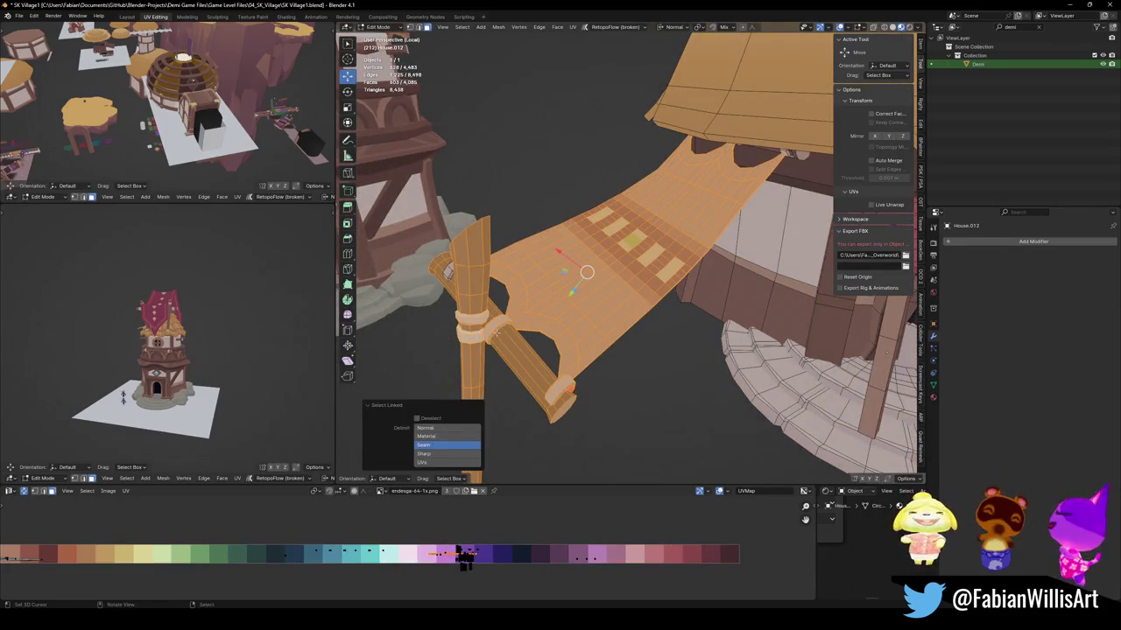
pyautogui.press('l')
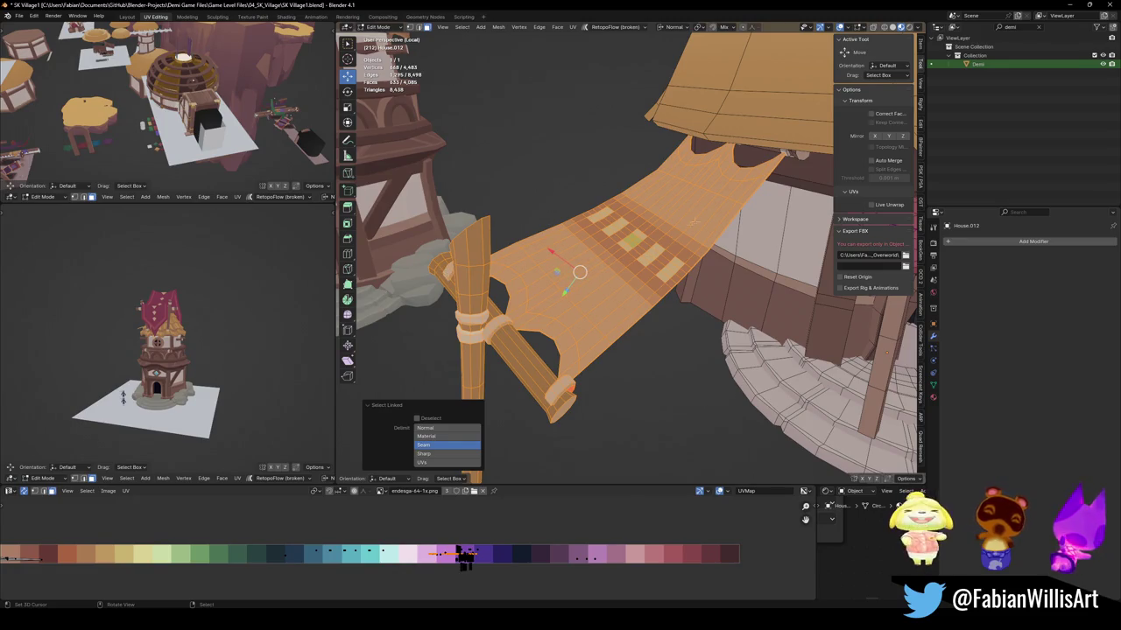
pyautogui.moveTo(693, 222); pyautogui.dragTo(719, 172, button='middle')
pyautogui.press('l')
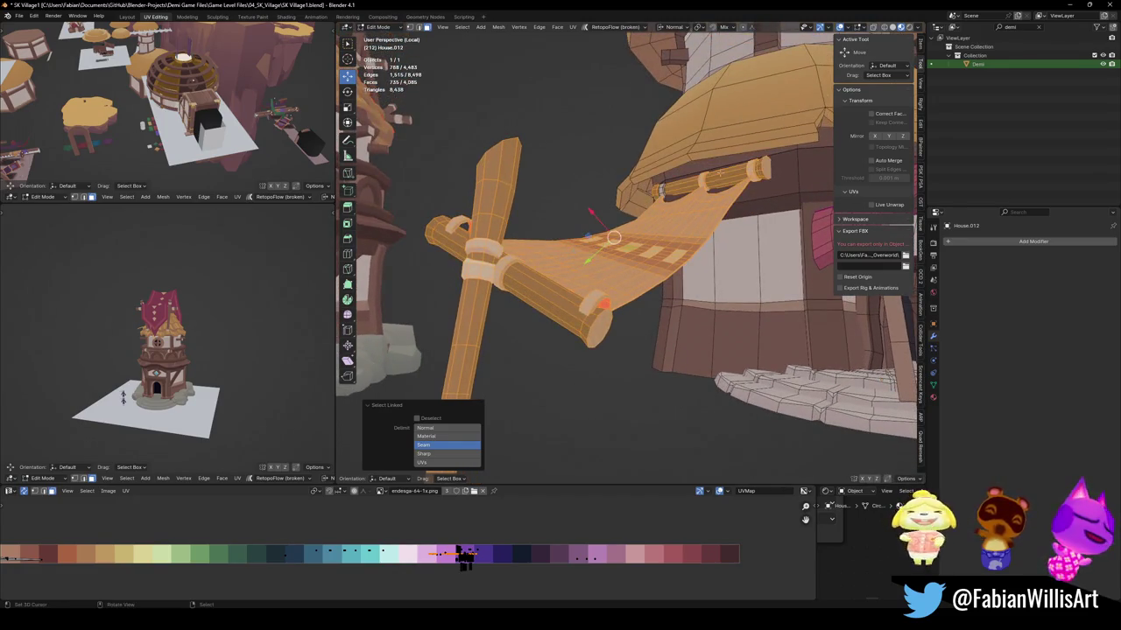
pyautogui.press('l')
pyautogui.scroll(-3, 663, 185)
pyautogui.moveTo(663, 186)
pyautogui.mouseDown(button='middle')
pyautogui.moveTo(708, 232)
pyautogui.moveTo(650, 233)
pyautogui.moveTo(597, 272)
pyautogui.mouseUp(button='middle')
pyautogui.scroll(5, 692, 229)
pyautogui.scroll(-4, 613, 254)
# Duplicate the awning and post and separate the copy into its own object.
pyautogui.hotkey('shift', 'd')
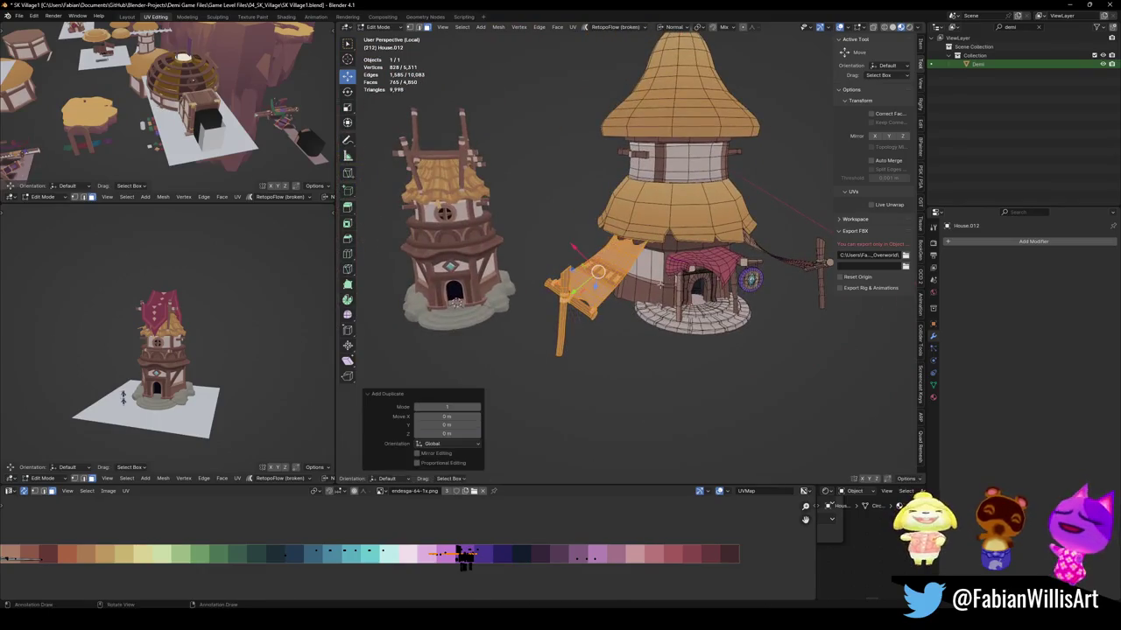
pyautogui.press('p')
pyautogui.click(604, 279)
pyautogui.press('Tab')
pyautogui.click(595, 282)
# Snap the awning copy onto the tower at the cursor and scale it down.
pyautogui.press('g')
pyautogui.click(490, 271)
pyautogui.hotkey('shift', 's')
pyautogui.click(425, 429)
pyautogui.moveTo(429, 411); pyautogui.dragTo(631, 289, button='middle')
pyautogui.press('KP_Decimal')
pyautogui.press('s')
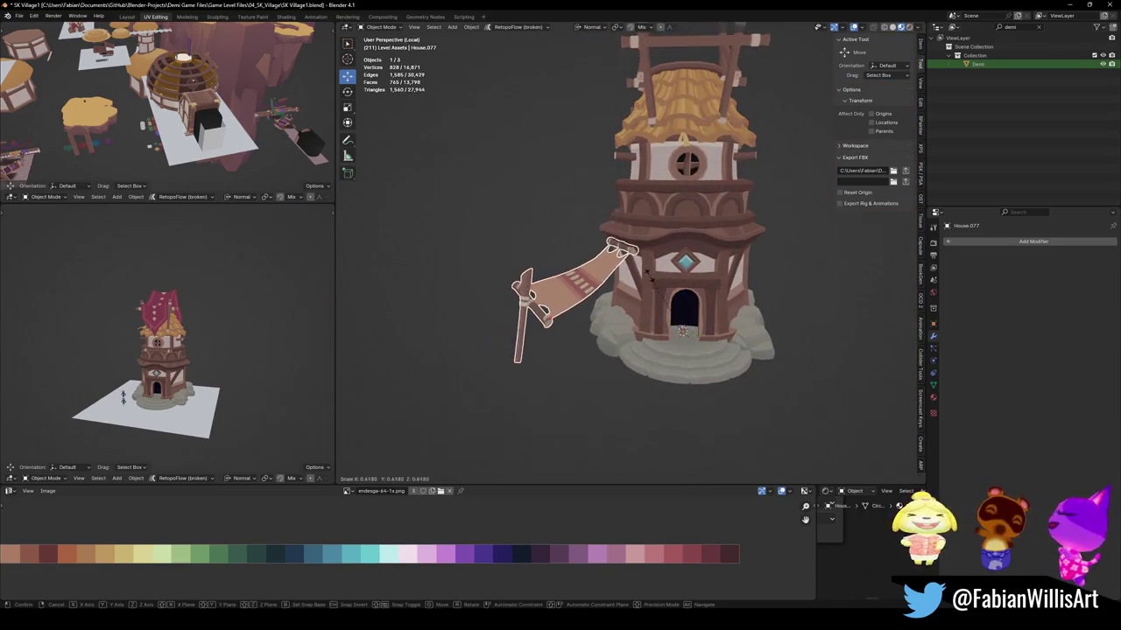
pyautogui.click(655, 276)
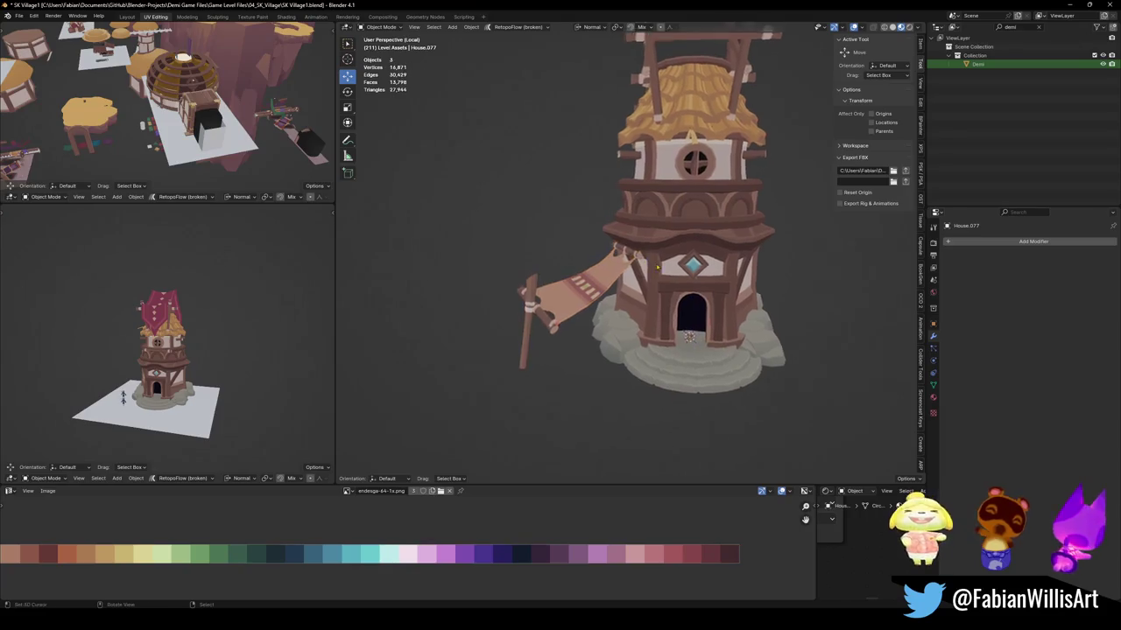
pyautogui.scroll(5, 663, 275)
pyautogui.scroll(-2, 665, 274)
pyautogui.scroll(-3, 618, 293)
# Duplicate the tower's awning in place as a second copy.
pyautogui.click(595, 286)
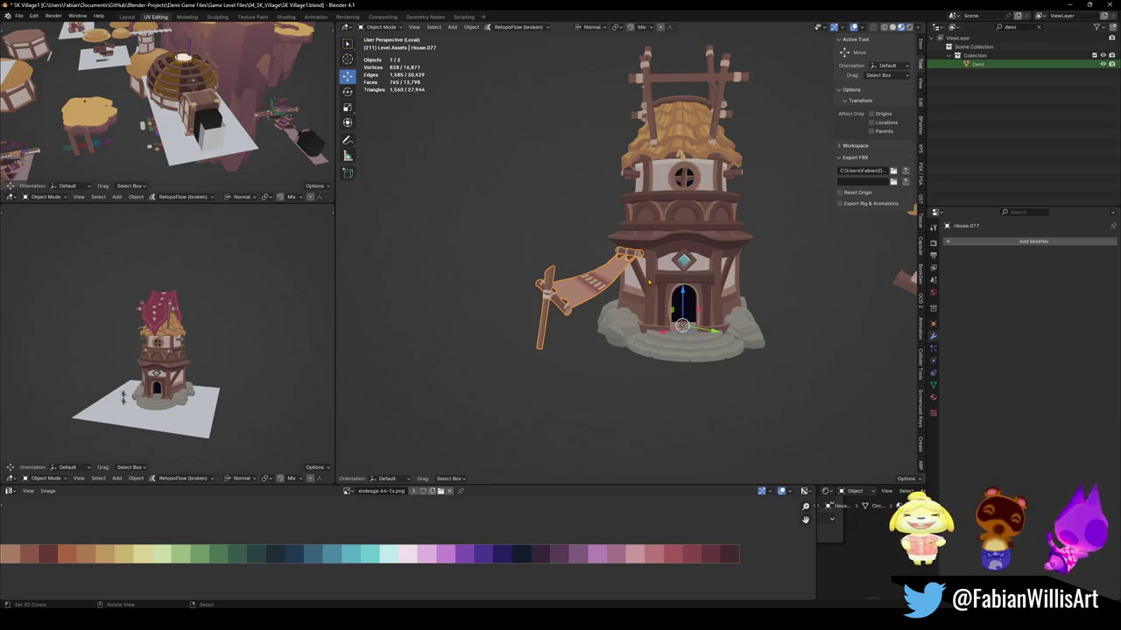
pyautogui.scroll(4, 657, 219)
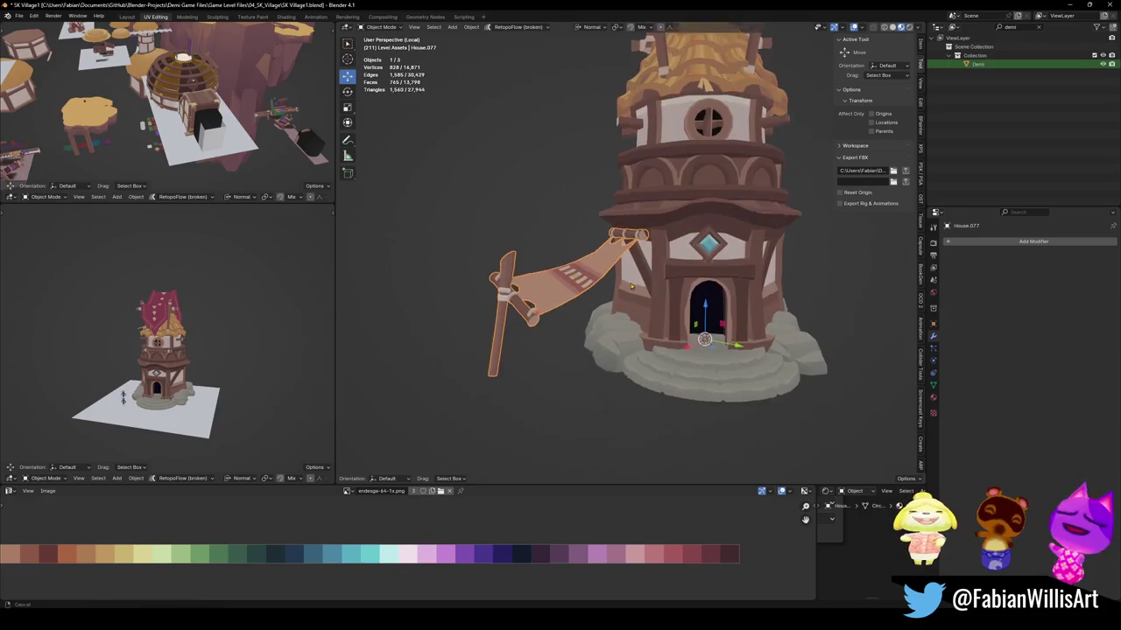
pyautogui.hotkey('shift', 'd')
pyautogui.press('Escape')
pyautogui.moveTo(640, 274); pyautogui.dragTo(656, 289, button='middle')
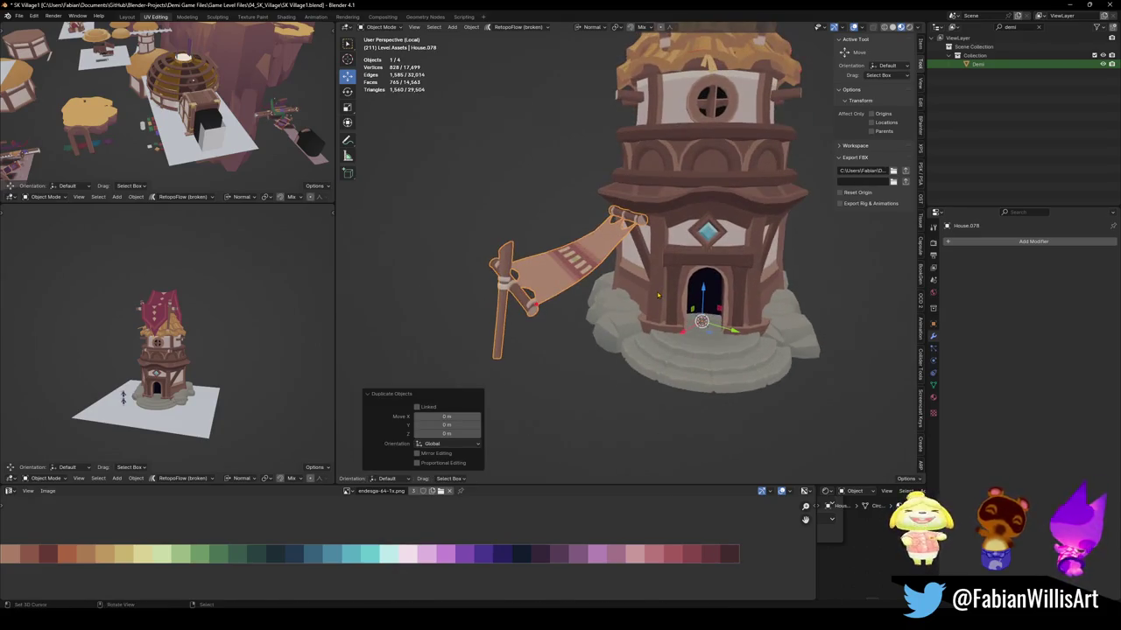
pyautogui.press(',')
pyautogui.press('.')
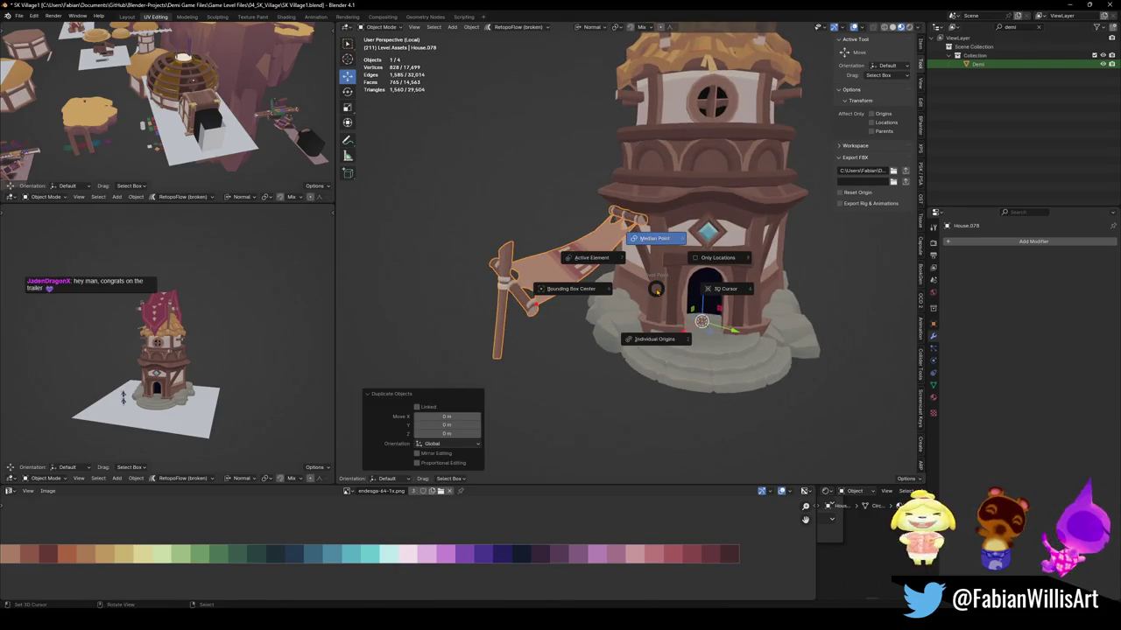
pyautogui.moveTo(656, 289); pyautogui.dragTo(641, 308, button='middle')
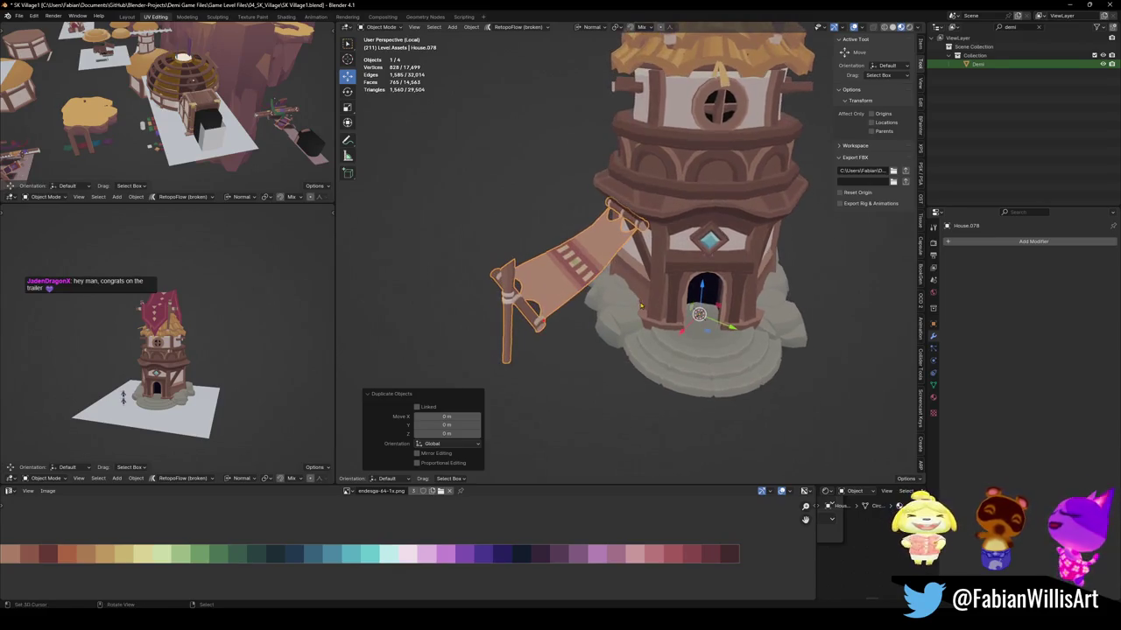
# Add a Mirror modifier to the awning copy with House.076 as the mirror object.
pyautogui.press('q')
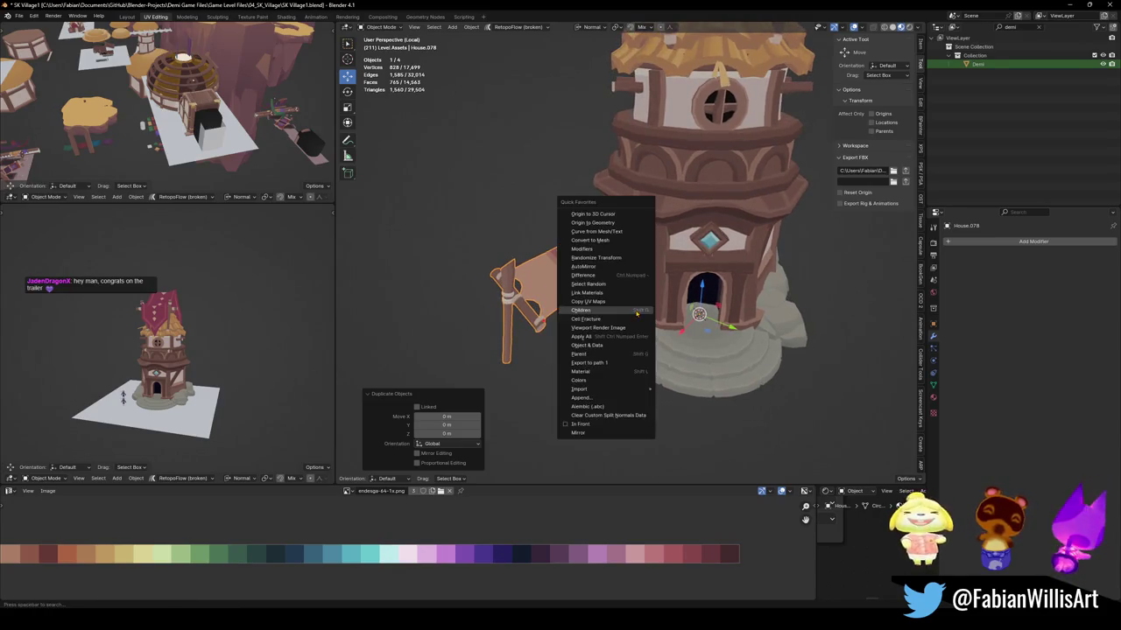
pyautogui.click(604, 432)
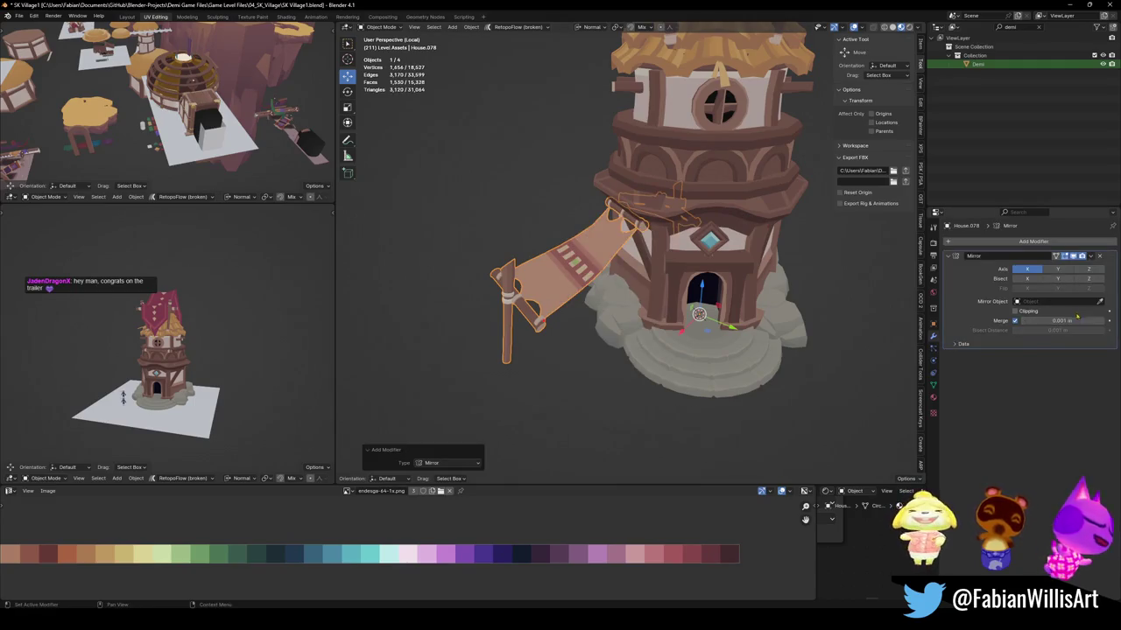
pyautogui.click(1100, 301)
pyautogui.click(711, 254)
pyautogui.moveTo(711, 254)
pyautogui.mouseDown(button='middle')
pyautogui.moveTo(678, 298)
pyautogui.moveTo(665, 288)
pyautogui.mouseUp(button='middle')
pyautogui.scroll(-2, 665, 289)
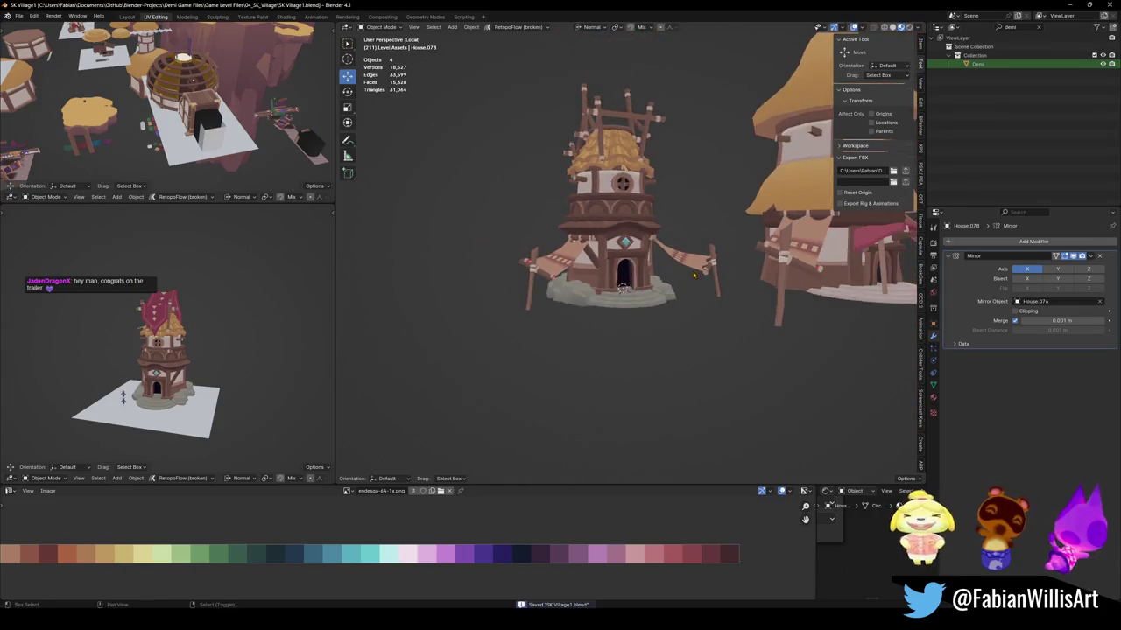
# Save the village file and inspect both awnings from around the tower.
pyautogui.hotkey('ctrl', 's')
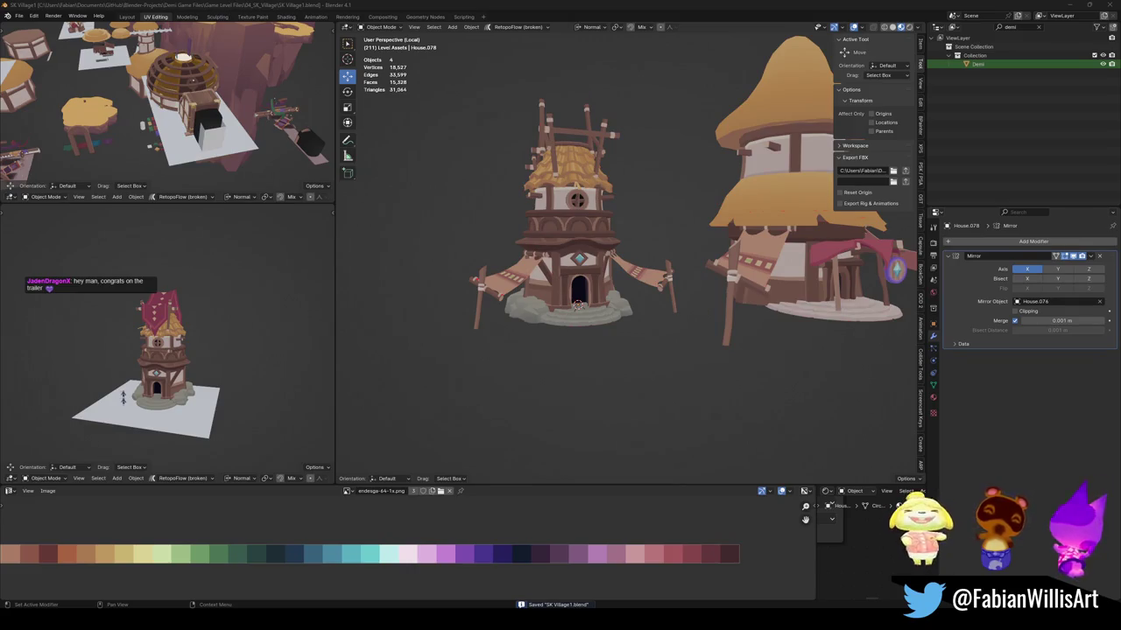
pyautogui.scroll(2, 665, 289)
pyautogui.scroll(2, 666, 288)
pyautogui.moveTo(665, 289)
pyautogui.mouseDown(button='middle')
pyautogui.moveTo(648, 298)
pyautogui.moveTo(764, 296)
pyautogui.mouseUp(button='middle')
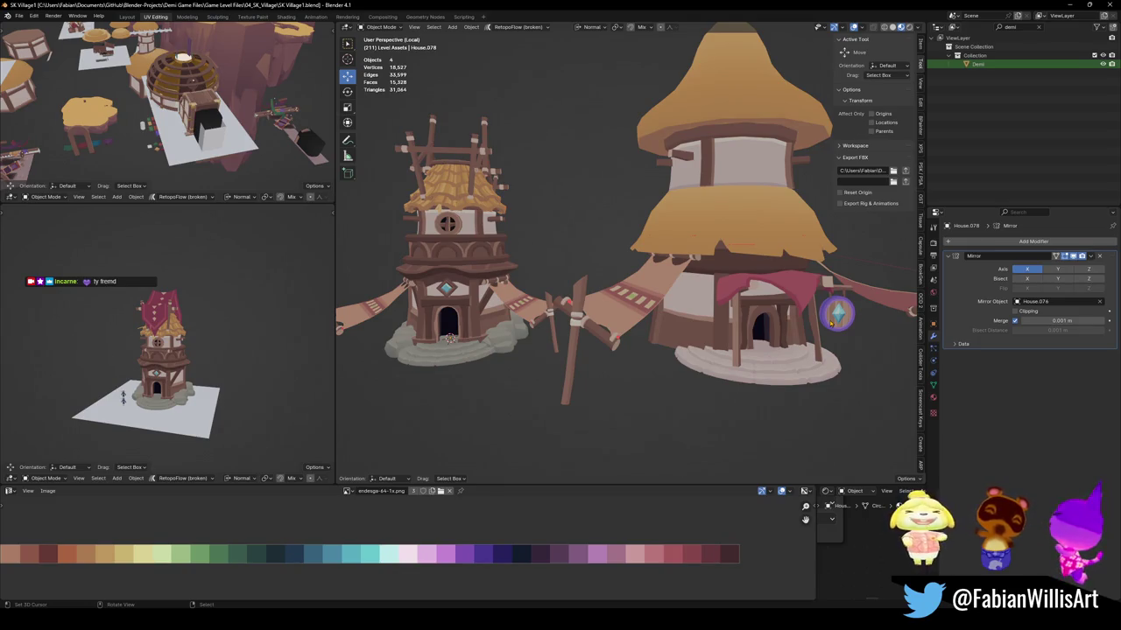
pyautogui.moveTo(831, 323); pyautogui.dragTo(534, 279, button='middle')
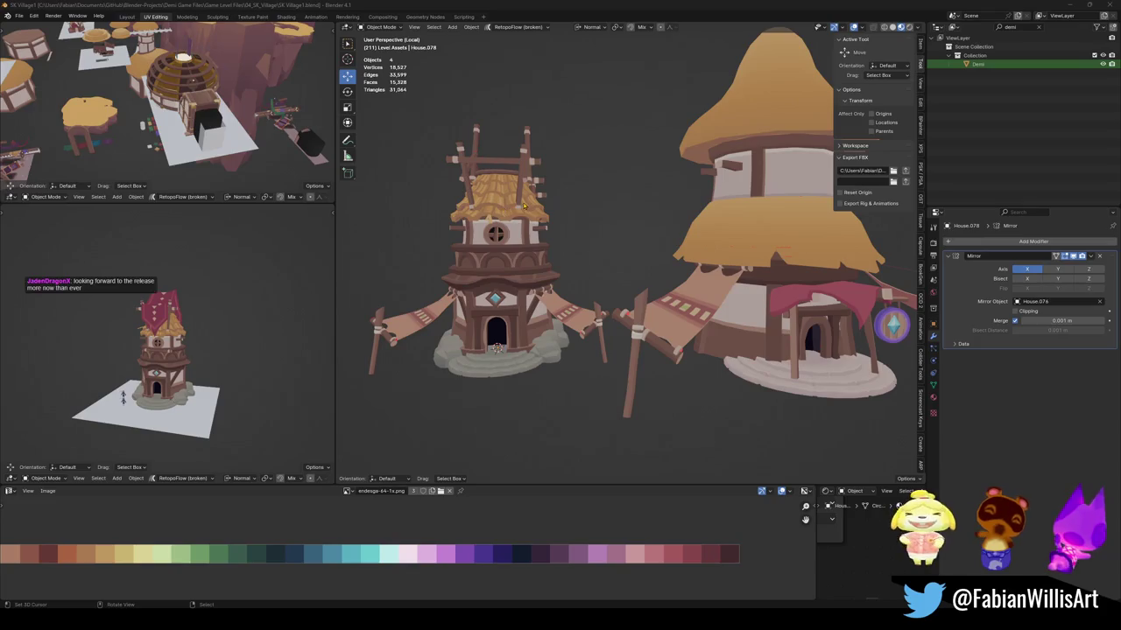
# Select the windmill tower house, zoom out to see it whole, and save the file.
pyautogui.scroll(2, 561, 223)
pyautogui.scroll(2, 595, 228)
pyautogui.scroll(2, 611, 232)
pyautogui.click(610, 232)
pyautogui.scroll(-1, 610, 232)
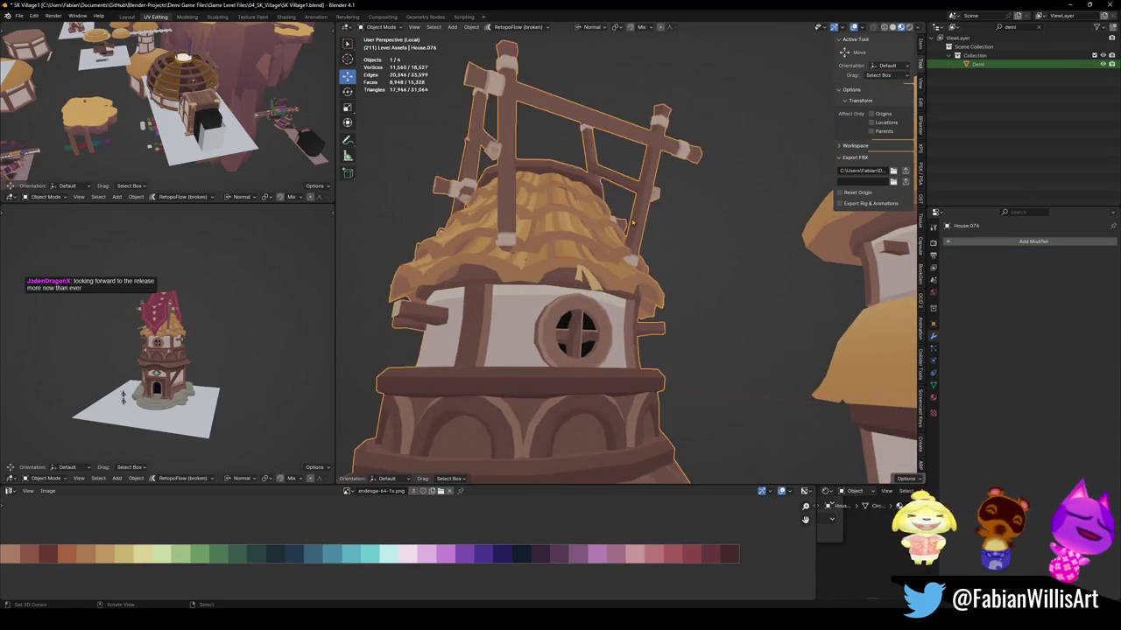
pyautogui.scroll(-5, 611, 232)
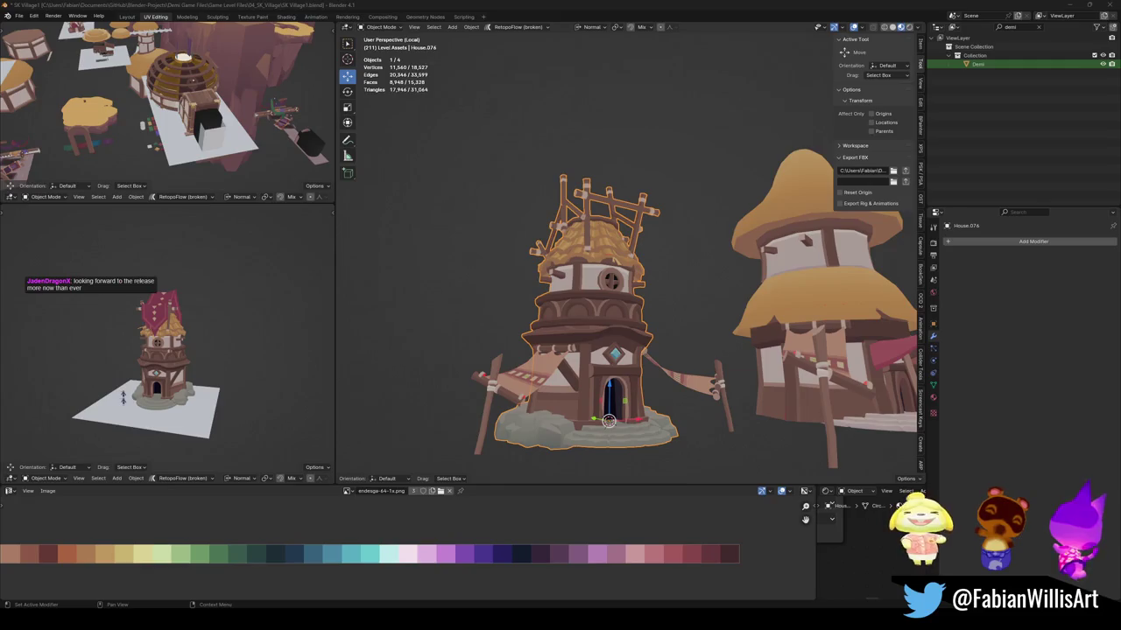
pyautogui.hotkey('ctrl', 's')
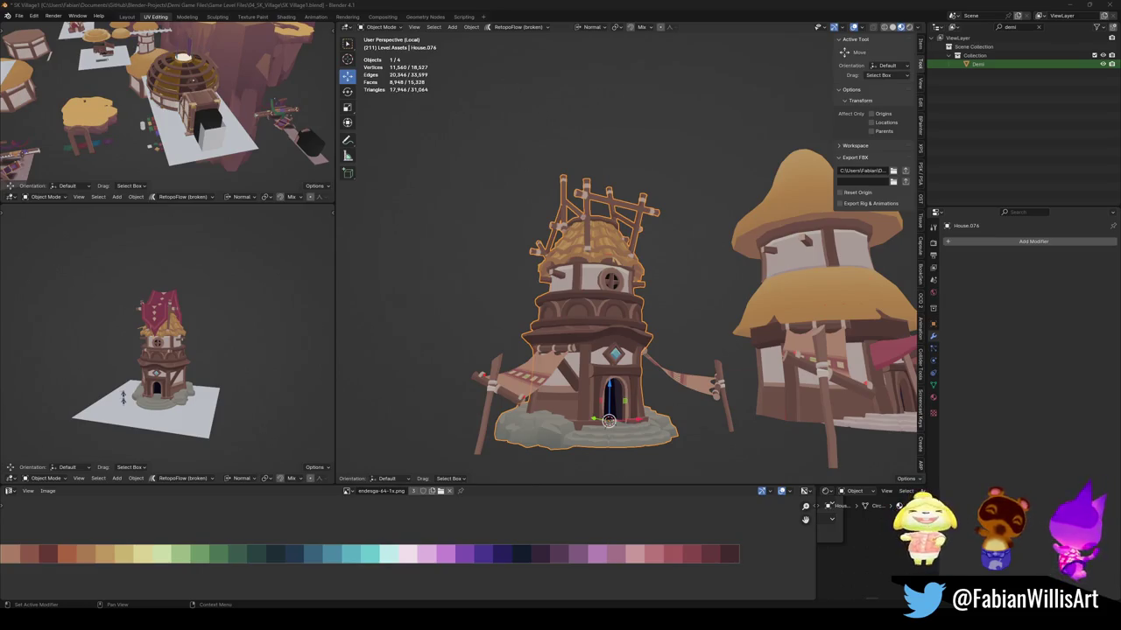
pyautogui.moveTo(588, 324); pyautogui.dragTo(670, 290, button='middle')
# In Edit Mode, shrink the edge loop under the roof ledge inward.
pyautogui.scroll(2, 664, 301)
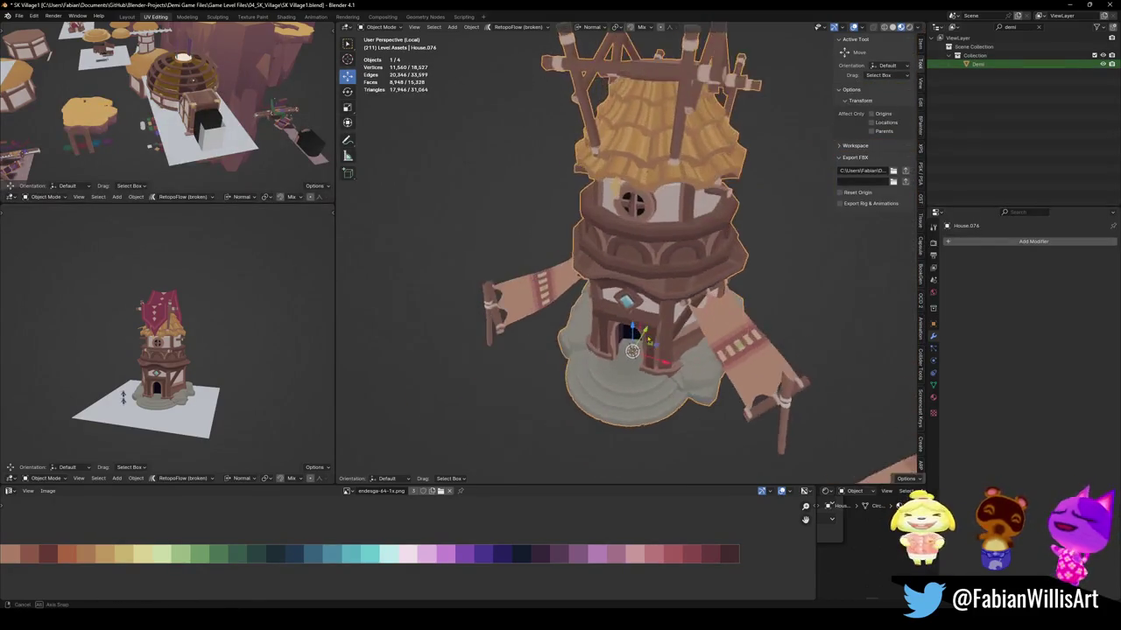
pyautogui.scroll(-1, 669, 289)
pyautogui.press('Tab')
pyautogui.scroll(2, 670, 290)
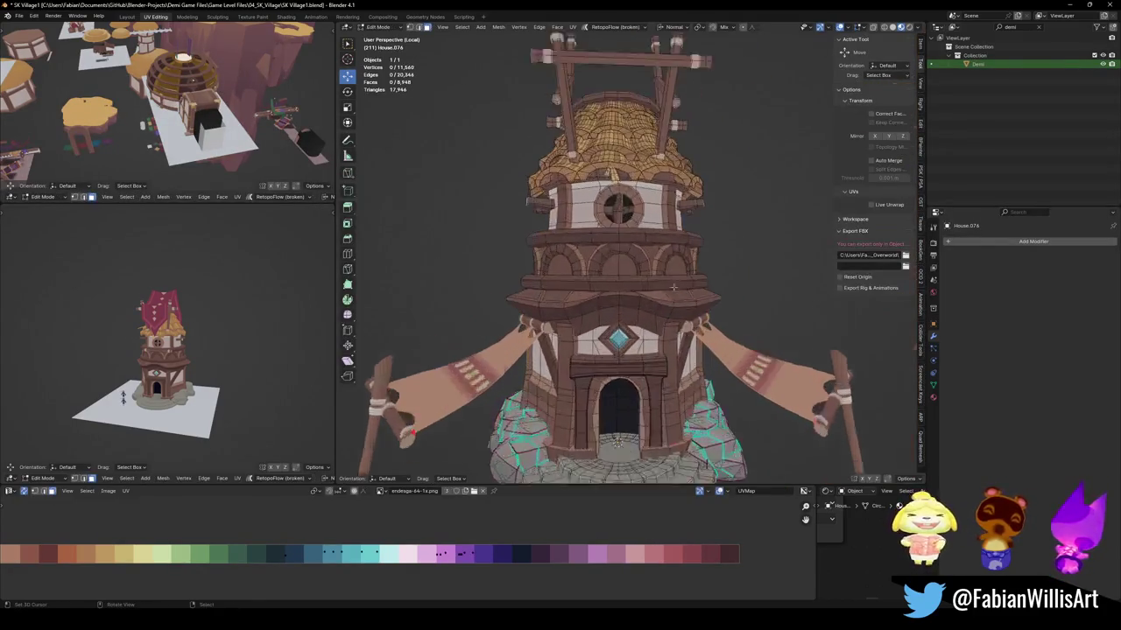
pyautogui.scroll(1, 670, 290)
pyautogui.keyDown('alt'); pyautogui.click(696, 317); pyautogui.keyUp('alt')
pyautogui.scroll(-1, 697, 326)
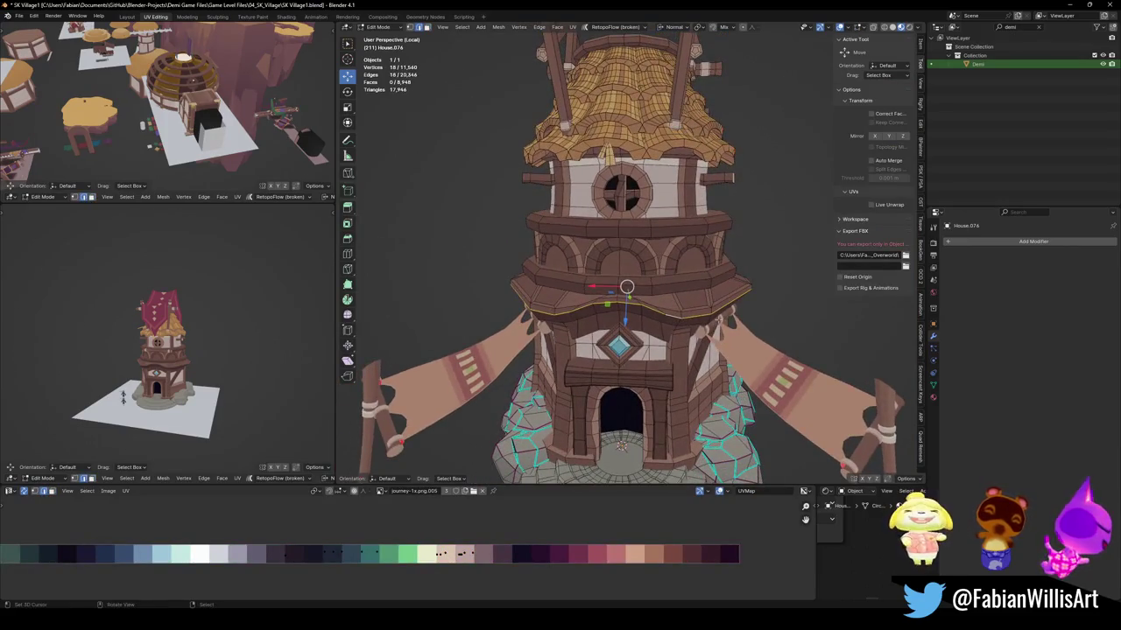
pyautogui.scroll(2, 716, 321)
pyautogui.press('g')
pyautogui.press('g')
pyautogui.rightClick(770, 331)
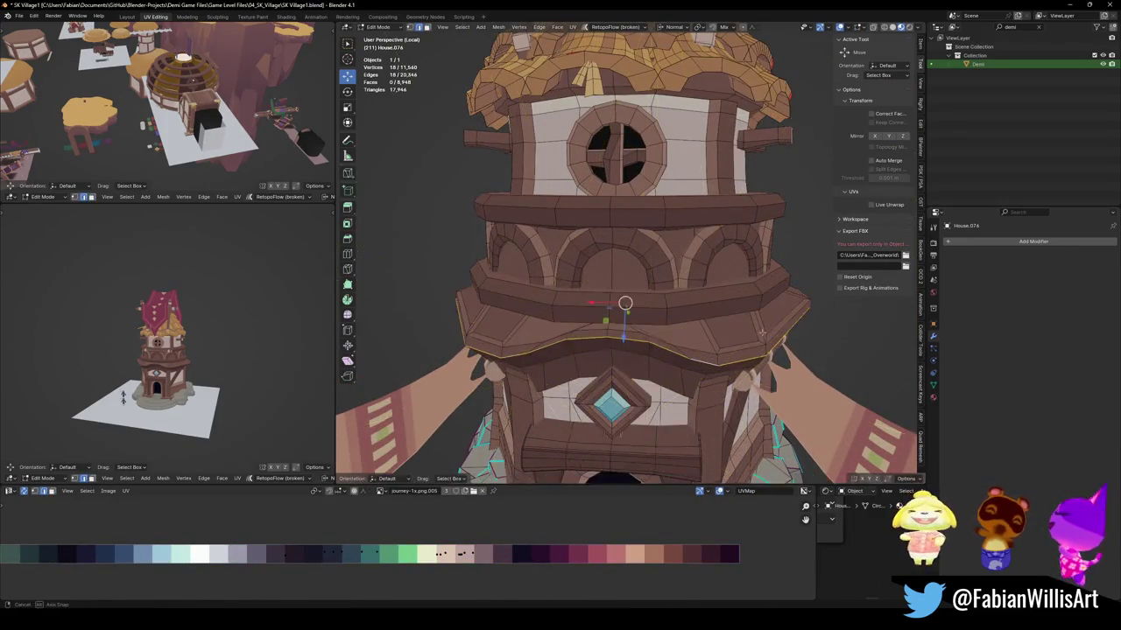
pyautogui.moveTo(771, 331); pyautogui.dragTo(783, 333, button='middle')
pyautogui.press('s')
pyautogui.click(723, 343)
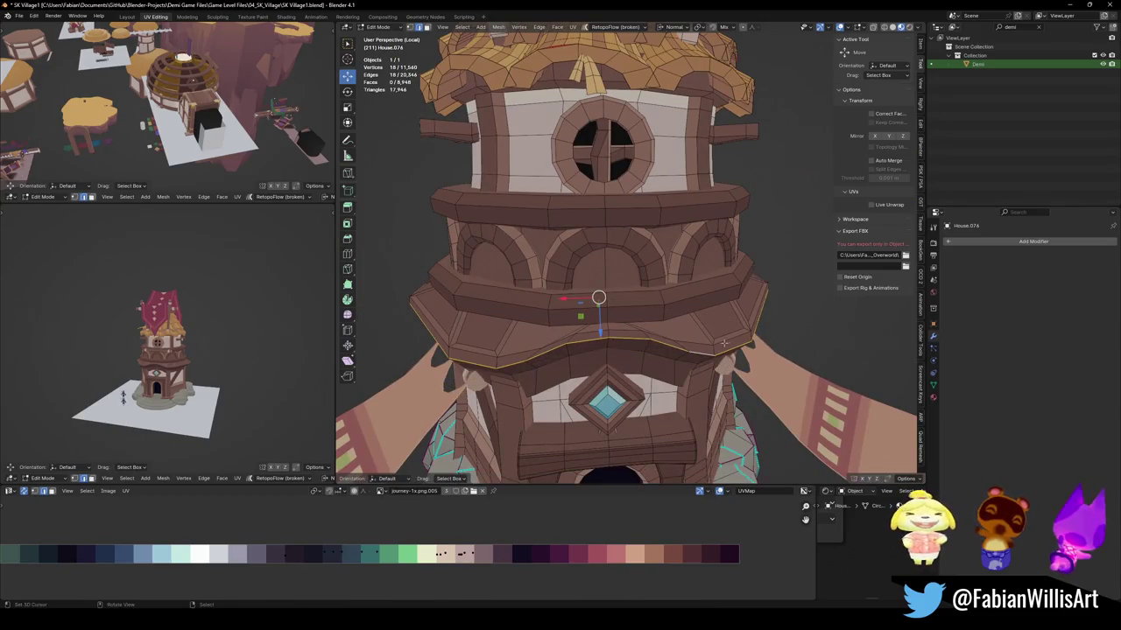
pyautogui.hotkey('alt', 'a')
# Select the ledge faces all around the tower and dissolve them.
pyautogui.moveTo(735, 336); pyautogui.dragTo(744, 336, button='middle')
pyautogui.click(743, 336)
pyautogui.keyDown('shift'); pyautogui.click(788, 302); pyautogui.keyUp('shift')
pyautogui.moveTo(808, 290); pyautogui.dragTo(636, 458, button='middle')
pyautogui.keyDown('shift'); pyautogui.click(555, 324); pyautogui.keyUp('shift')
pyautogui.moveTo(583, 295)
pyautogui.mouseDown(button='middle')
pyautogui.moveTo(700, 316)
pyautogui.moveTo(757, 303)
pyautogui.moveTo(701, 315)
pyautogui.moveTo(560, 290)
pyautogui.moveTo(697, 275)
pyautogui.mouseUp(button='middle')
pyautogui.keyDown('shift'); pyautogui.click(660, 313); pyautogui.keyUp('shift')
pyautogui.keyDown('shift'); pyautogui.click(757, 303); pyautogui.keyUp('shift')
pyautogui.keyDown('shift'); pyautogui.click(586, 328); pyautogui.keyUp('shift')
pyautogui.keyDown('shift'); pyautogui.click(692, 311); pyautogui.keyUp('shift')
pyautogui.keyDown('shift'); pyautogui.click(560, 290); pyautogui.keyUp('shift')
pyautogui.keyDown('shift'); pyautogui.click(622, 279); pyautogui.keyUp('shift')
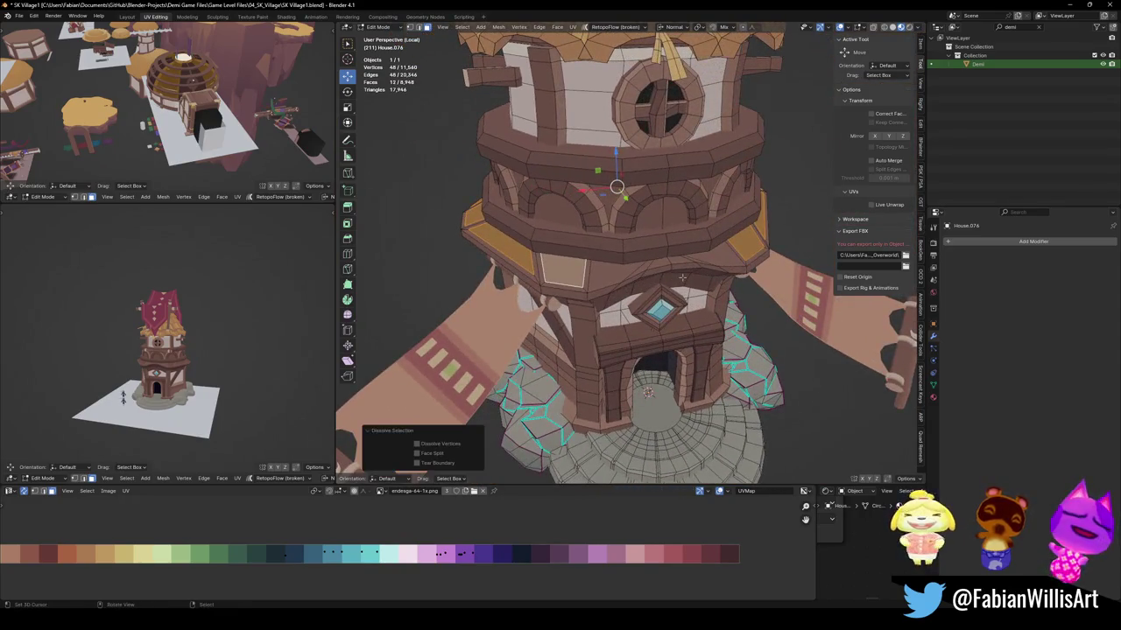
pyautogui.hotkey('ctrl', 'x')
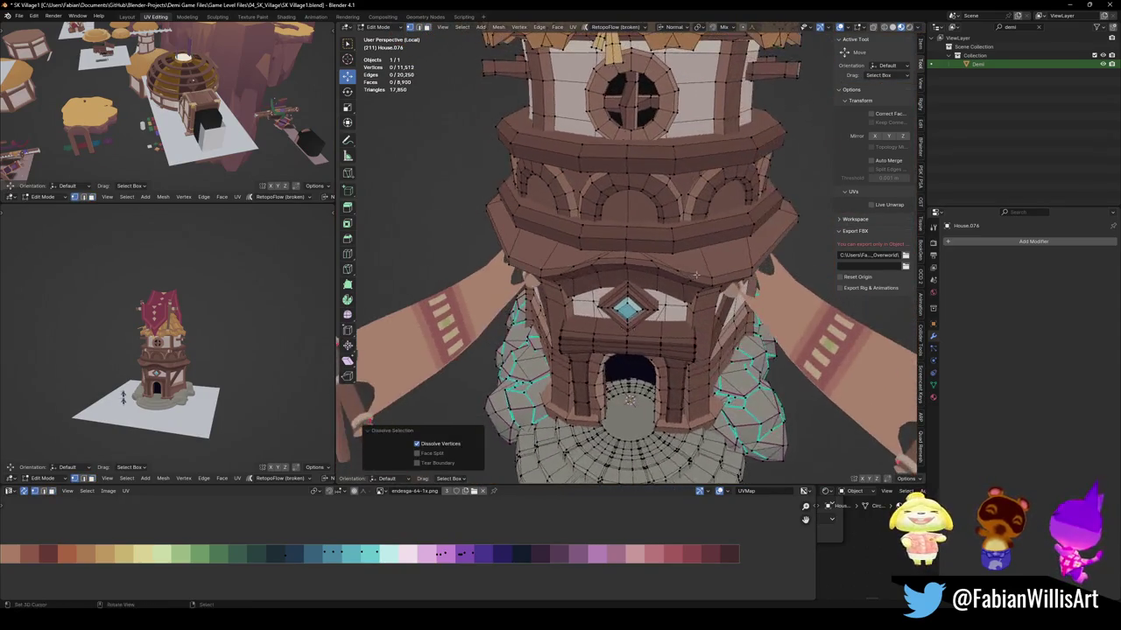
# Enlarge the two ledge edge loops 1.216 times, then dissolve the leftover loop.
pyautogui.keyDown('alt'); pyautogui.click(635, 226); pyautogui.keyUp('alt')
pyautogui.keyDown('alt'); pyautogui.click(633, 220); pyautogui.keyUp('alt')
pyautogui.moveTo(633, 214); pyautogui.dragTo(640, 214, button='middle')
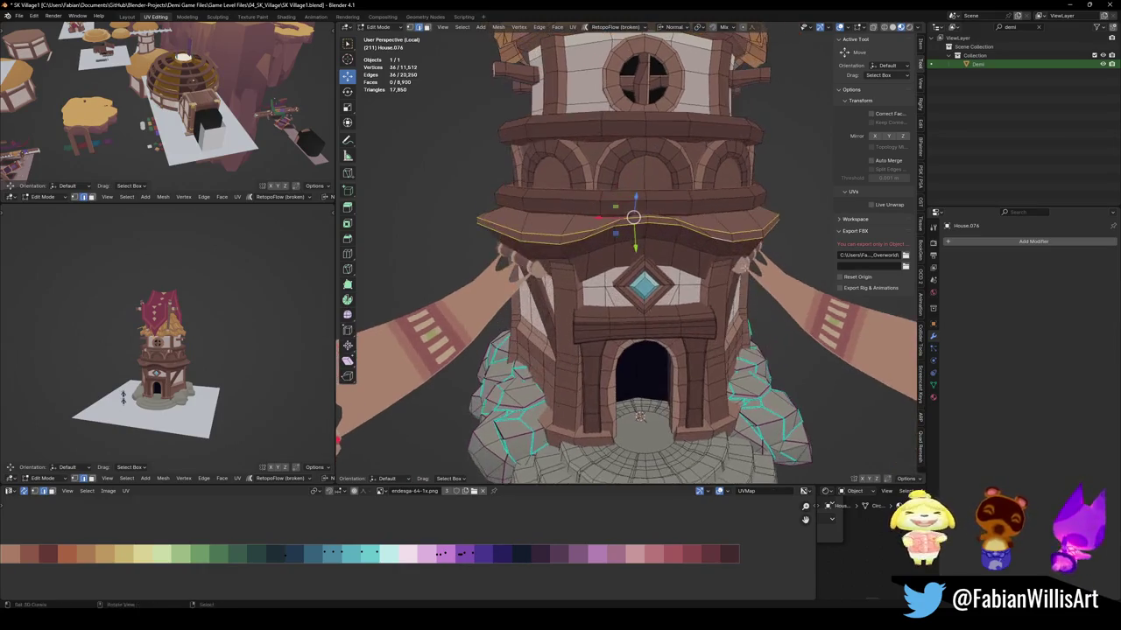
pyautogui.press('s')
pyautogui.click(776, 273)
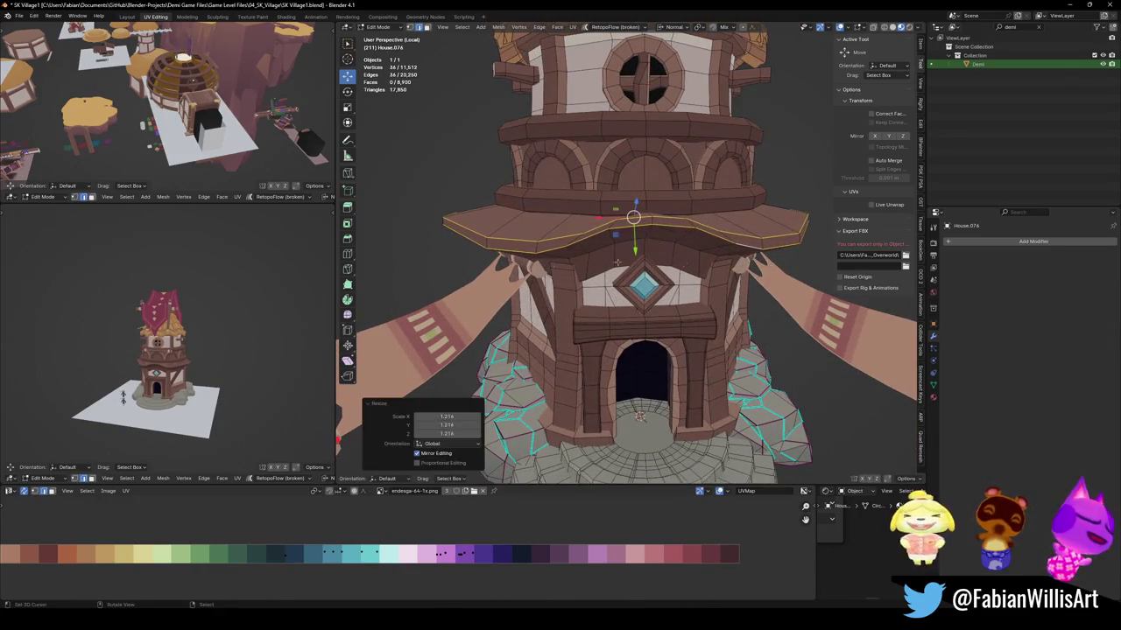
pyautogui.press('KP_Decimal')
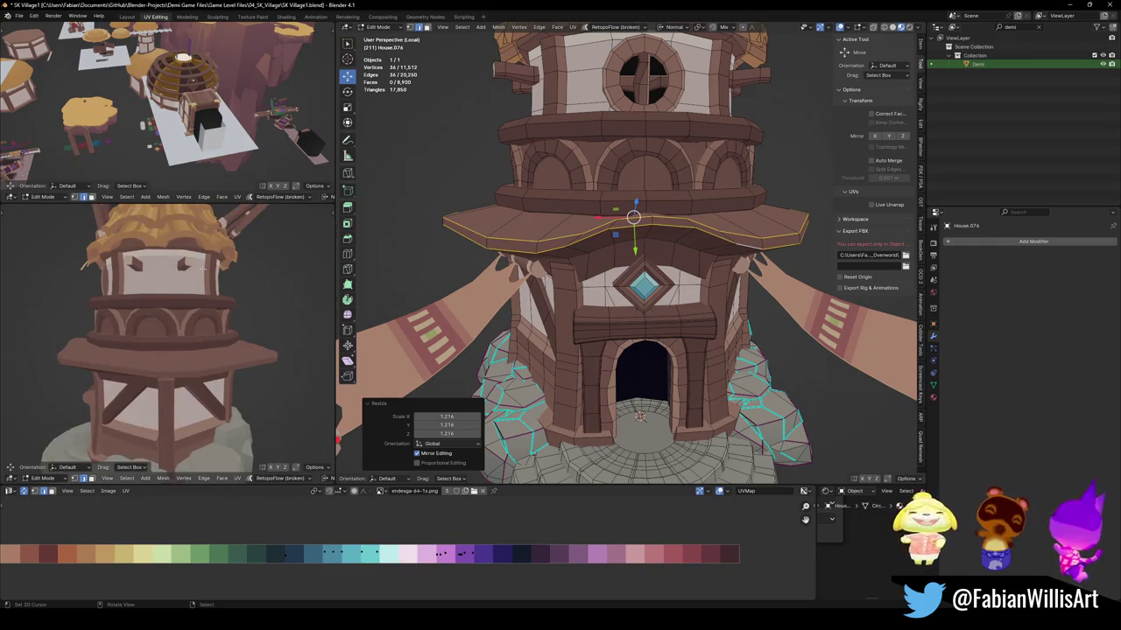
pyautogui.moveTo(202, 268)
pyautogui.mouseDown(button='middle')
pyautogui.moveTo(202, 358)
pyautogui.moveTo(203, 289)
pyautogui.mouseUp(button='middle')
pyautogui.press('g')
pyautogui.press('z')
pyautogui.press('z')
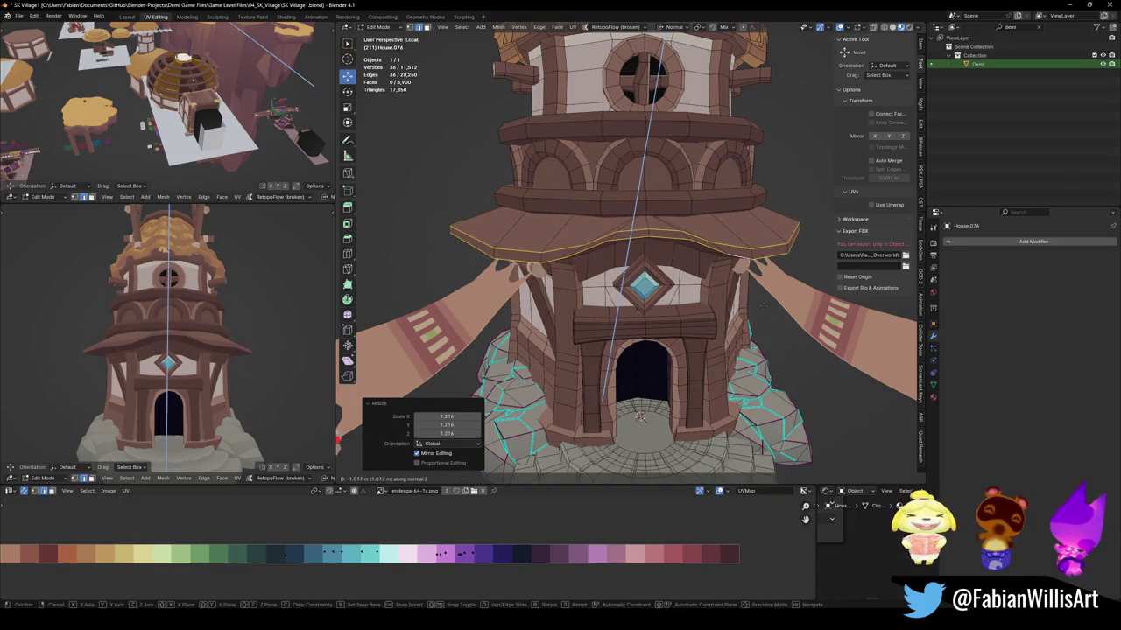
pyautogui.press('Escape')
pyautogui.hotkey('ctrl', 'z')
pyautogui.hotkey('ctrl', 'z')
pyautogui.hotkey('ctrl', 'x')
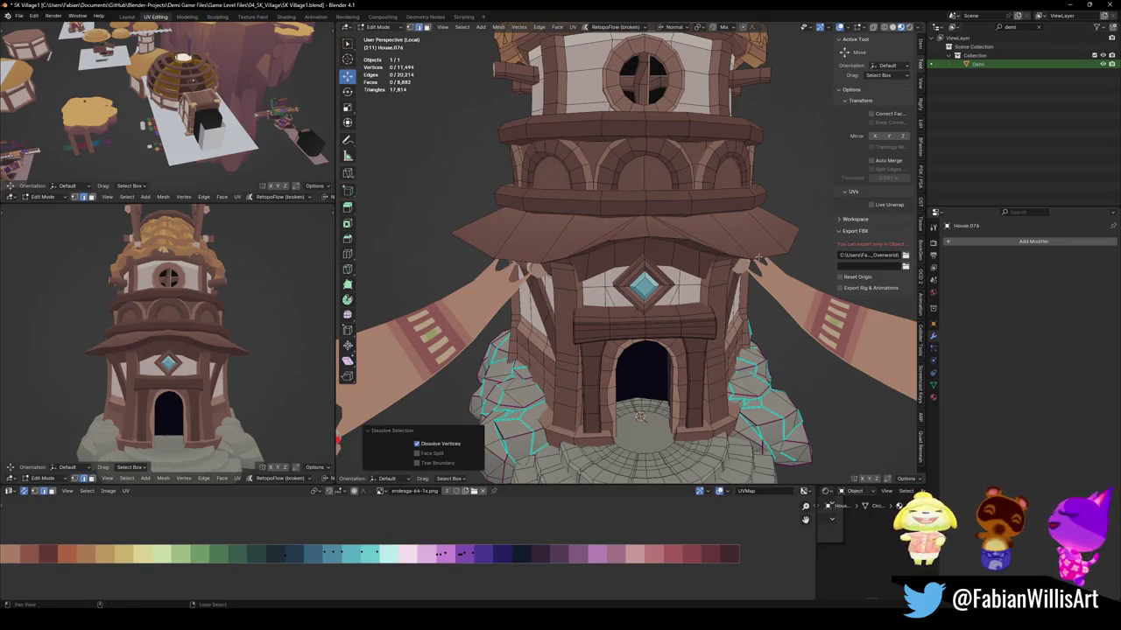
# Widen the eave edge loop and recentre it on the tower in Top view.
pyautogui.keyDown('alt'); pyautogui.click(740, 266); pyautogui.keyUp('alt')
pyautogui.press('s')
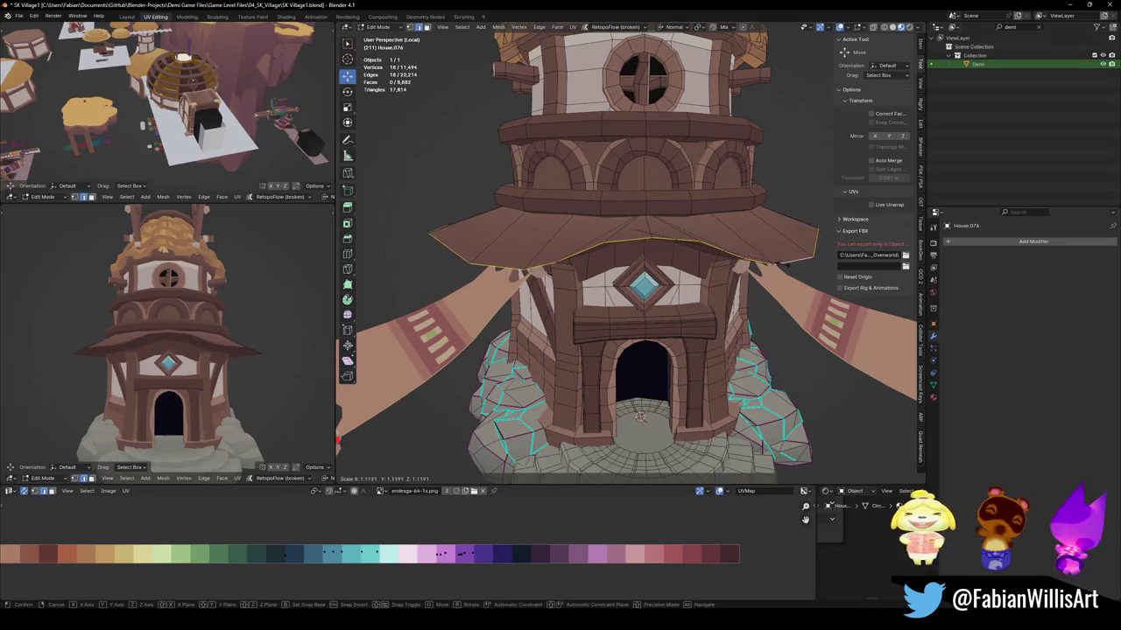
pyautogui.click(779, 264)
pyautogui.moveTo(219, 350)
pyautogui.mouseDown(button='middle')
pyautogui.moveTo(263, 397)
pyautogui.moveTo(245, 368)
pyautogui.mouseUp(button='middle')
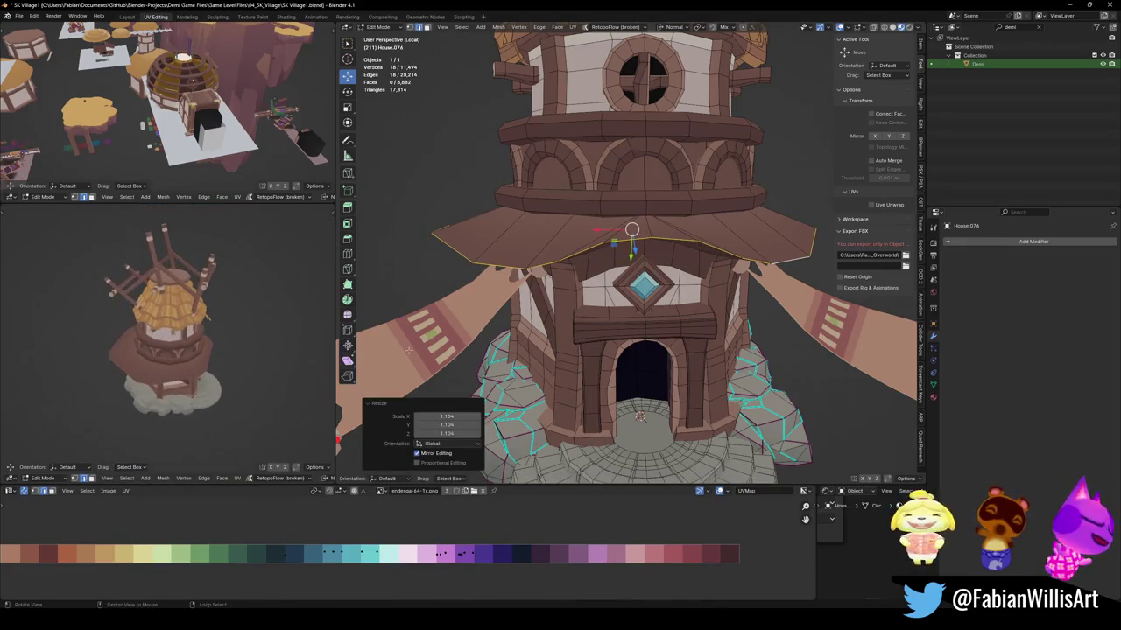
pyautogui.moveTo(613, 262); pyautogui.dragTo(639, 368, button='middle')
pyautogui.press('KP_7')
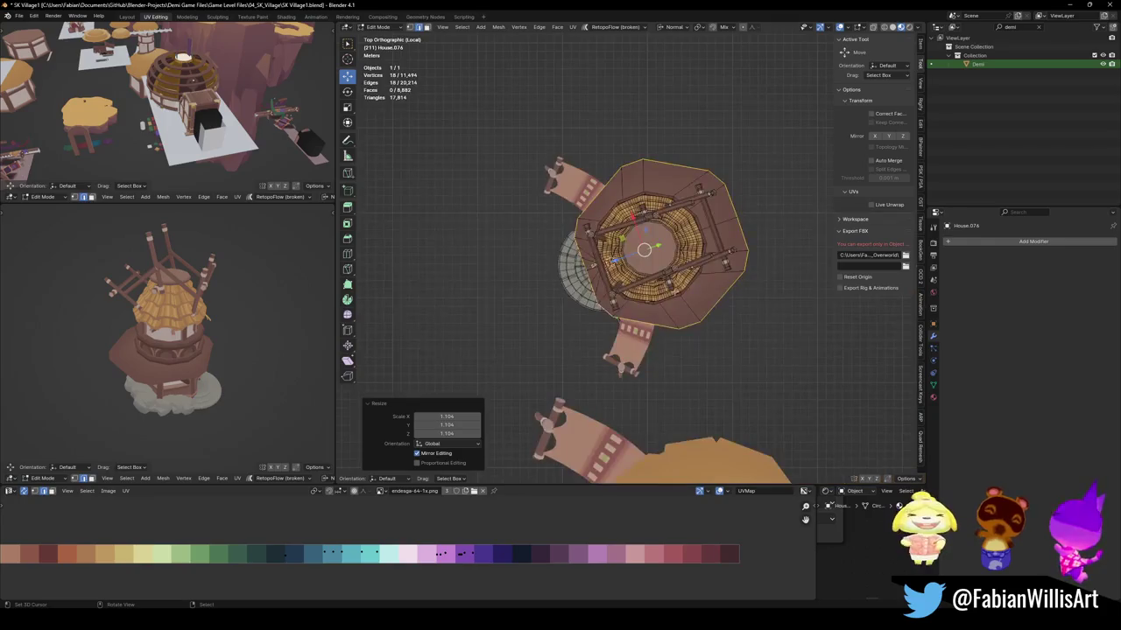
pyautogui.press('g')
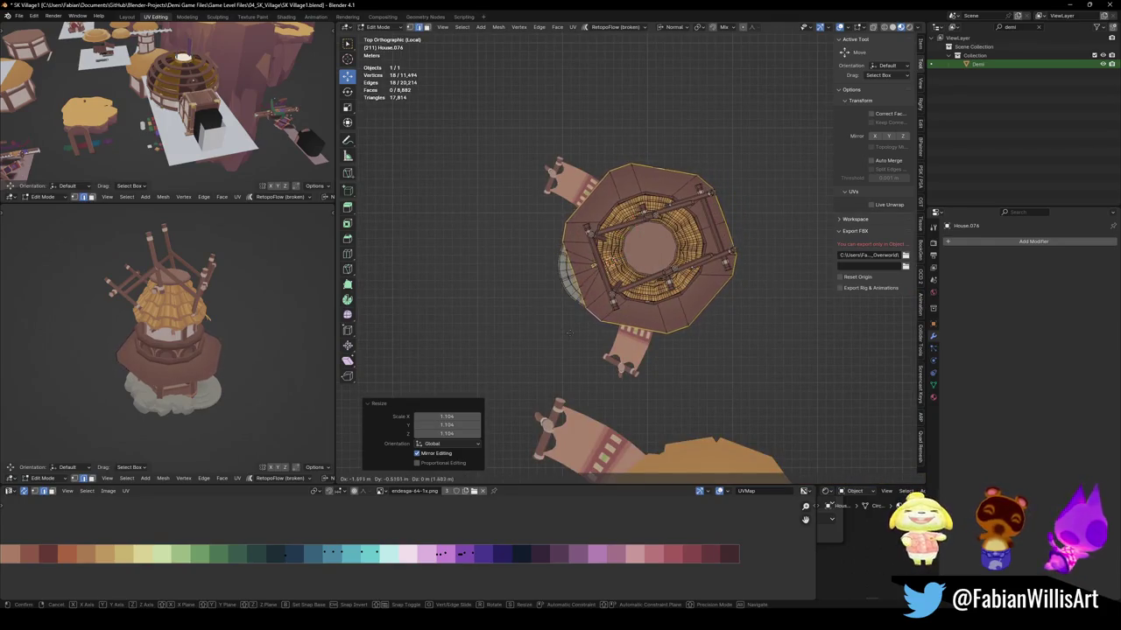
pyautogui.click(566, 340)
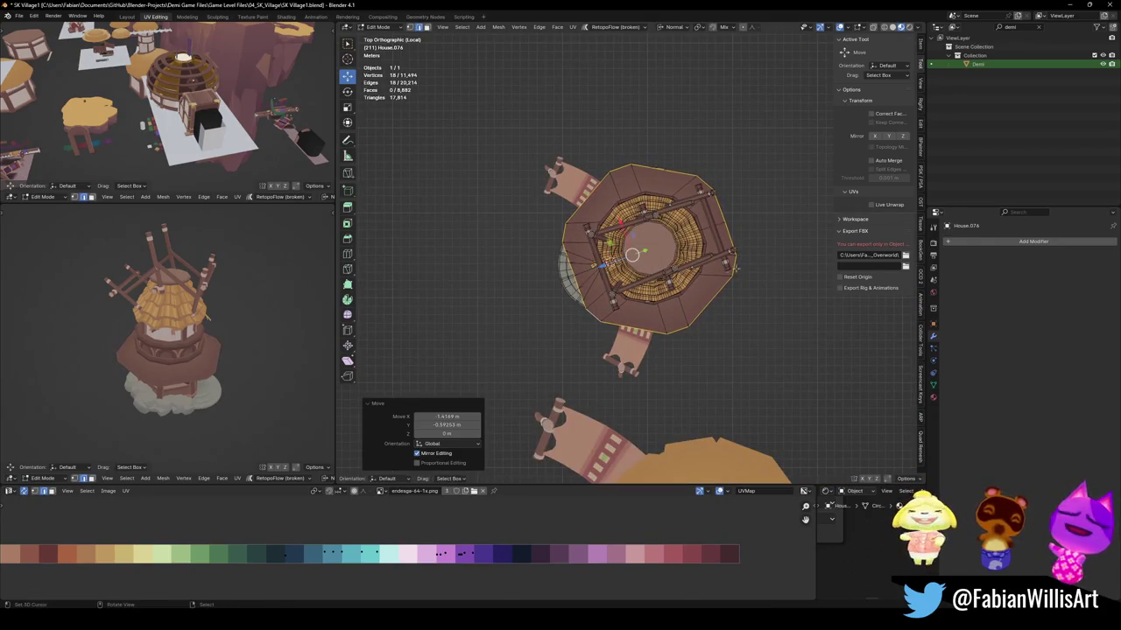
# Lower the eave loop 0.14856 m along Z so it overhangs like a roof.
pyautogui.moveTo(508, 336); pyautogui.dragTo(525, 263, button='middle')
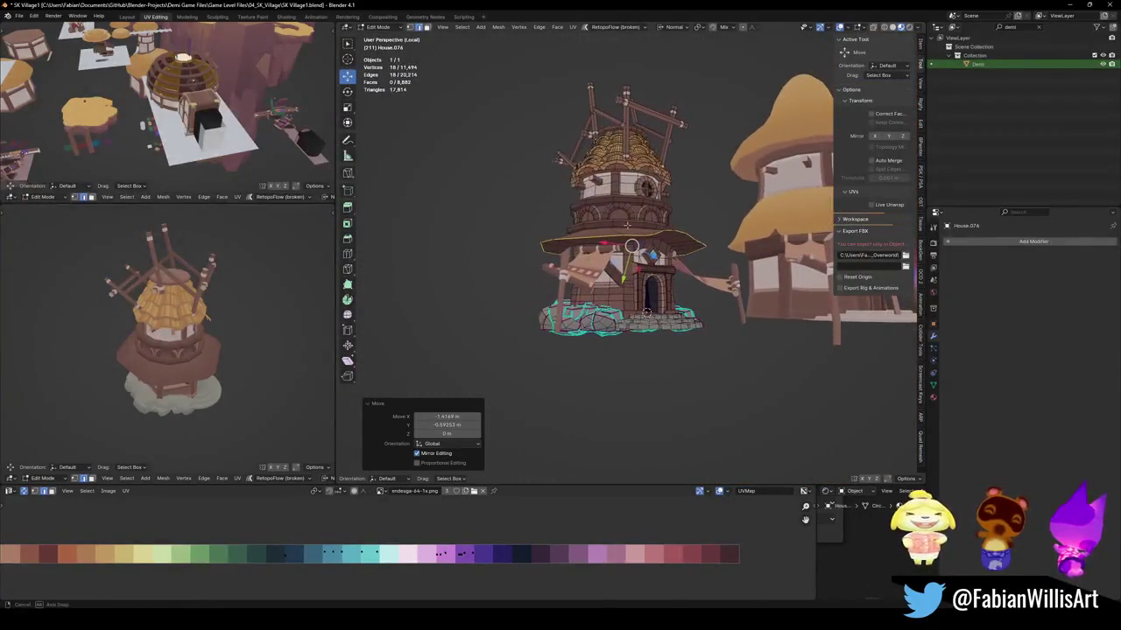
pyautogui.scroll(5, 163, 360)
pyautogui.scroll(-5, 163, 360)
pyautogui.moveTo(163, 360); pyautogui.dragTo(172, 342, button='middle')
pyautogui.moveTo(630, 368)
pyautogui.mouseDown(button='middle')
pyautogui.moveTo(644, 367)
pyautogui.moveTo(635, 420)
pyautogui.moveTo(627, 346)
pyautogui.mouseUp(button='middle')
pyautogui.scroll(3, 631, 263)
pyautogui.press('g')
pyautogui.press('z')
pyautogui.press('Return')
pyautogui.moveTo(262, 342)
pyautogui.mouseDown(button='middle')
pyautogui.moveTo(297, 327)
pyautogui.moveTo(249, 342)
pyautogui.mouseUp(button='middle')
pyautogui.scroll(-2, 250, 341)
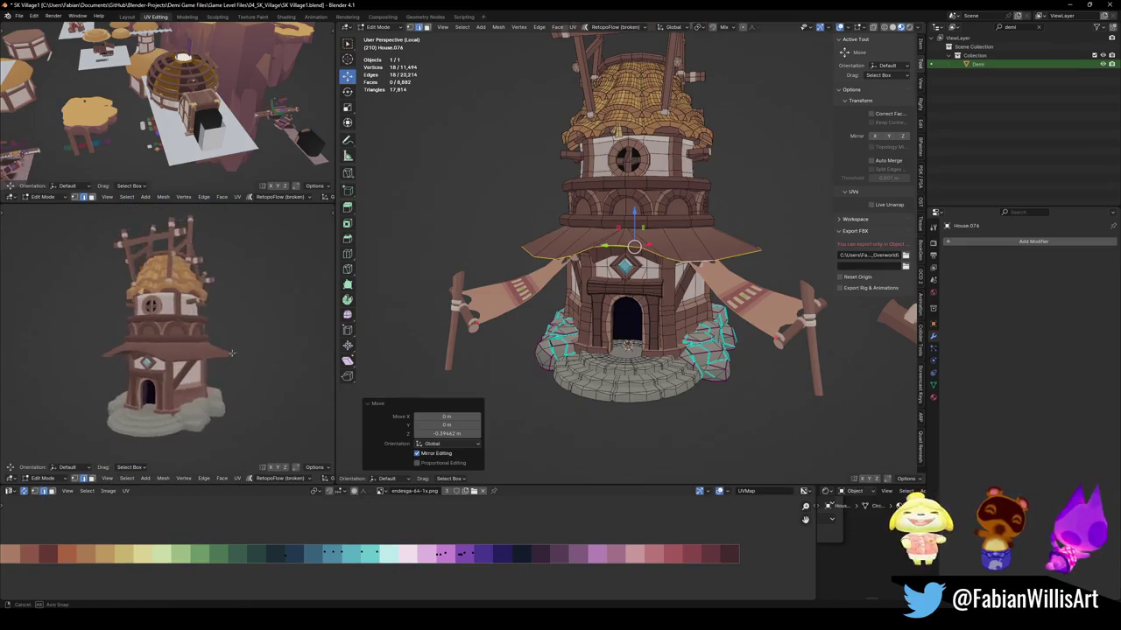
pyautogui.scroll(-2, 250, 341)
pyautogui.scroll(2, 631, 359)
pyautogui.press('g')
pyautogui.press('z')
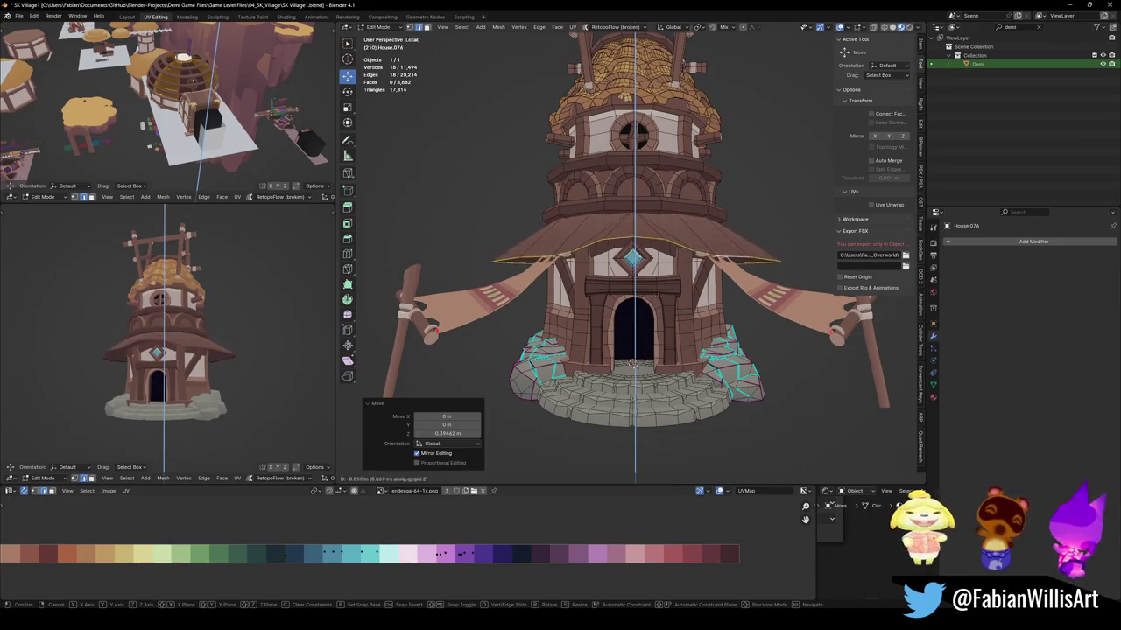
pyautogui.press('Return')
# Save SK Village1.blend.
pyautogui.moveTo(175, 350); pyautogui.dragTo(144, 333, button='middle')
pyautogui.hotkey('ctrl', 's')
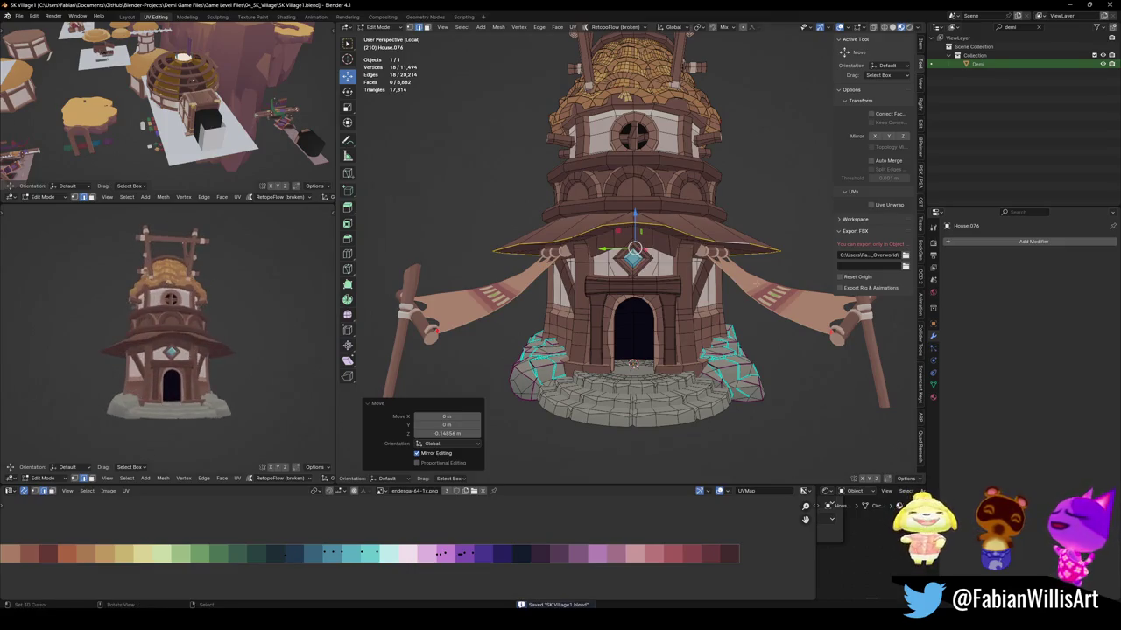
pyautogui.scroll(2, 678, 281)
pyautogui.scroll(1, 678, 280)
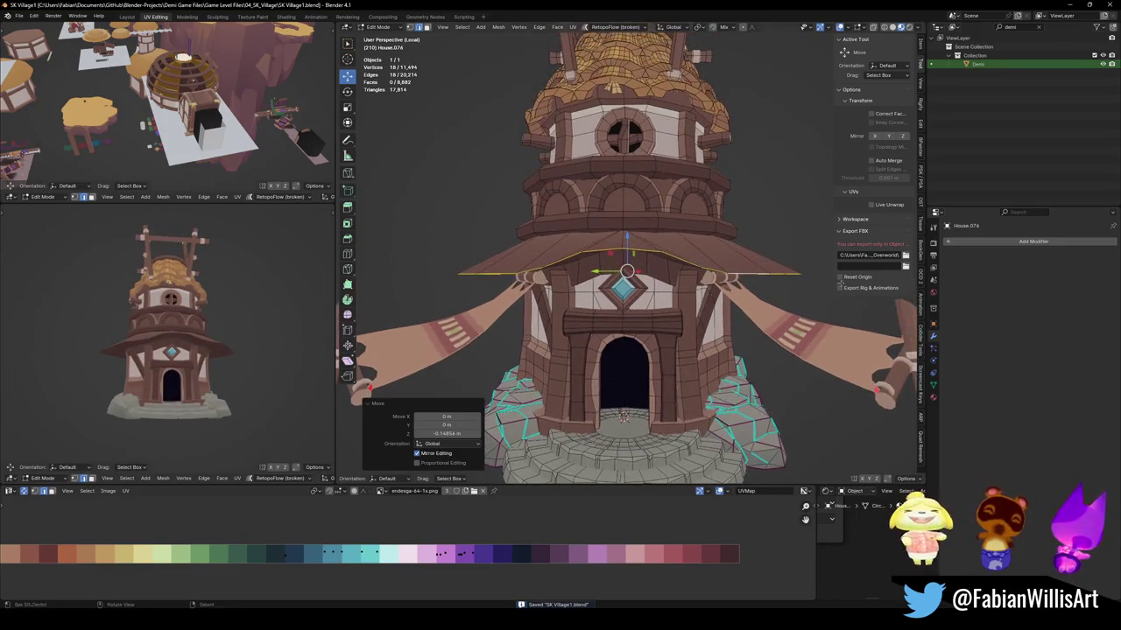
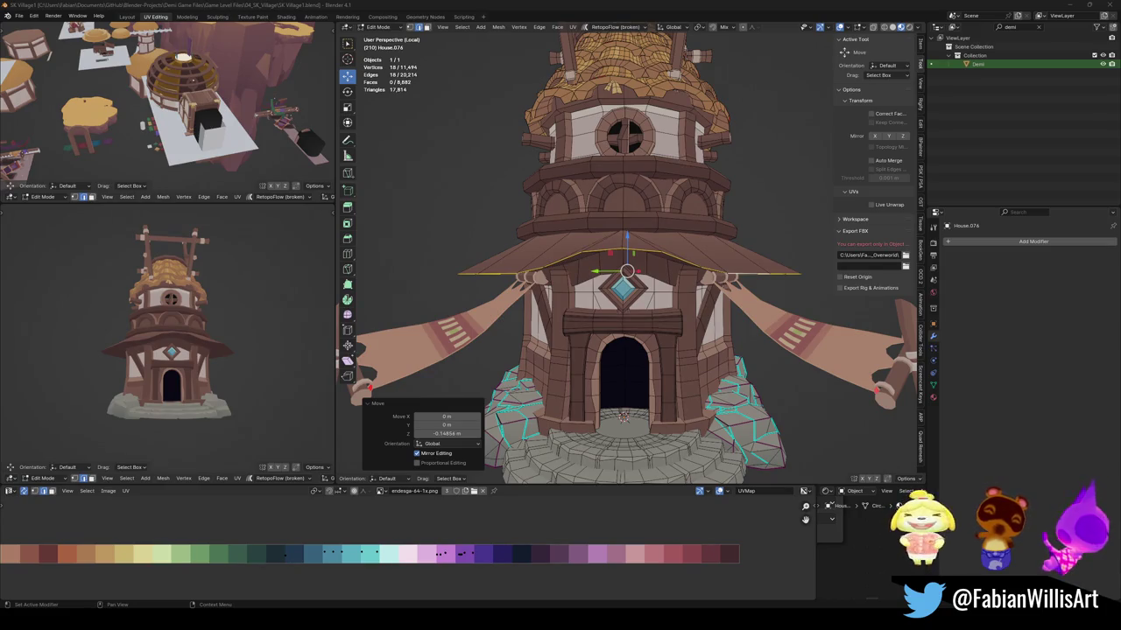
# Inspect the thatched roof and lower eave from several angles, back in Object Mode.
pyautogui.moveTo(627, 262); pyautogui.dragTo(613, 368, button='middle')
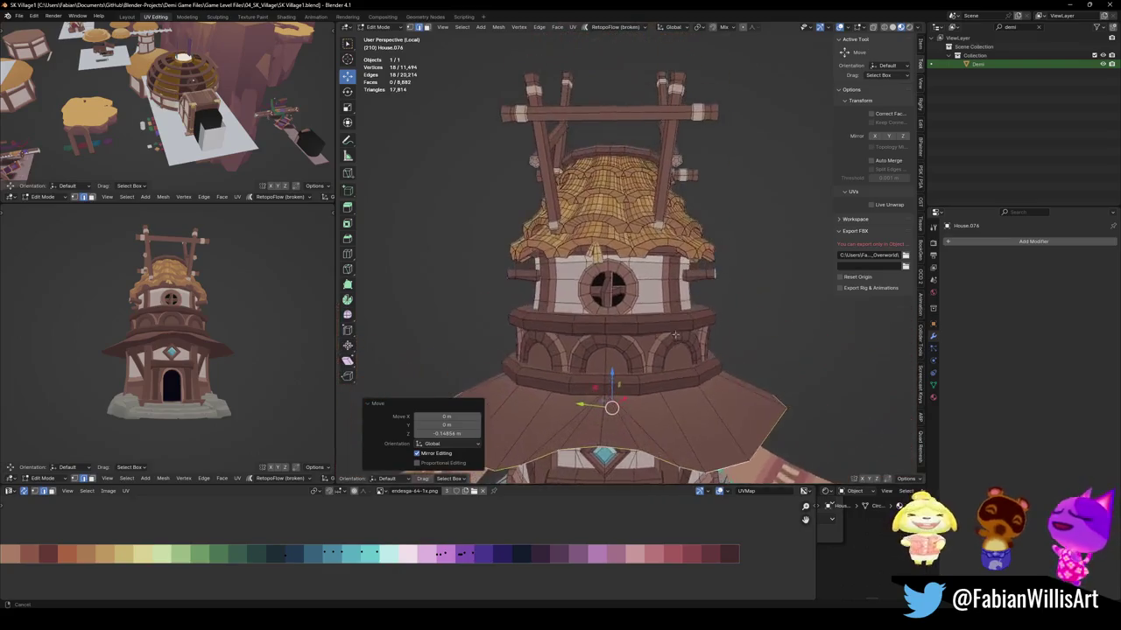
pyautogui.scroll(3, 613, 262)
pyautogui.moveTo(613, 263)
pyautogui.mouseDown(button='middle')
pyautogui.moveTo(699, 270)
pyautogui.moveTo(648, 274)
pyautogui.mouseUp(button='middle')
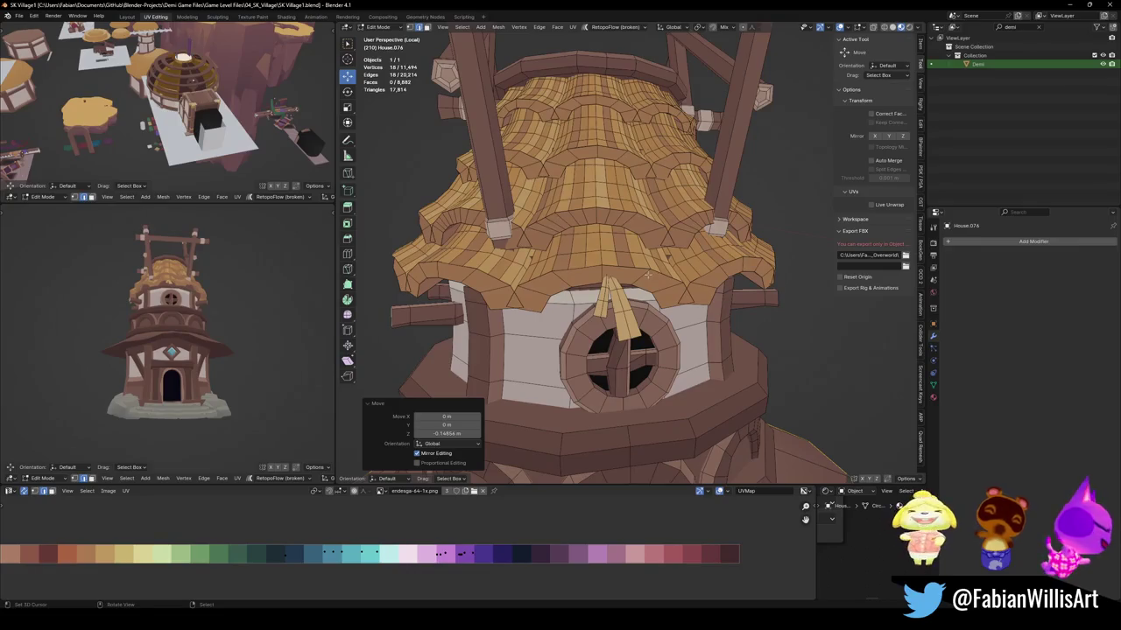
pyautogui.scroll(-3, 644, 283)
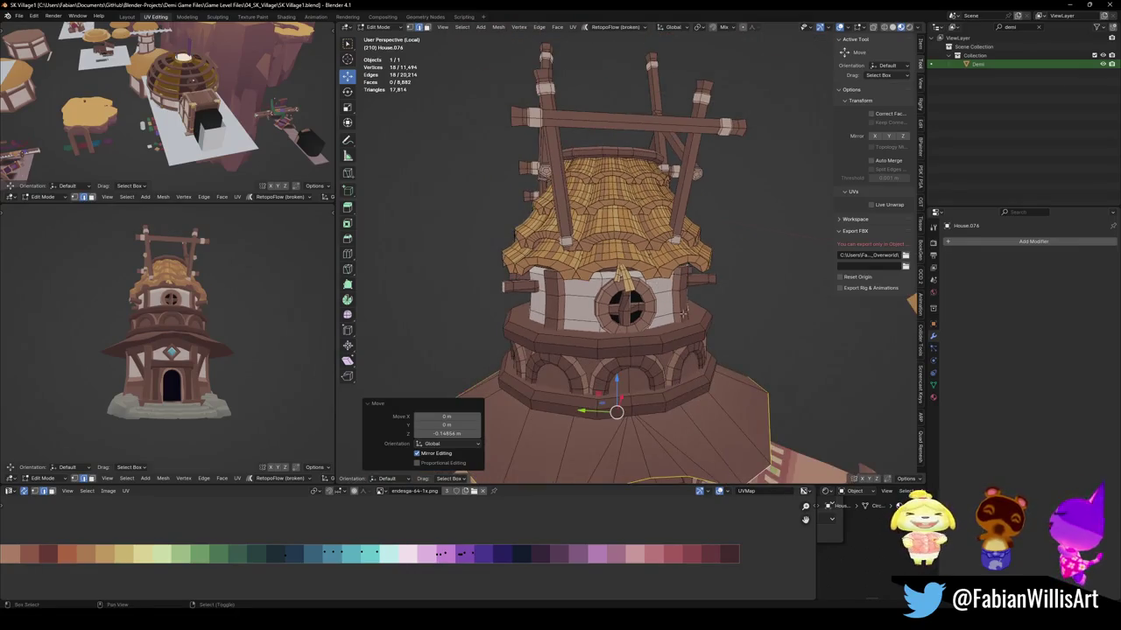
pyautogui.moveTo(644, 282); pyautogui.dragTo(688, 250, button='middle')
pyautogui.scroll(-2, 688, 251)
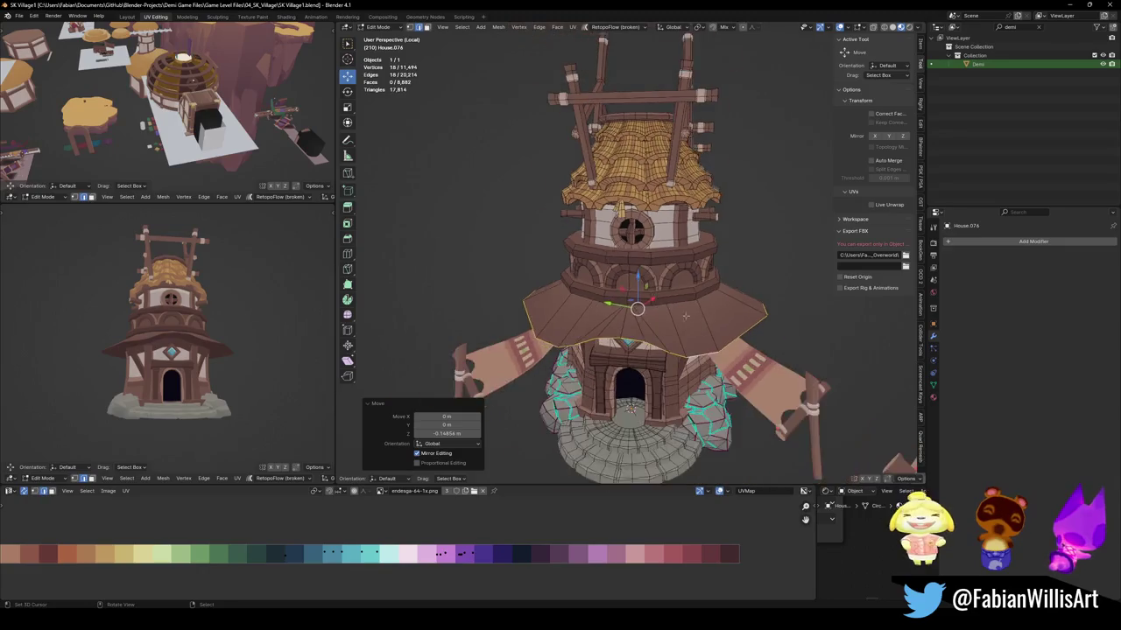
pyautogui.scroll(-2, 690, 272)
pyautogui.press('Tab')
pyautogui.moveTo(693, 299); pyautogui.dragTo(634, 267, button='middle')
# Sketch two curved annotation guides near the right eave, then erase them.
pyautogui.moveTo(634, 267); pyautogui.dragTo(742, 333)
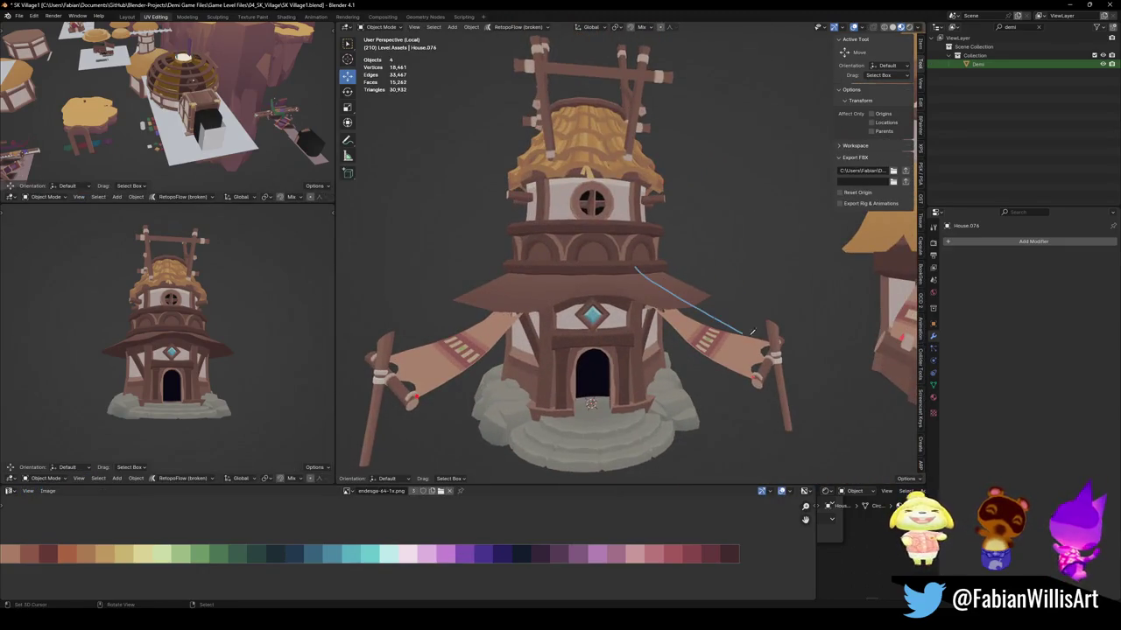
pyautogui.moveTo(655, 259); pyautogui.dragTo(734, 312)
pyautogui.moveTo(739, 316); pyautogui.dragTo(700, 301, button='right')
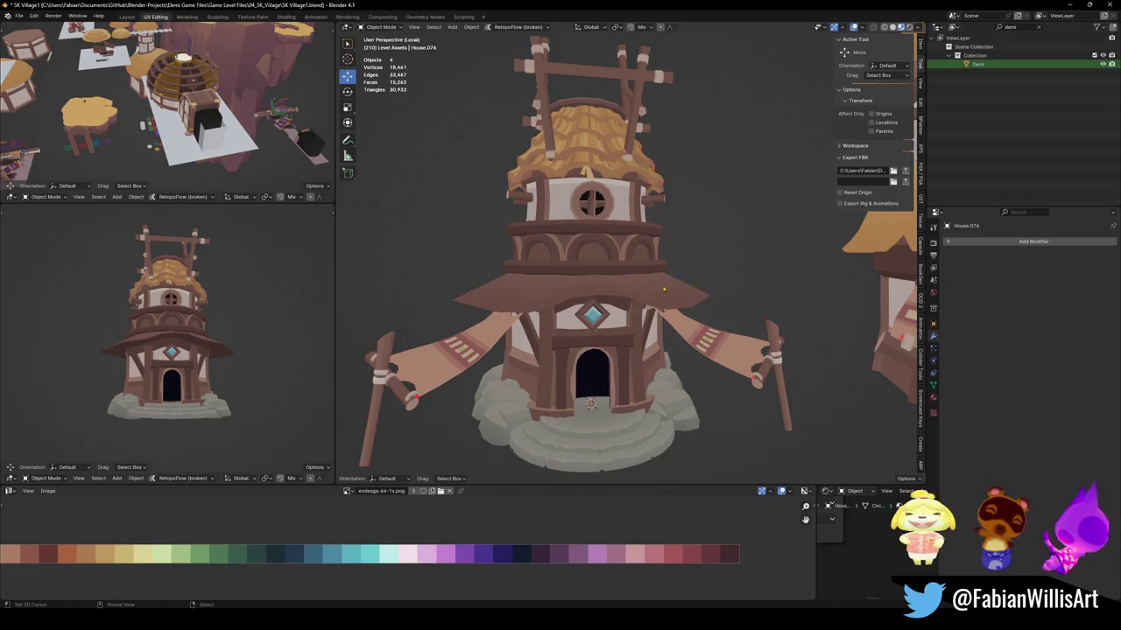
pyautogui.scroll(3, 671, 257)
pyautogui.scroll(-3, 672, 258)
# Save SK Village1.blend and re-enter Edit Mode on the tower with nothing selected.
pyautogui.hotkey('ctrl', 's')
pyautogui.moveTo(672, 257)
pyautogui.mouseDown(button='middle')
pyautogui.moveTo(620, 205)
pyautogui.moveTo(636, 267)
pyautogui.mouseUp(button='middle')
pyautogui.scroll(3, 636, 267)
pyautogui.press('Tab')
pyautogui.hotkey('alt', 'a')
# Select a vertical wall column on the upper tower, duplicate it, and delete those faces.
pyautogui.press('l')
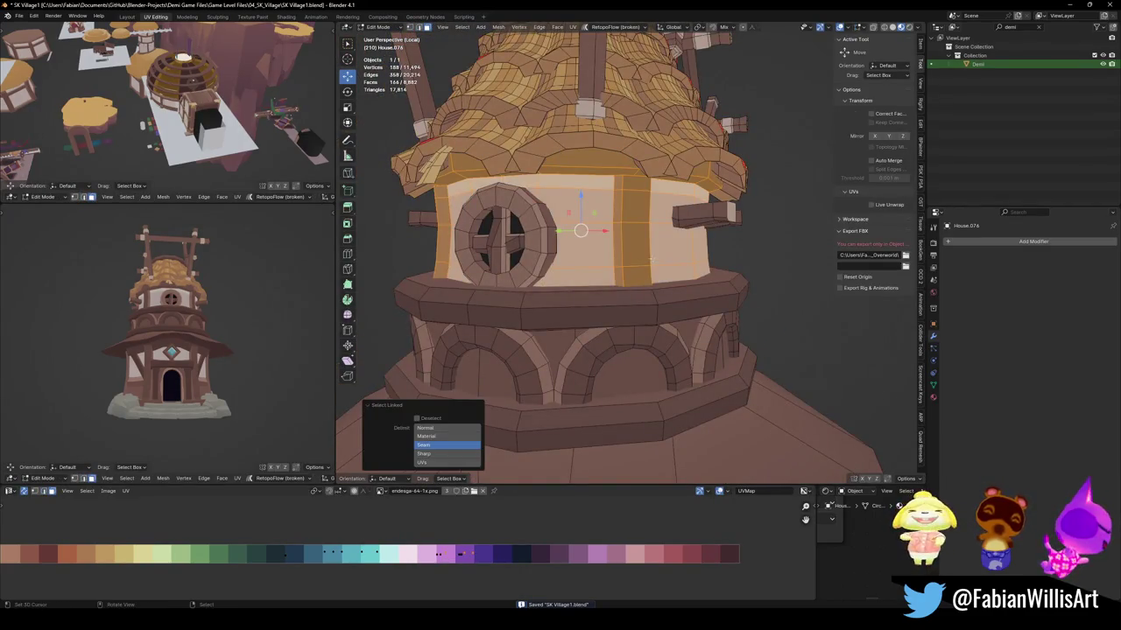
pyautogui.scroll(3, 650, 259)
pyautogui.hotkey('alt', 'a')
pyautogui.keyDown('alt'); pyautogui.click(630, 229); pyautogui.keyUp('alt')
pyautogui.keyDown('alt'); pyautogui.click(633, 226); pyautogui.keyUp('alt')
pyautogui.press('e')
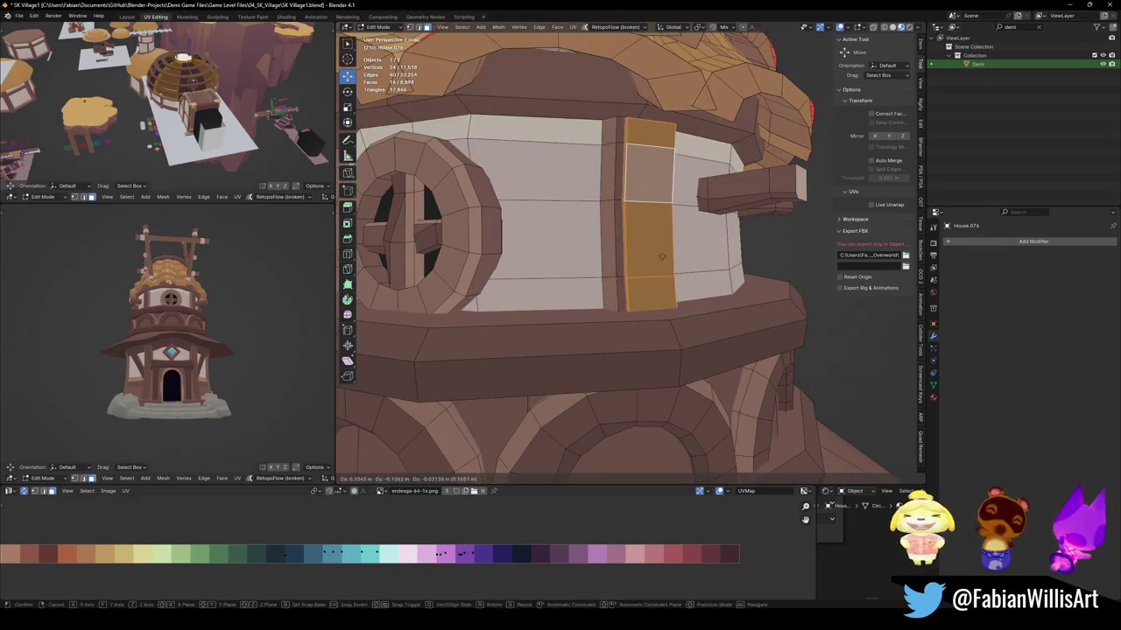
pyautogui.rightClick(662, 256)
pyautogui.press('x')
pyautogui.click(642, 254)
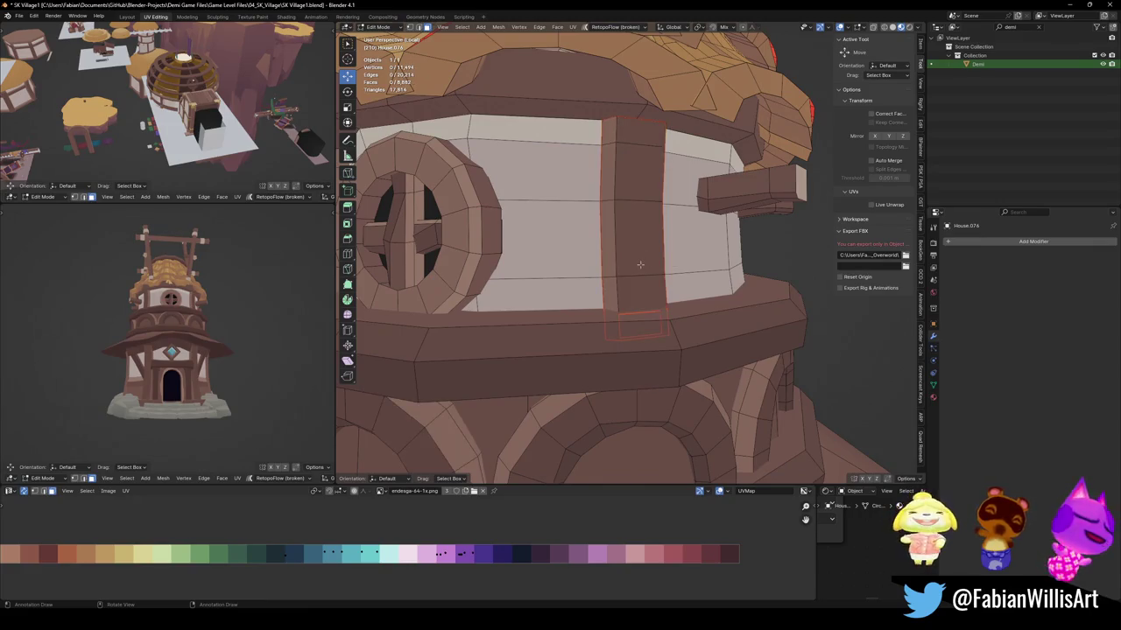
# Delete the separated House.079 piece in Object Mode.
pyautogui.press('x')
pyautogui.click(645, 255)
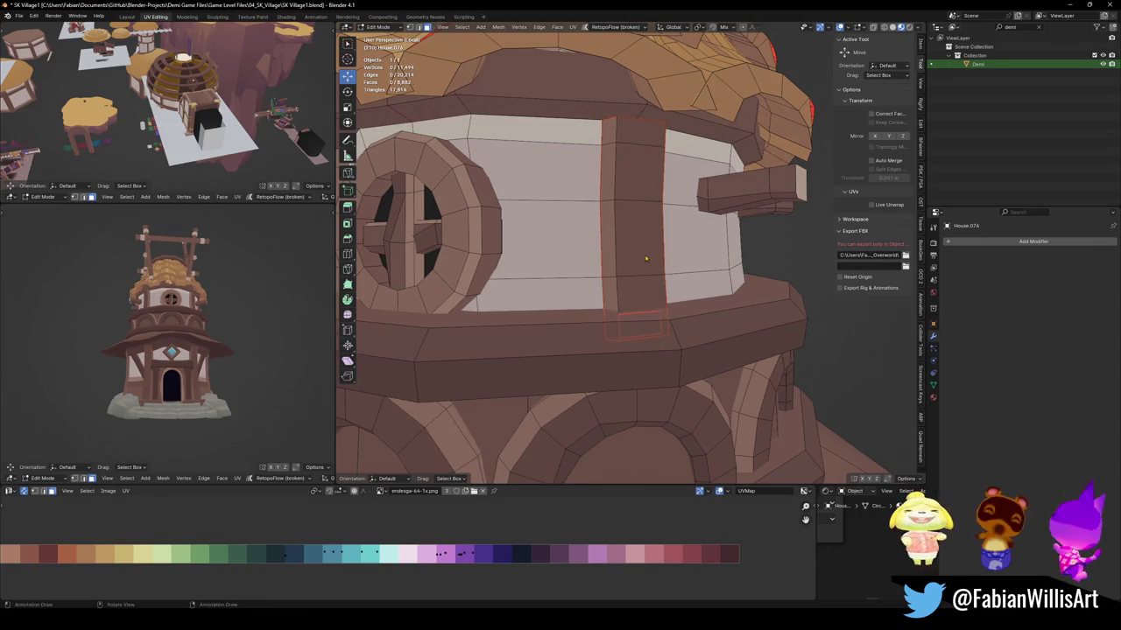
pyautogui.press('Tab')
pyautogui.press('Delete')
pyautogui.hotkey('ctrl', 'z')
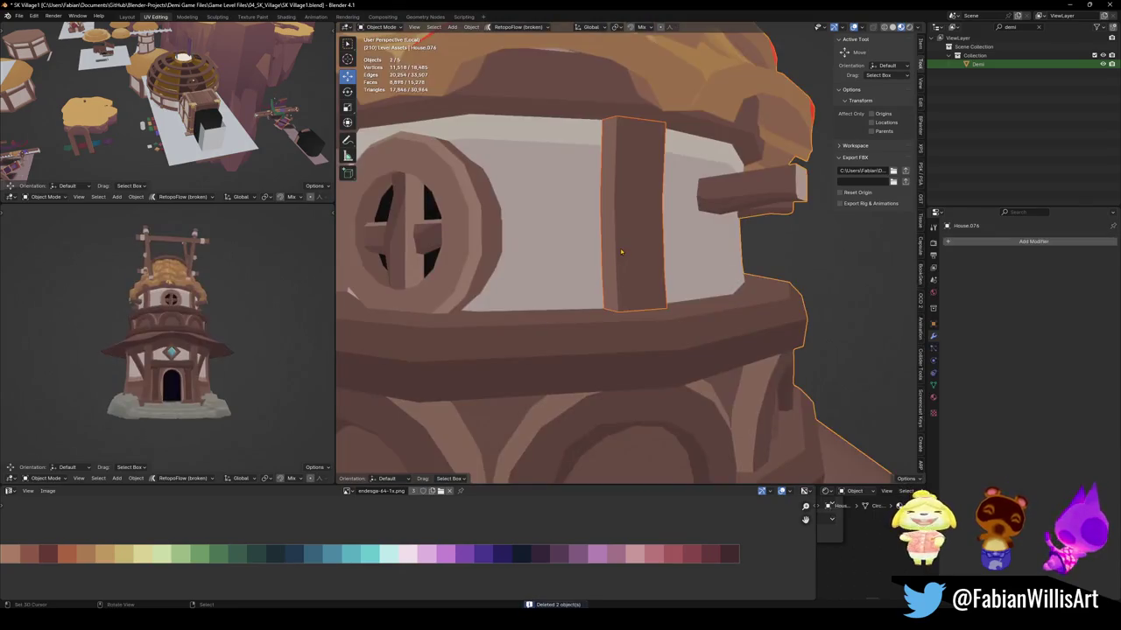
pyautogui.press('Delete')
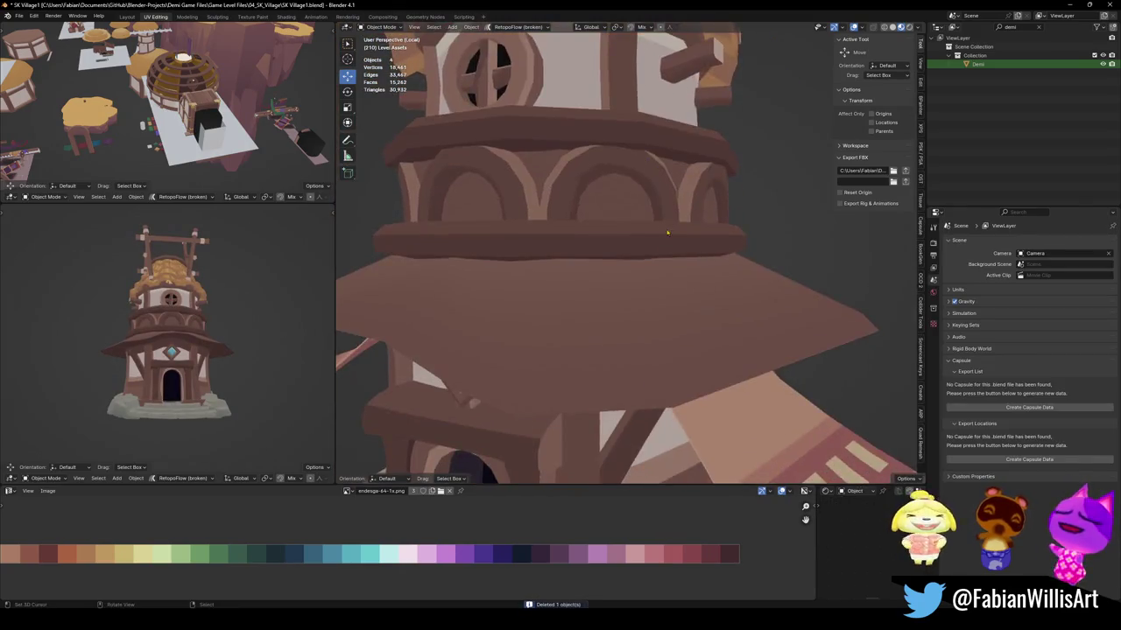
# Select the House.076 tower mesh and check it in Edit Mode.
pyautogui.moveTo(627, 250); pyautogui.dragTo(617, 280, button='middle')
pyautogui.scroll(-3, 617, 280)
pyautogui.click(617, 280)
pyautogui.press('Tab')
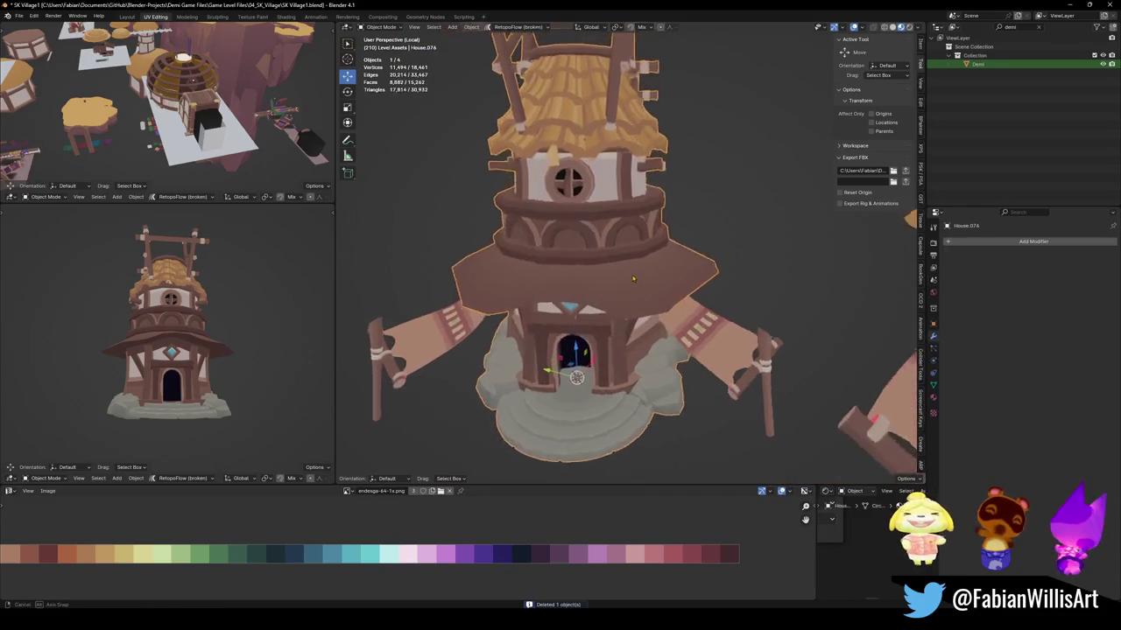
pyautogui.scroll(3, 648, 289)
pyautogui.press('Tab')
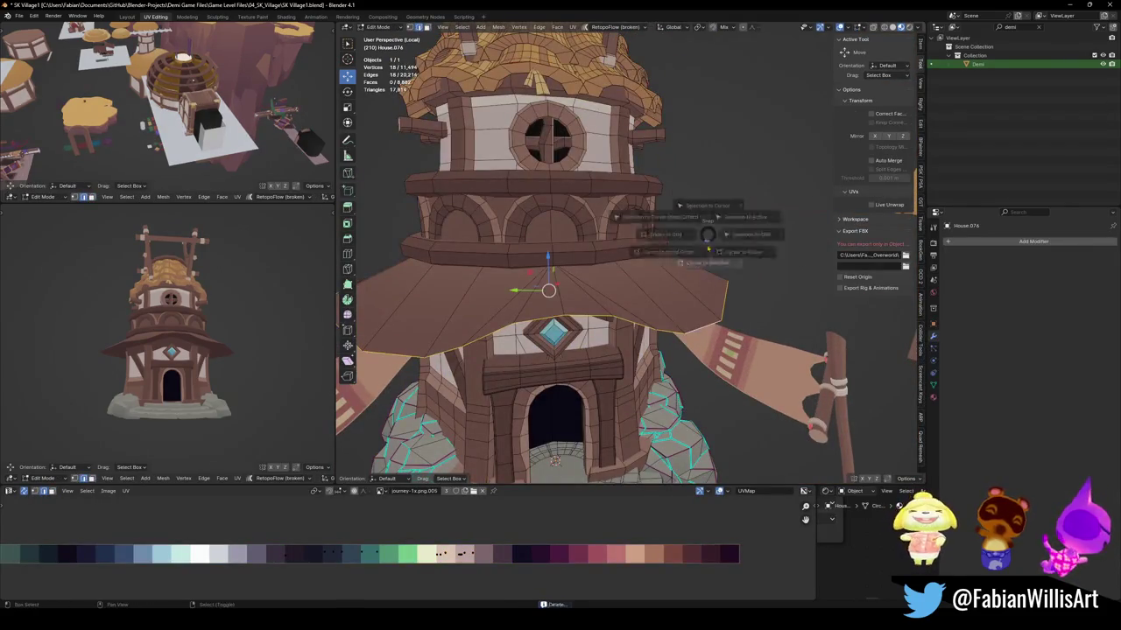
# Add a cube with cleared rotation and raise it along Z.
pyautogui.moveTo(666, 263); pyautogui.dragTo(679, 261, button='middle')
pyautogui.hotkey('shift', 'a')
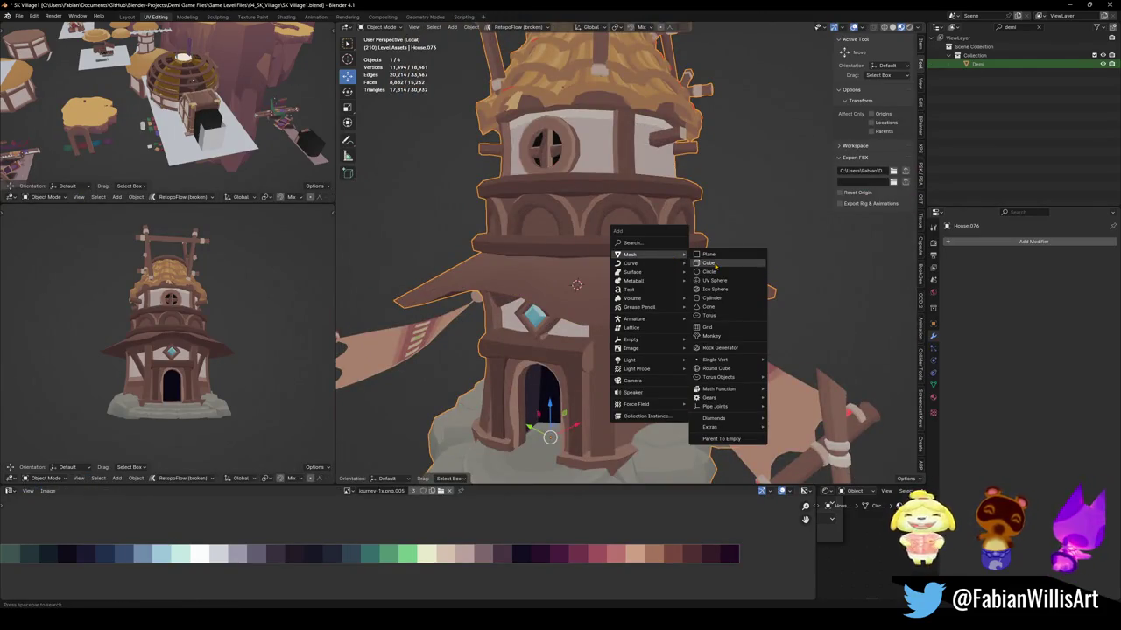
pyautogui.click(708, 264)
pyautogui.scroll(3, 624, 311)
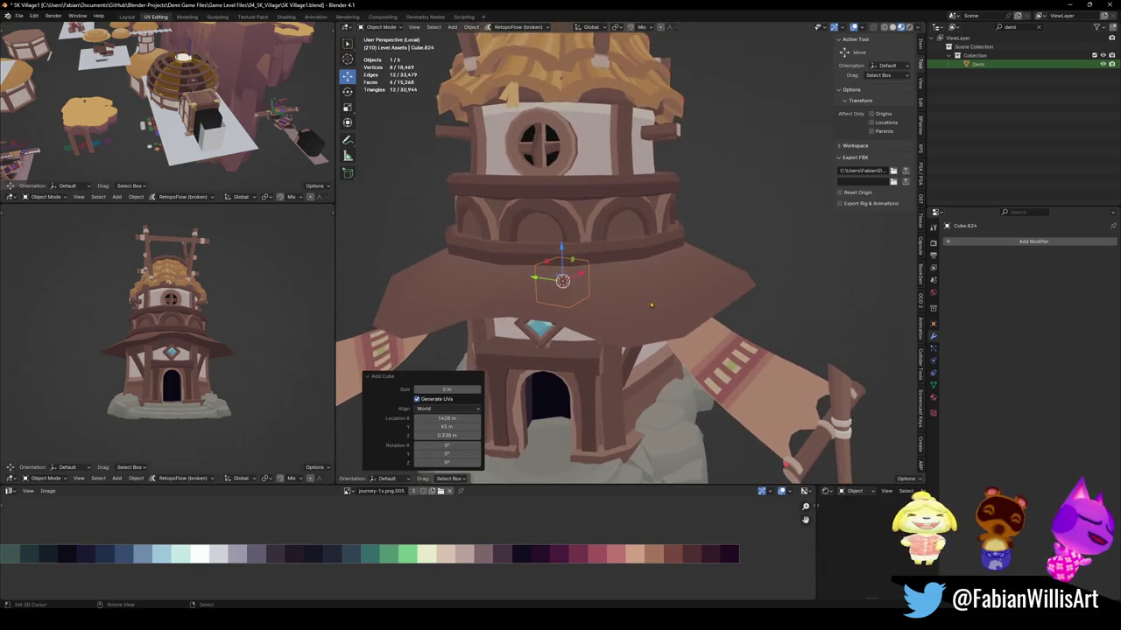
pyautogui.scroll(2, 624, 311)
pyautogui.hotkey('alt', 'r')
pyautogui.scroll(-3, 636, 279)
pyautogui.press('g')
pyautogui.press('z')
pyautogui.click(654, 272)
# Reposition the cube so it sits on the middle roof band.
pyautogui.scroll(2, 633, 254)
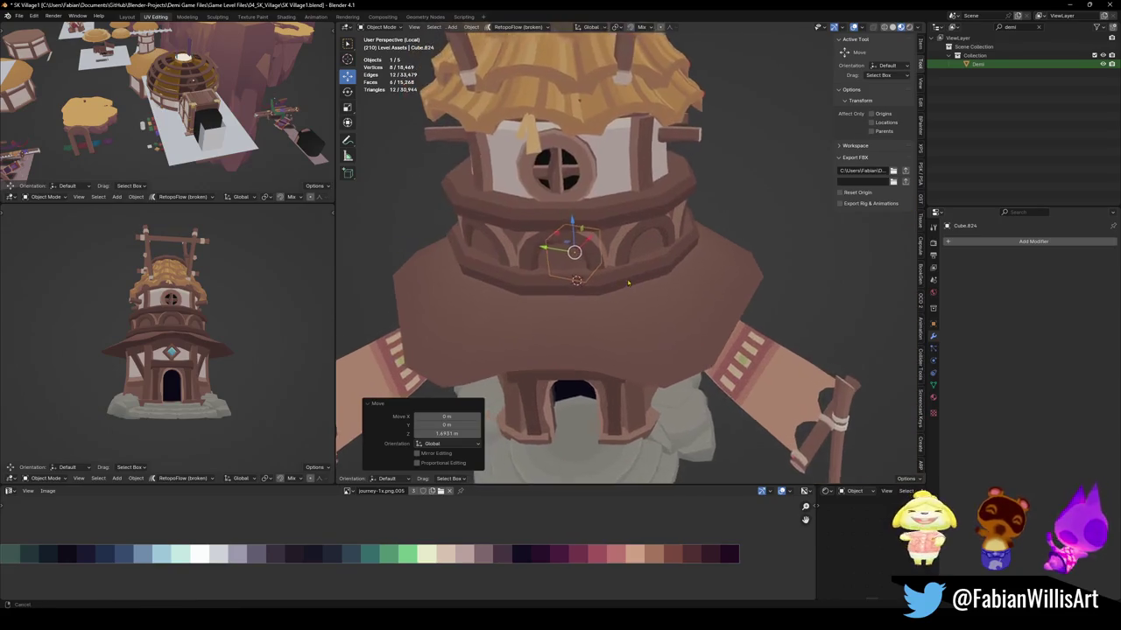
pyautogui.scroll(1, 644, 277)
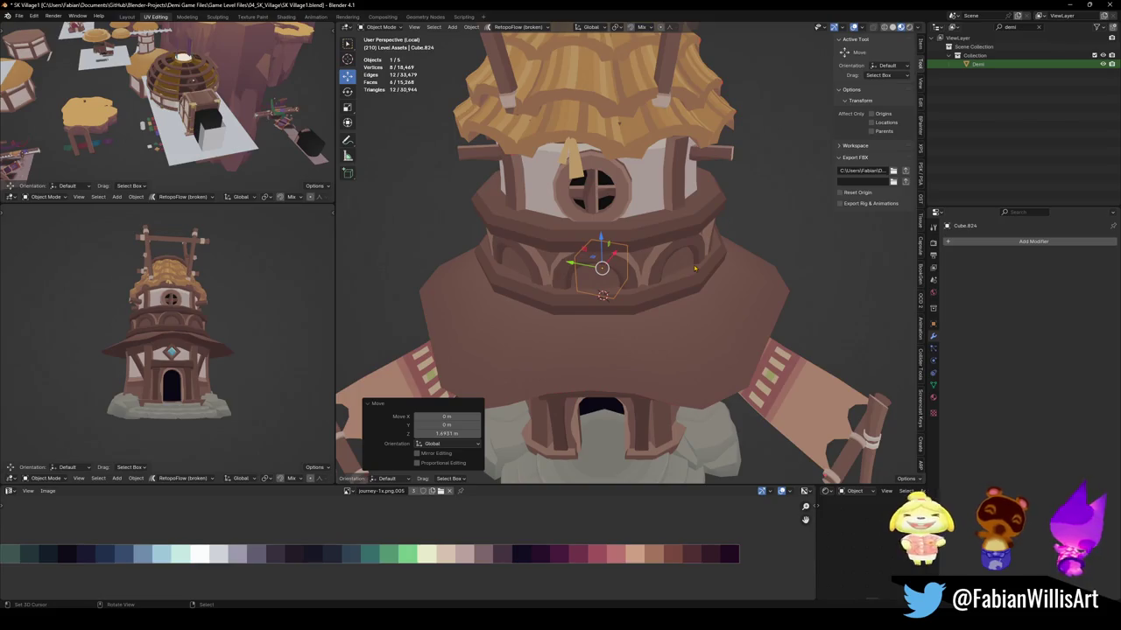
pyautogui.press('g')
pyautogui.press('y')
pyautogui.scroll(-2, 613, 289)
pyautogui.hotkey('shift', 'z')
pyautogui.click(535, 344)
# Add a Bezier circle and scale it up to surround the tower.
pyautogui.hotkey('shift', 'a')
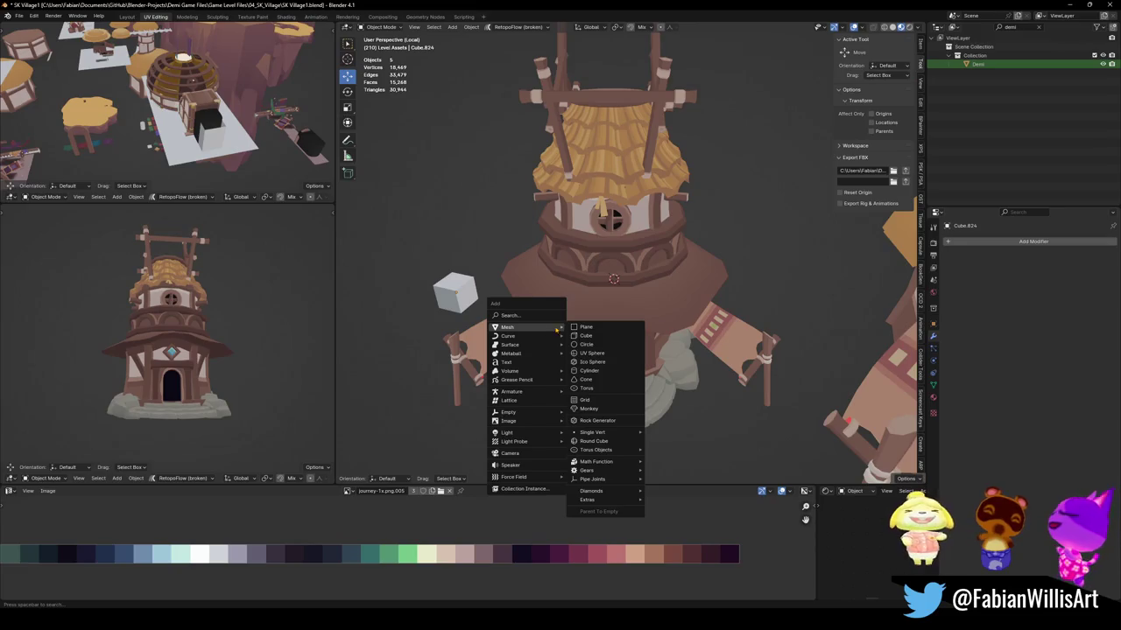
pyautogui.moveTo(508, 337)
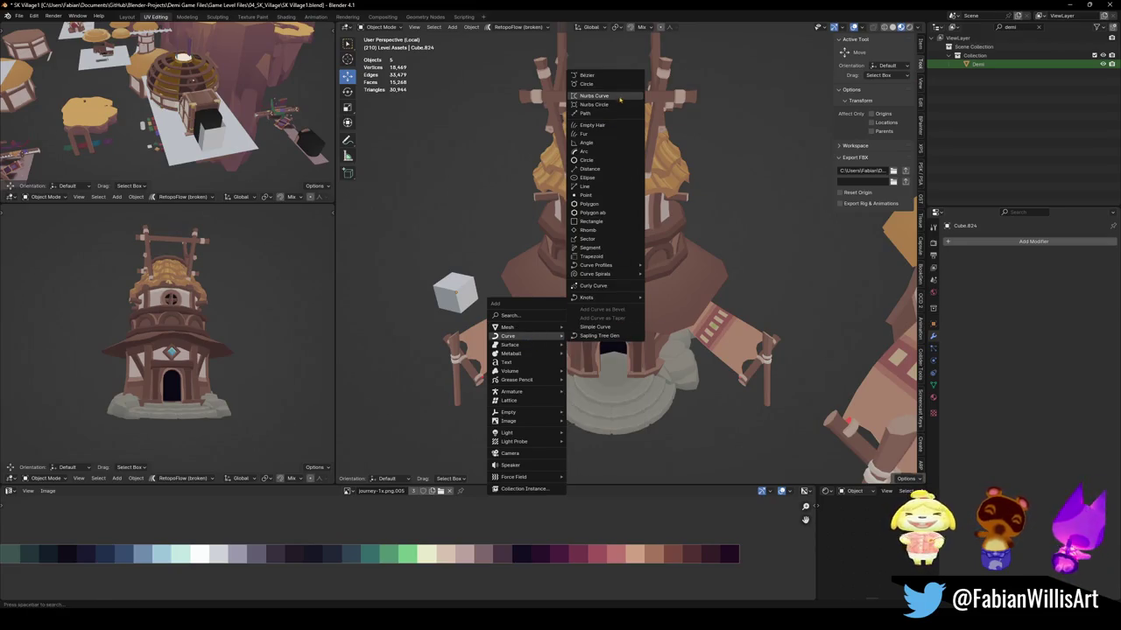
pyautogui.click(605, 83)
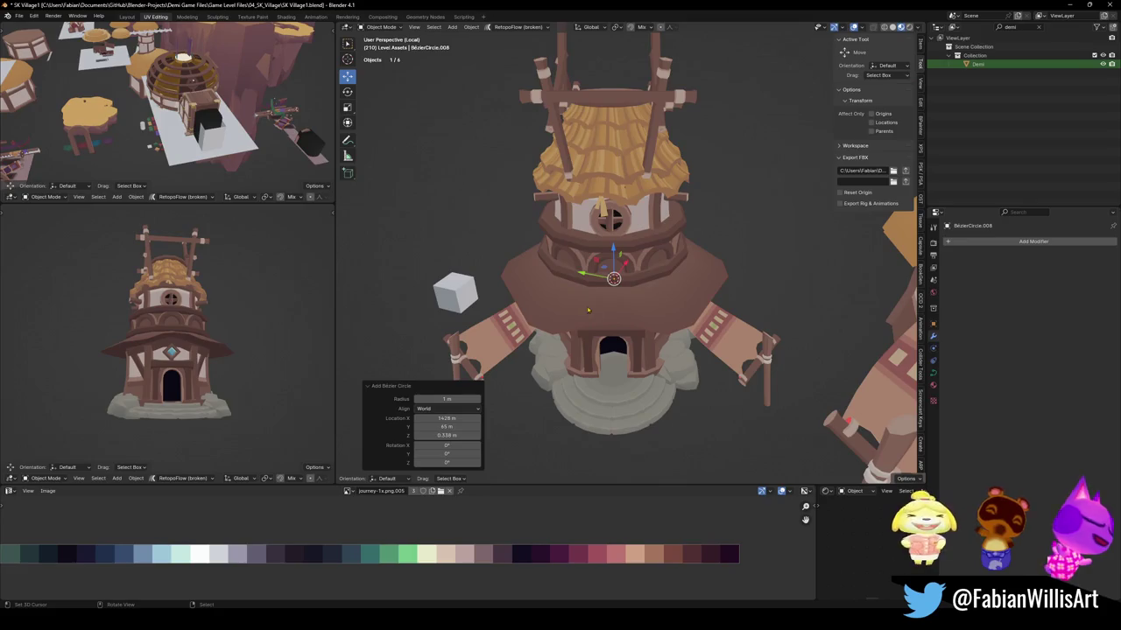
pyautogui.rightClick(651, 292)
pyautogui.press('Escape')
pyautogui.press('Tab')
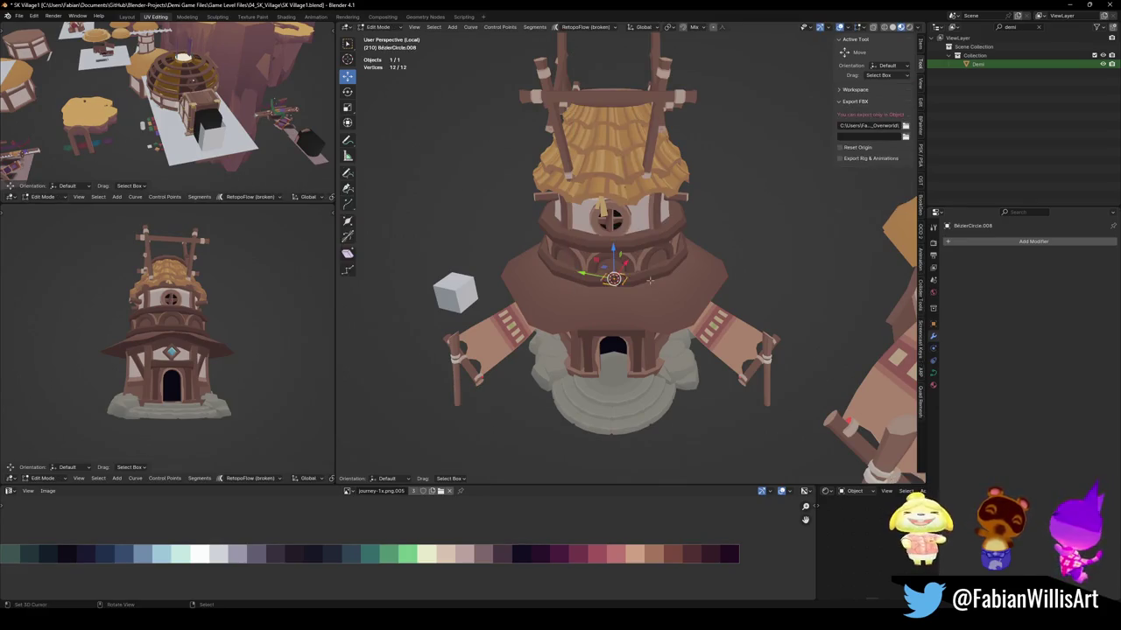
pyautogui.press('s')
pyautogui.click(385, 276)
# Raise the Bezier circle along Z up to the roof band height.
pyautogui.press('g')
pyautogui.press('z')
pyautogui.click(384, 271)
pyautogui.press('Tab')
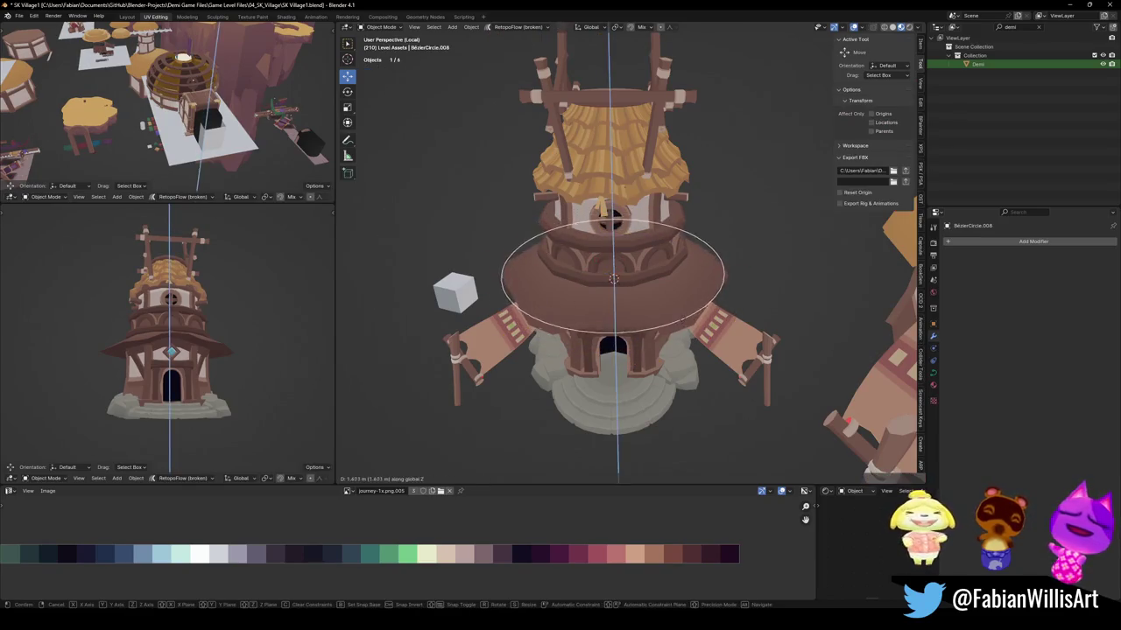
pyautogui.scroll(3, 622, 307)
pyautogui.press('g')
pyautogui.press('z')
pyautogui.click(351, 332)
# Snap the cube to the 3D cursor and give it an Array modifier.
pyautogui.hotkey('shift', 's')
pyautogui.click(457, 298)
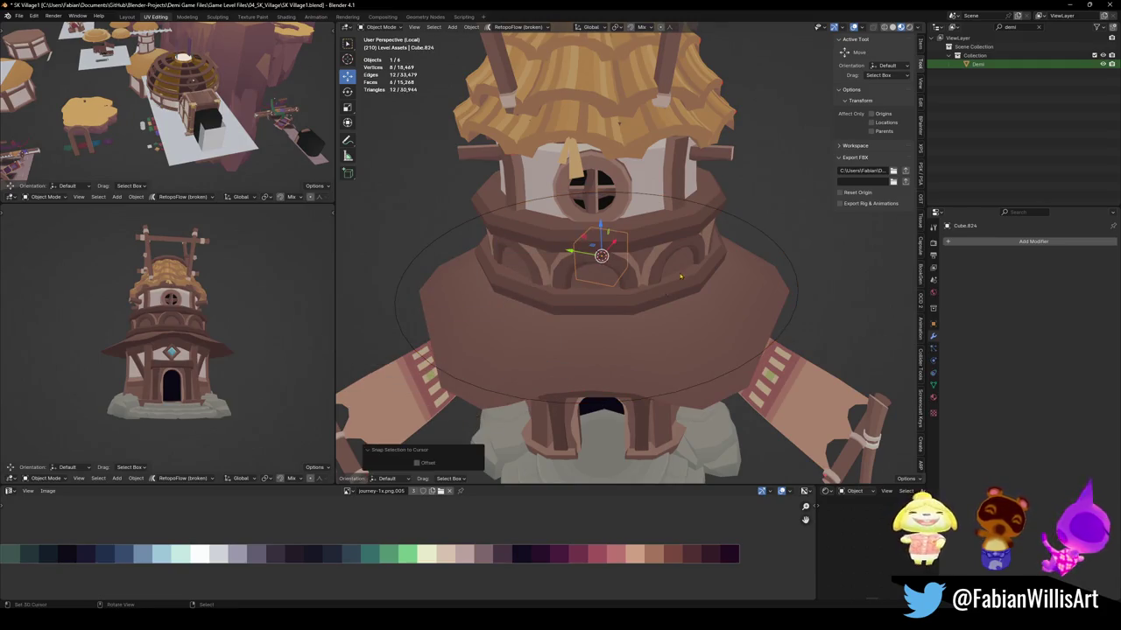
pyautogui.click(1033, 241)
pyautogui.write('ar')
pyautogui.click(982, 260)
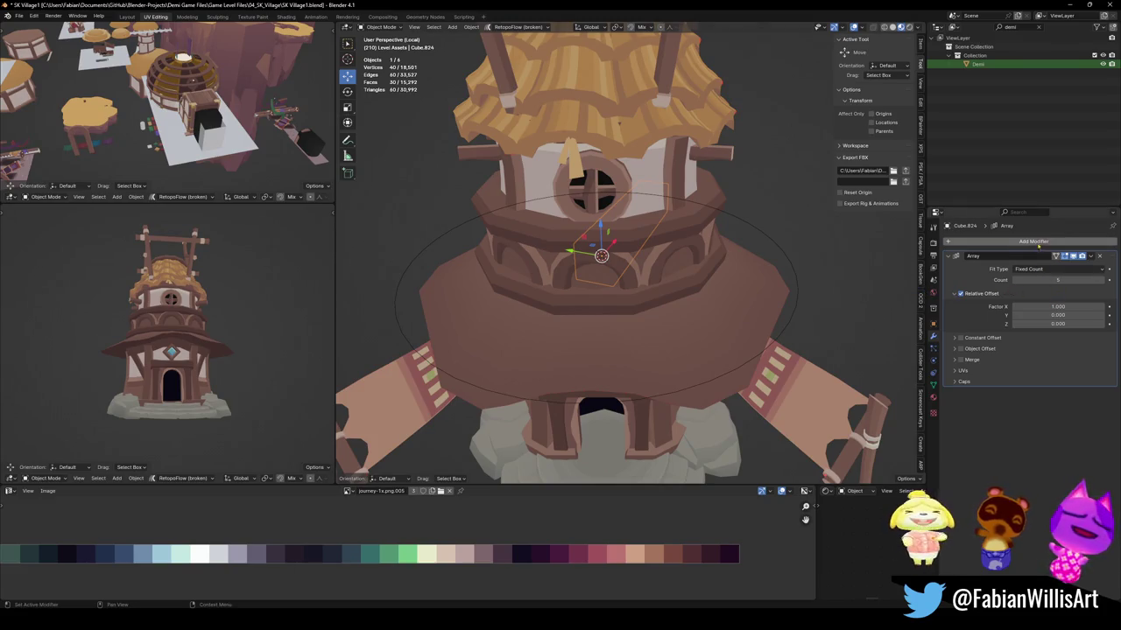
# Add a Curve modifier that bends the arrayed cubes along BezierCircle.008.
pyautogui.click(1039, 242)
pyautogui.write('c')
pyautogui.click(1008, 258)
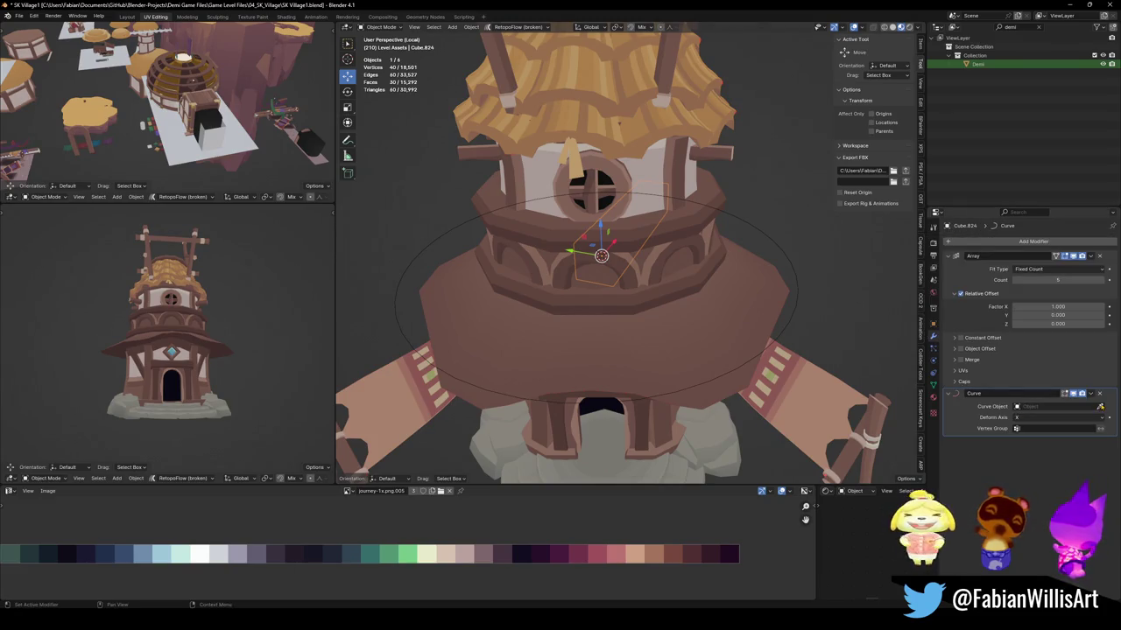
pyautogui.click(795, 307)
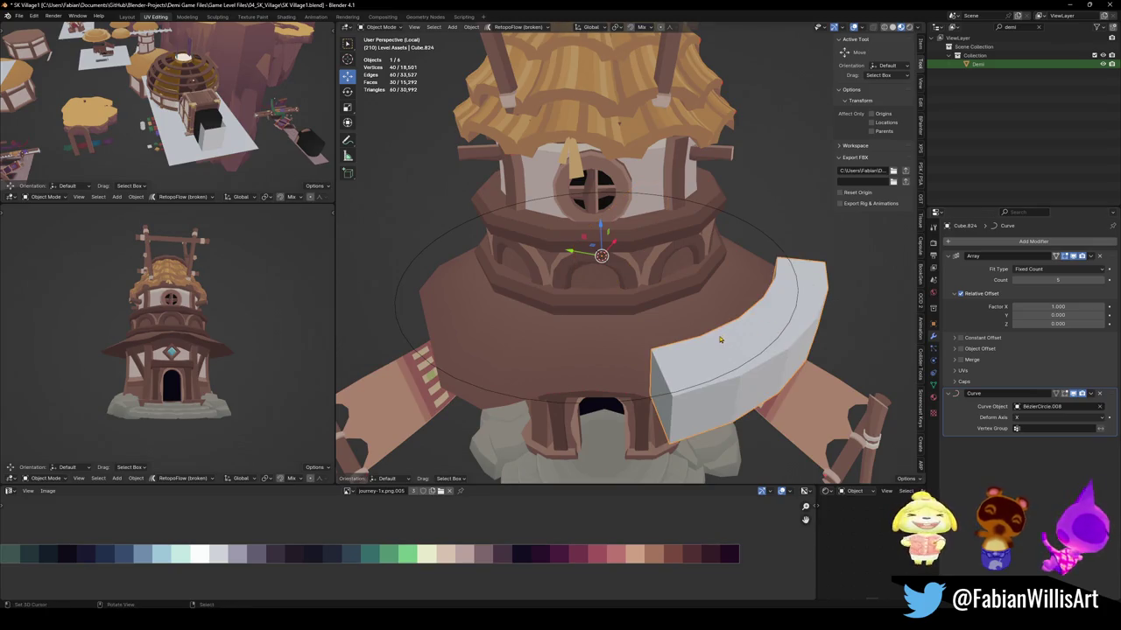
# Raise the Array relative offset factor X to 5.670, then enter Edit Mode.
pyautogui.moveTo(1078, 307); pyautogui.dragTo(1103, 307)
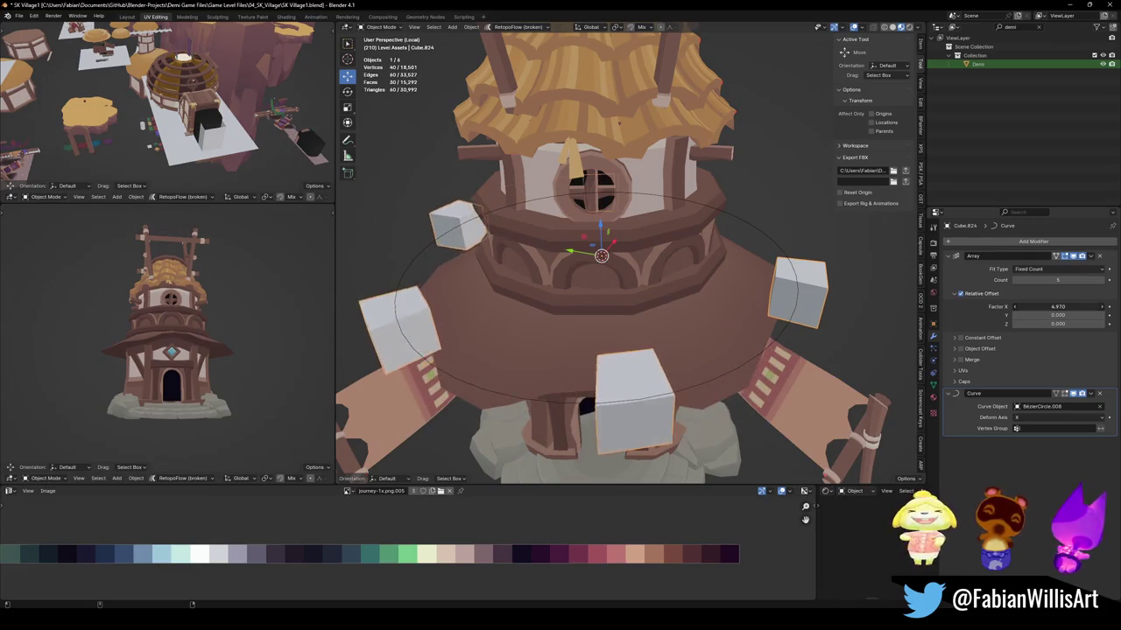
pyautogui.moveTo(1103, 307); pyautogui.dragTo(1114, 307)
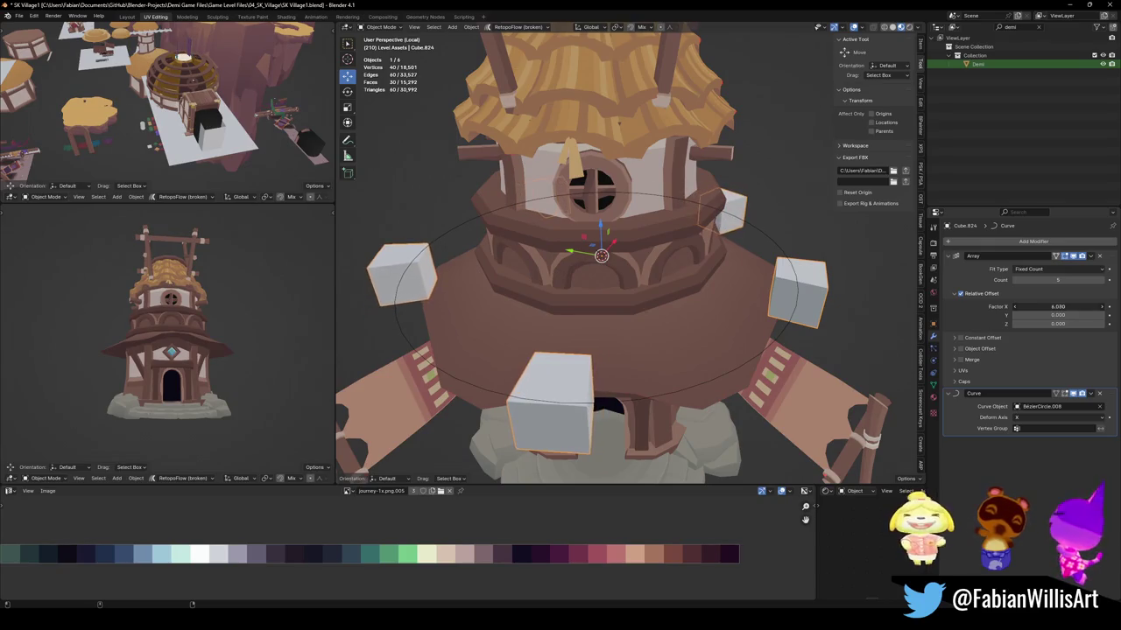
pyautogui.moveTo(690, 245)
pyautogui.mouseDown(button='middle')
pyautogui.moveTo(672, 287)
pyautogui.moveTo(718, 298)
pyautogui.mouseUp(button='middle')
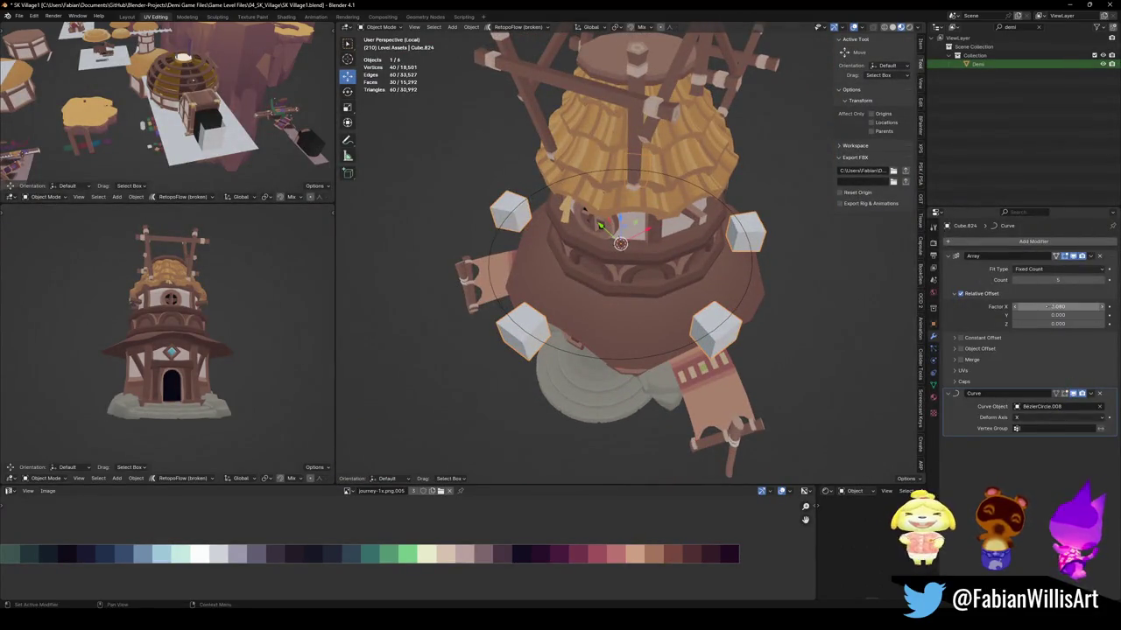
pyautogui.moveTo(1058, 306); pyautogui.dragTo(1094, 306)
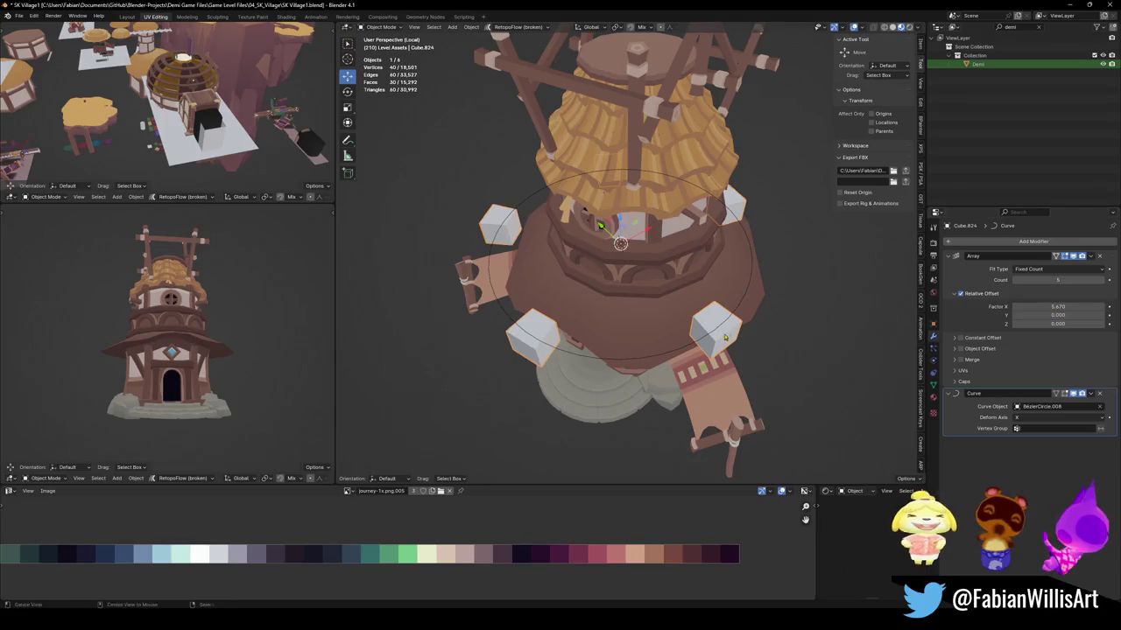
pyautogui.press('Tab')
pyautogui.moveTo(725, 337); pyautogui.dragTo(753, 324, button='middle')
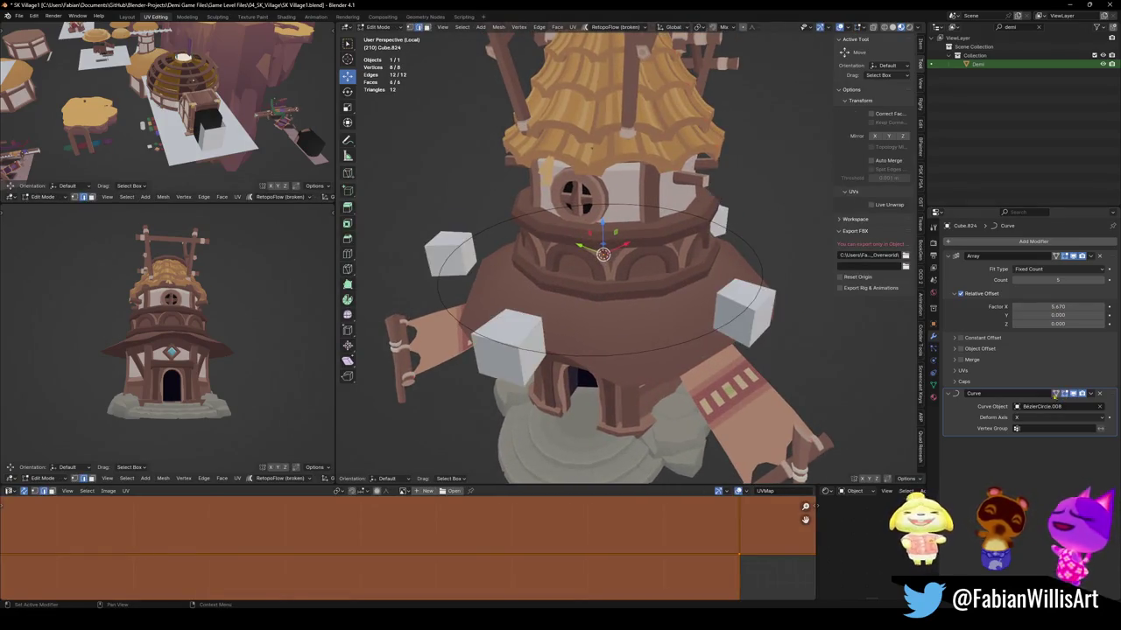
# Pull the block's end face outward along its Normal, stretching the blocks into planks.
pyautogui.moveTo(604, 263); pyautogui.dragTo(608, 260, button='middle')
pyautogui.click(587, 271)
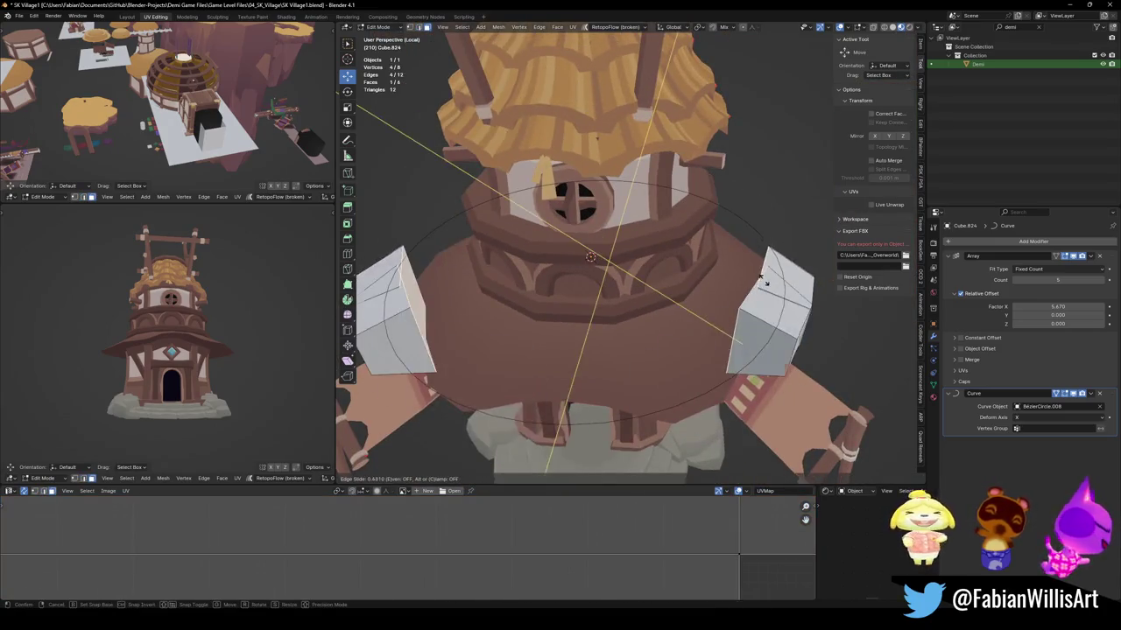
pyautogui.press(',')
pyautogui.click(787, 405)
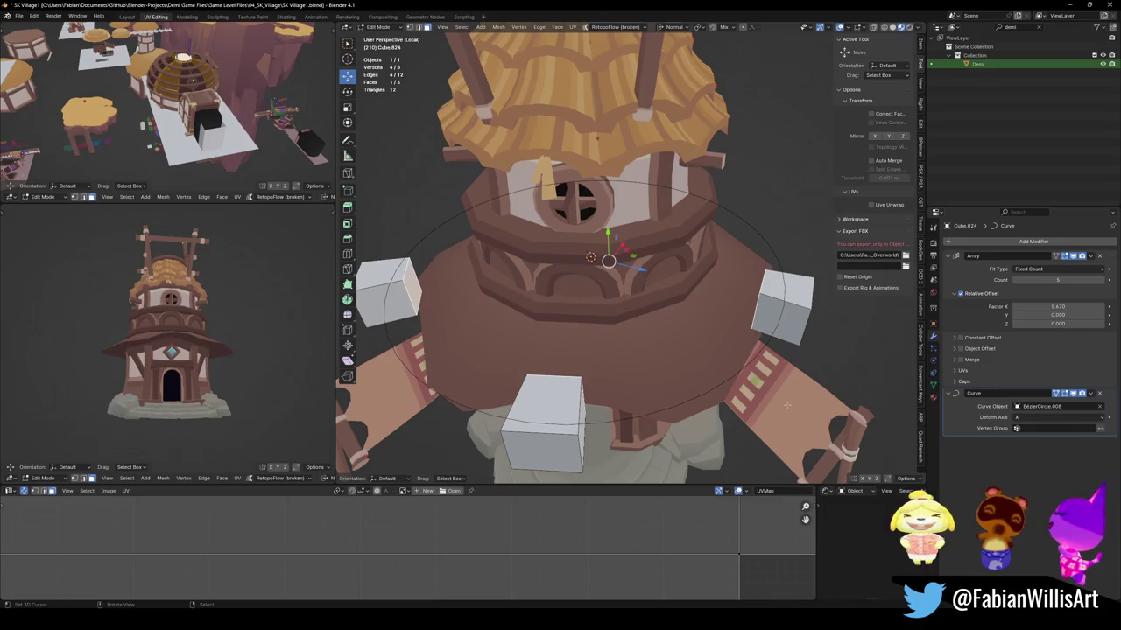
pyautogui.press('g')
pyautogui.press('z')
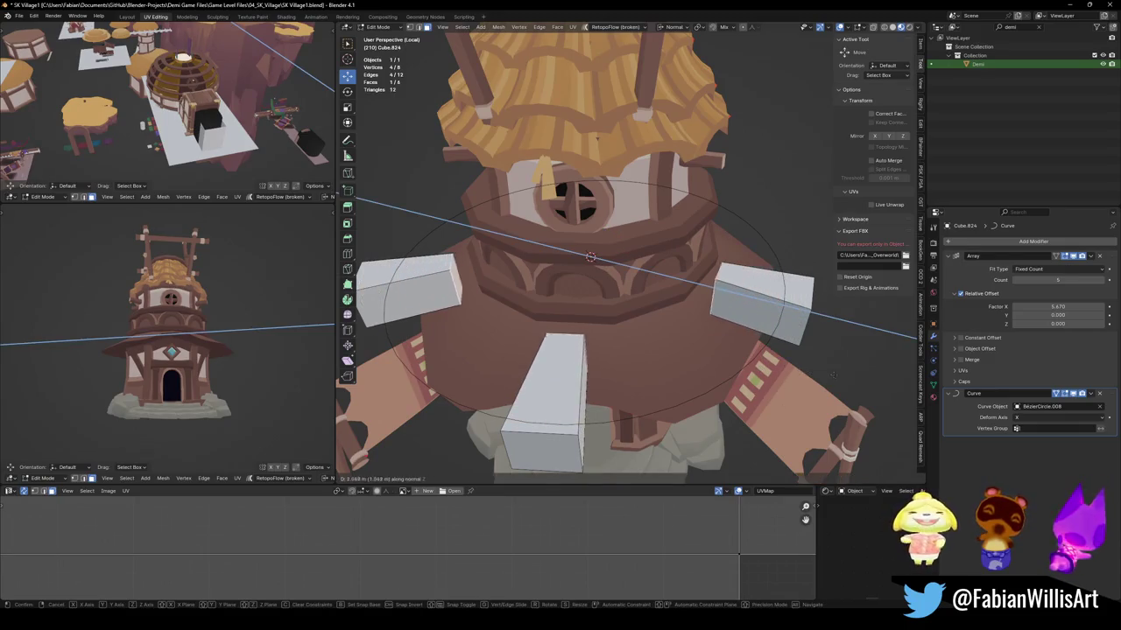
pyautogui.click(882, 380)
pyautogui.scroll(-3, 881, 380)
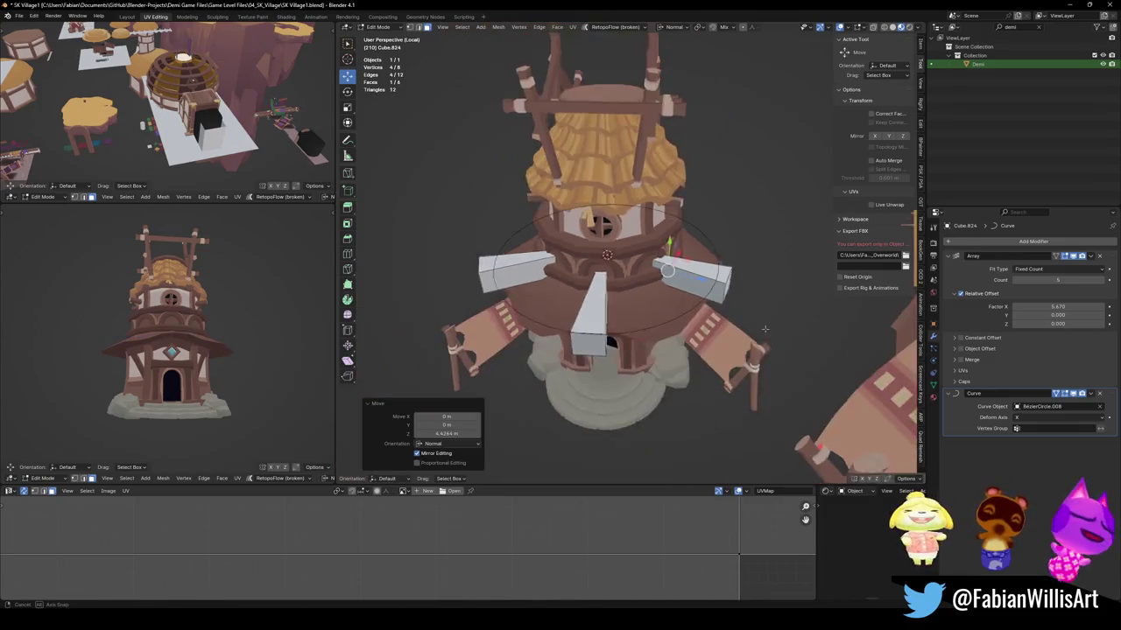
pyautogui.moveTo(881, 380); pyautogui.dragTo(727, 291, button='middle')
# Select another plank face and adjust its height along Z.
pyautogui.hotkey('alt', 'a')
pyautogui.click(518, 265)
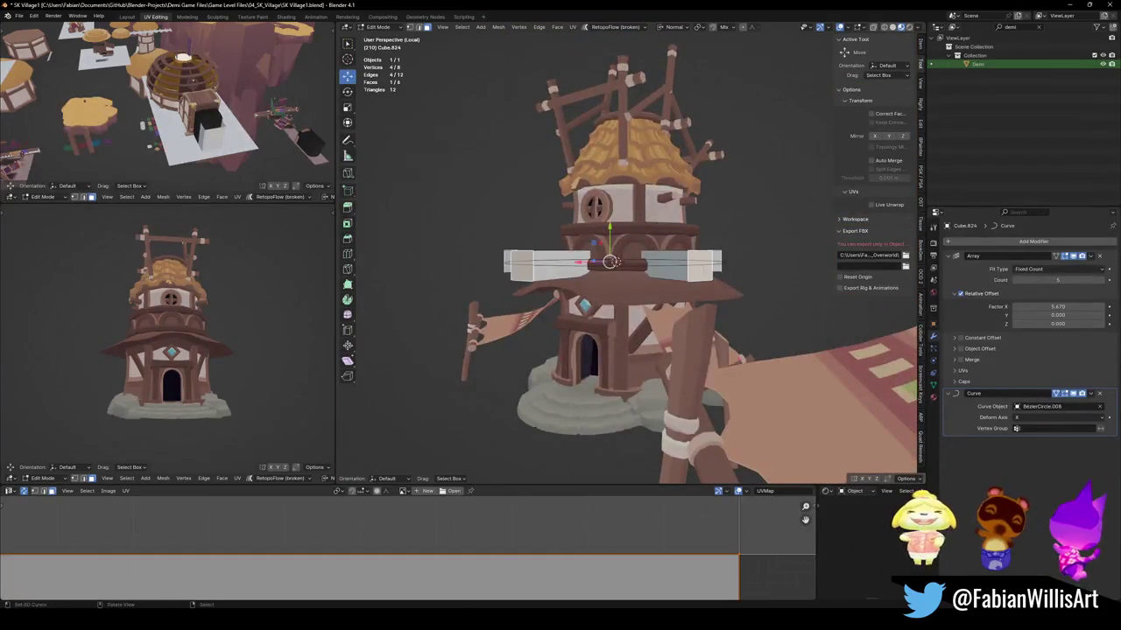
pyautogui.moveTo(519, 265); pyautogui.dragTo(752, 297, button='middle')
pyautogui.press('g')
pyautogui.press('z')
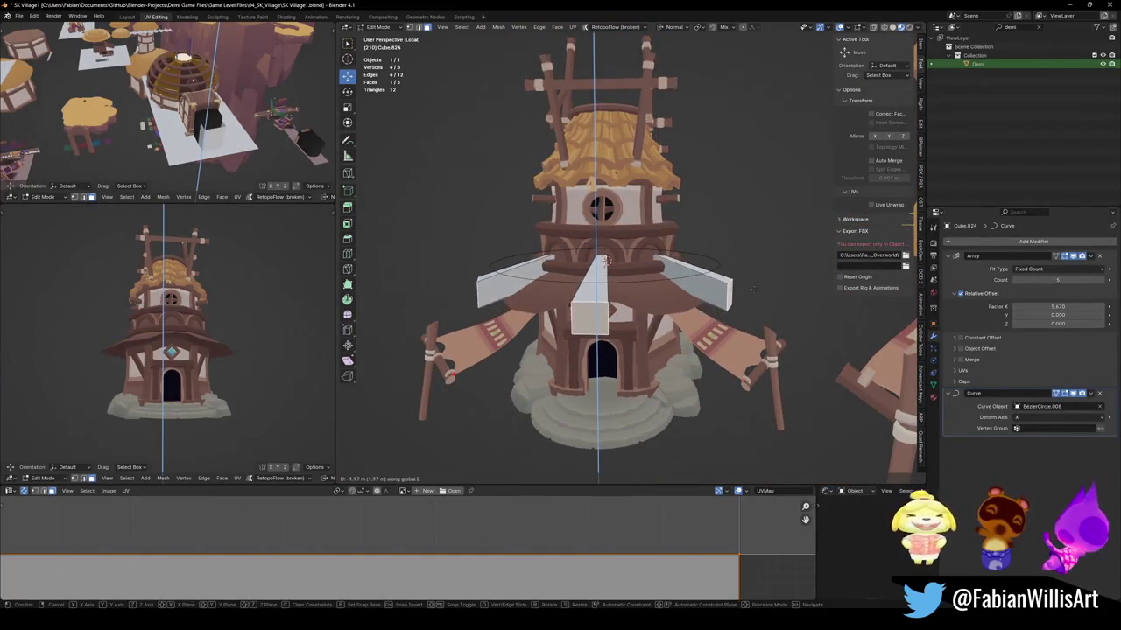
pyautogui.click(749, 298)
pyautogui.moveTo(750, 298); pyautogui.dragTo(662, 301, button='middle')
# Rotate the plank cube and guide circle together around Z to ring the tower.
pyautogui.press('Tab')
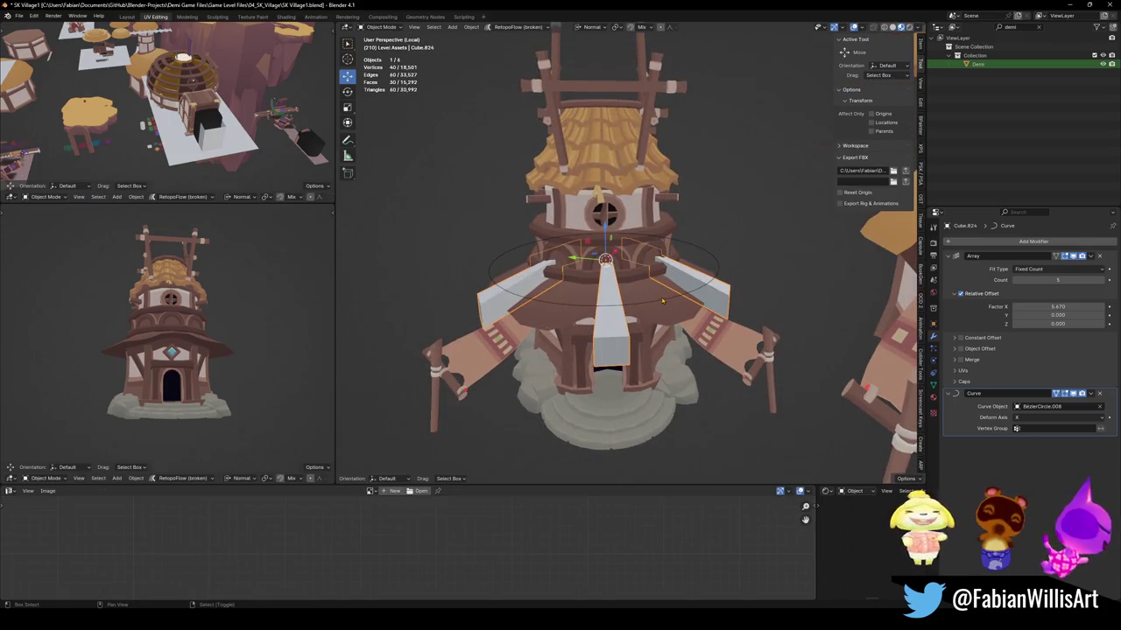
pyautogui.keyDown('shift'); pyautogui.click(662, 301); pyautogui.keyUp('shift')
pyautogui.press('r')
pyautogui.press('z')
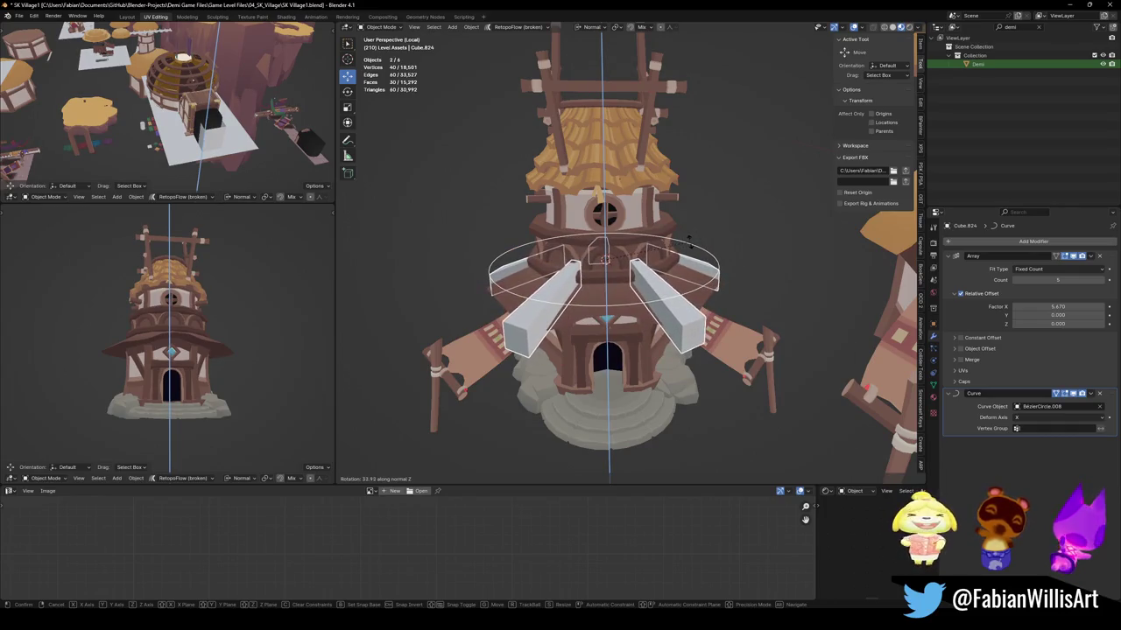
pyautogui.click(689, 237)
pyautogui.moveTo(689, 237)
pyautogui.mouseDown(button='middle')
pyautogui.moveTo(793, 271)
pyautogui.moveTo(715, 304)
pyautogui.moveTo(665, 368)
pyautogui.mouseUp(button='middle')
pyautogui.click(658, 375)
pyautogui.press('Tab')
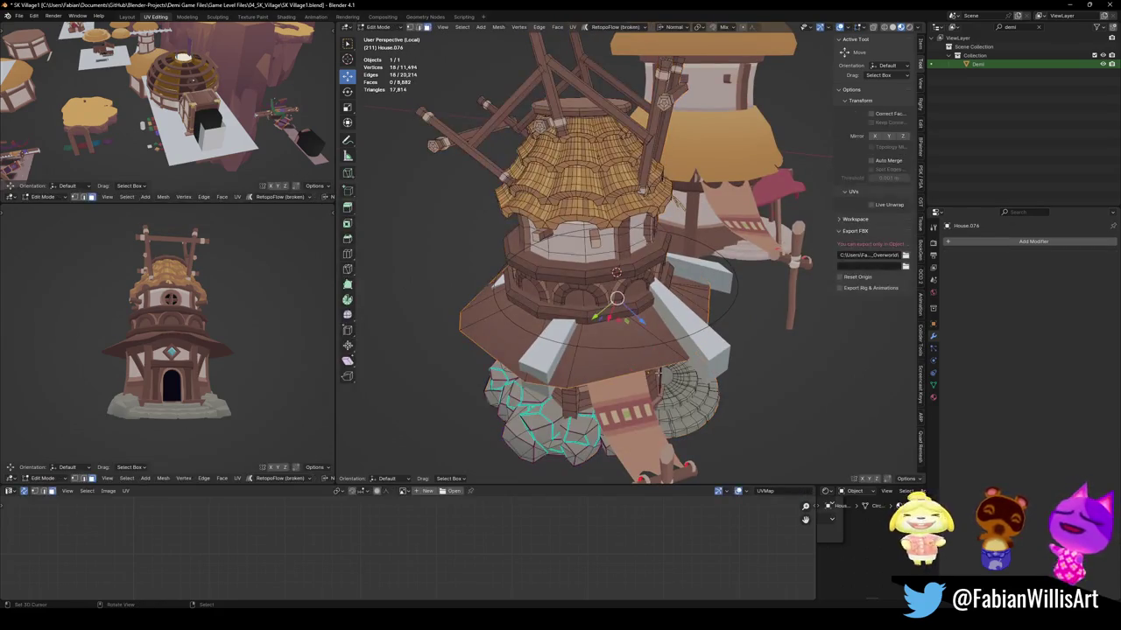
# Snap the plank blocks and guide circle to the centre of the tower's middle band.
pyautogui.moveTo(693, 304)
pyautogui.mouseDown(button='middle')
pyautogui.moveTo(605, 291)
pyautogui.moveTo(624, 282)
pyautogui.moveTo(616, 225)
pyautogui.mouseUp(button='middle')
pyautogui.scroll(4, 618, 286)
pyautogui.press('l')
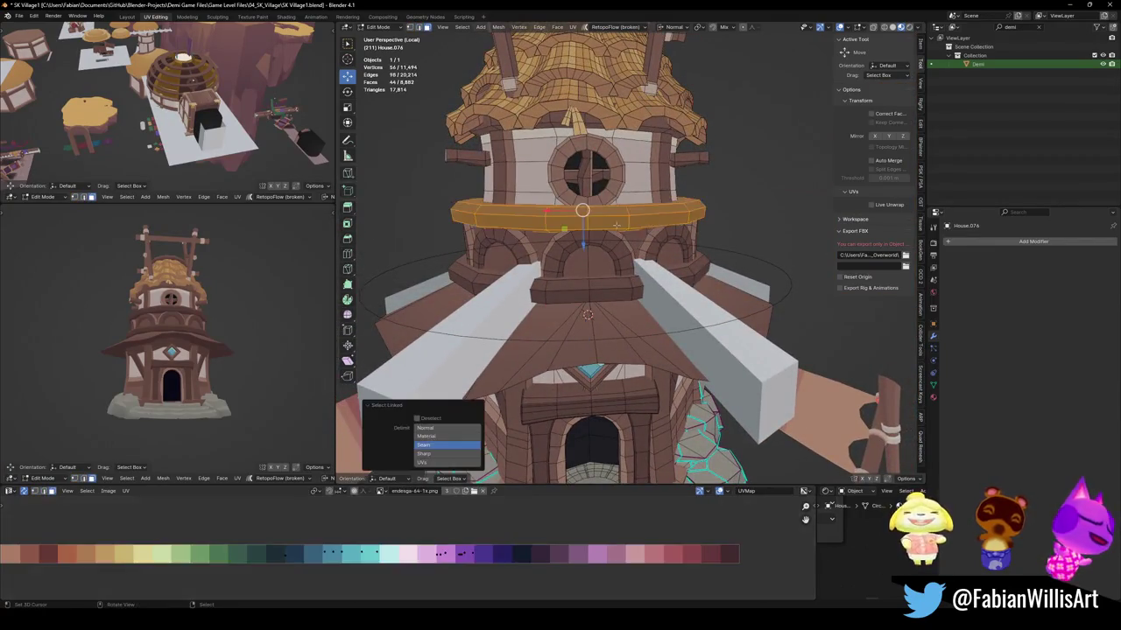
pyautogui.press('Tab')
pyautogui.moveTo(665, 195)
pyautogui.mouseDown(button='middle')
pyautogui.moveTo(771, 306)
pyautogui.moveTo(700, 321)
pyautogui.moveTo(865, 305)
pyautogui.moveTo(776, 322)
pyautogui.mouseUp(button='middle')
pyautogui.click(783, 323)
pyautogui.keyDown('shift'); pyautogui.click(735, 336); pyautogui.keyUp('shift')
pyautogui.hotkey('shift', 's')
# Lower the plank ring vertically until it sits on the roof.
pyautogui.press('g')
pyautogui.press('z')
pyautogui.click(700, 321)
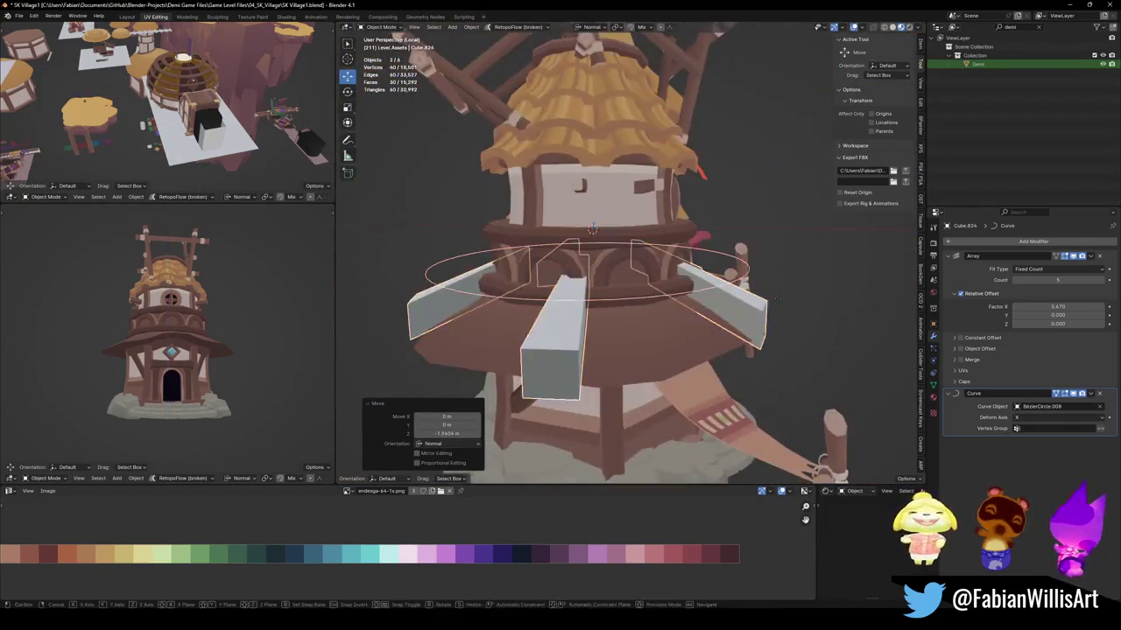
pyautogui.press('g')
pyautogui.press('z')
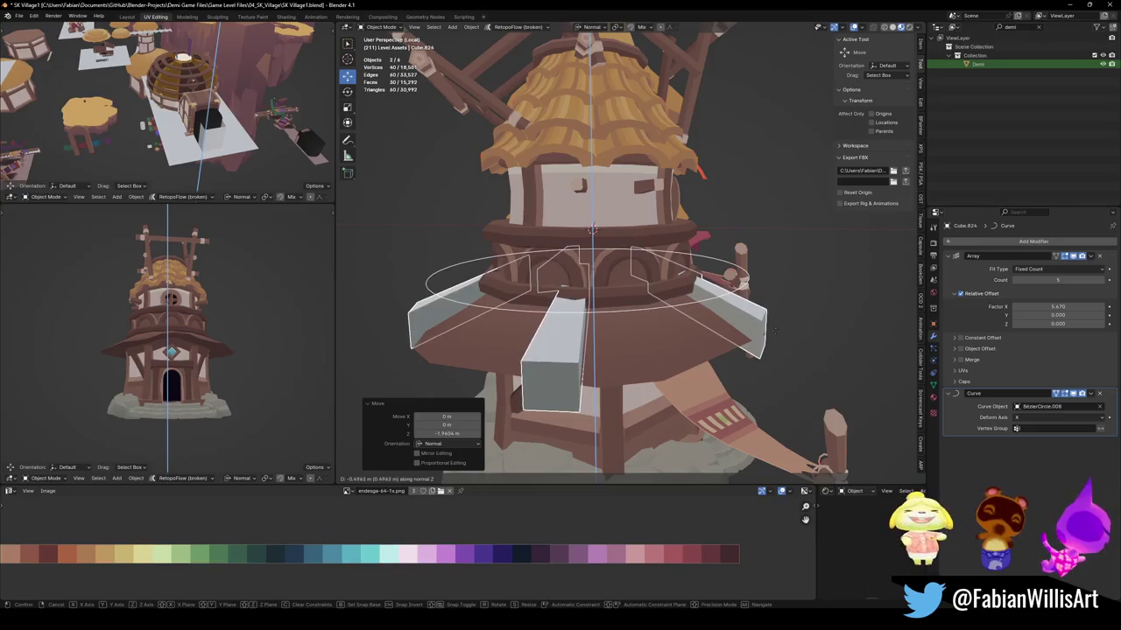
pyautogui.click(767, 342)
pyautogui.moveTo(767, 342)
pyautogui.mouseDown(button='middle')
pyautogui.moveTo(671, 251)
pyautogui.moveTo(407, 324)
pyautogui.moveTo(740, 308)
pyautogui.mouseUp(button='middle')
# In Edit Mode, set the pivot point and select the plank block's outer end face.
pyautogui.hotkey('alt', 'a')
pyautogui.press('Tab')
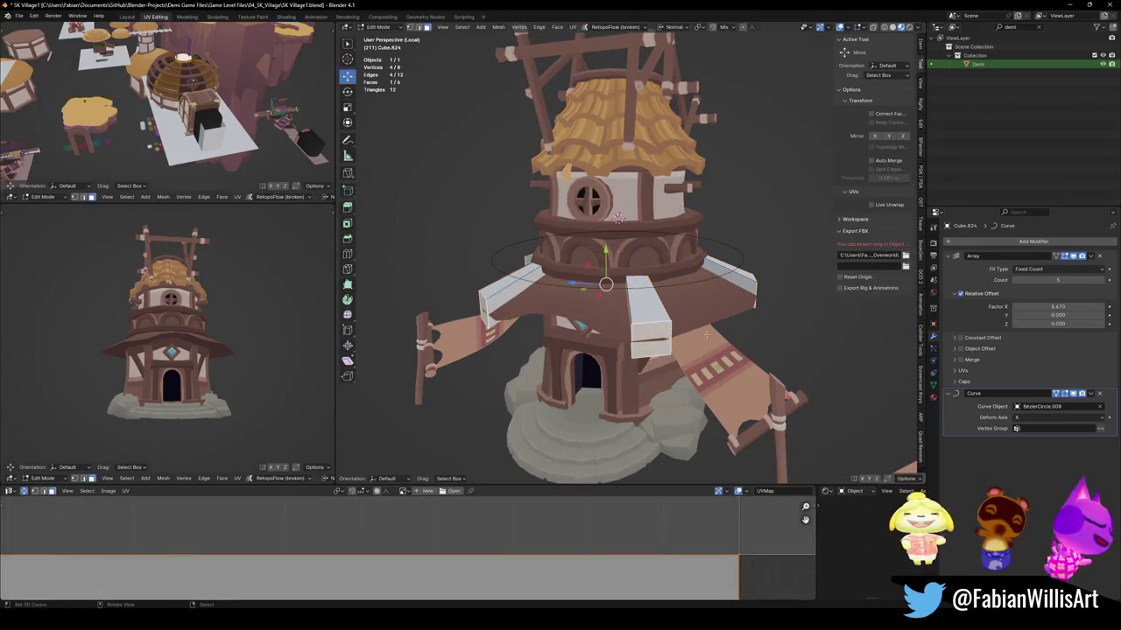
pyautogui.moveTo(677, 329)
pyautogui.mouseDown(button='middle')
pyautogui.moveTo(709, 331)
pyautogui.moveTo(719, 313)
pyautogui.moveTo(760, 301)
pyautogui.mouseUp(button='middle')
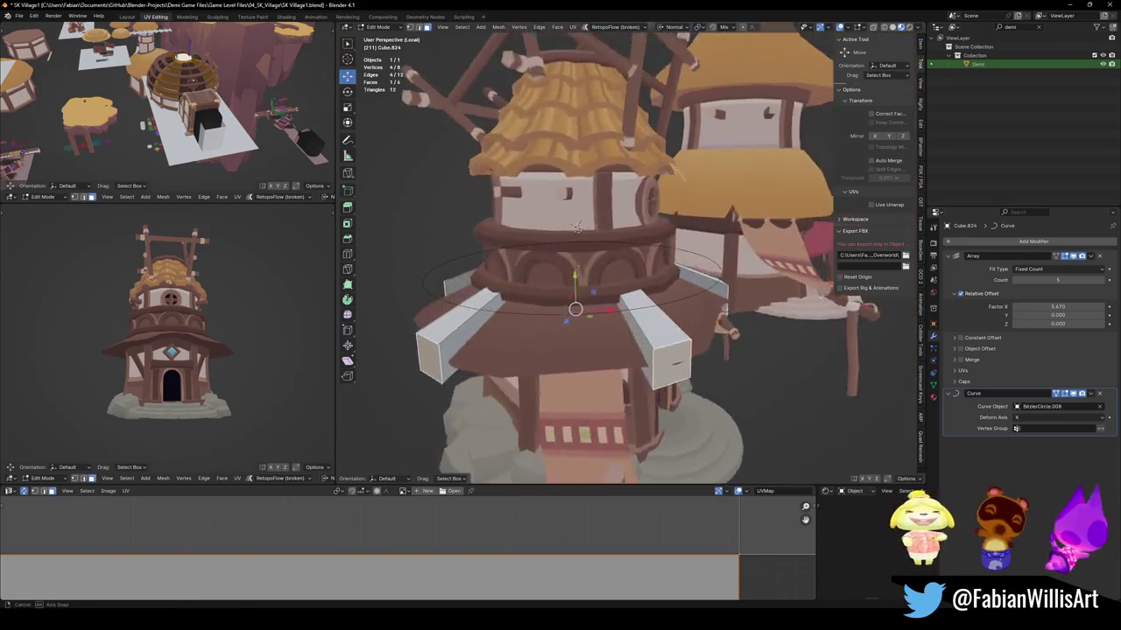
pyautogui.press(',')
pyautogui.press('.')
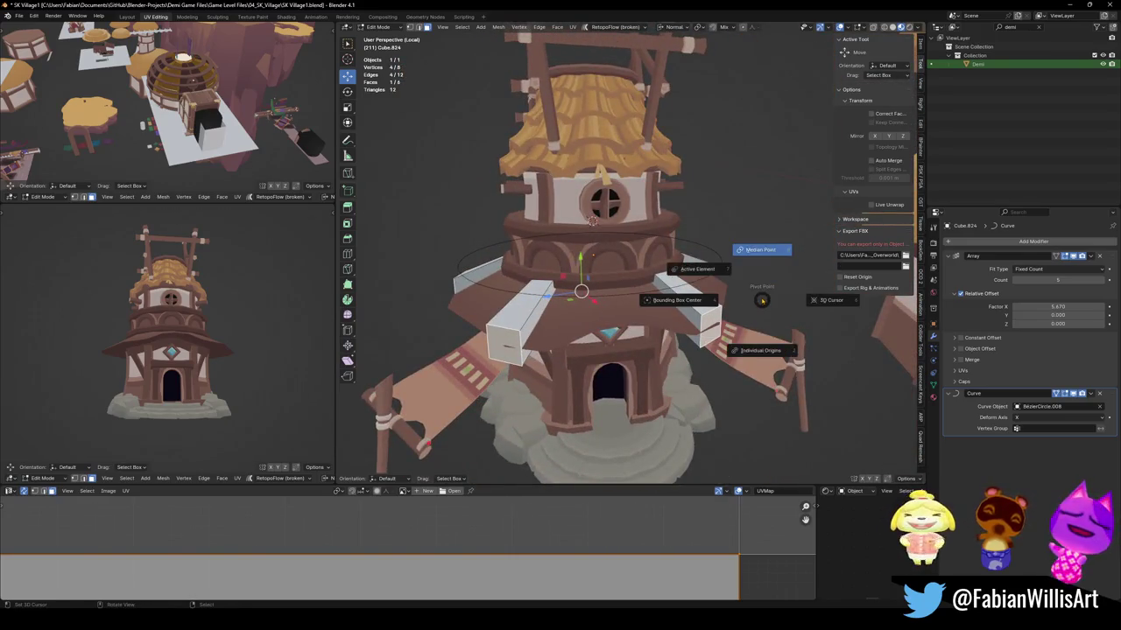
pyautogui.click(761, 298)
pyautogui.scroll(3, 760, 299)
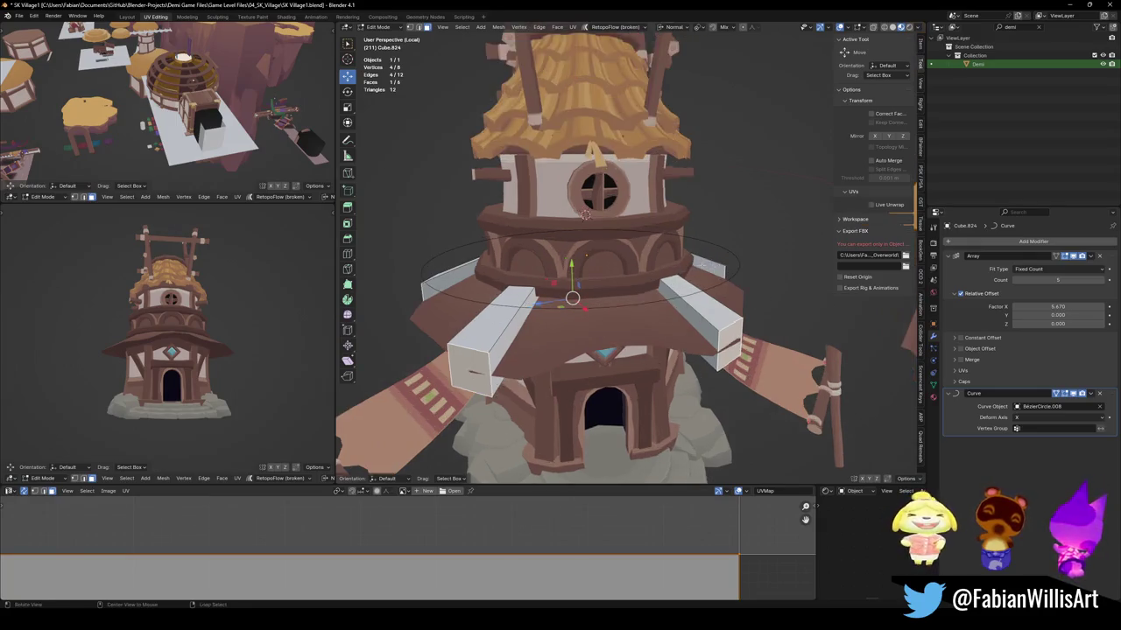
pyautogui.moveTo(761, 298)
pyautogui.mouseDown(button='middle')
pyautogui.moveTo(755, 280)
pyautogui.moveTo(596, 211)
pyautogui.moveTo(569, 217)
pyautogui.mouseUp(button='middle')
pyautogui.hotkey('alt', 'a')
pyautogui.click(732, 348)
pyautogui.moveTo(768, 336); pyautogui.dragTo(761, 337, button='middle')
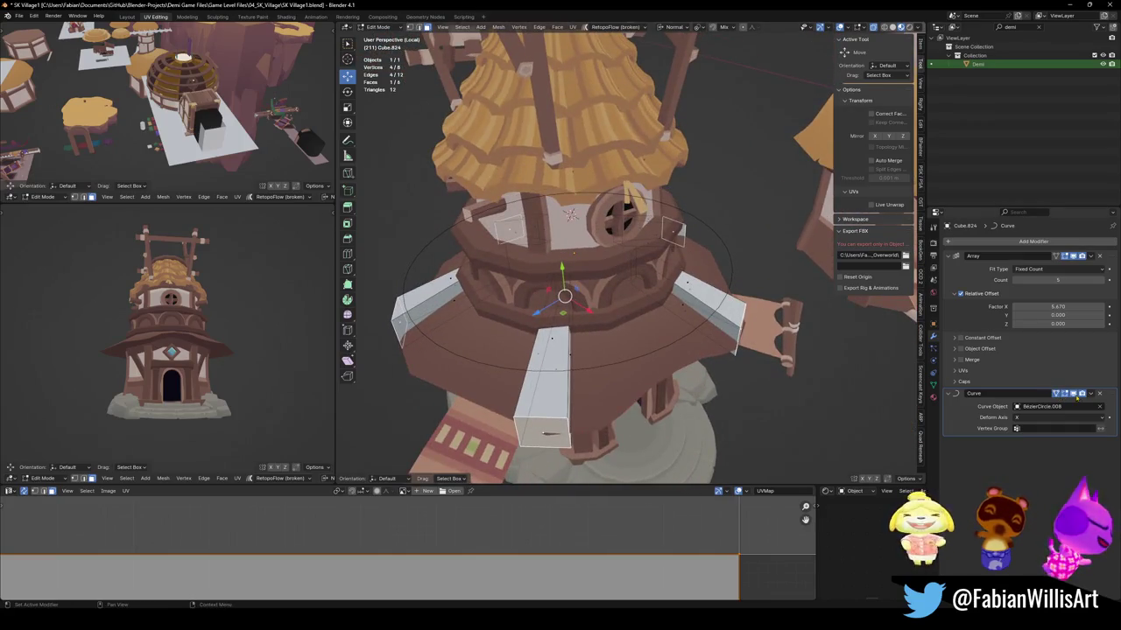
# Briefly toggle the Curve modifier, then move the end face along Z to adjust plank length.
pyautogui.click(1073, 393)
pyautogui.moveTo(722, 349); pyautogui.dragTo(689, 333, button='middle')
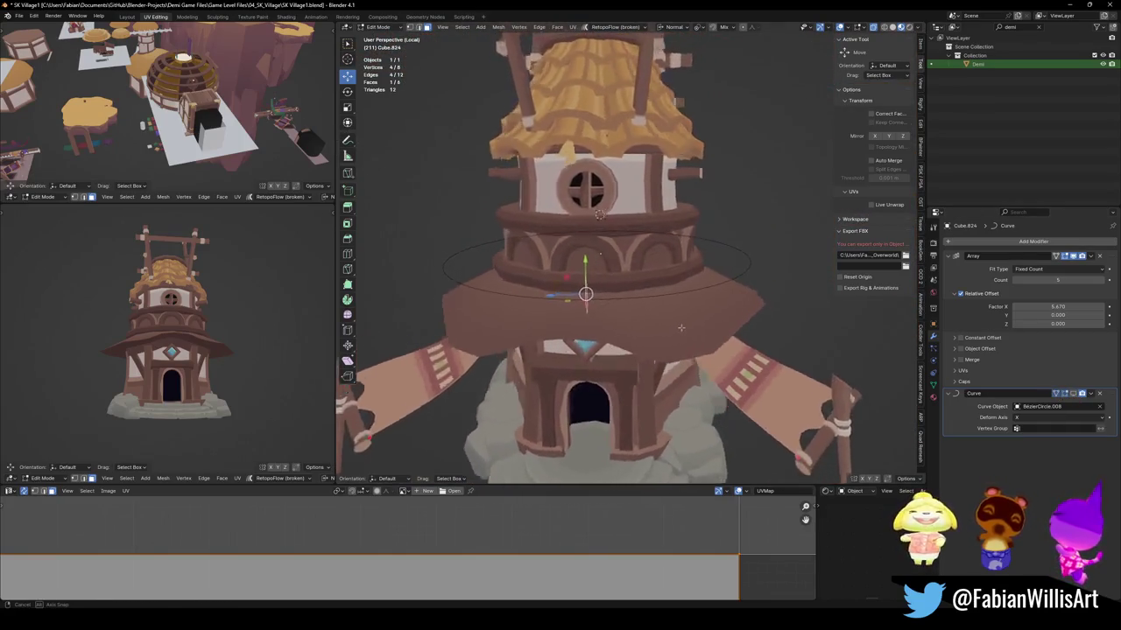
pyautogui.click(1072, 393)
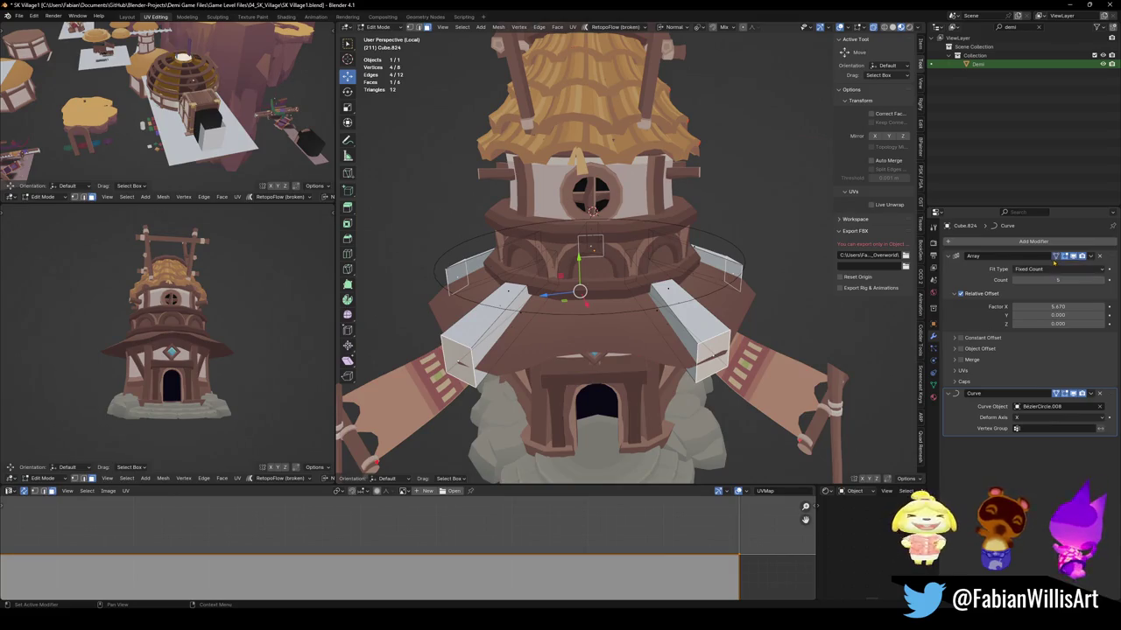
pyautogui.press('g')
pyautogui.press('z')
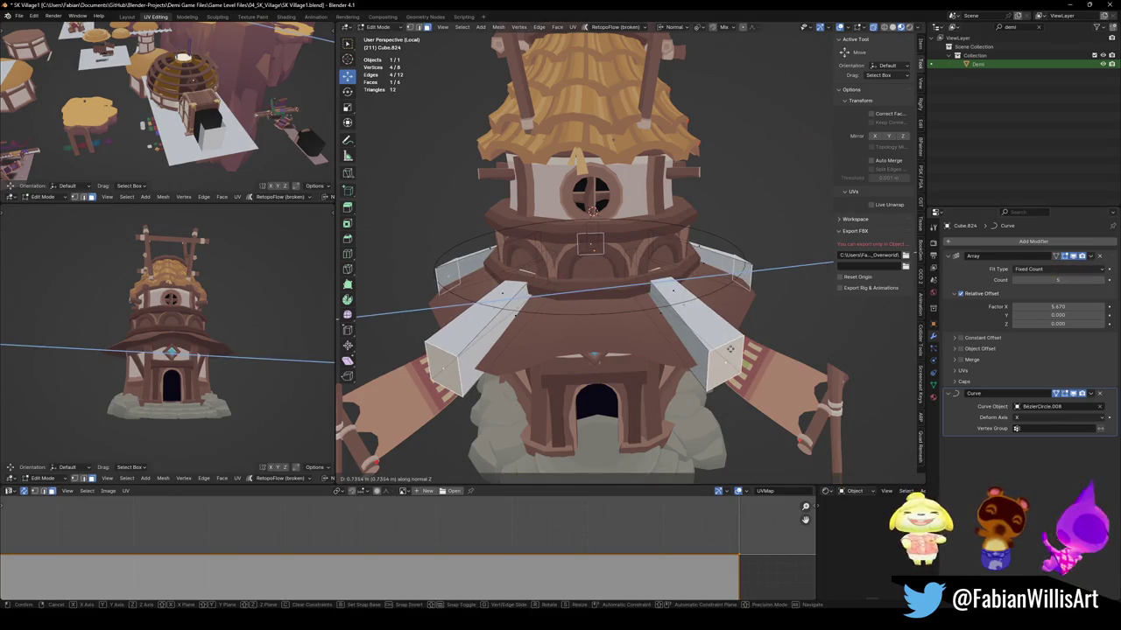
pyautogui.moveTo(591, 263); pyautogui.dragTo(577, 227, button='middle')
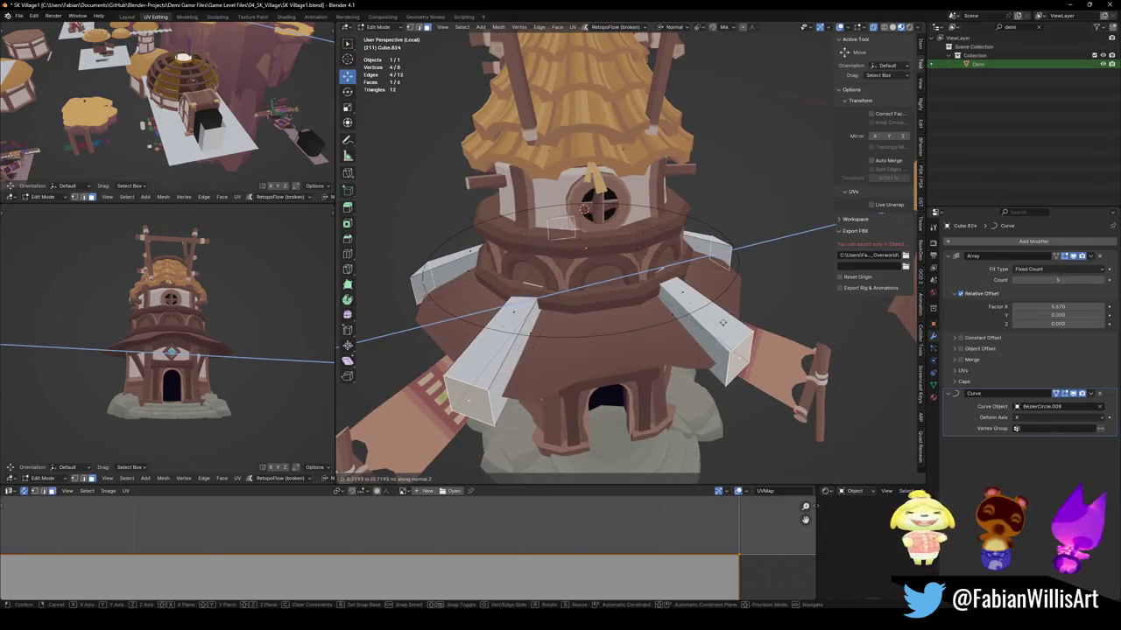
pyautogui.press('Return')
# With Active Element as pivot, pull the plank ends inward along Z for shorter beams.
pyautogui.press('.')
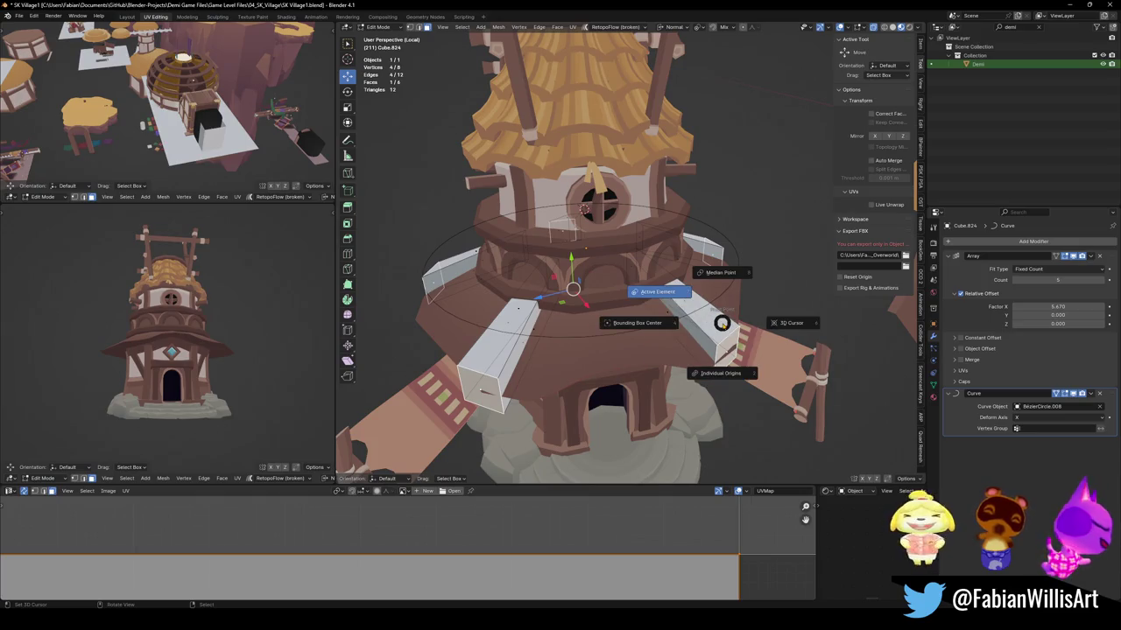
pyautogui.click(665, 293)
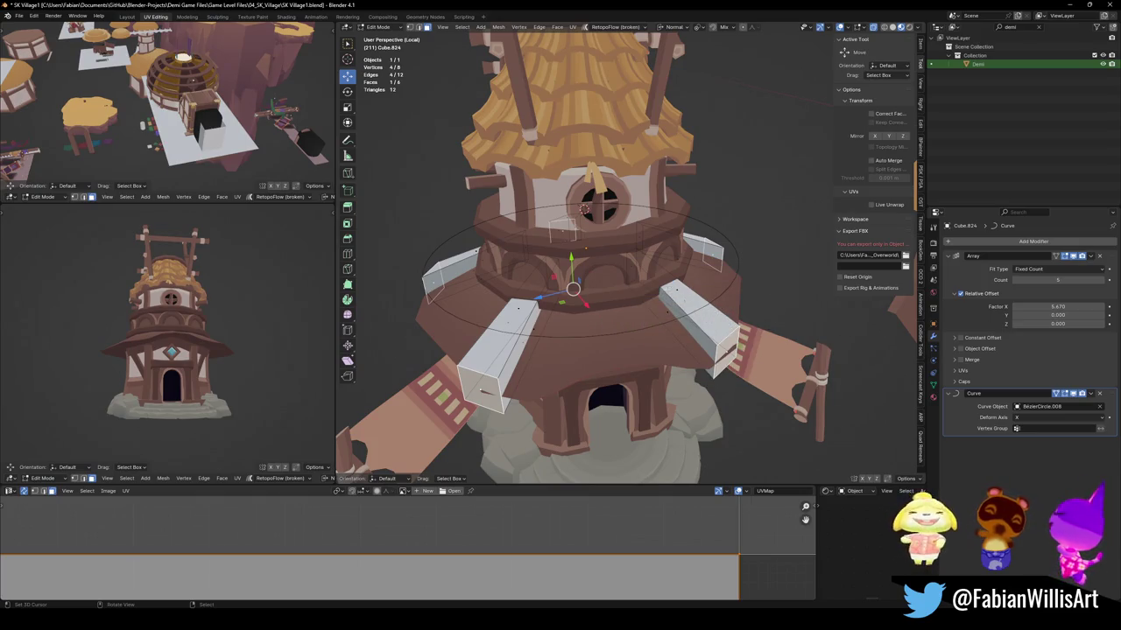
pyautogui.press('s')
pyautogui.press('x')
pyautogui.press('Escape')
pyautogui.press('g')
pyautogui.press('z')
pyautogui.press('z')
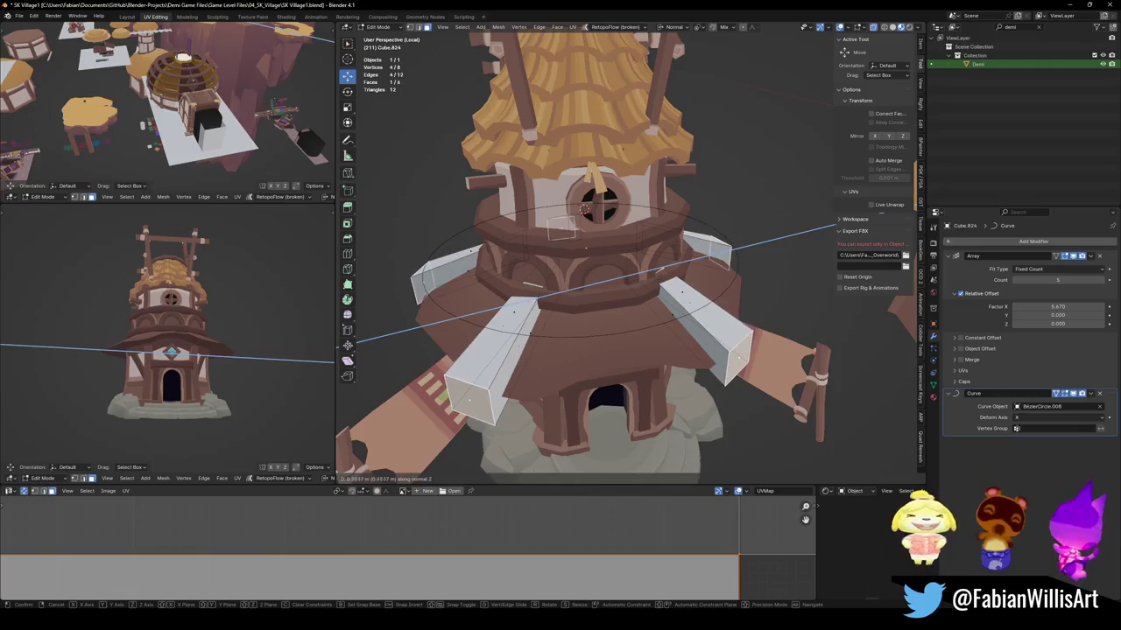
pyautogui.click(532, 285)
pyautogui.moveTo(532, 284); pyautogui.dragTo(580, 260, button='middle')
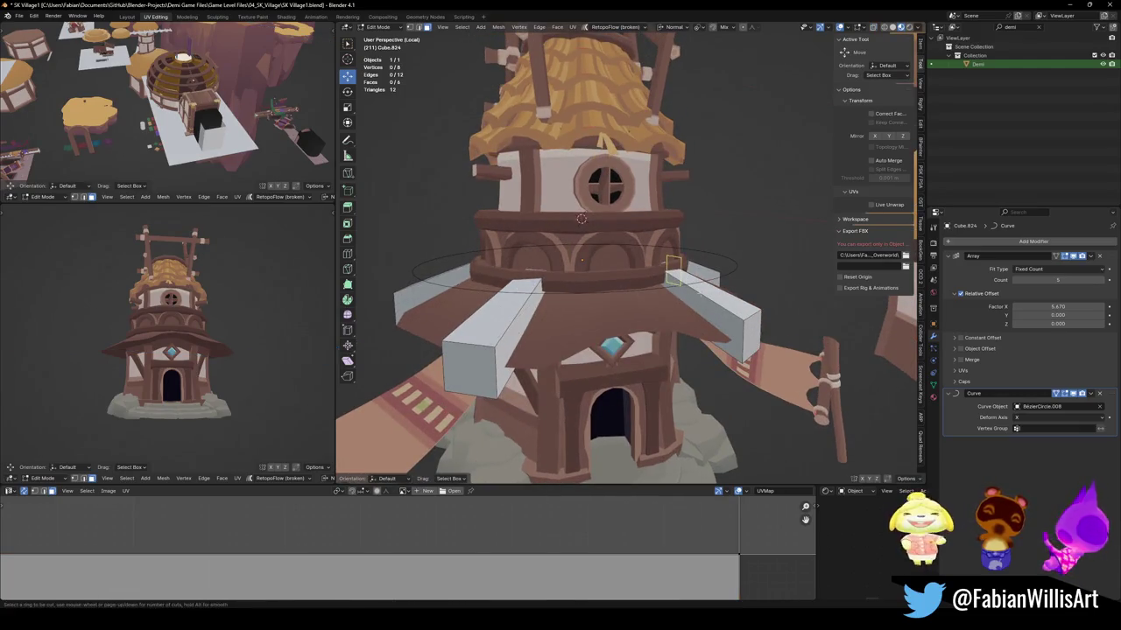
# Add a loop cut across the plank and toggle the Array modifier's edit-mode display.
pyautogui.click(699, 294)
pyautogui.moveTo(698, 294)
pyautogui.mouseDown(button='middle')
pyautogui.moveTo(748, 283)
pyautogui.moveTo(692, 219)
pyautogui.mouseUp(button='middle')
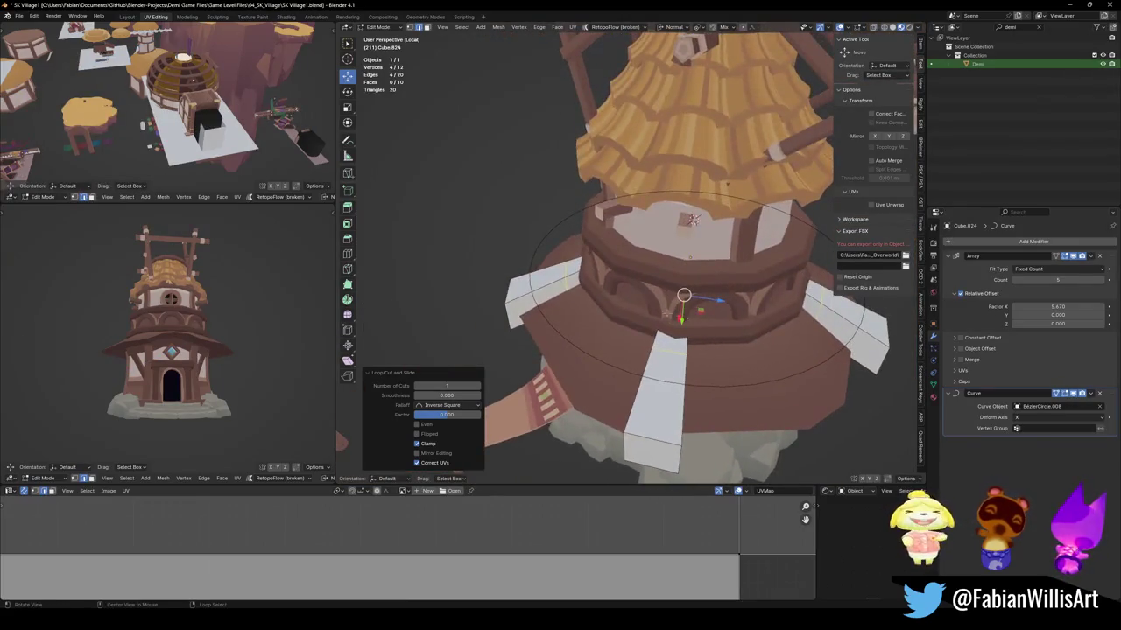
pyautogui.scroll(3, 692, 219)
pyautogui.moveTo(693, 219); pyautogui.dragTo(632, 289, button='middle')
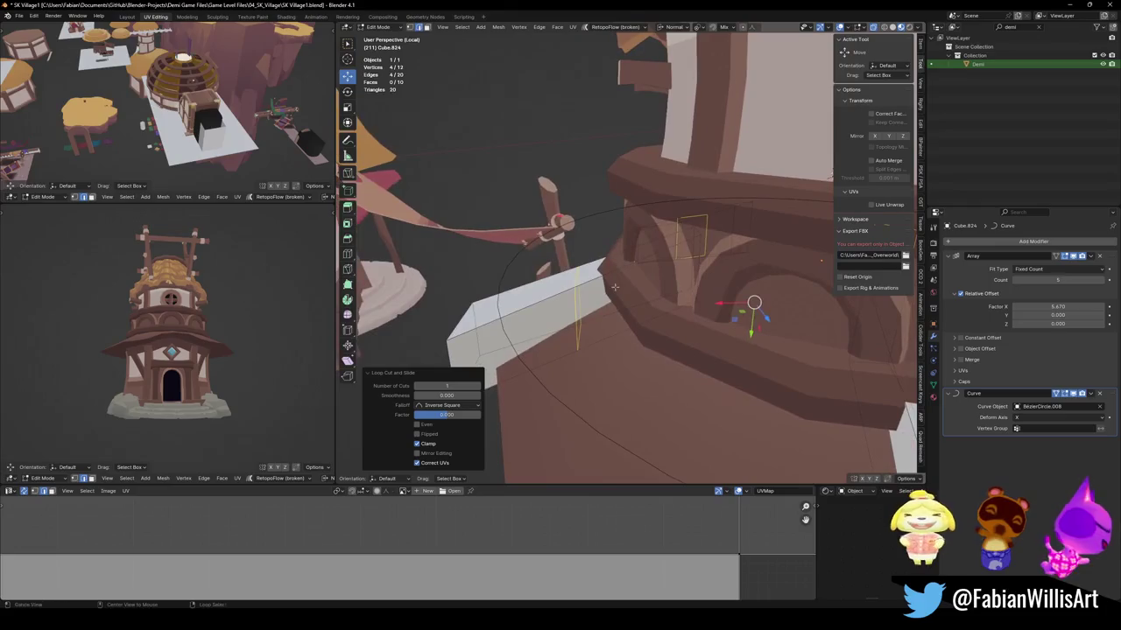
pyautogui.click(632, 289)
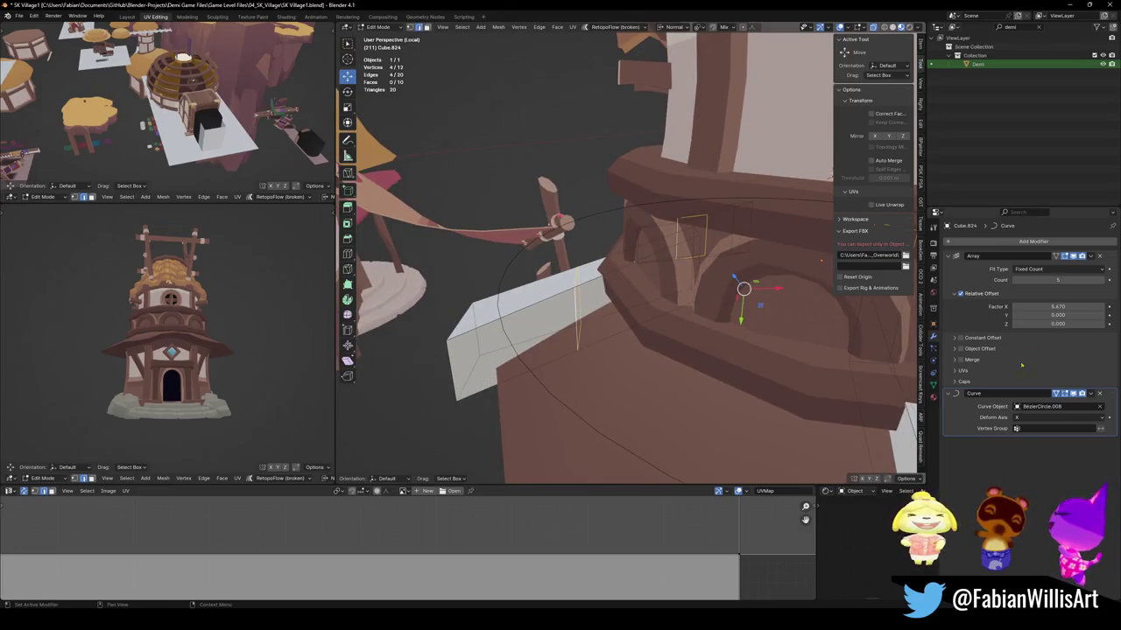
pyautogui.click(1072, 256)
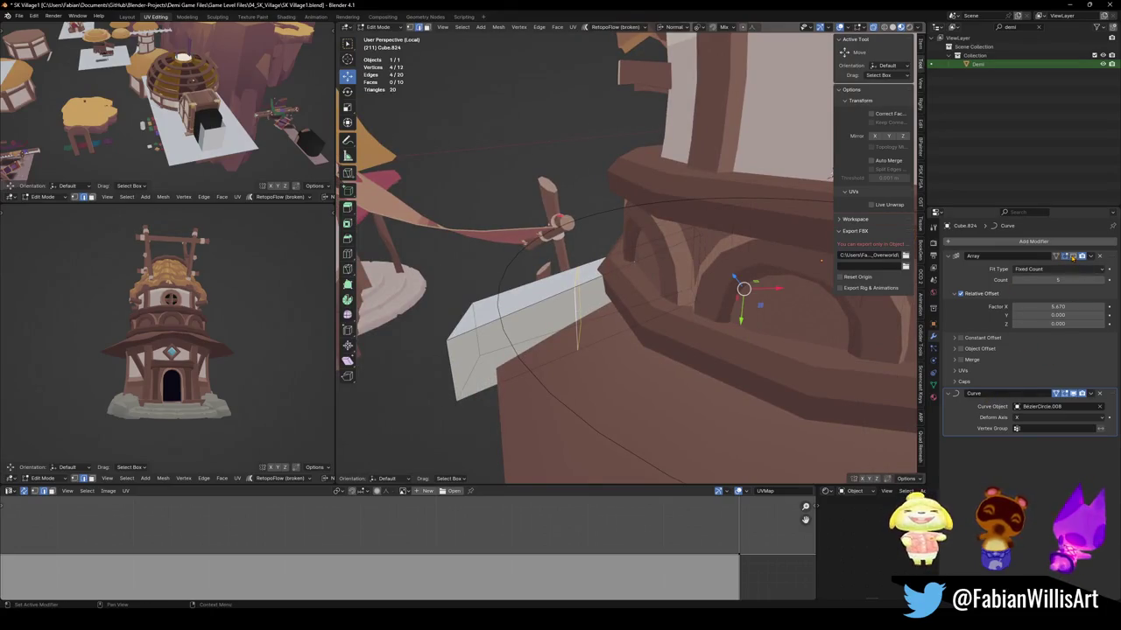
pyautogui.moveTo(654, 253)
pyautogui.keyDown('alt'); pyautogui.mouseDown()
pyautogui.moveTo(549, 188)
pyautogui.moveTo(735, 344)
pyautogui.mouseUp(); pyautogui.keyUp('alt')
pyautogui.press('Tab')
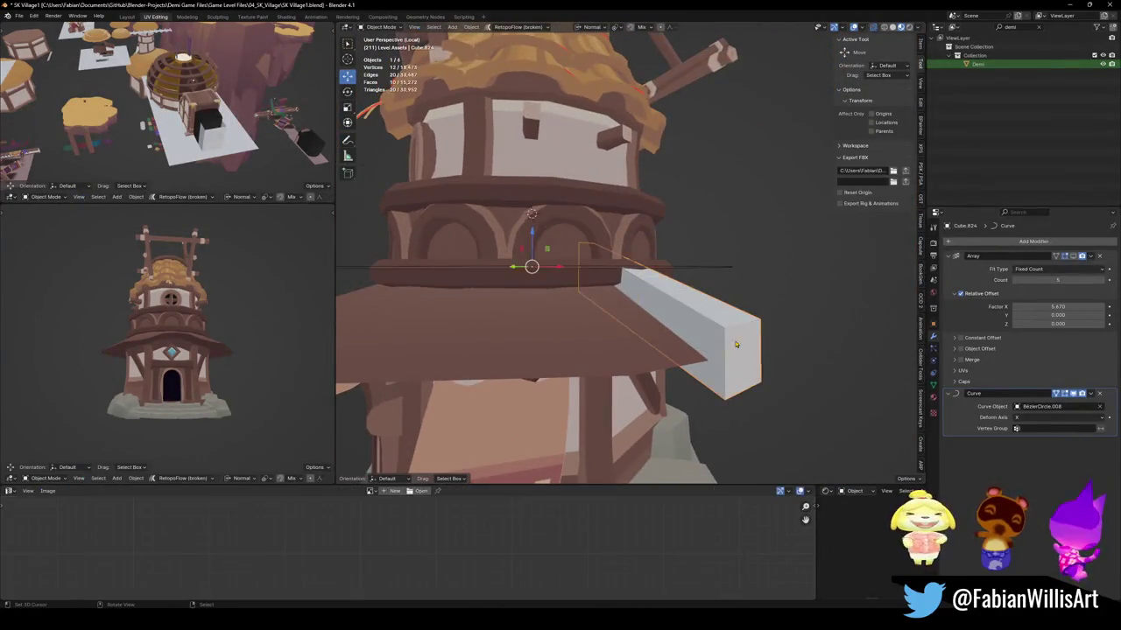
pyautogui.press('Tab')
pyautogui.moveTo(739, 337); pyautogui.dragTo(712, 339, button='middle')
# Set the transform orientation to Global and check an edge loop on the plank.
pyautogui.press(',')
pyautogui.click(646, 339)
pyautogui.press(',')
pyautogui.click(585, 371)
pyautogui.moveTo(665, 371)
pyautogui.mouseDown(button='middle')
pyautogui.moveTo(605, 360)
pyautogui.moveTo(613, 381)
pyautogui.mouseUp(button='middle')
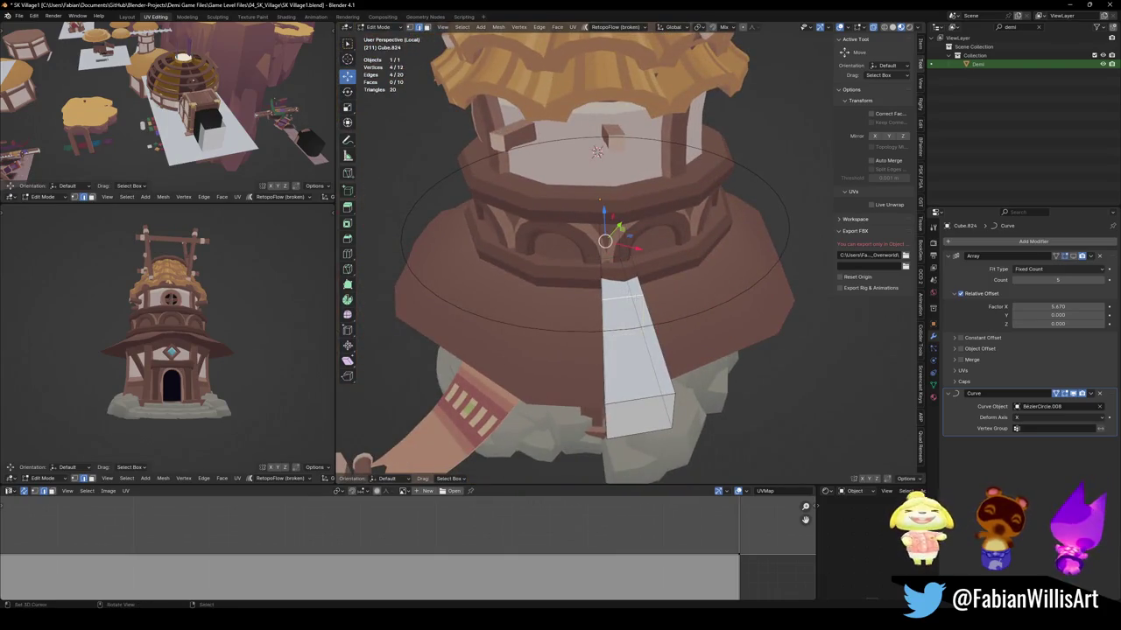
pyautogui.scroll(4, 596, 152)
pyautogui.scroll(3, 596, 152)
pyautogui.scroll(4, 596, 152)
pyautogui.moveTo(597, 151)
pyautogui.mouseDown(button='middle')
pyautogui.moveTo(780, 249)
pyautogui.moveTo(676, 375)
pyautogui.mouseUp(button='middle')
pyautogui.keyDown('alt'); pyautogui.click(676, 375); pyautogui.keyUp('alt')
pyautogui.keyDown('alt'); pyautogui.click(676, 375); pyautogui.keyUp('alt')
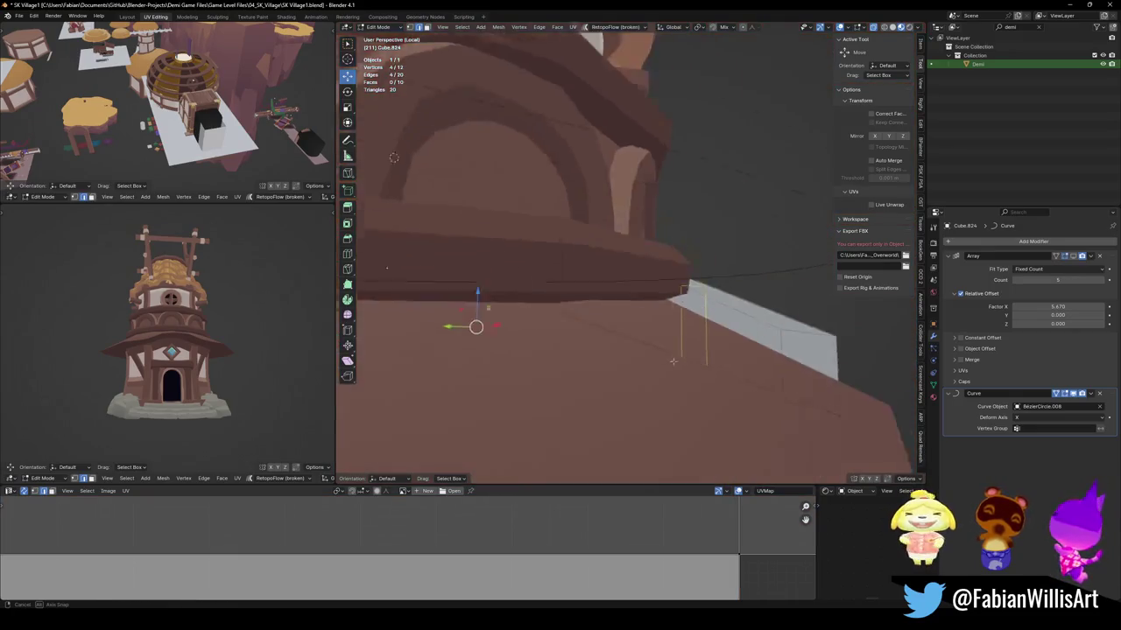
pyautogui.moveTo(730, 346); pyautogui.dragTo(788, 377, button='middle')
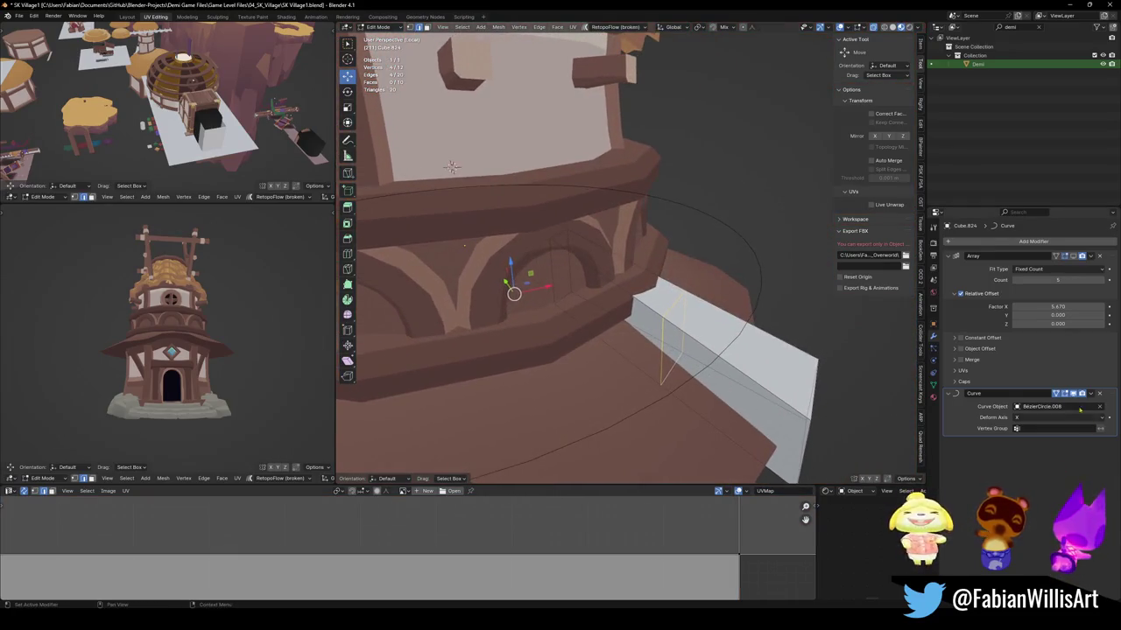
# Enable On Cage on the Curve and Array modifiers so edits show on the deformed beams.
pyautogui.click(1075, 395)
pyautogui.moveTo(658, 346); pyautogui.dragTo(1053, 395, button='middle')
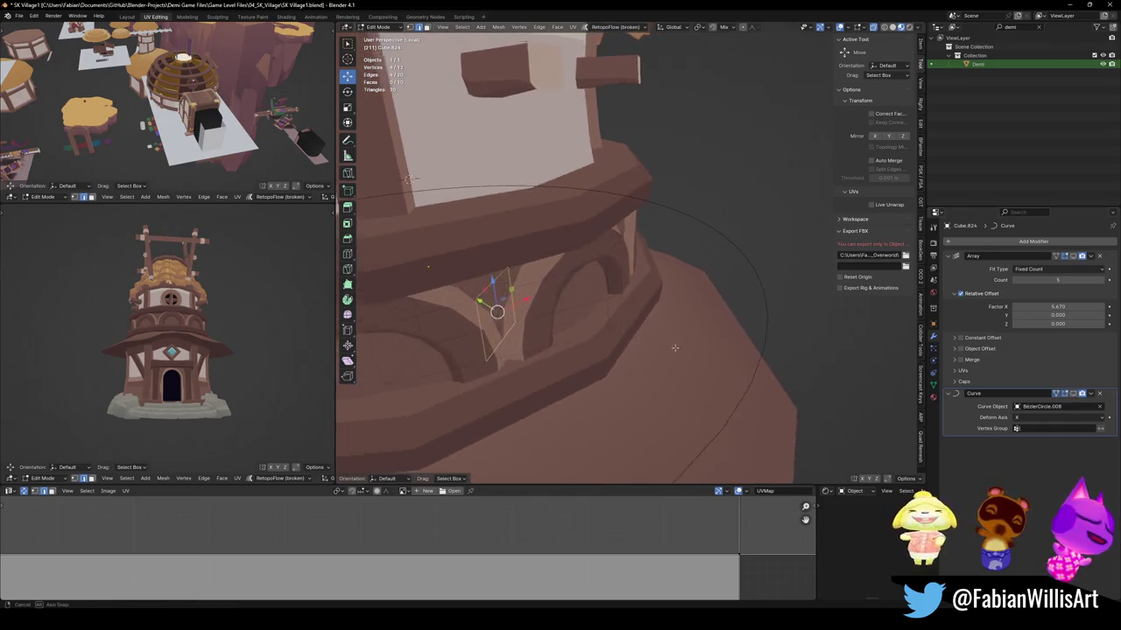
pyautogui.click(1073, 395)
pyautogui.click(1064, 394)
pyautogui.click(1065, 394)
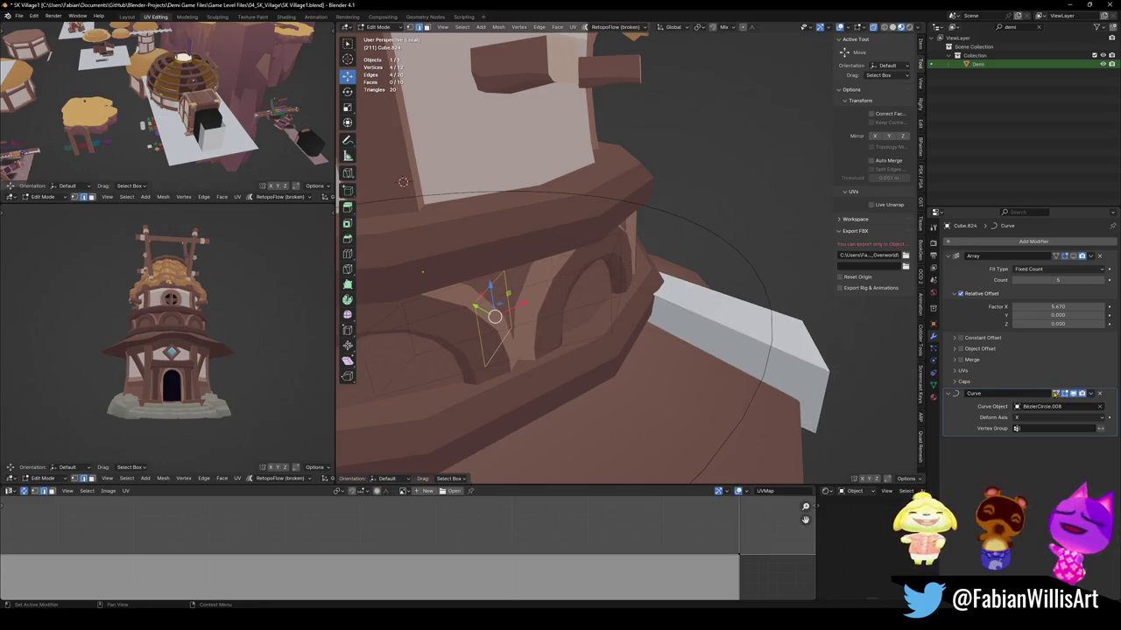
pyautogui.click(1041, 394)
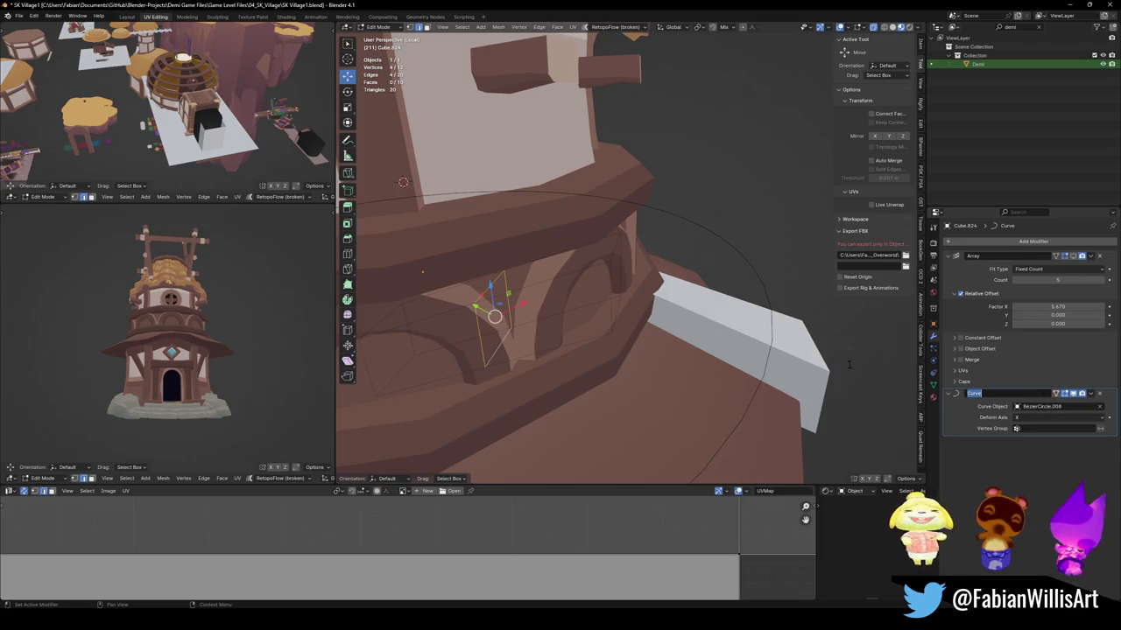
pyautogui.click(1056, 393)
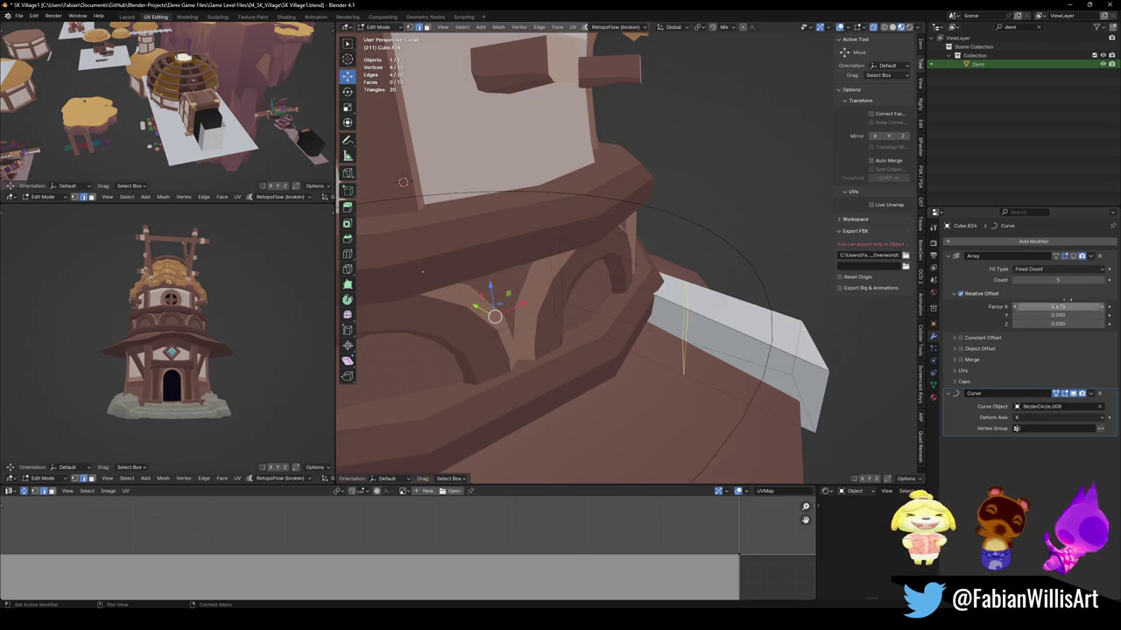
pyautogui.click(1058, 257)
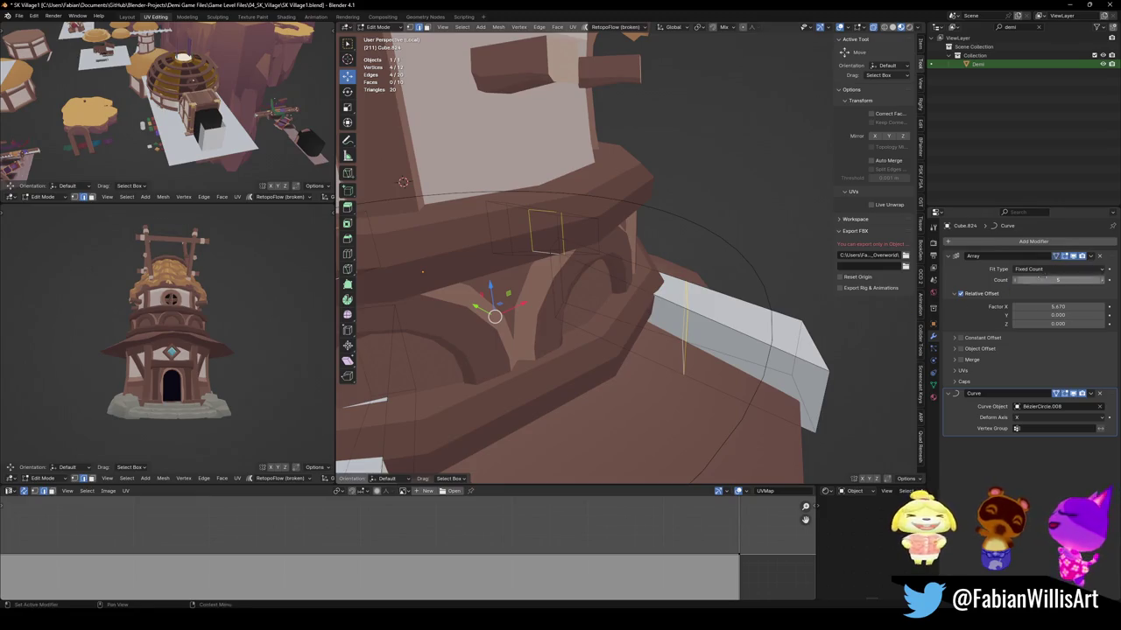
pyautogui.scroll(-4, 711, 338)
pyautogui.scroll(-2, 712, 337)
# Select all linked plank geometry and lower it vertically onto the middle roof band.
pyautogui.press('g')
pyautogui.press('z')
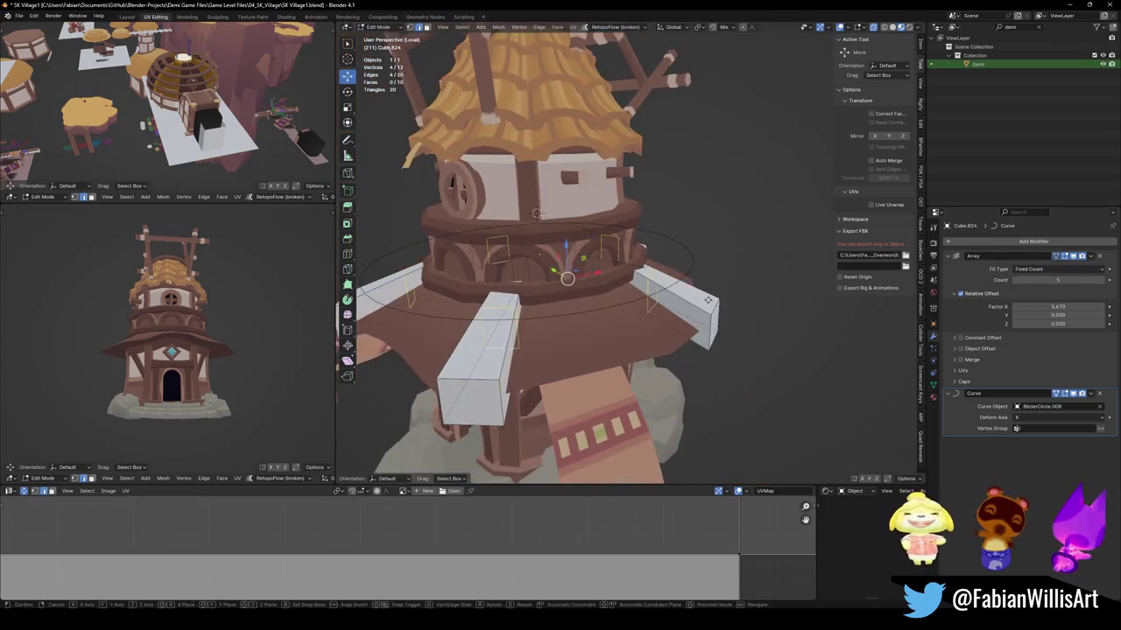
pyautogui.click(713, 305)
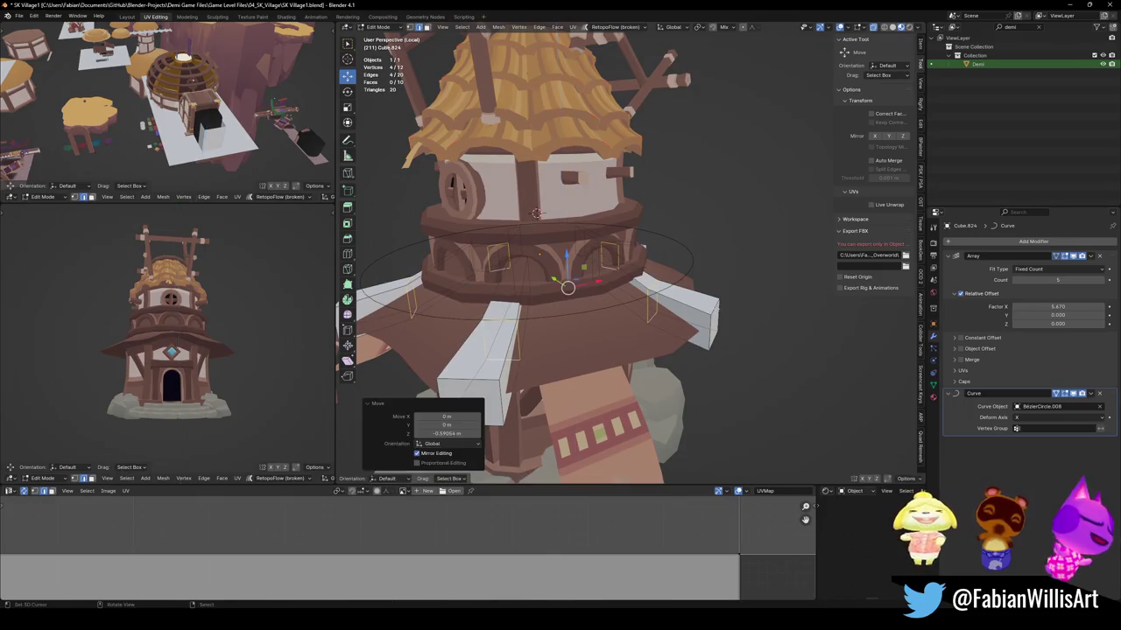
pyautogui.hotkey('ctrl', 'l')
pyautogui.press('g')
pyautogui.press('z')
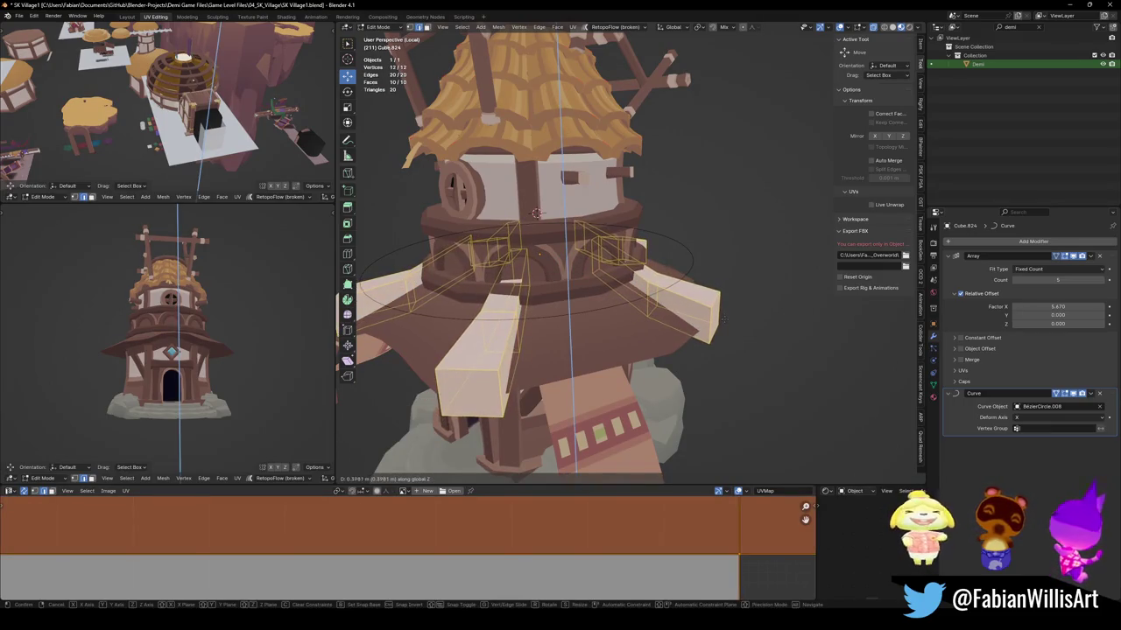
pyautogui.click(724, 321)
pyautogui.hotkey('alt', 'a')
# Select a plank face, edge-slide it, and switch the transform orientation to Normal.
pyautogui.click(596, 254)
pyautogui.moveTo(596, 254); pyautogui.dragTo(663, 278, button='middle')
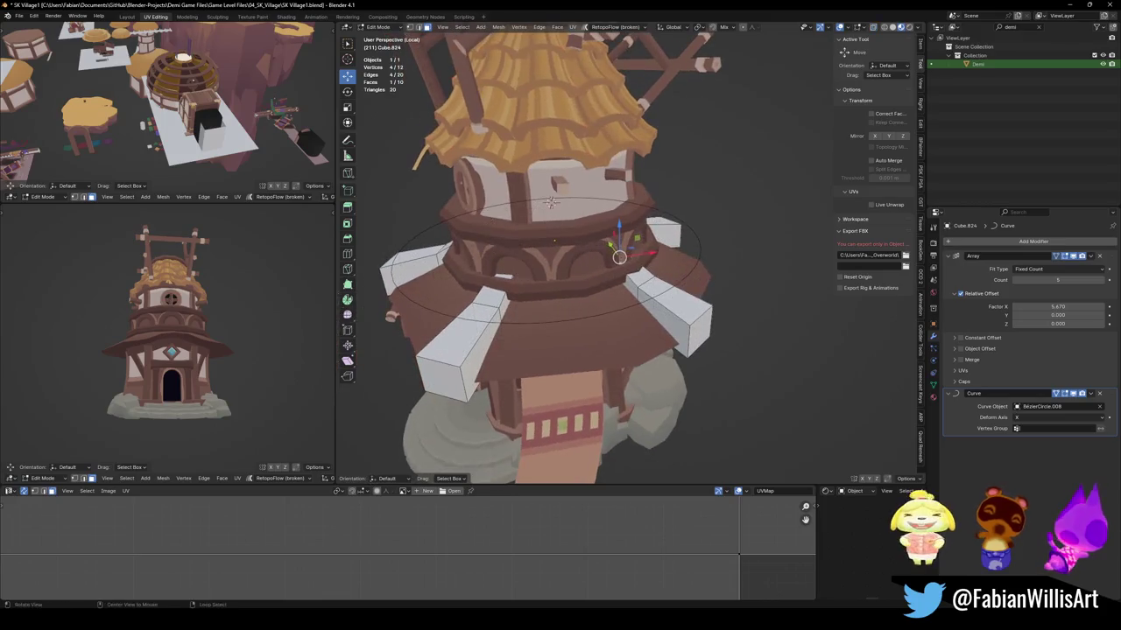
pyautogui.press('g')
pyautogui.press('g')
pyautogui.click(670, 278)
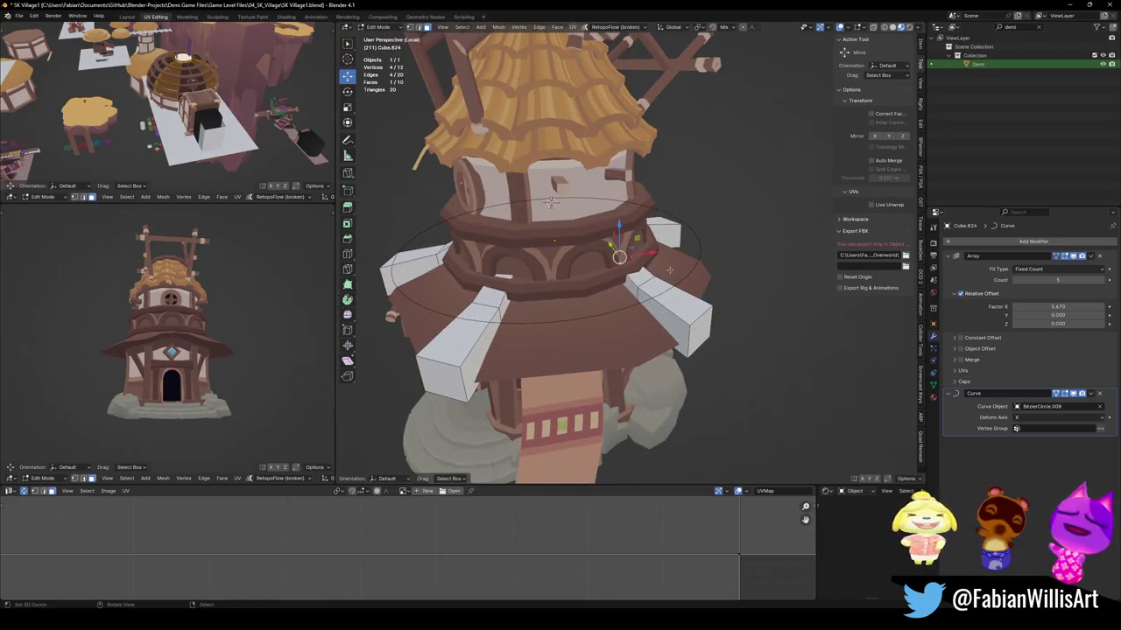
pyautogui.press(',')
pyautogui.click(674, 282)
pyautogui.scroll(3, 644, 267)
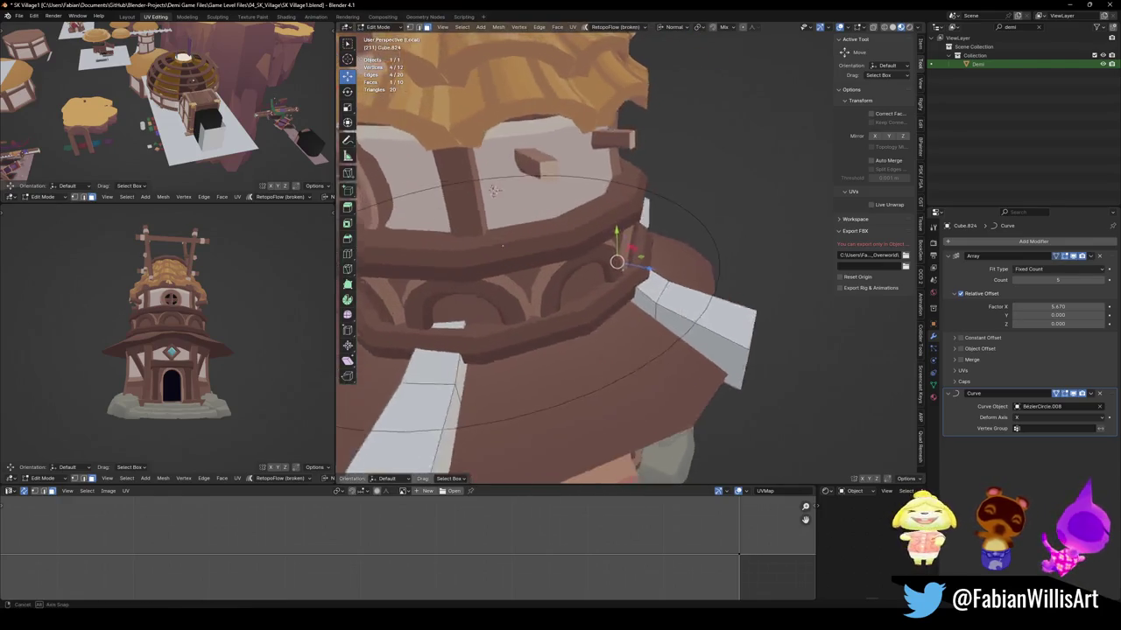
pyautogui.moveTo(676, 308); pyautogui.dragTo(649, 305, button='middle')
# Move the selected face along its normal Y axis.
pyautogui.press('g')
pyautogui.press('z')
pyautogui.press('y')
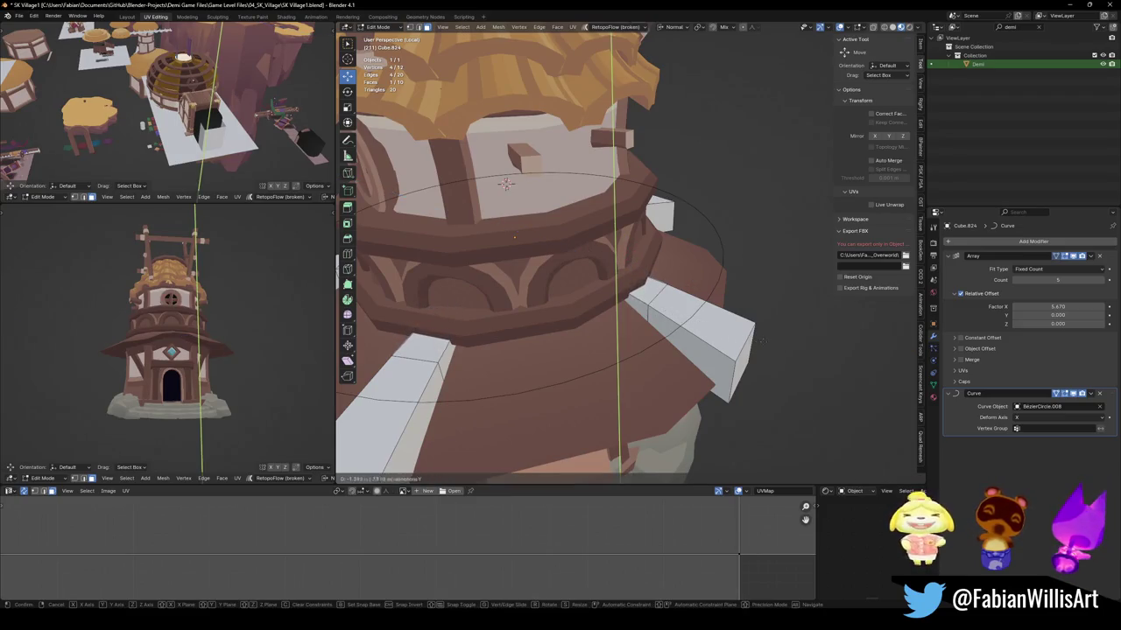
pyautogui.press('y')
pyautogui.press('x')
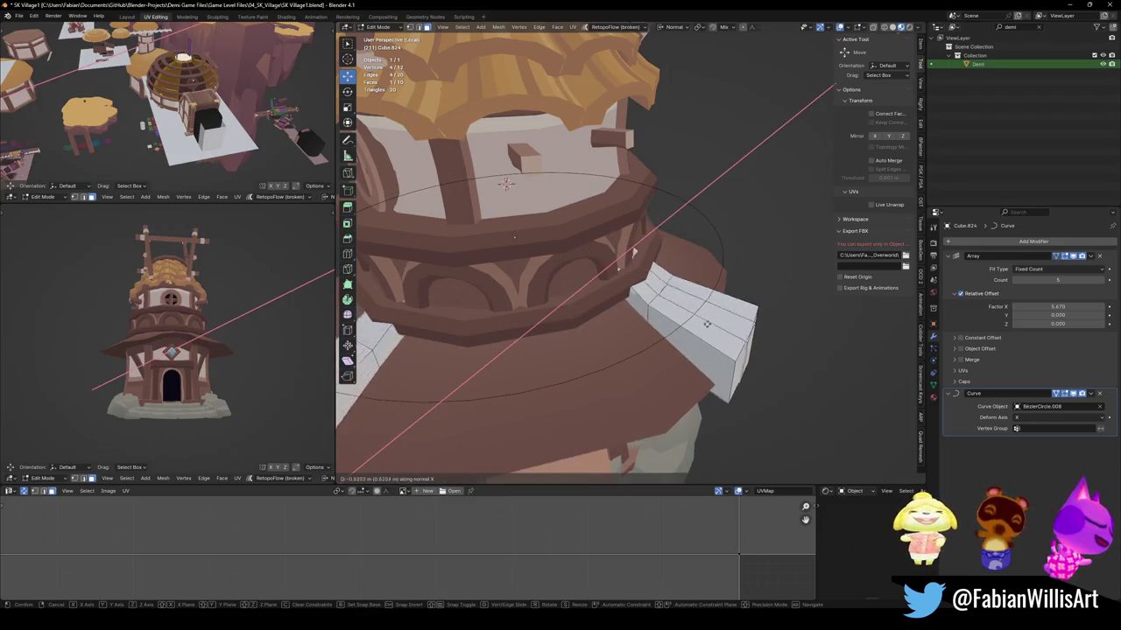
pyautogui.press('x')
pyautogui.press('y')
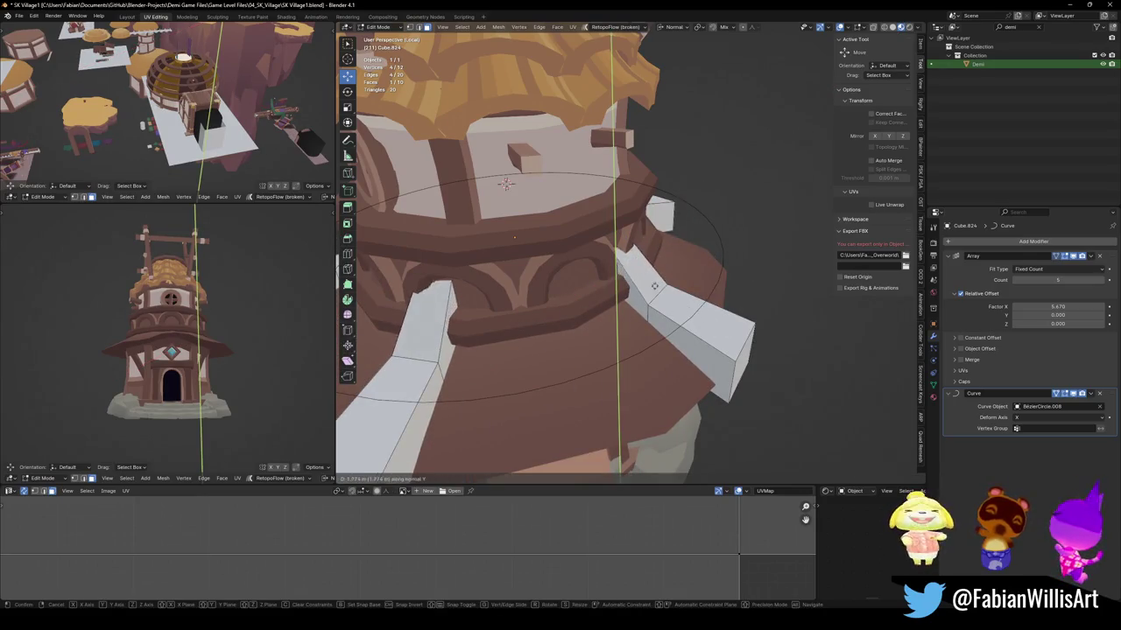
pyautogui.click(689, 293)
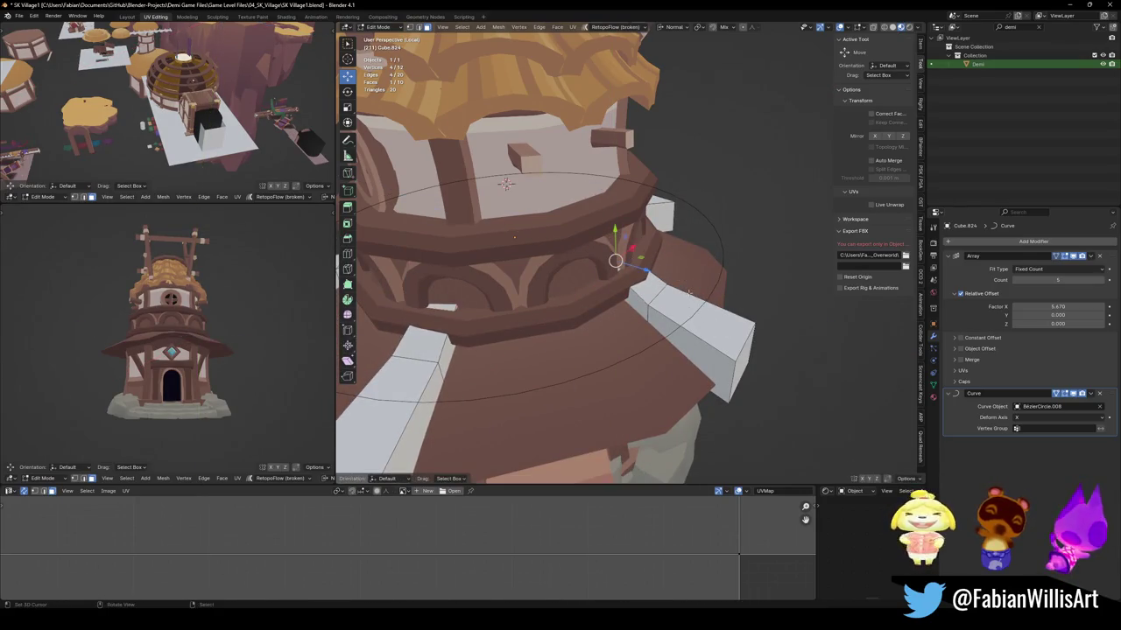
# Push the block further along normal Y (about 2.87 m) and adjust it vertically.
pyautogui.press('g')
pyautogui.press('x')
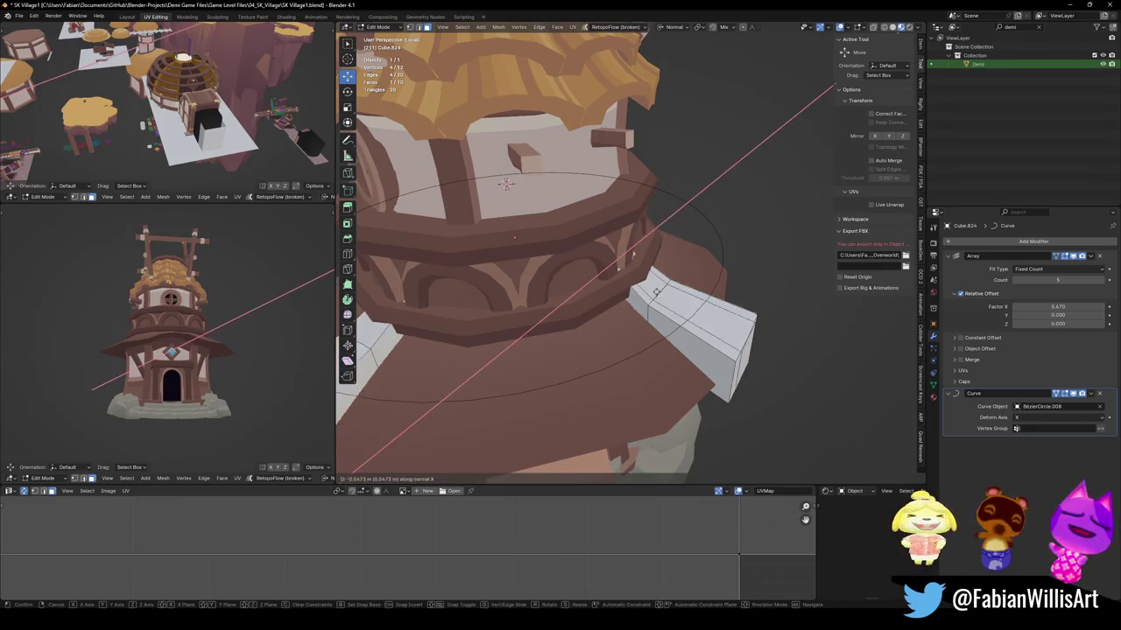
pyautogui.press('y')
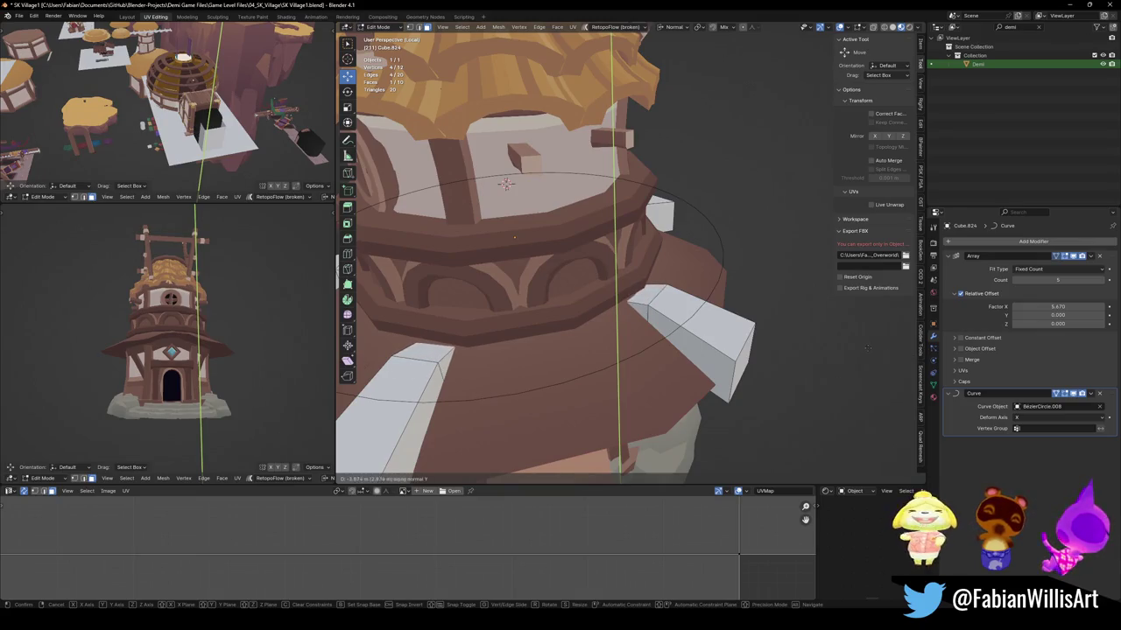
pyautogui.click(867, 348)
pyautogui.press('g')
pyautogui.press('z')
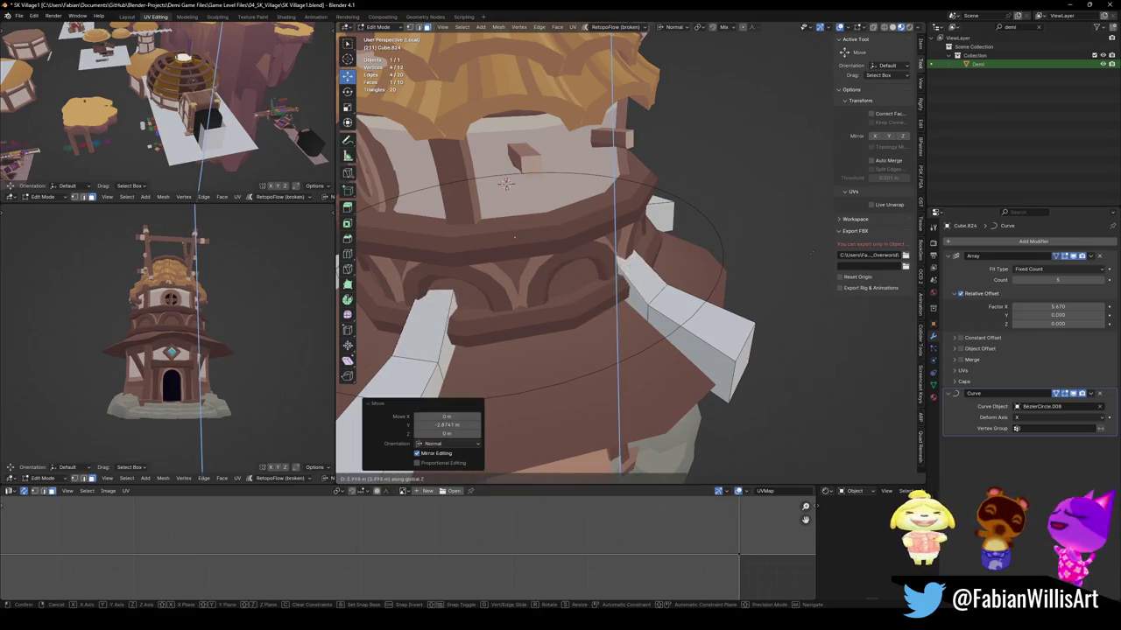
pyautogui.click(506, 183)
# Edge-slide an edge loop along the plank.
pyautogui.hotkey('alt', 'a')
pyautogui.moveTo(506, 183); pyautogui.dragTo(520, 208, button='middle')
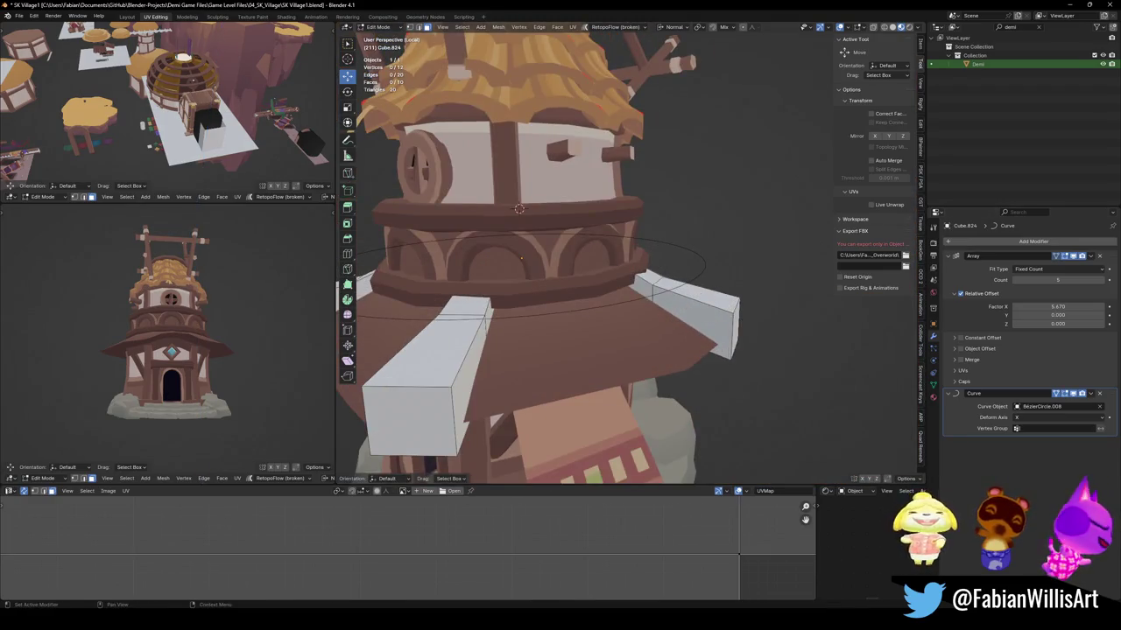
pyautogui.click(525, 267)
pyautogui.press('g')
pyautogui.press('g')
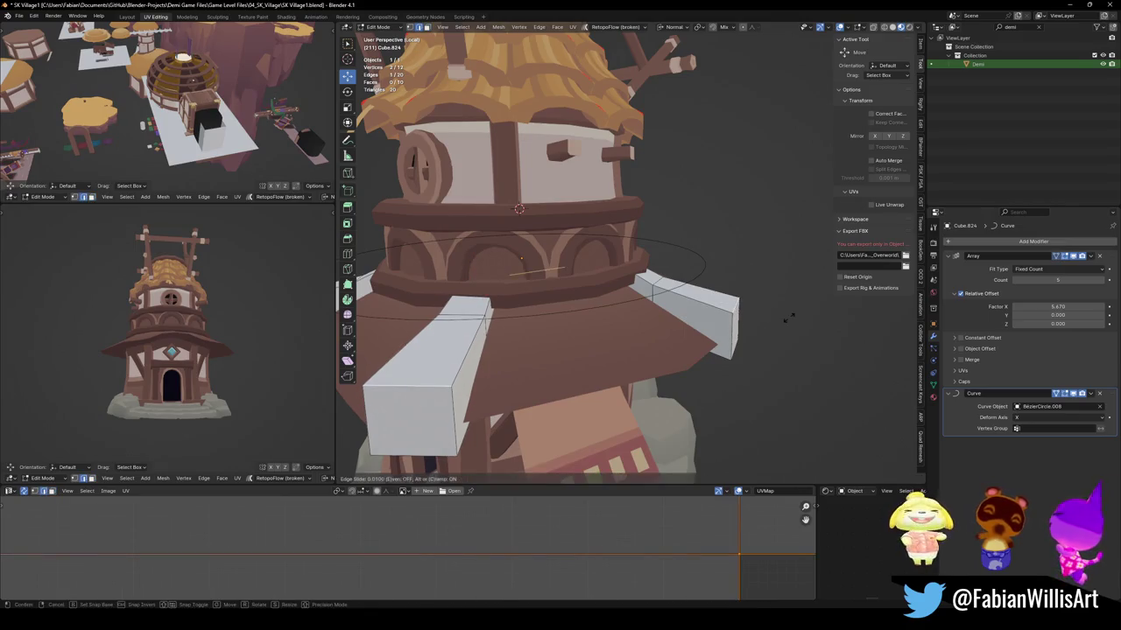
pyautogui.click(853, 324)
pyautogui.moveTo(854, 324); pyautogui.dragTo(700, 289, button='middle')
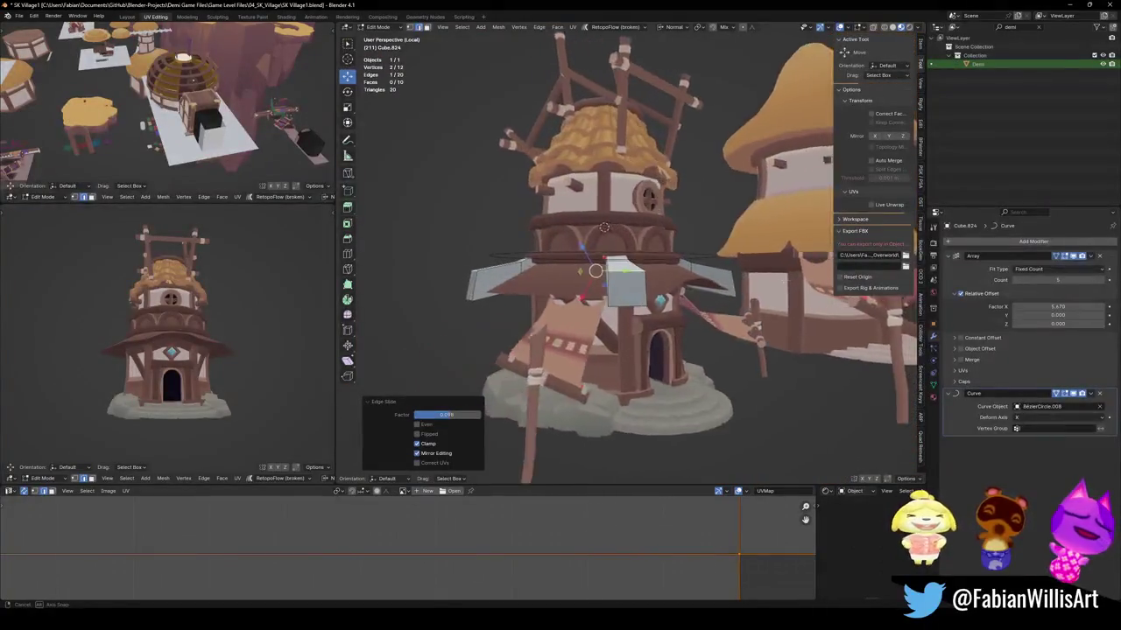
# Select the edges along the plank ends and raise them vertically.
pyautogui.moveTo(596, 271); pyautogui.dragTo(525, 263, button='middle')
pyautogui.scroll(3, 526, 263)
pyautogui.click(523, 226)
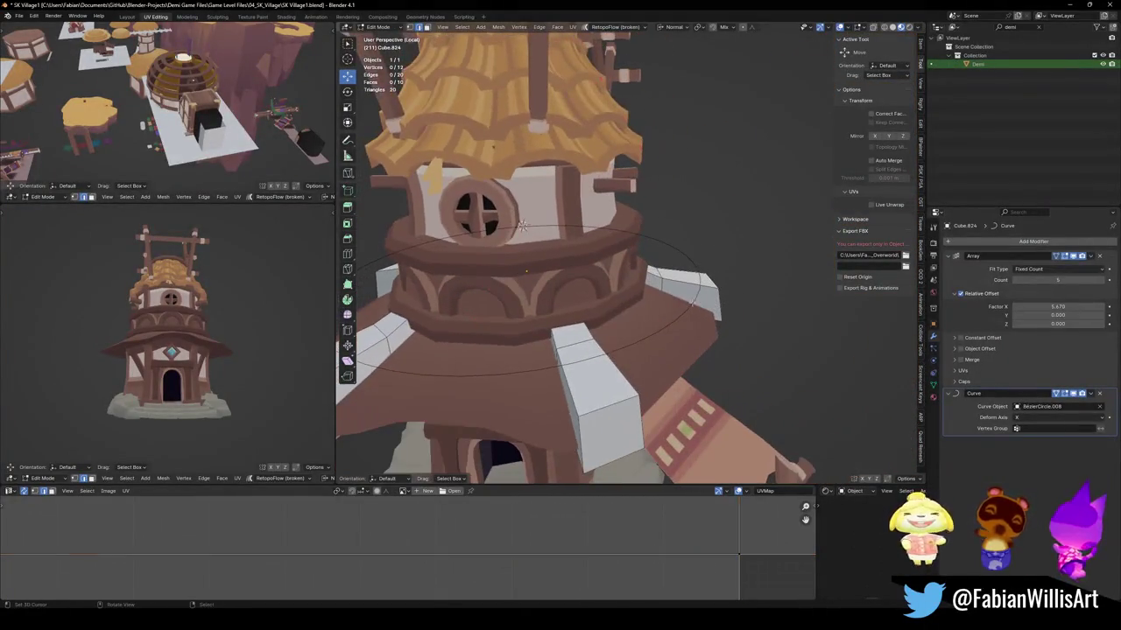
pyautogui.keyDown('alt'); pyautogui.click(560, 324); pyautogui.keyUp('alt')
pyautogui.moveTo(561, 324); pyautogui.dragTo(665, 280, button='middle')
pyautogui.press('g')
pyautogui.press('z')
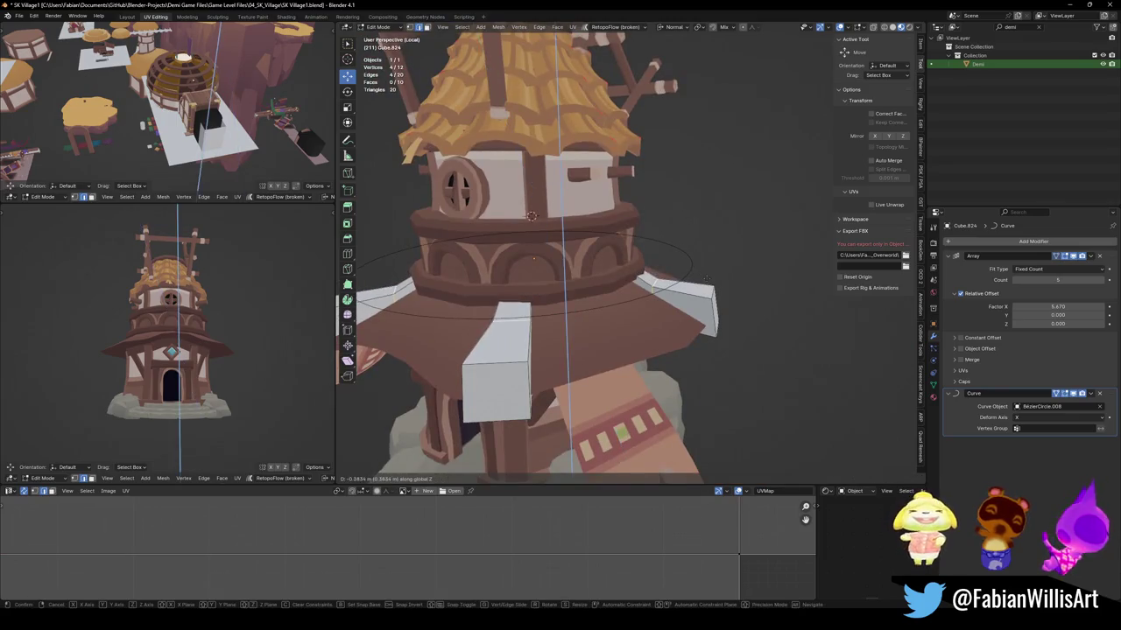
pyautogui.click(709, 277)
pyautogui.hotkey('alt', 'a')
# Bevel the plank edges with 3 segments to round them.
pyautogui.hotkey('ctrl', 'b')
pyautogui.scroll(1, 725, 288)
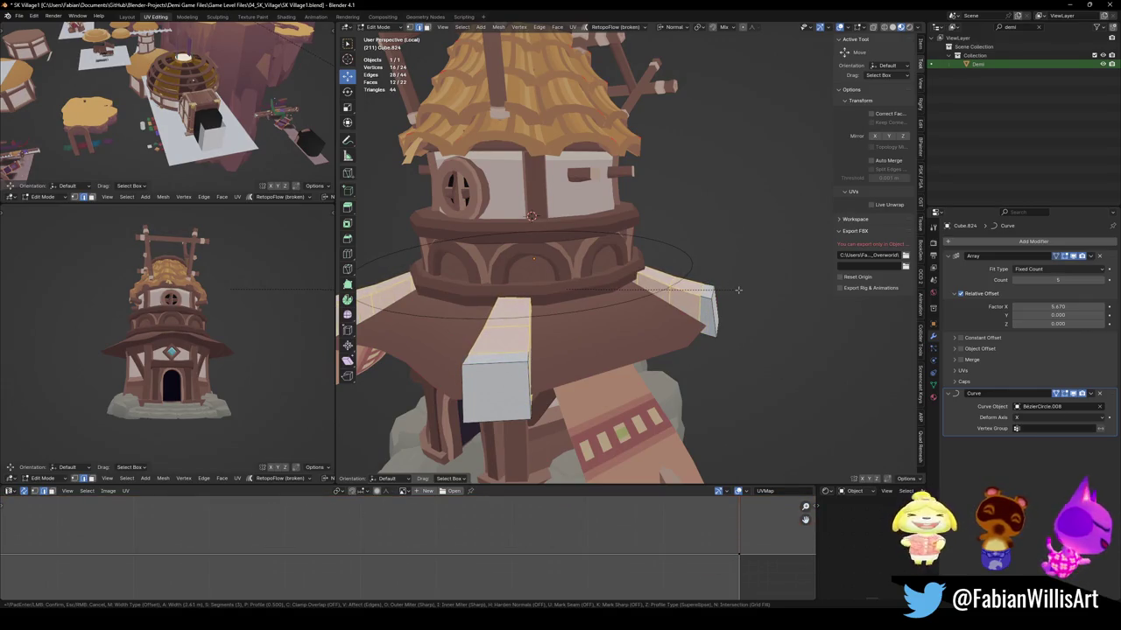
pyautogui.click(738, 290)
pyautogui.moveTo(738, 290); pyautogui.dragTo(621, 238, button='middle')
pyautogui.hotkey('alt', 'a')
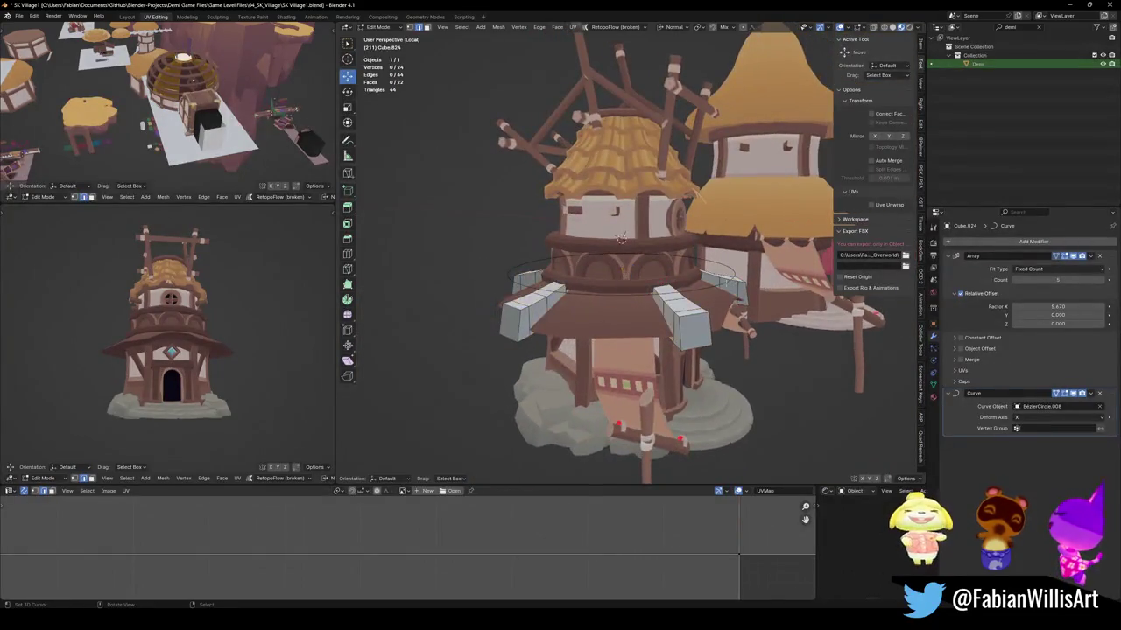
pyautogui.scroll(4, 621, 237)
# Link House.076's materials onto the planks and save SK Village1.blend.
pyautogui.press('Tab')
pyautogui.keyDown('shift'); pyautogui.click(620, 299); pyautogui.keyUp('shift')
pyautogui.press('q')
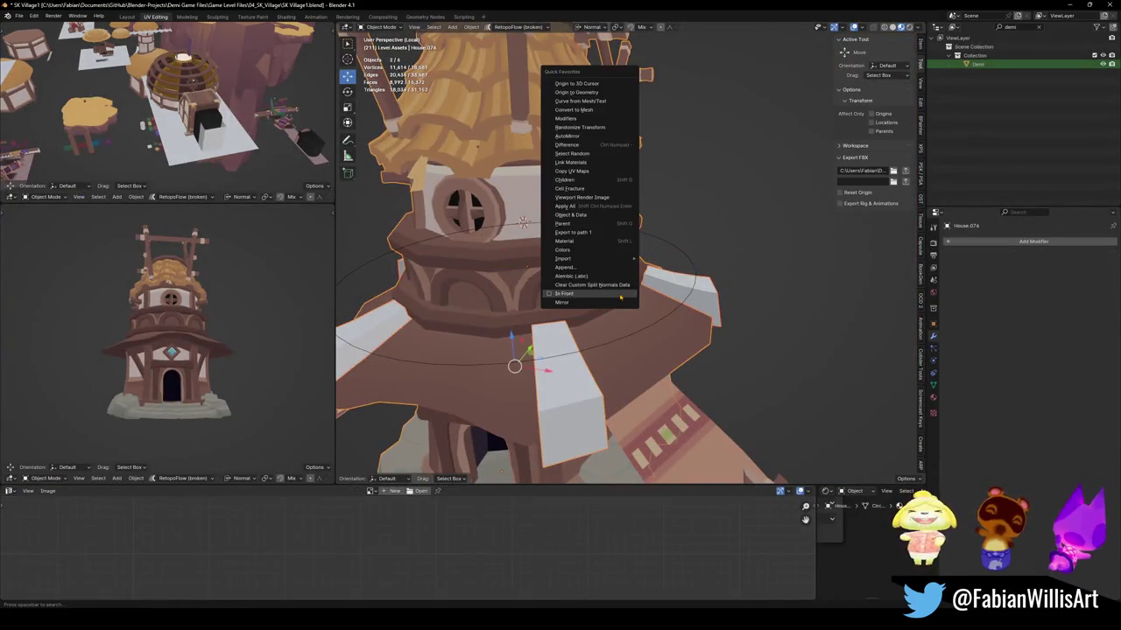
pyautogui.click(589, 163)
pyautogui.hotkey('ctrl', 's')
# Select the whole plank mesh and collapse its UVs to a point.
pyautogui.press('Tab')
pyautogui.press('a')
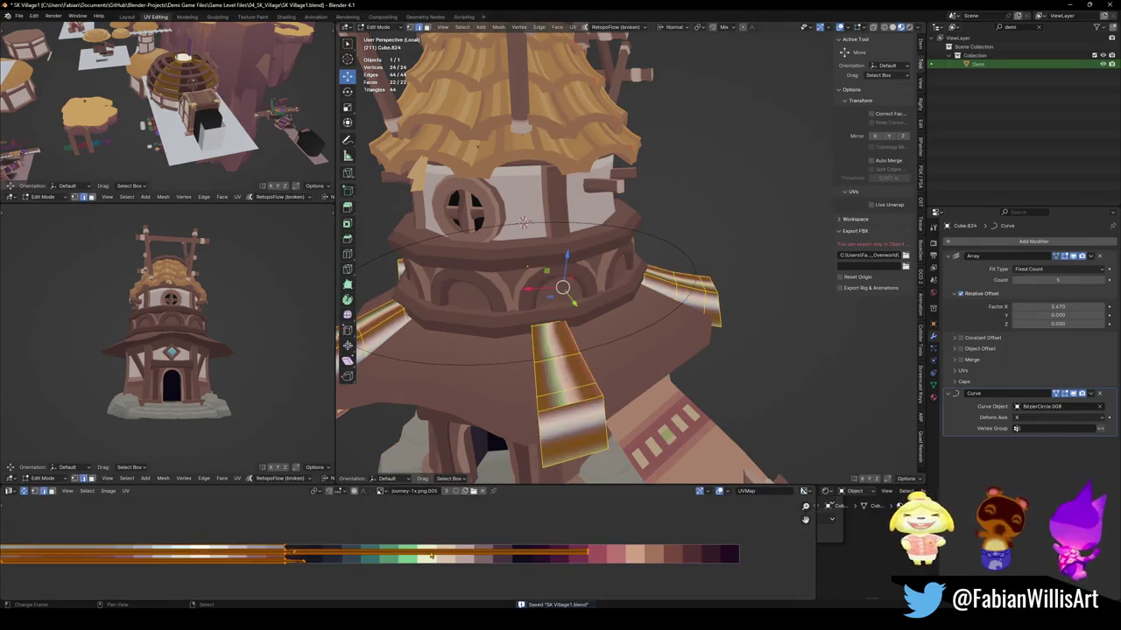
pyautogui.press('s')
pyautogui.press('0')
pyautogui.press('Return')
# Shift the plank UVs onto brown and delete the extra Jmy.003 material slot, keeping Mutfok32.
pyautogui.press('g')
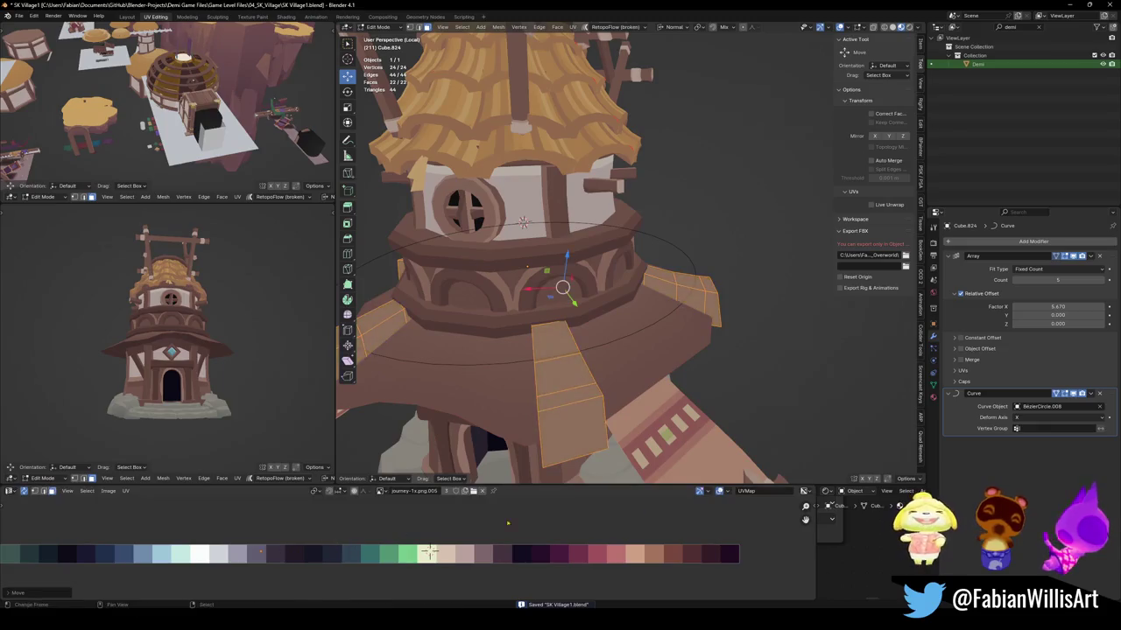
pyautogui.click(933, 396)
pyautogui.press('Tab')
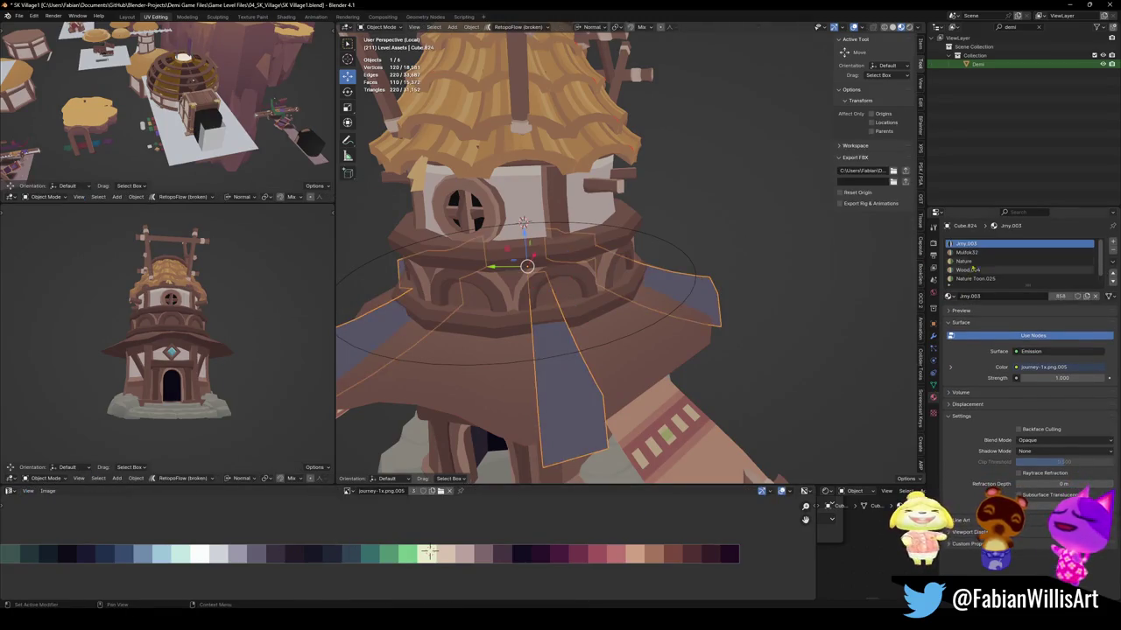
pyautogui.scroll(-2, 1016, 263)
pyautogui.click(972, 278)
pyautogui.scroll(3, 1015, 263)
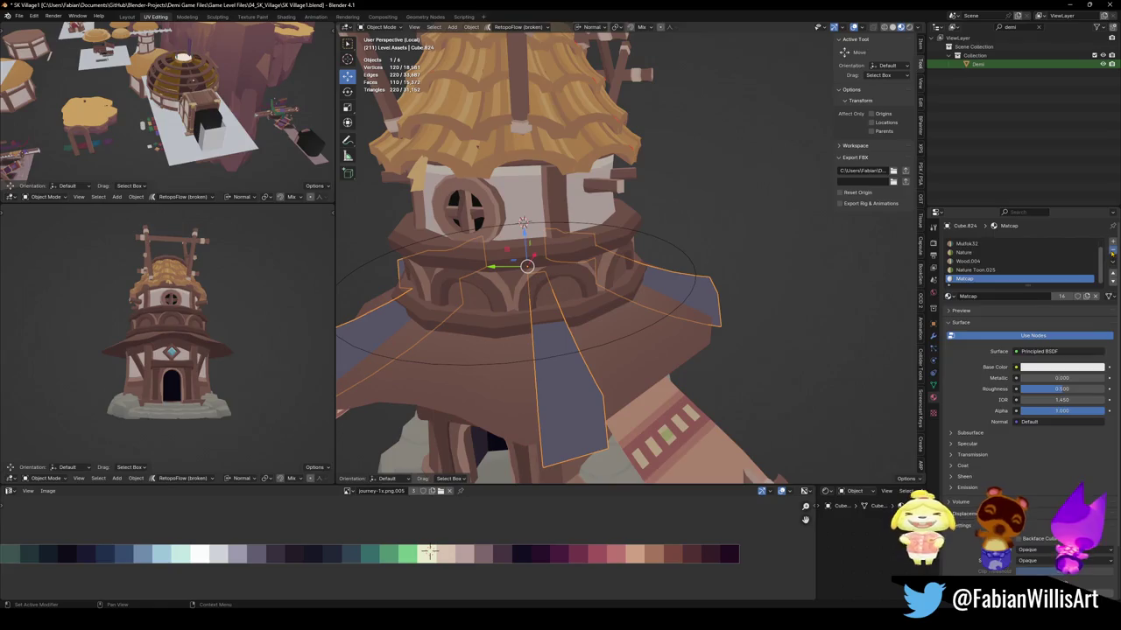
pyautogui.click(992, 252)
pyautogui.click(1074, 244)
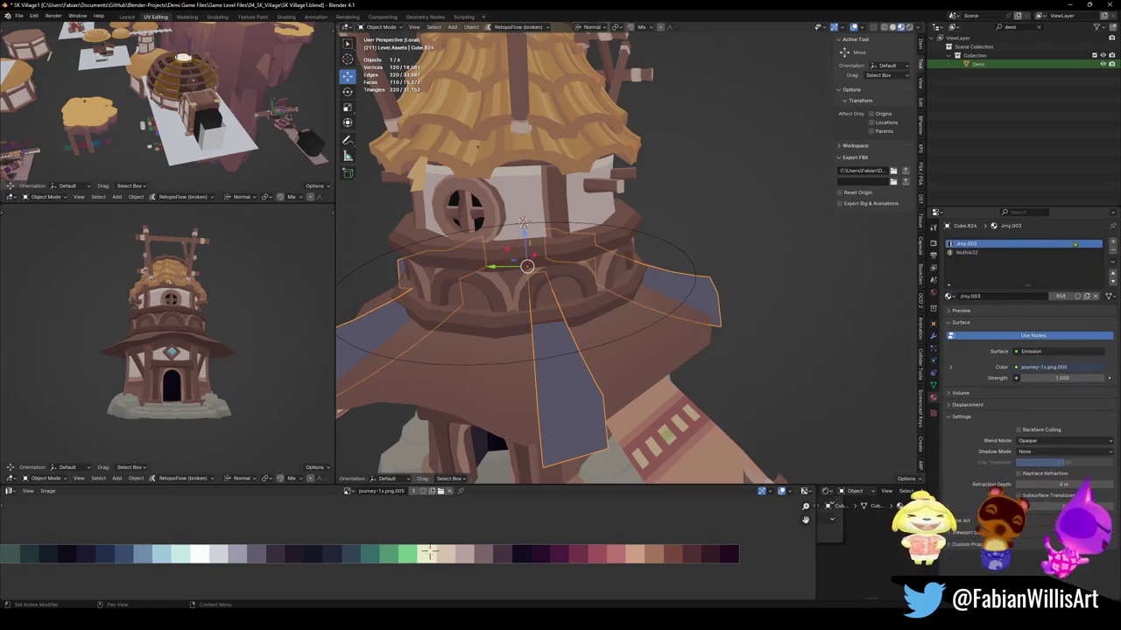
pyautogui.click(1112, 251)
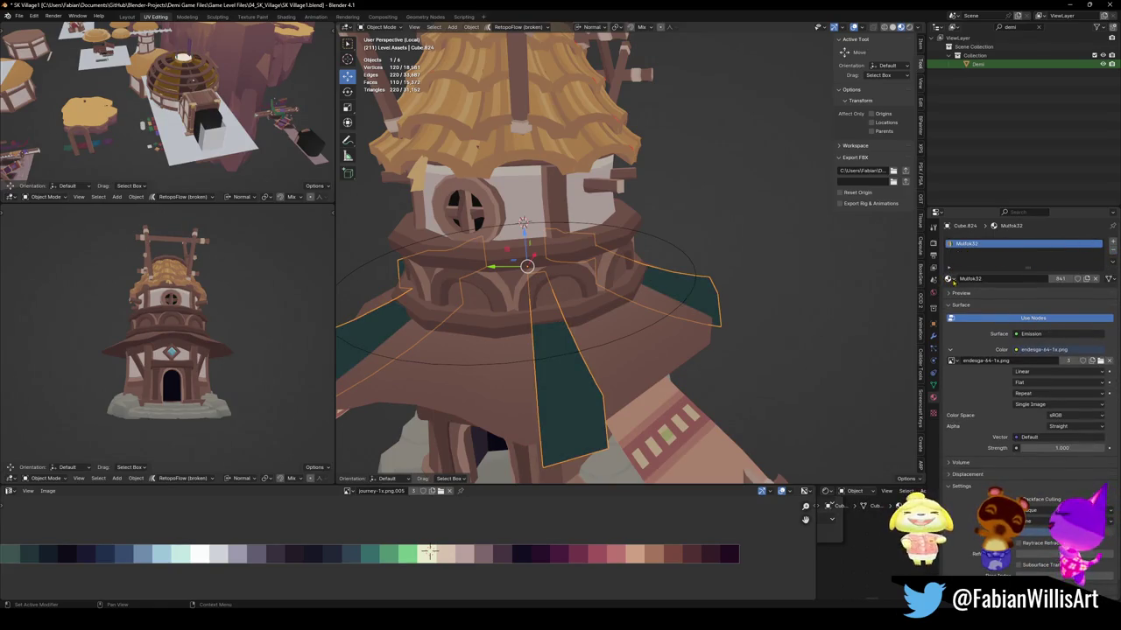
# Fit the endesga palette image in the UV editor and check the brown planks from the side.
pyautogui.press('Tab')
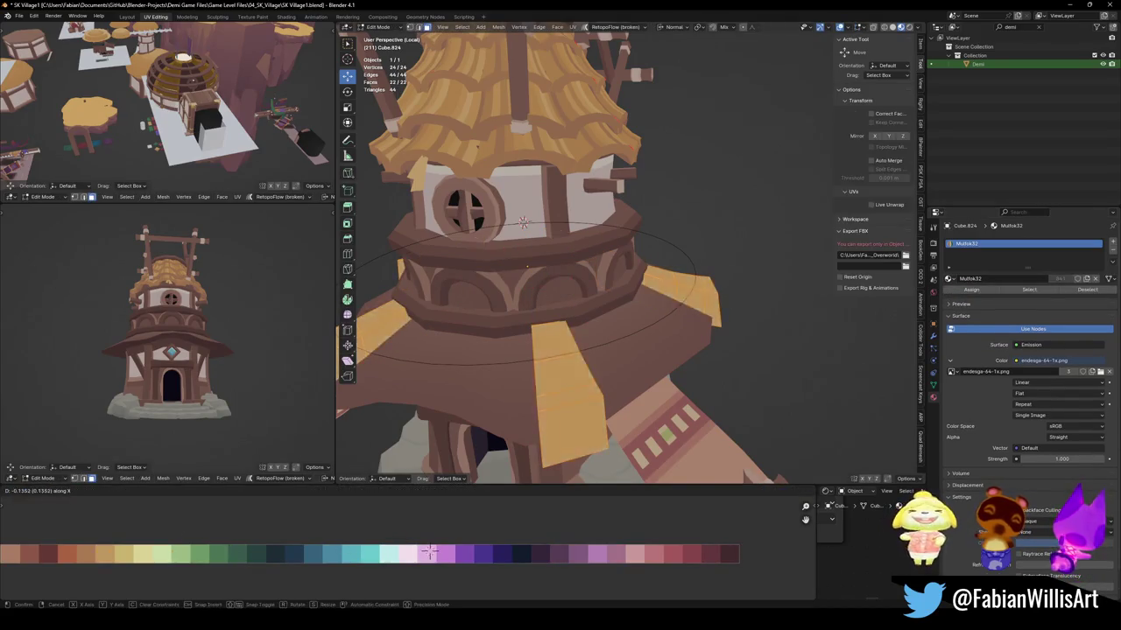
pyautogui.press('Home')
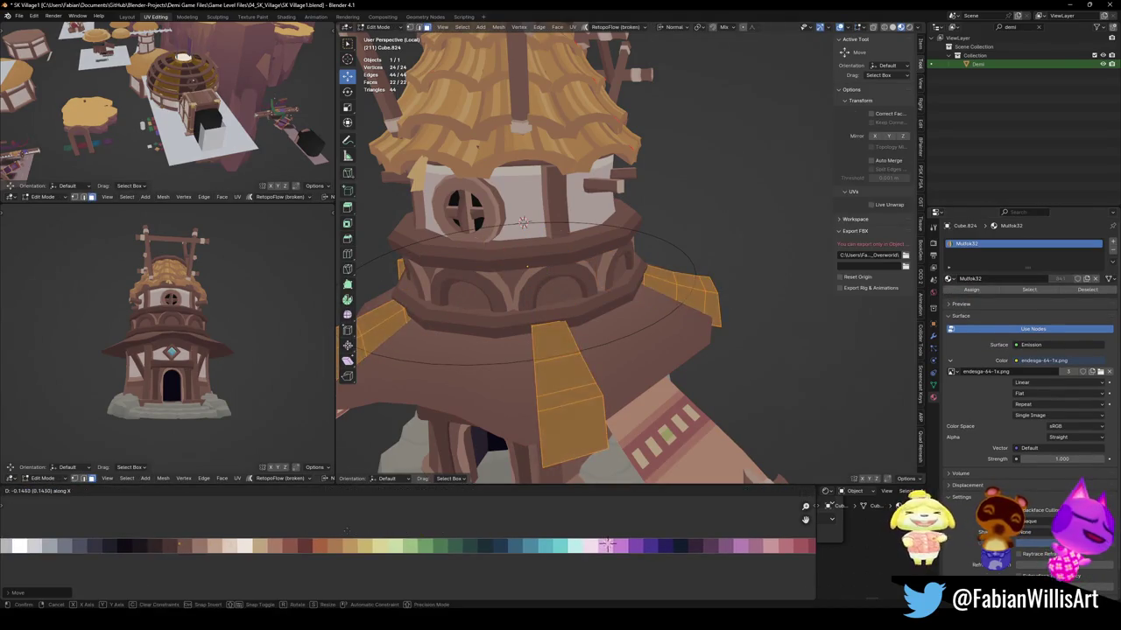
pyautogui.scroll(3, 229, 333)
pyautogui.scroll(3, 234, 363)
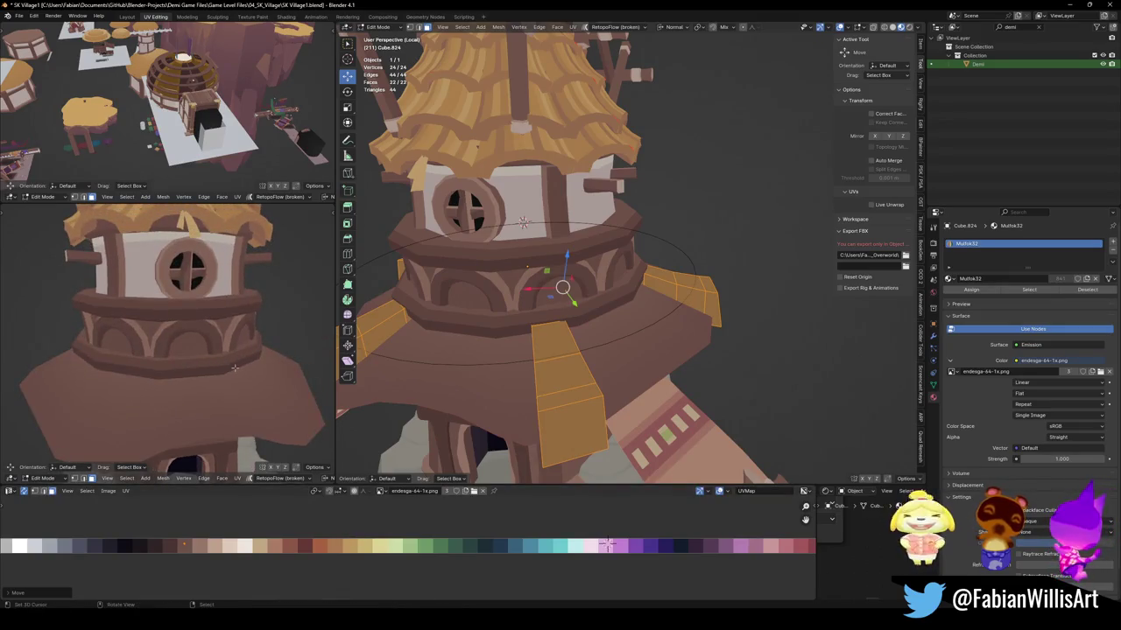
pyautogui.scroll(-6, 233, 369)
pyautogui.scroll(6, 233, 369)
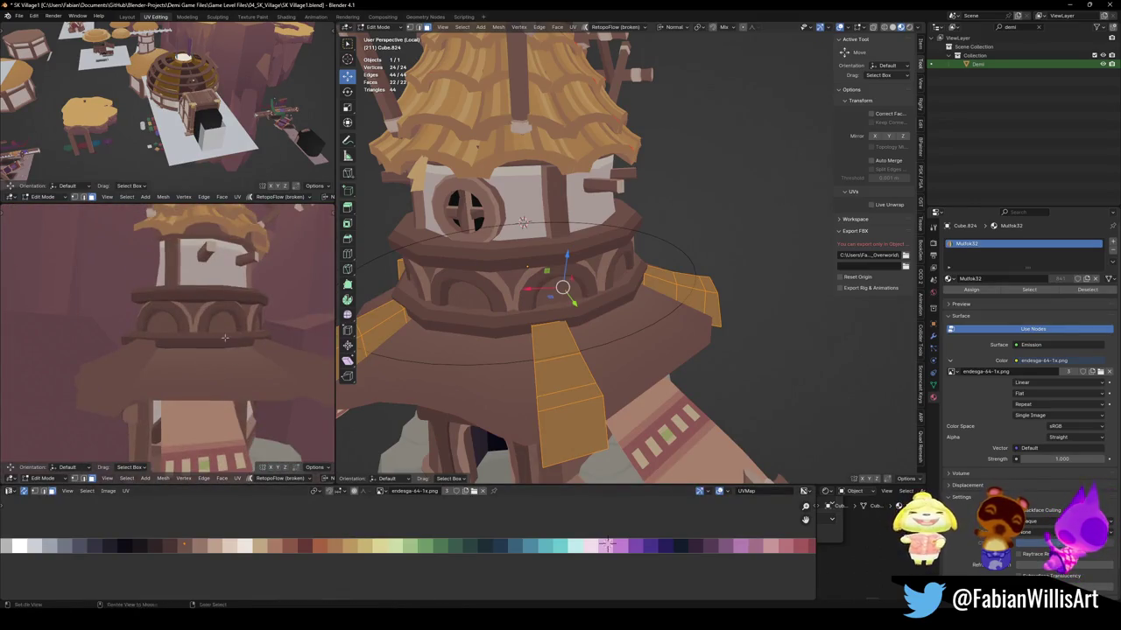
pyautogui.scroll(-3, 225, 337)
pyautogui.moveTo(225, 337); pyautogui.dragTo(210, 315, button='middle')
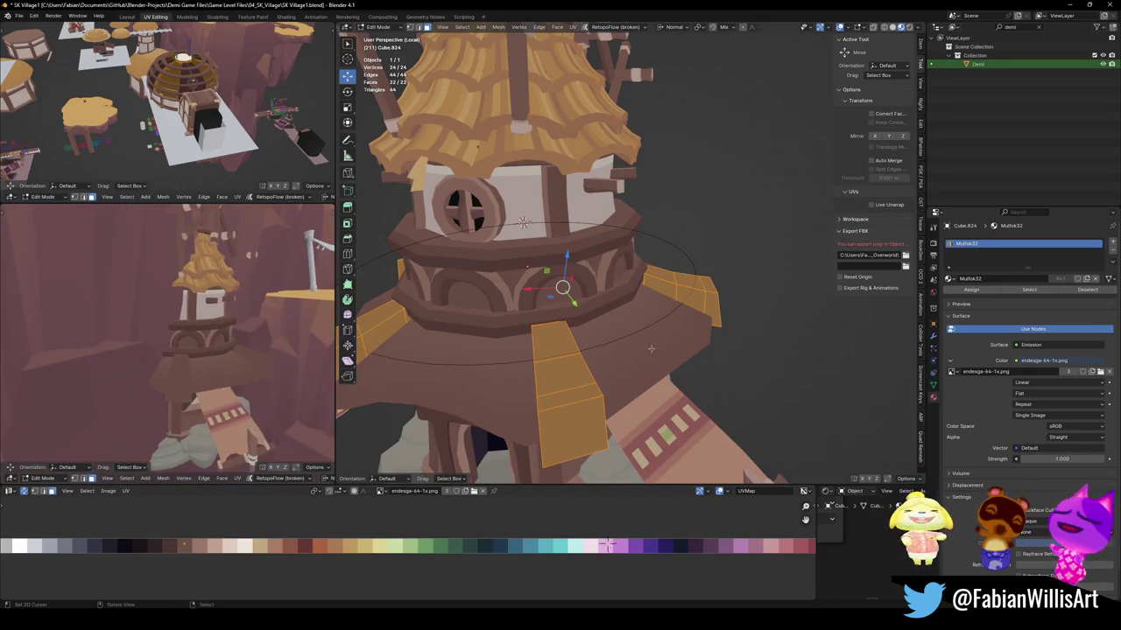
# Leave Edit Mode and orbit around the tower to review the brown plank shingles.
pyautogui.press('Tab')
pyautogui.scroll(-5, 650, 348)
pyautogui.scroll(-4, 230, 326)
pyautogui.scroll(4, 228, 323)
pyautogui.scroll(-4, 229, 323)
pyautogui.moveTo(229, 324); pyautogui.dragTo(196, 375, button='middle')
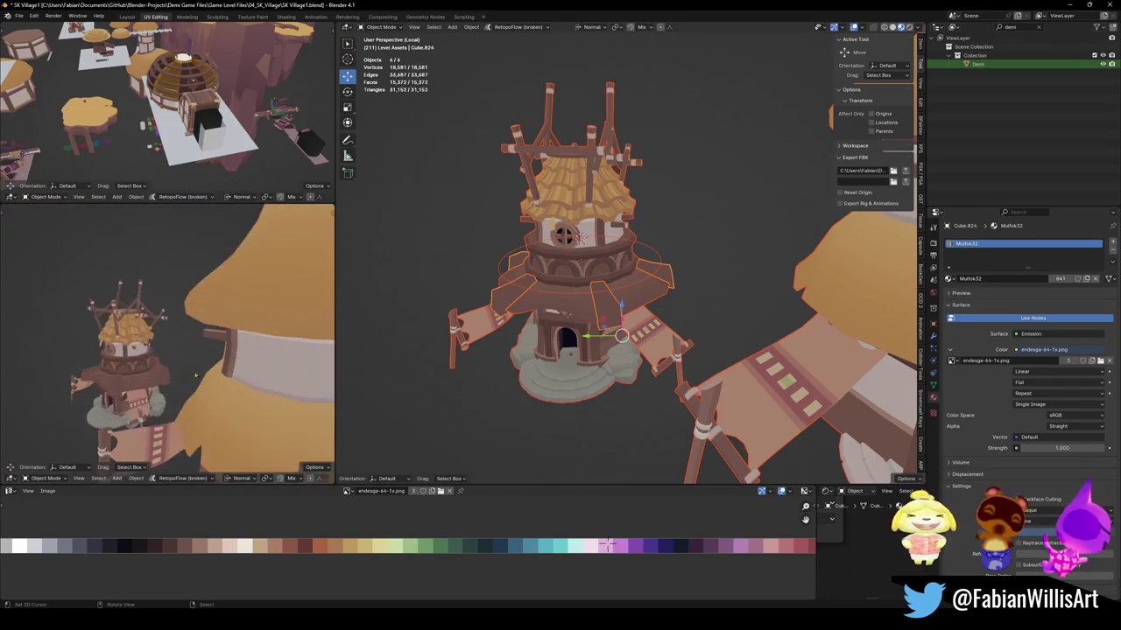
# Save, then shift the plank shingle mesh sideways along X.
pyautogui.scroll(2, 196, 376)
pyautogui.hotkey('alt', 'a')
pyautogui.scroll(3, 191, 368)
pyautogui.scroll(3, 184, 356)
pyautogui.hotkey('ctrl', 's')
pyautogui.click(607, 301)
pyautogui.press('Tab')
pyautogui.scroll(5, 608, 302)
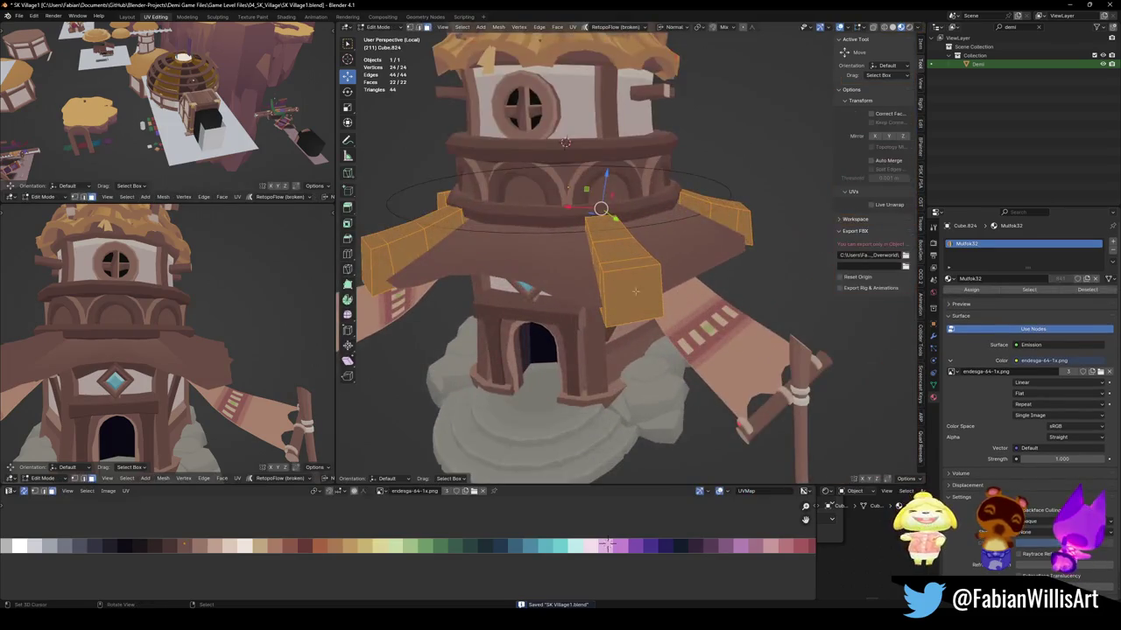
pyautogui.press('g')
pyautogui.press('x')
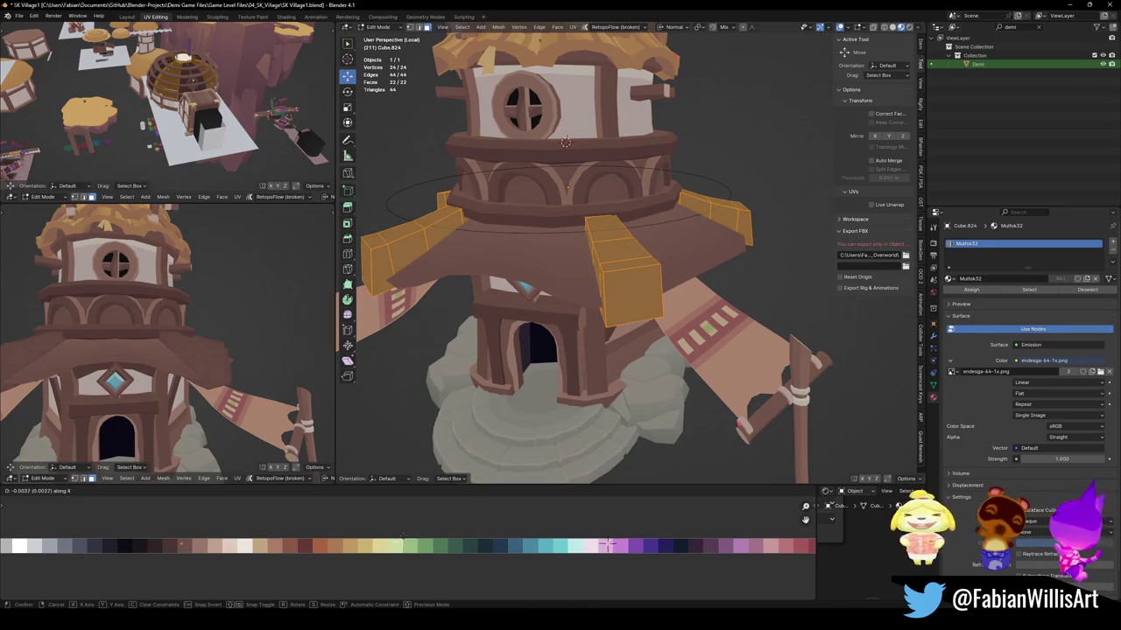
pyautogui.click(337, 526)
# Move the plank top faces' UVs along X onto a lighter wood swatch.
pyautogui.hotkey('alt', 'a')
pyautogui.moveTo(176, 332)
pyautogui.mouseDown(button='middle')
pyautogui.moveTo(225, 322)
pyautogui.moveTo(175, 332)
pyautogui.mouseUp(button='middle')
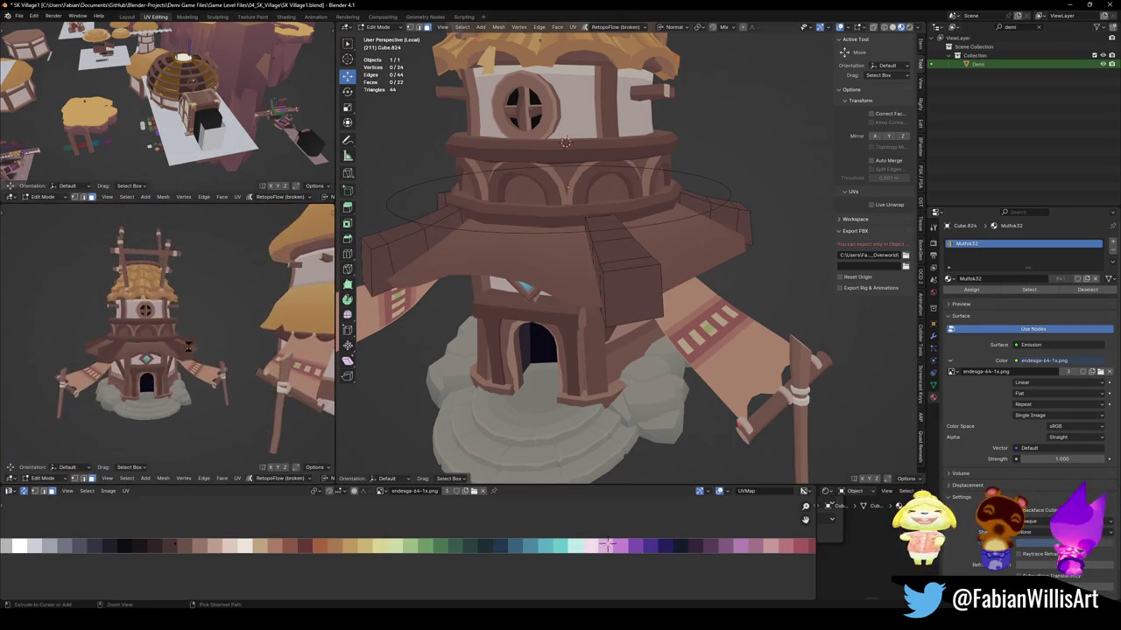
pyautogui.scroll(4, 175, 332)
pyautogui.hotkey('ctrl', 's')
pyautogui.moveTo(591, 335); pyautogui.dragTo(618, 279, button='middle')
pyautogui.click(619, 273)
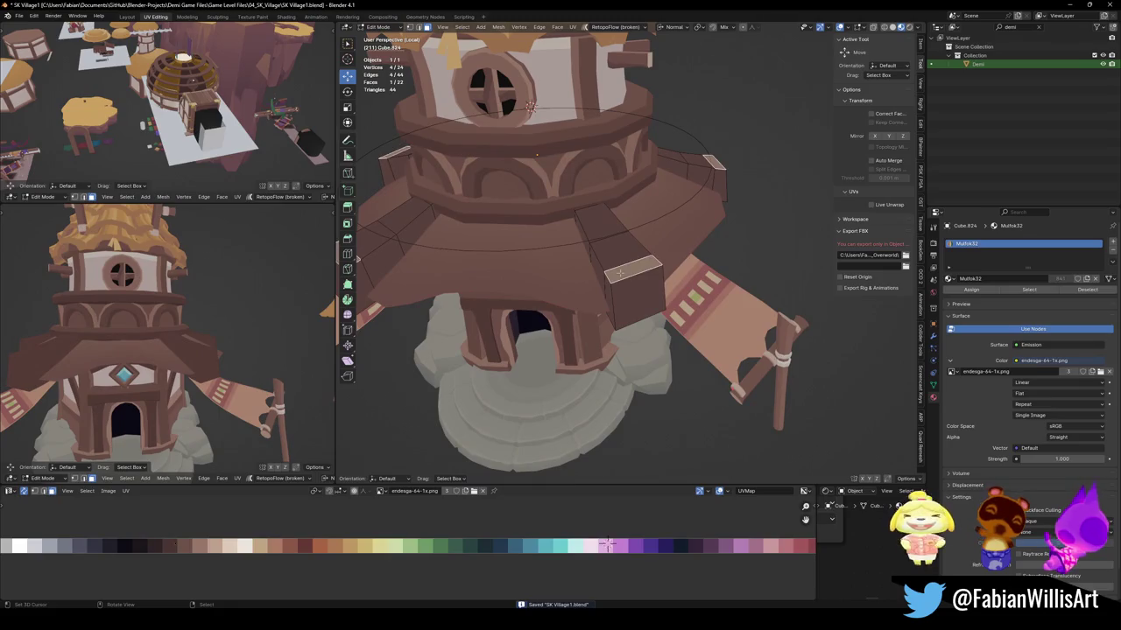
pyautogui.keyDown('ctrl'); pyautogui.click(595, 224); pyautogui.keyUp('ctrl')
pyautogui.moveTo(595, 224); pyautogui.dragTo(550, 232, button='middle')
pyautogui.scroll(3, 550, 232)
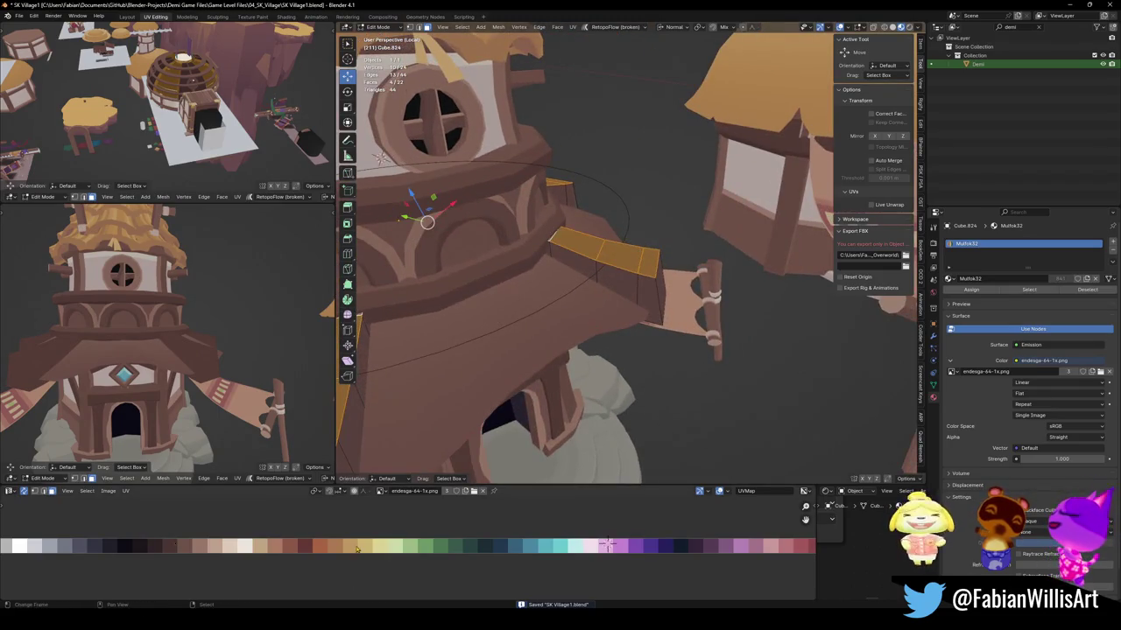
pyautogui.press('g')
pyautogui.press('x')
pyautogui.click(408, 544)
# Shift the plank end faces' UVs along X onto another lighter wood swatch.
pyautogui.moveTo(543, 289)
pyautogui.mouseDown(button='middle')
pyautogui.moveTo(644, 277)
pyautogui.moveTo(596, 271)
pyautogui.mouseUp(button='middle')
pyautogui.click(644, 276)
pyautogui.keyDown('ctrl'); pyautogui.click(580, 291); pyautogui.keyUp('ctrl')
pyautogui.keyDown('shift'); pyautogui.click(394, 395); pyautogui.keyUp('shift')
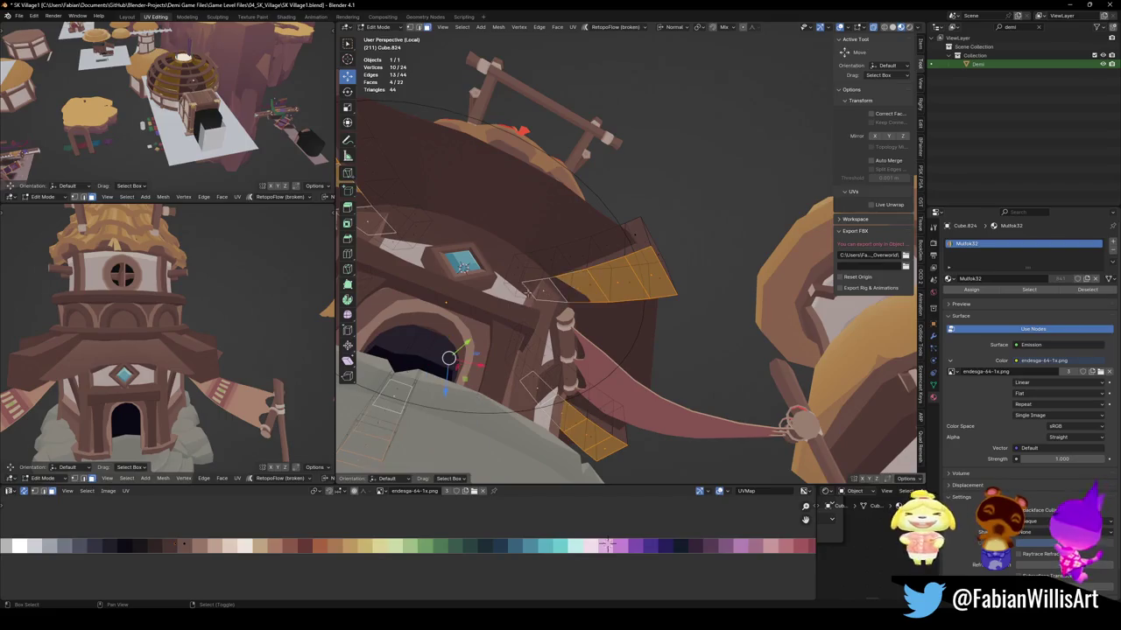
pyautogui.moveTo(188, 385)
pyautogui.mouseDown(button='middle')
pyautogui.moveTo(193, 351)
pyautogui.moveTo(200, 366)
pyautogui.mouseUp(button='middle')
pyautogui.press('g')
pyautogui.press('x')
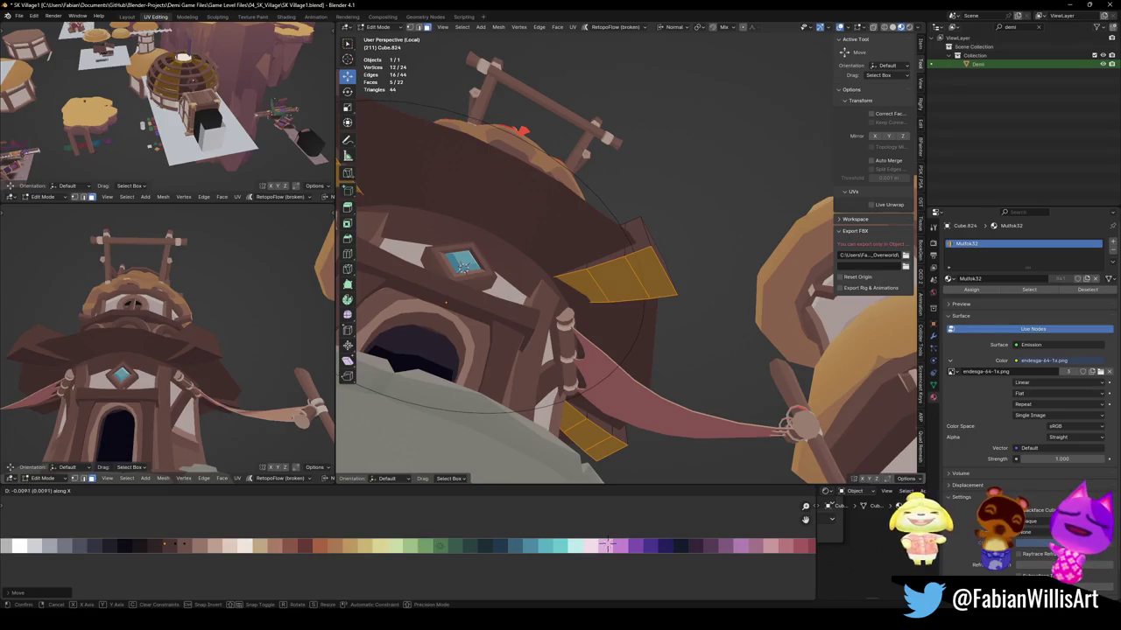
pyautogui.press('Return')
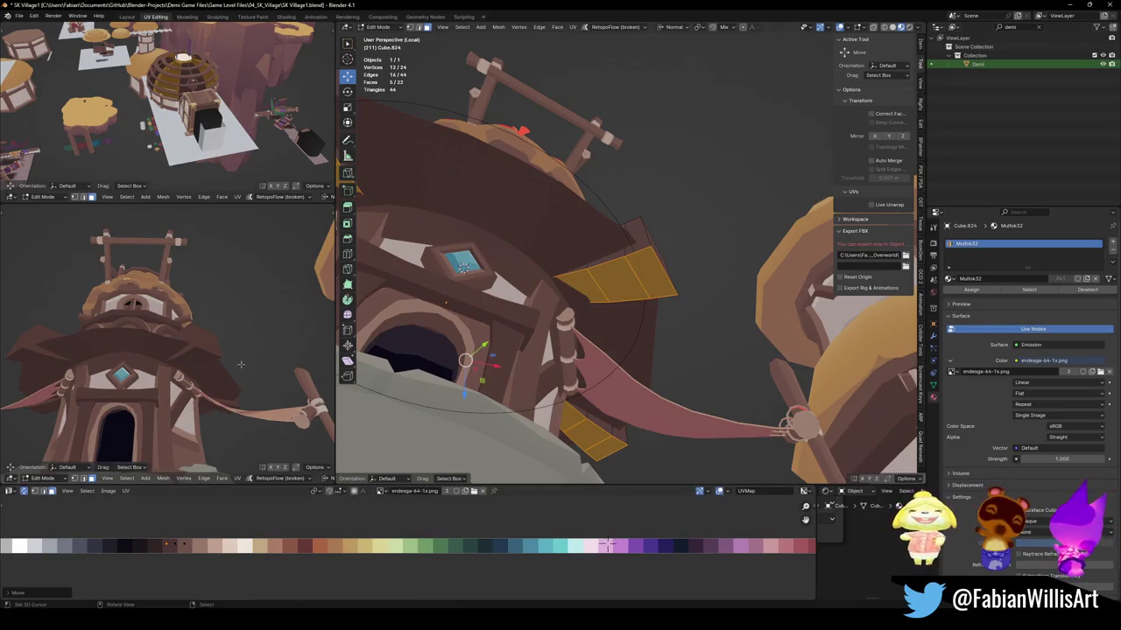
pyautogui.moveTo(201, 367); pyautogui.dragTo(261, 368, button='middle')
pyautogui.hotkey('alt', 'a')
# Raise several plank faces about 0.495 m along Z.
pyautogui.moveTo(560, 351)
pyautogui.mouseDown(button='middle')
pyautogui.moveTo(618, 353)
pyautogui.moveTo(622, 320)
pyautogui.moveTo(578, 304)
pyautogui.mouseUp(button='middle')
pyautogui.click(578, 304)
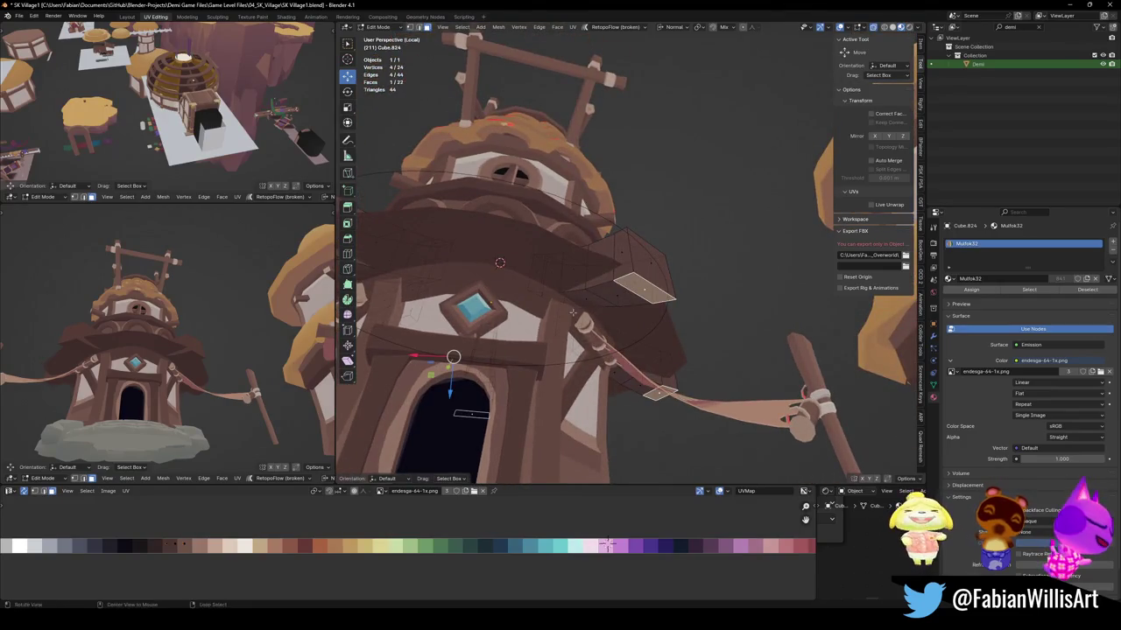
pyautogui.keyDown('ctrl'); pyautogui.click(548, 297); pyautogui.keyUp('ctrl')
pyautogui.press('g')
pyautogui.press('z')
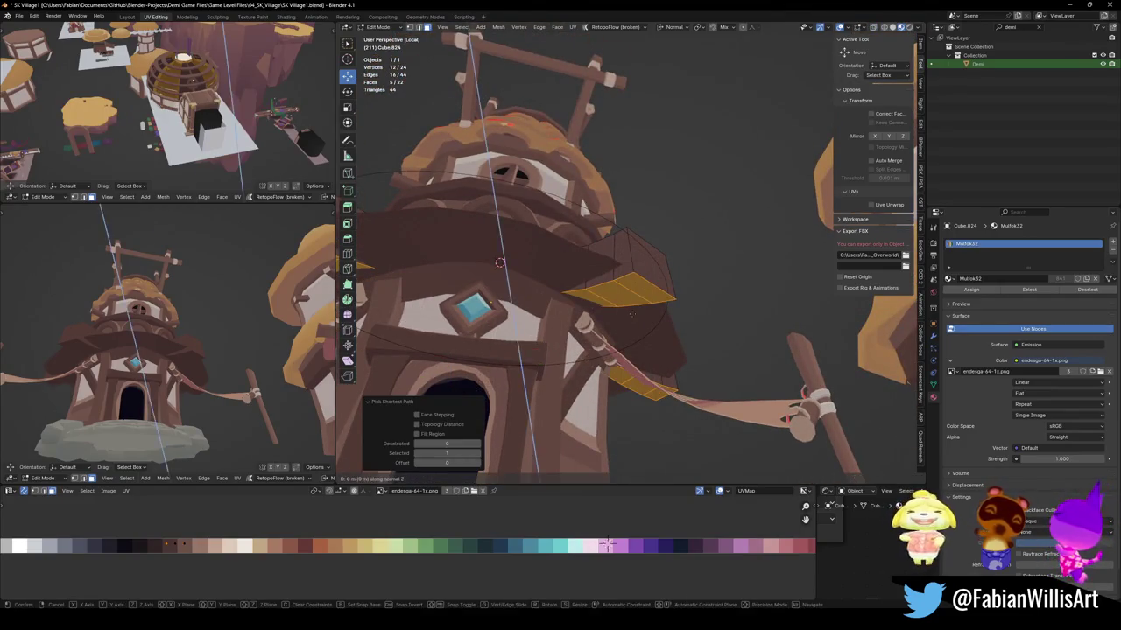
pyautogui.click(625, 316)
pyautogui.moveTo(625, 316)
pyautogui.mouseDown(button='middle')
pyautogui.moveTo(674, 336)
pyautogui.moveTo(613, 289)
pyautogui.mouseUp(button='middle')
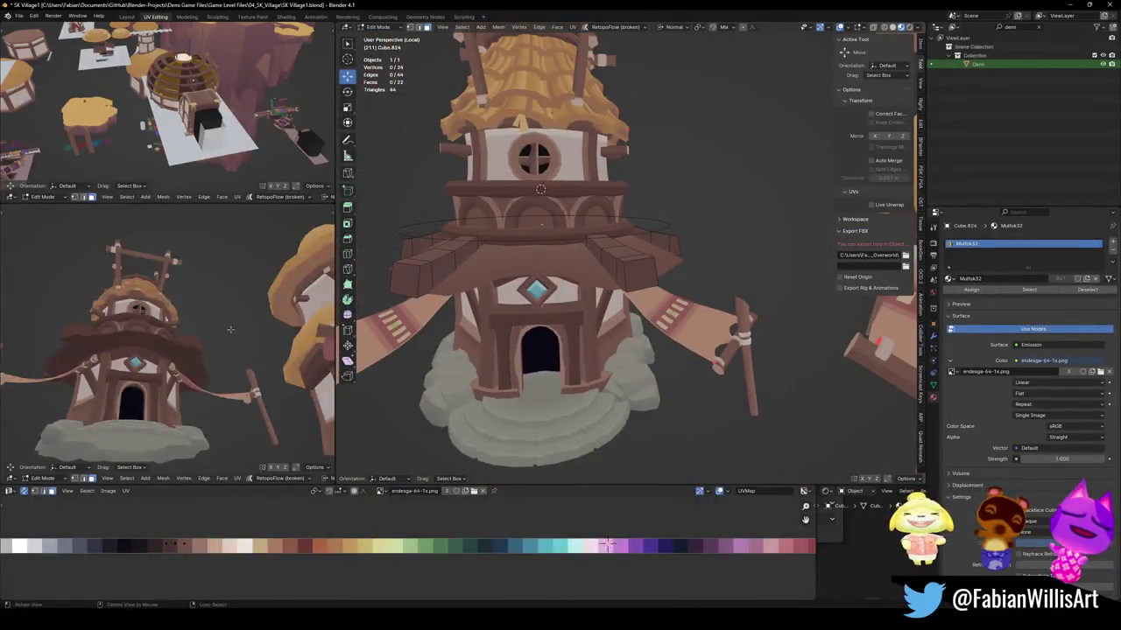
# Move the selected bridge edge vertically along Z.
pyautogui.moveTo(175, 350); pyautogui.dragTo(140, 350, button='middle')
pyautogui.scroll(-2, 157, 354)
pyautogui.scroll(2, 156, 354)
pyautogui.scroll(2, 157, 355)
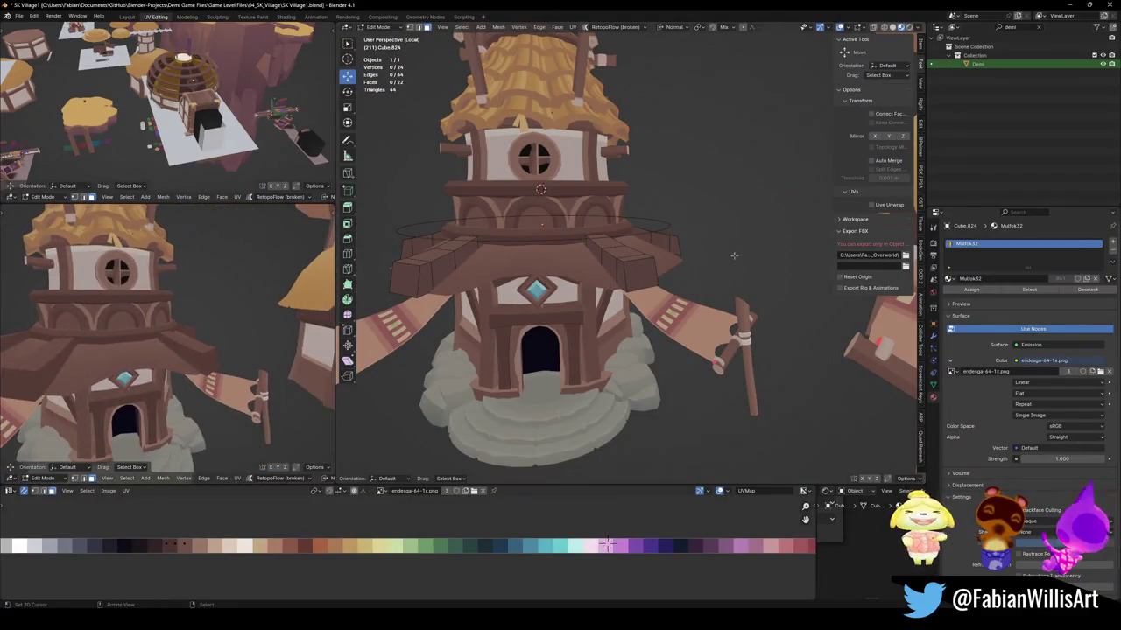
pyautogui.scroll(3, 613, 280)
pyautogui.moveTo(613, 280); pyautogui.dragTo(673, 268, button='middle')
pyautogui.scroll(2, 611, 261)
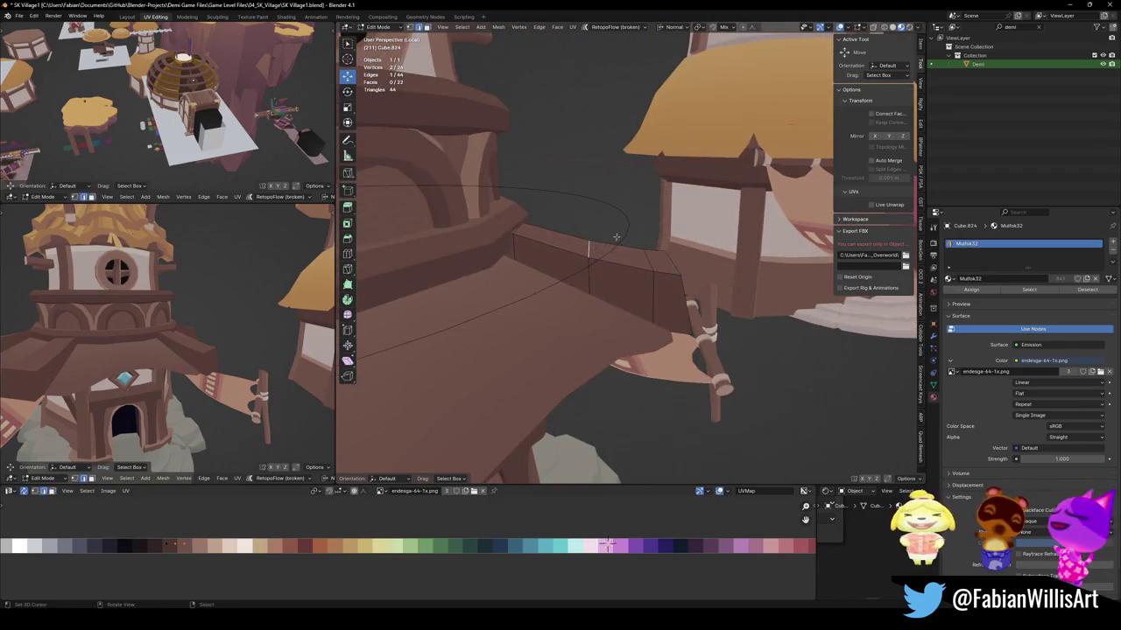
pyautogui.press('g')
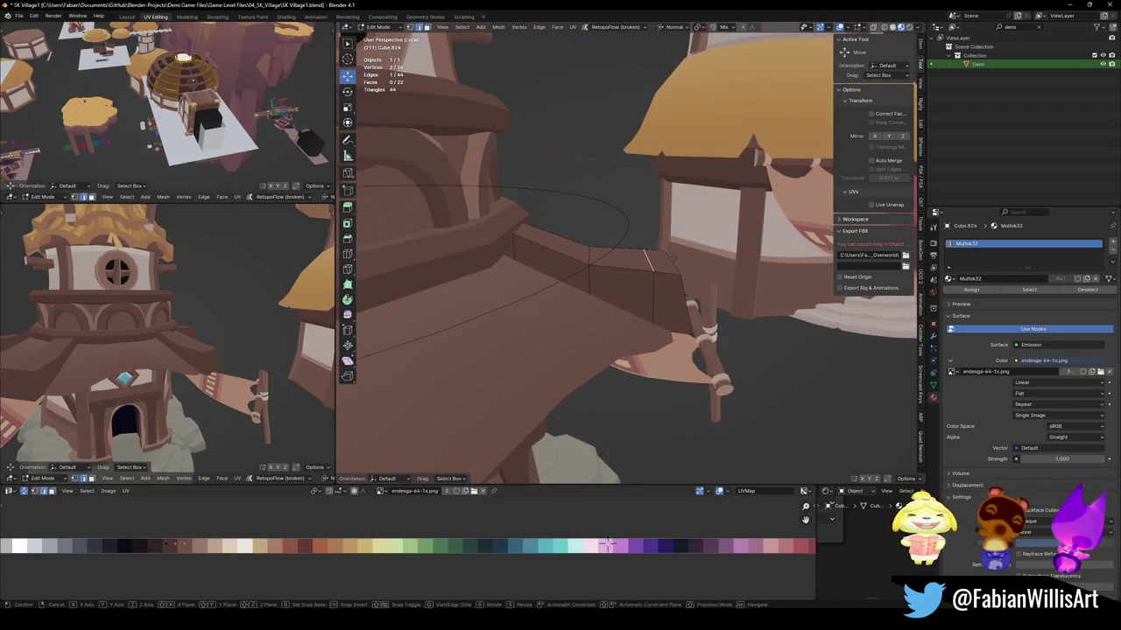
pyautogui.press('z')
pyautogui.click(513, 233)
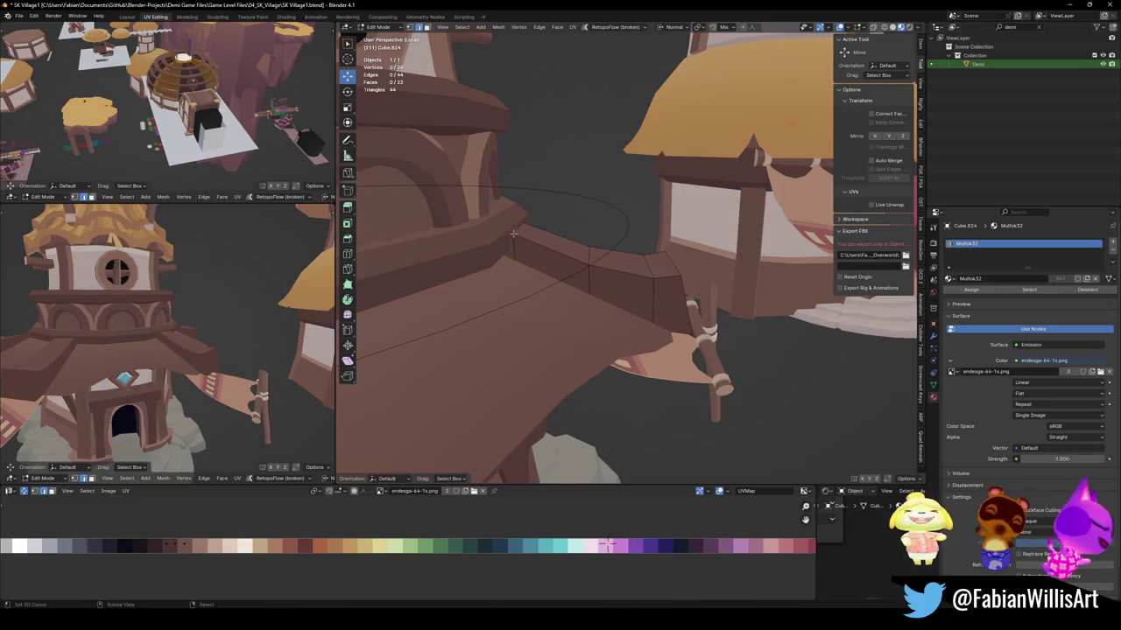
# Slide an edge of the awning piece into place and save SK Village1.blend.
pyautogui.moveTo(552, 224)
pyautogui.mouseDown(button='middle')
pyautogui.moveTo(568, 254)
pyautogui.moveTo(700, 274)
pyautogui.mouseUp(button='middle')
pyautogui.click(670, 273)
pyautogui.press('g')
pyautogui.press('g')
pyautogui.click(677, 274)
pyautogui.moveTo(263, 333); pyautogui.dragTo(244, 351, button='middle')
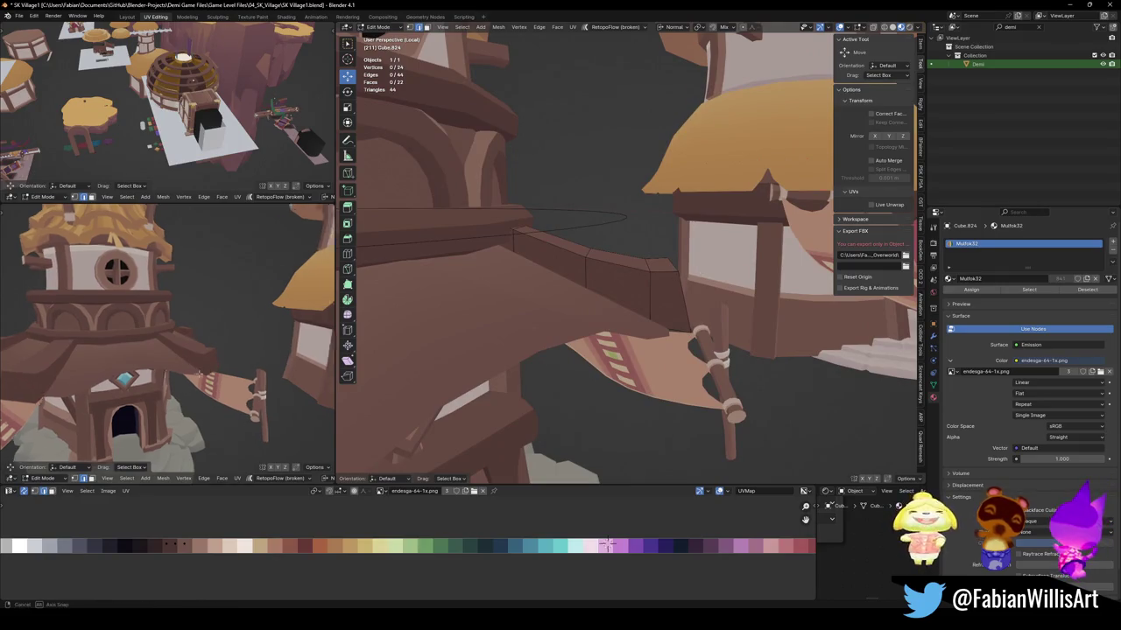
pyautogui.hotkey('ctrl', 's')
pyautogui.scroll(3, 244, 350)
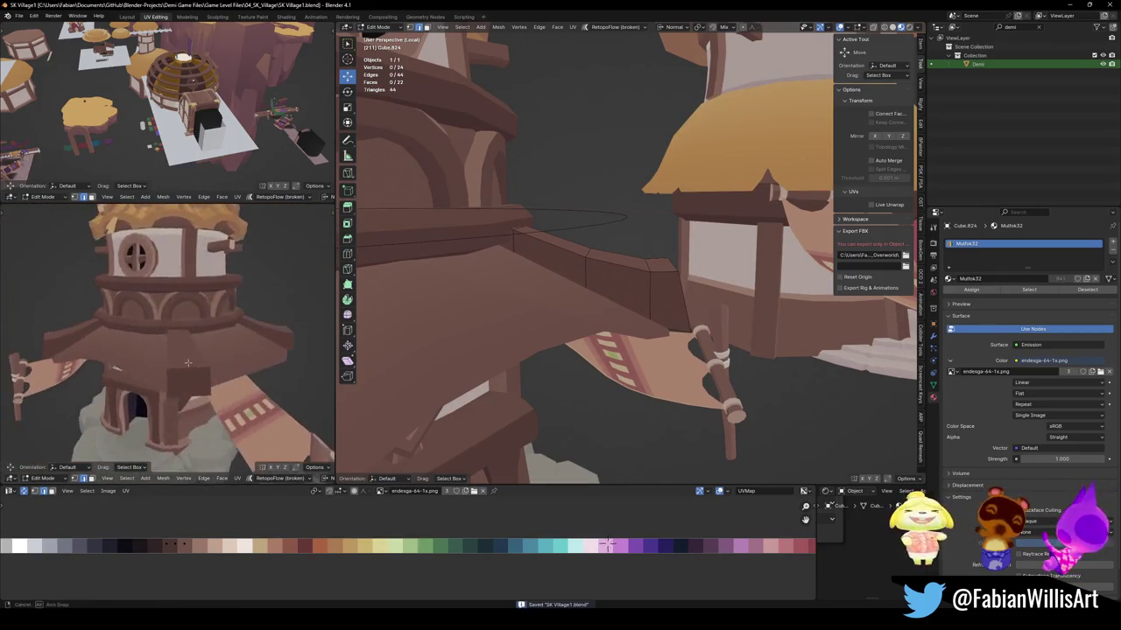
# Switch to editing the House.074 tower mesh and add a centred loop cut around the roof.
pyautogui.hotkey('alt', 'q')
pyautogui.hotkey('alt', 'a')
pyautogui.hotkey('ctrl', 'r')
pyautogui.click(604, 263)
pyautogui.rightClick(604, 263)
pyautogui.moveTo(604, 263); pyautogui.dragTo(624, 334, button='middle')
pyautogui.hotkey('alt', 'a')
pyautogui.press('1')
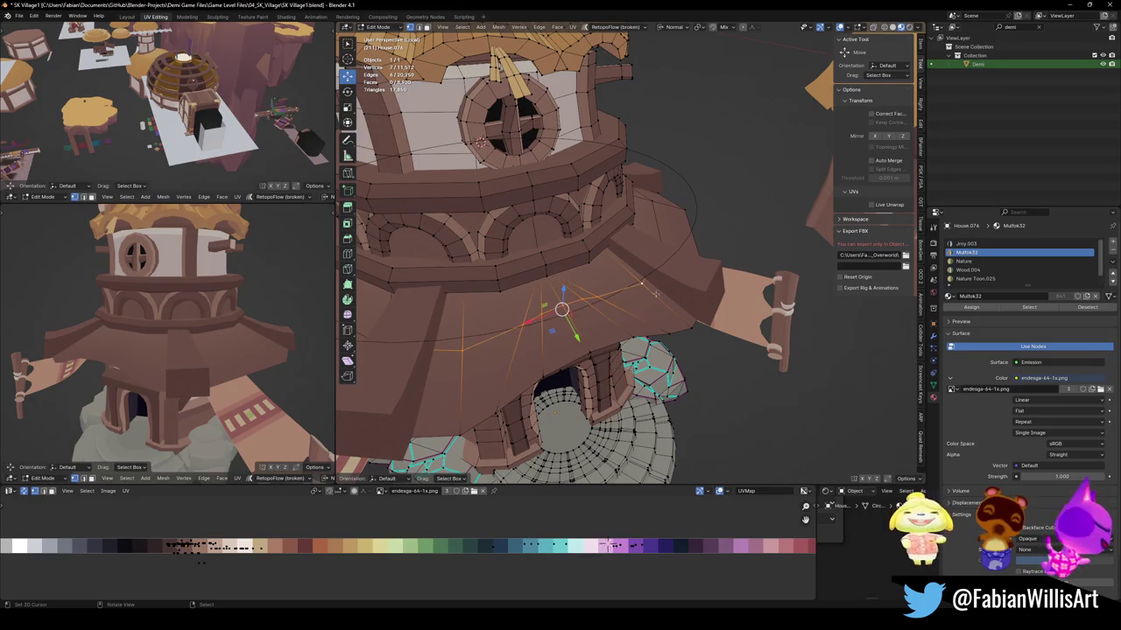
# Slide a lower-roof edge and a vertex along their neighbouring edges.
pyautogui.moveTo(655, 293); pyautogui.dragTo(543, 326, button='middle')
pyautogui.hotkey('alt', 'a')
pyautogui.press('g')
pyautogui.press('g')
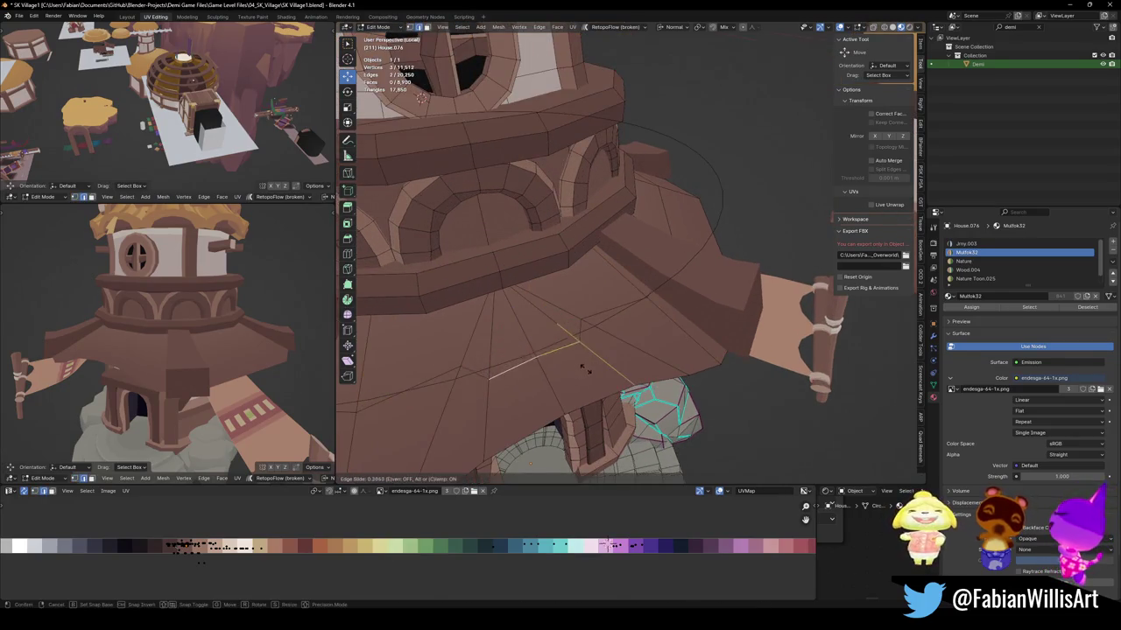
pyautogui.click(585, 374)
pyautogui.hotkey('alt', 'a')
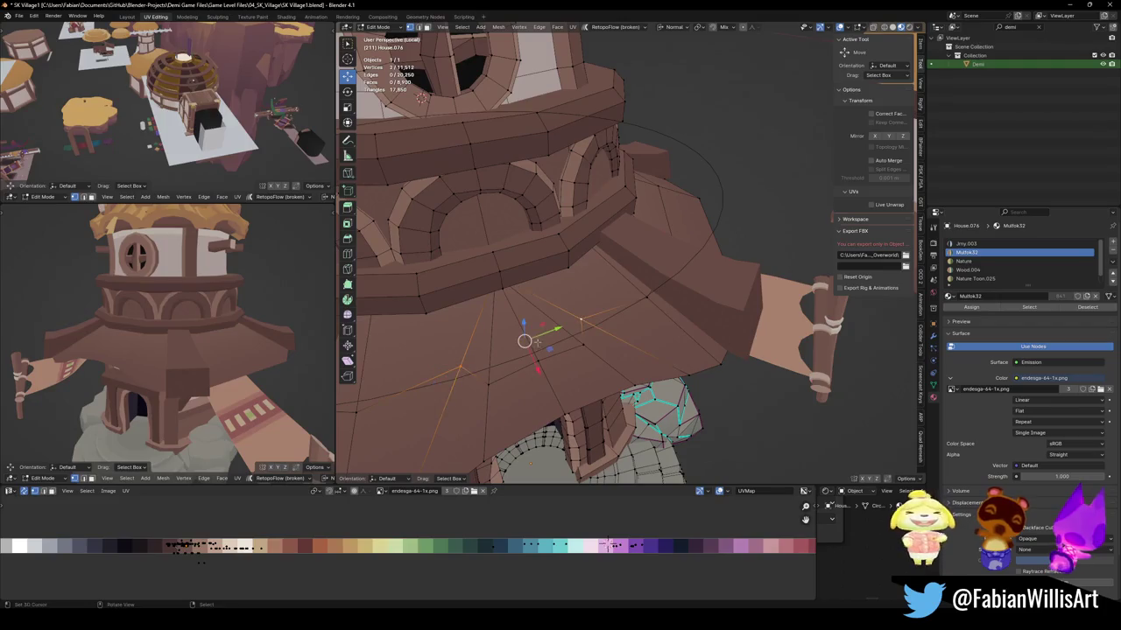
pyautogui.press('g')
pyautogui.press('g')
pyautogui.click(544, 359)
# Vertex-slide four more lower-roof vertices to even out the slope.
pyautogui.click(613, 336)
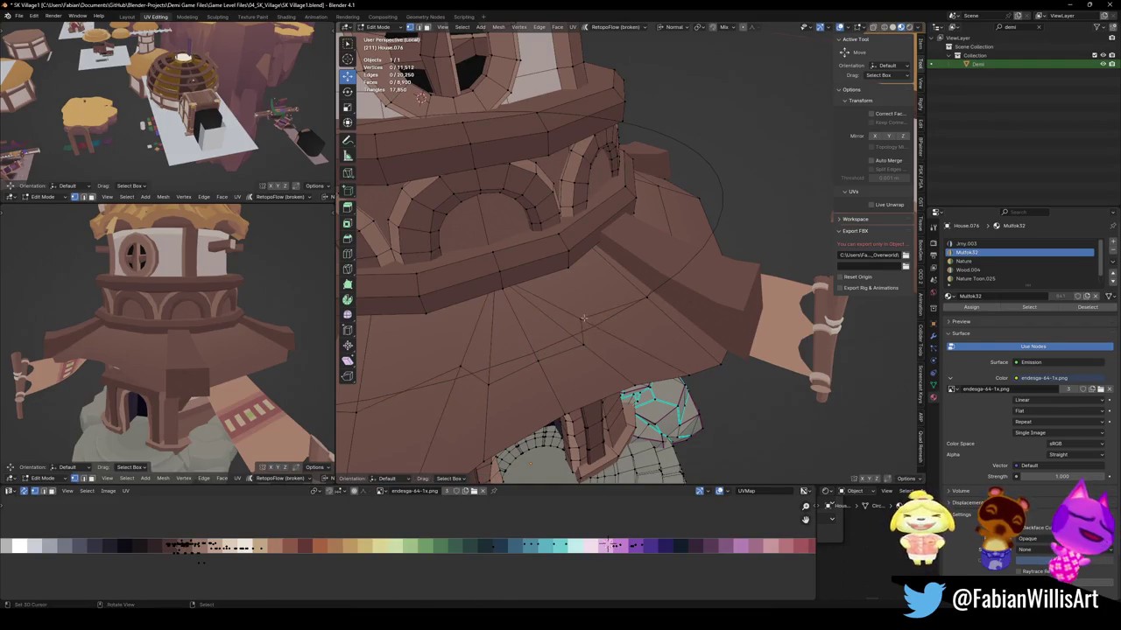
pyautogui.press('g')
pyautogui.press('g')
pyautogui.click(540, 370)
pyautogui.click(461, 366)
pyautogui.press('g')
pyautogui.press('g')
pyautogui.click(462, 396)
pyautogui.click(486, 384)
pyautogui.press('g')
pyautogui.press('g')
pyautogui.click(516, 385)
pyautogui.click(589, 349)
pyautogui.press('g')
pyautogui.press('g')
pyautogui.click(622, 357)
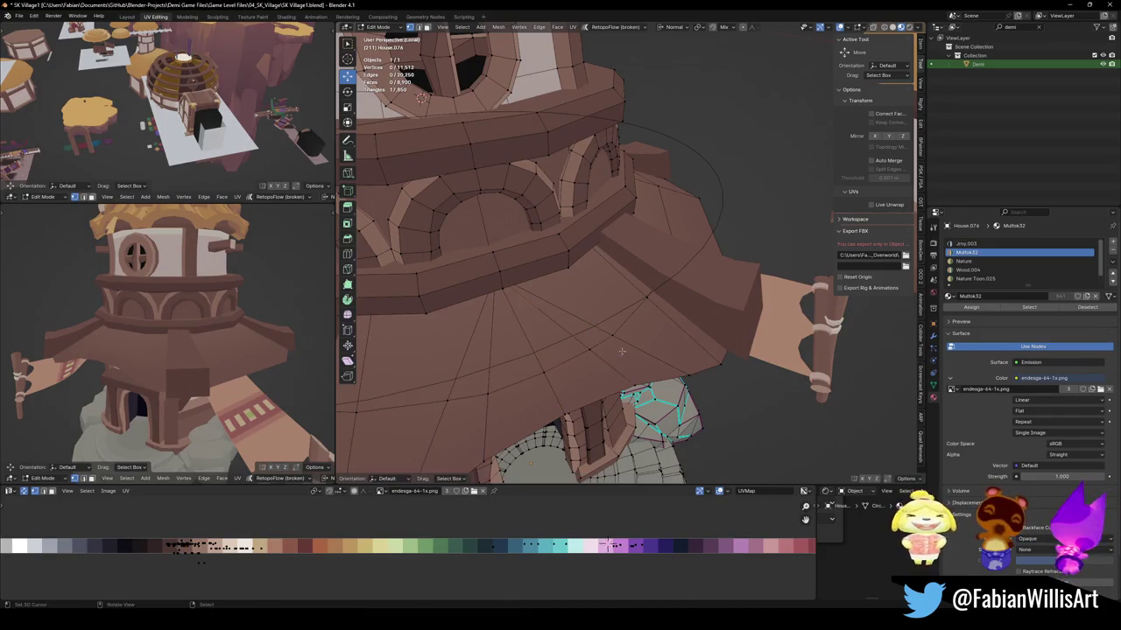
# Slide the last roof vertices into place and start bevelling the selected roof bands.
pyautogui.press('g')
pyautogui.press('g')
pyautogui.click(650, 340)
pyautogui.click(647, 299)
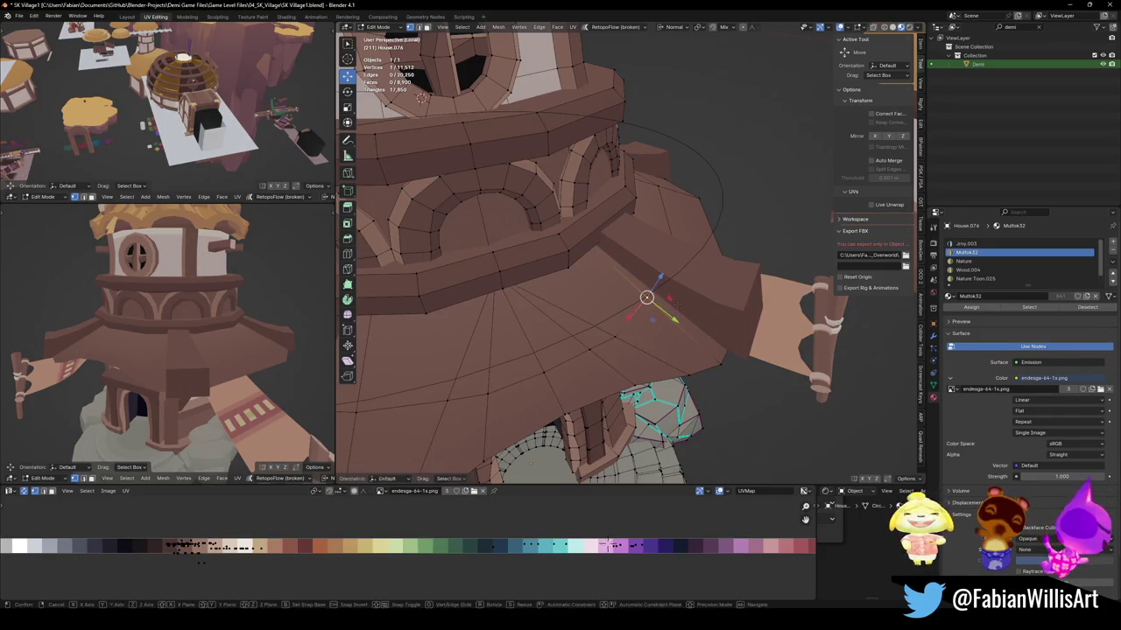
pyautogui.press('g')
pyautogui.press('g')
pyautogui.hotkey('ctrl', 'b')
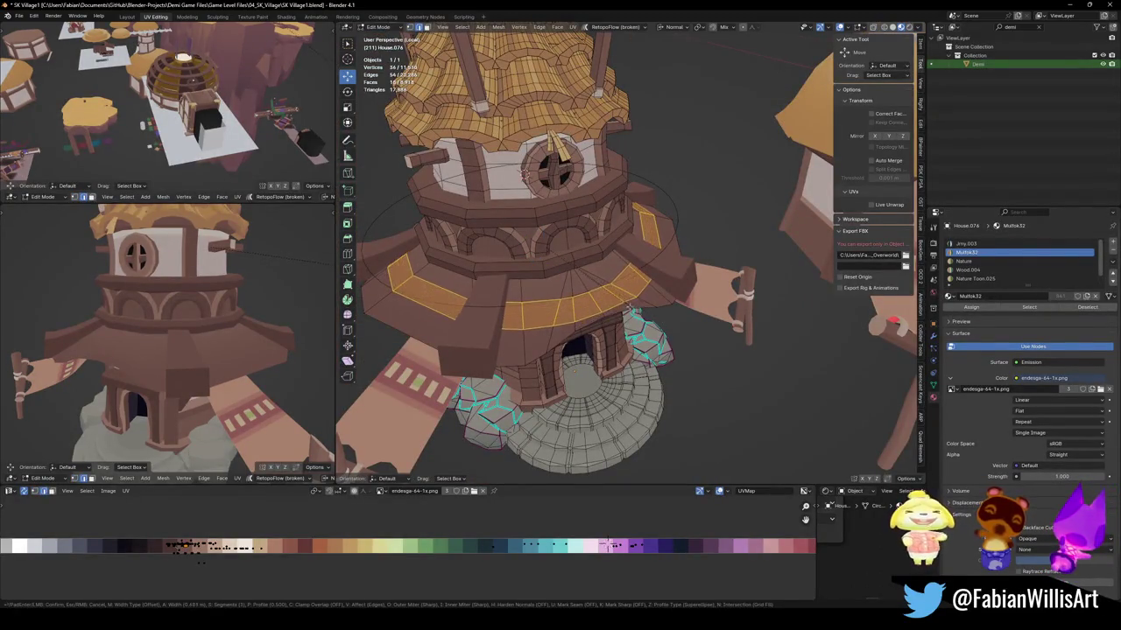
pyautogui.press('Return')
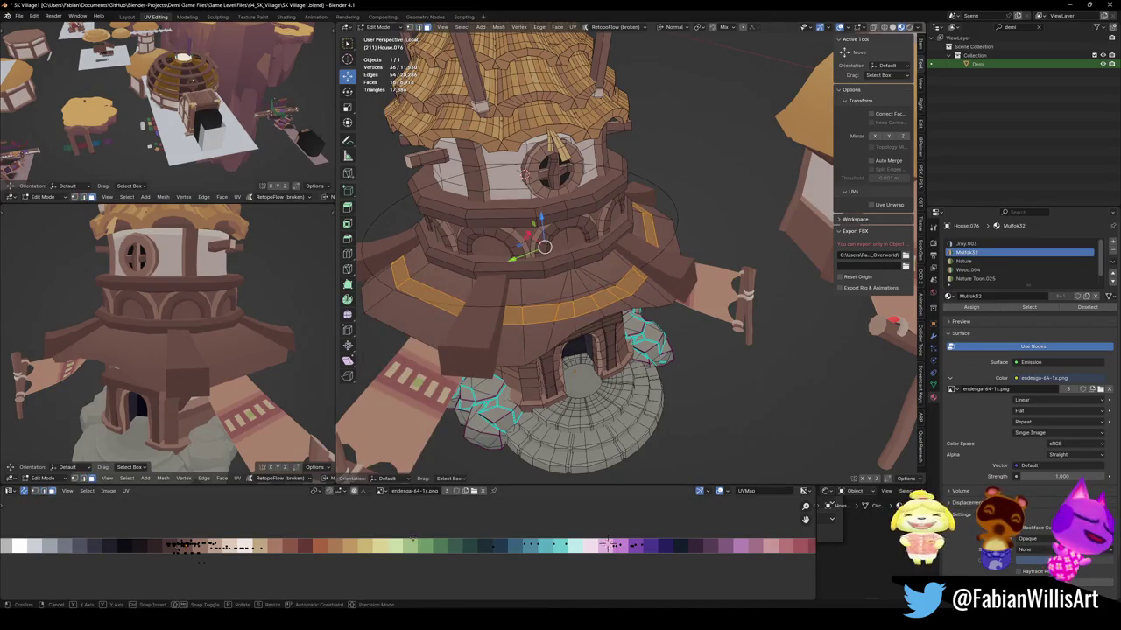
pyautogui.press('g')
pyautogui.press('x')
pyautogui.click(608, 541)
pyautogui.press('2')
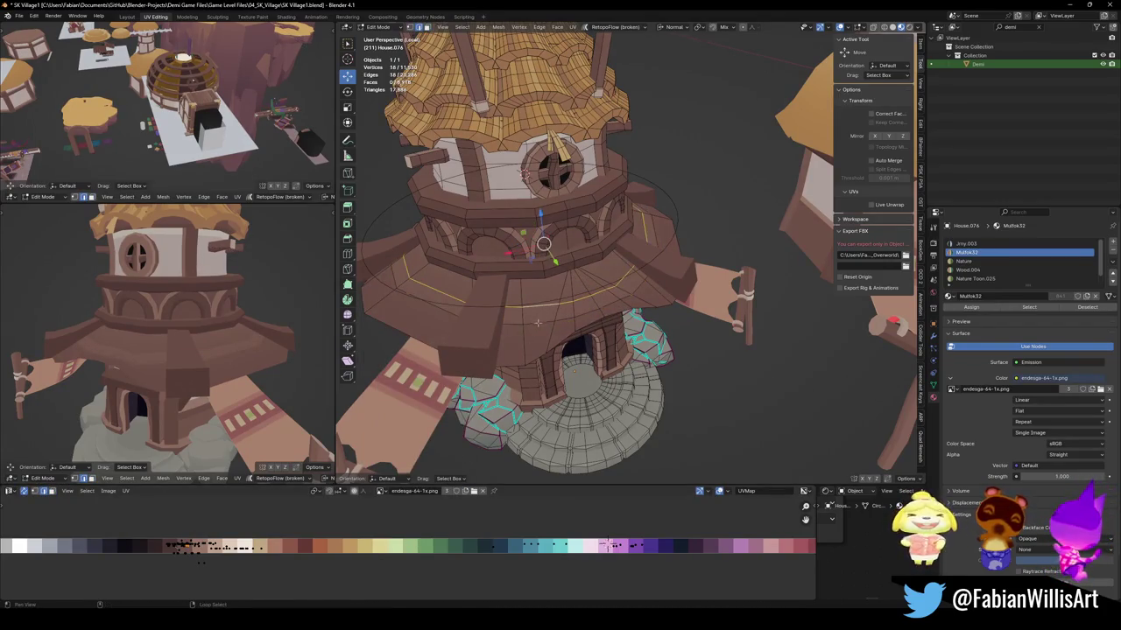
pyautogui.press('q')
pyautogui.click(523, 342)
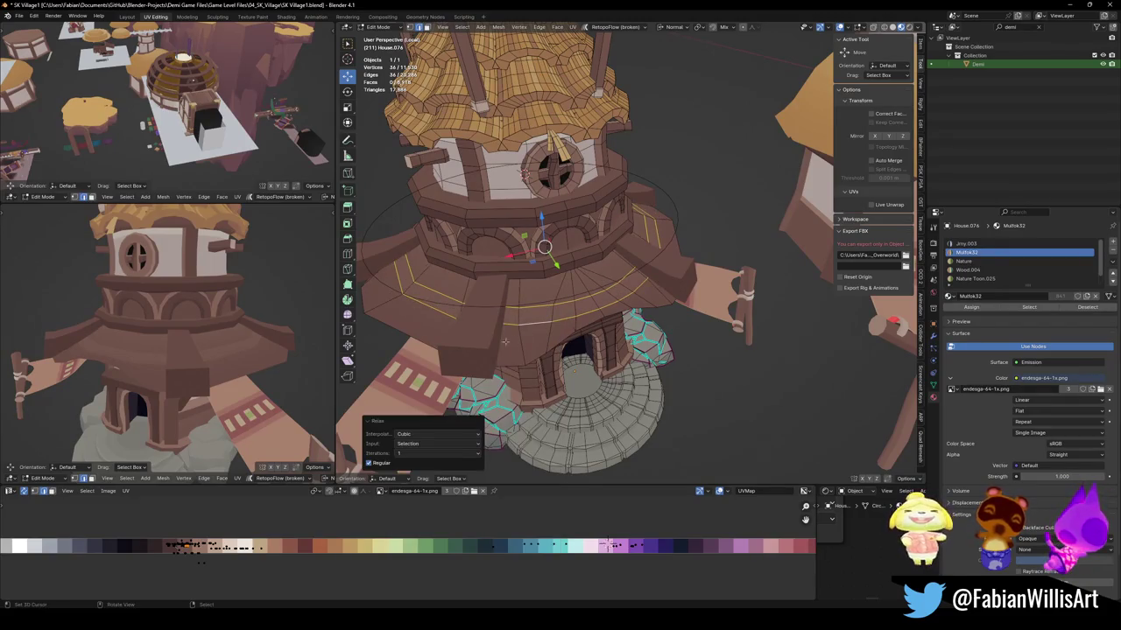
pyautogui.moveTo(194, 370); pyautogui.dragTo(269, 341, button='middle')
pyautogui.hotkey('ctrl', 's')
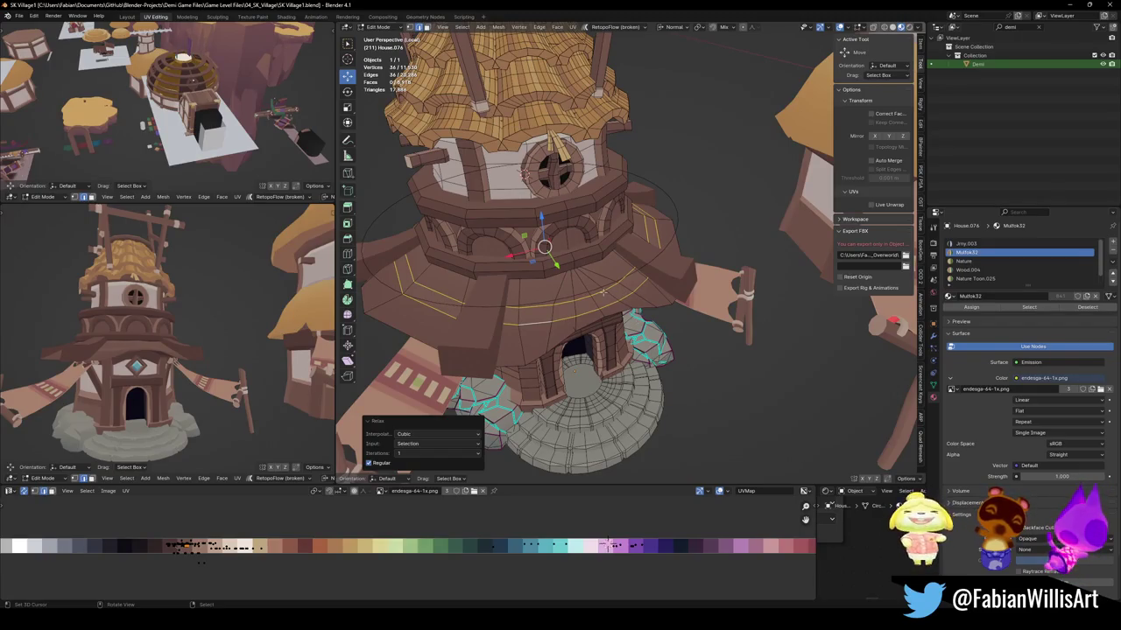
pyautogui.moveTo(150, 320); pyautogui.dragTo(270, 304, button='middle')
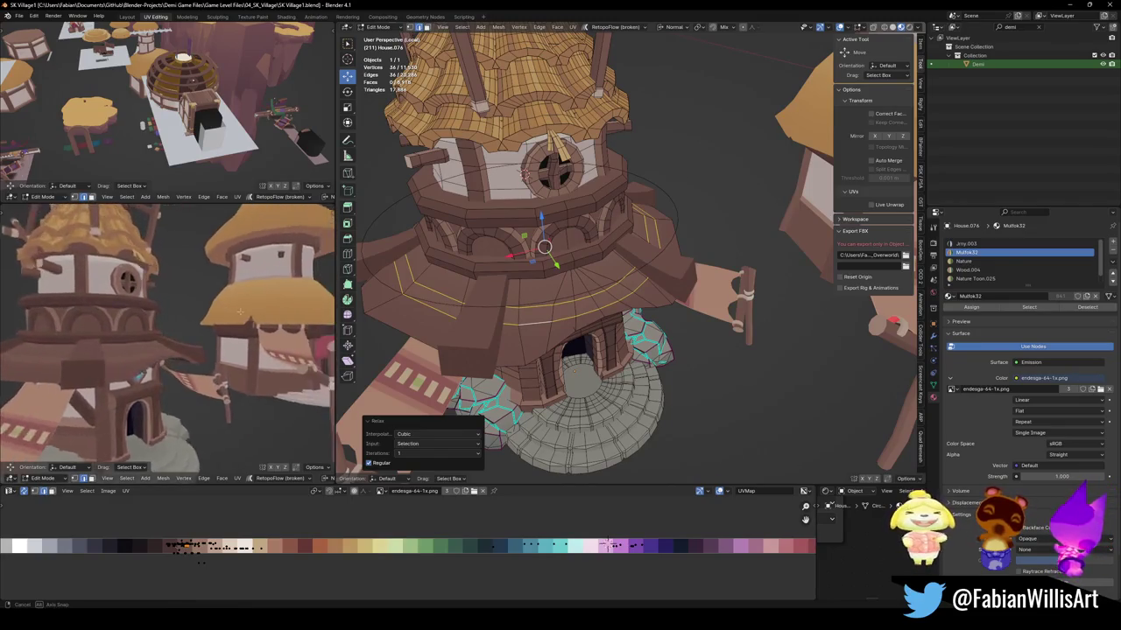
pyautogui.scroll(1, 270, 304)
pyautogui.hotkey('ctrl', 's')
pyautogui.scroll(2, 576, 310)
pyautogui.scroll(1, 576, 309)
pyautogui.scroll(1, 576, 310)
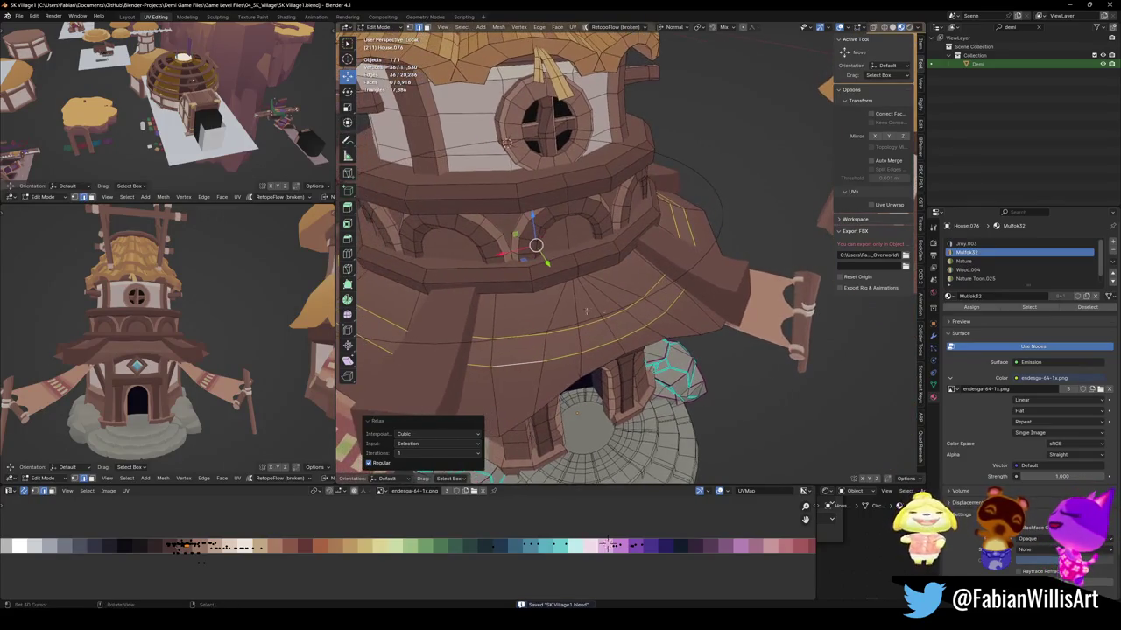
pyautogui.hotkey('alt', 'a')
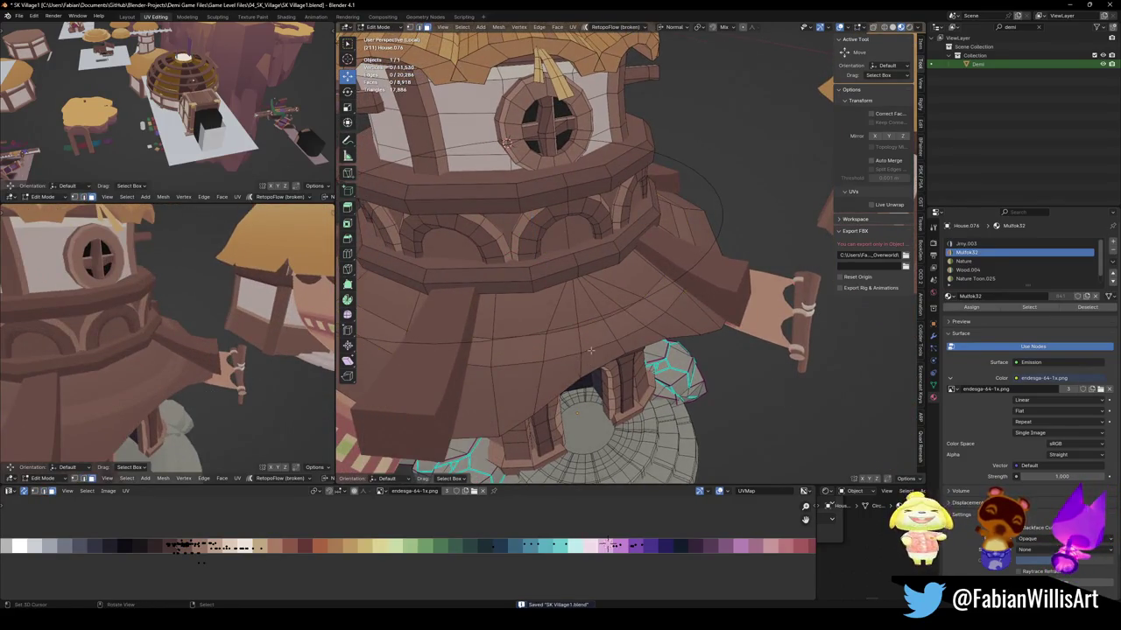
pyautogui.moveTo(219, 350)
pyautogui.mouseDown(button='middle')
pyautogui.moveTo(234, 358)
pyautogui.moveTo(258, 328)
pyautogui.mouseUp(button='middle')
pyautogui.hotkey('ctrl', 's')
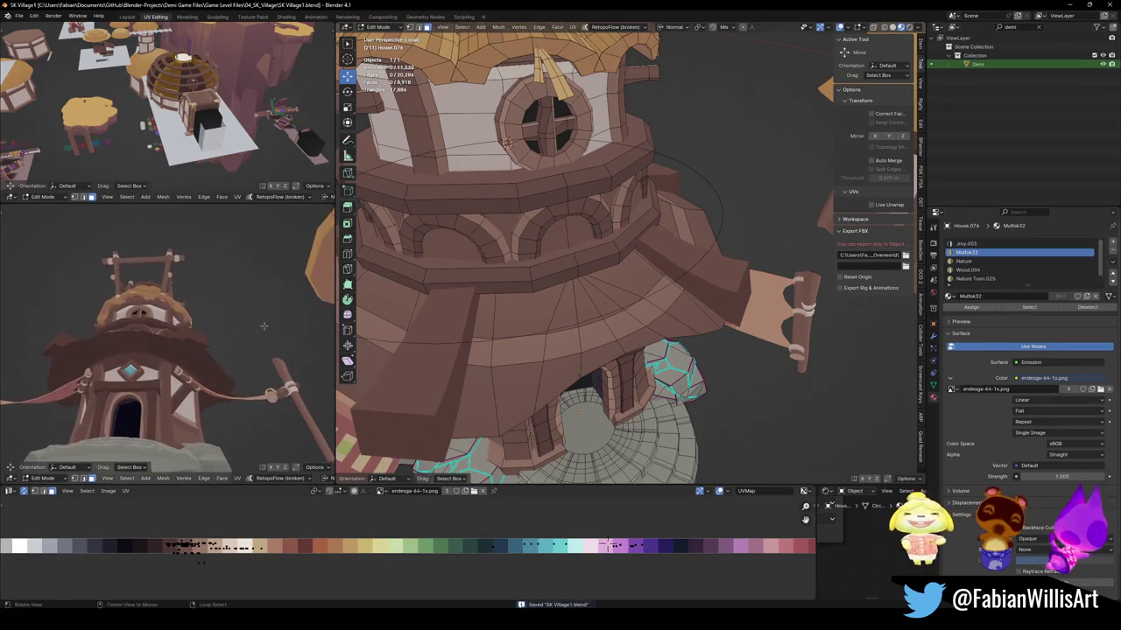
pyautogui.moveTo(613, 262); pyautogui.dragTo(665, 289, button='middle')
pyautogui.hotkey('ctrl', 'r')
pyautogui.click(713, 298)
pyautogui.scroll(-2, 713, 309)
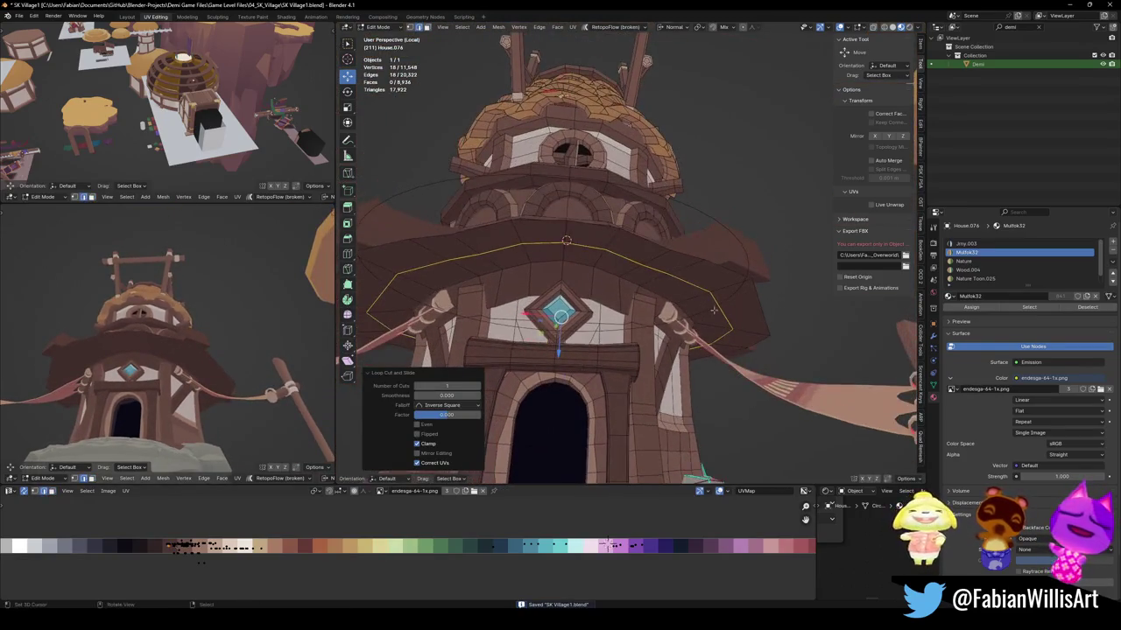
pyautogui.press('g')
pyautogui.press('z')
pyautogui.press('z')
pyautogui.click(724, 300)
pyautogui.press('g')
pyautogui.press('g')
pyautogui.press('Escape')
pyautogui.moveTo(448, 433); pyautogui.dragTo(420, 433)
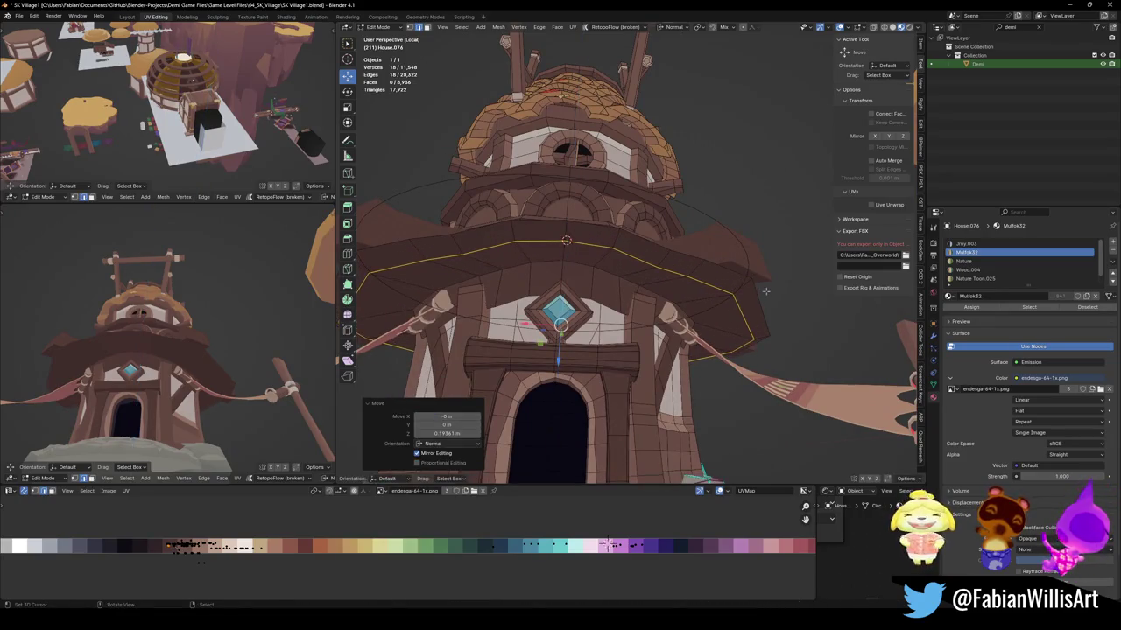
pyautogui.press('3')
pyautogui.keyDown('alt'); pyautogui.click(766, 293); pyautogui.keyUp('alt')
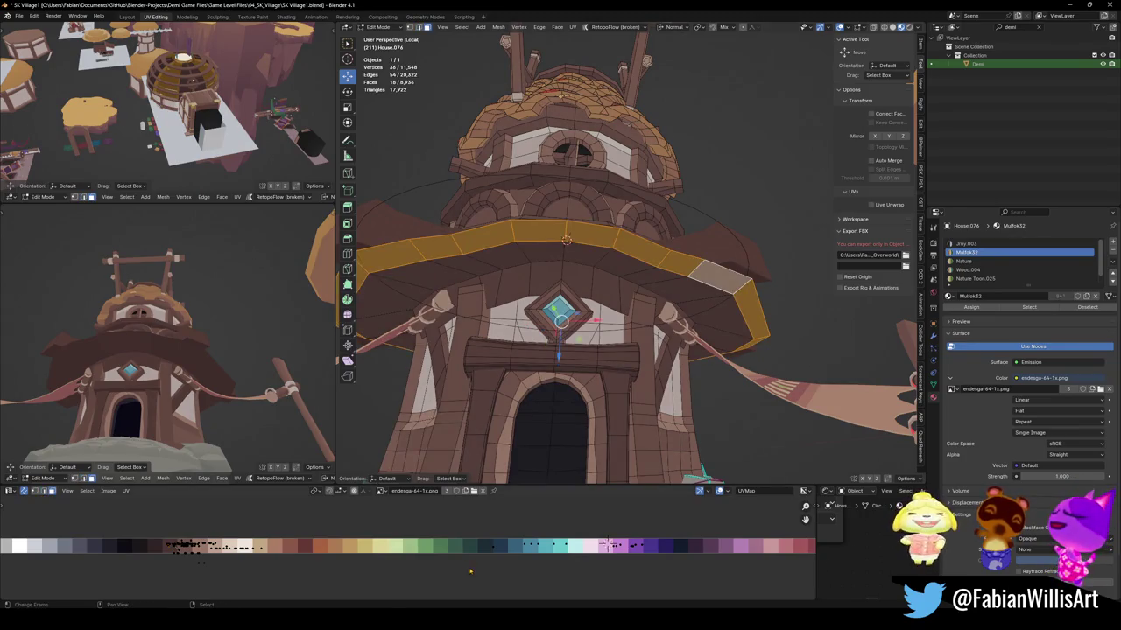
pyautogui.press('g')
pyautogui.press('x')
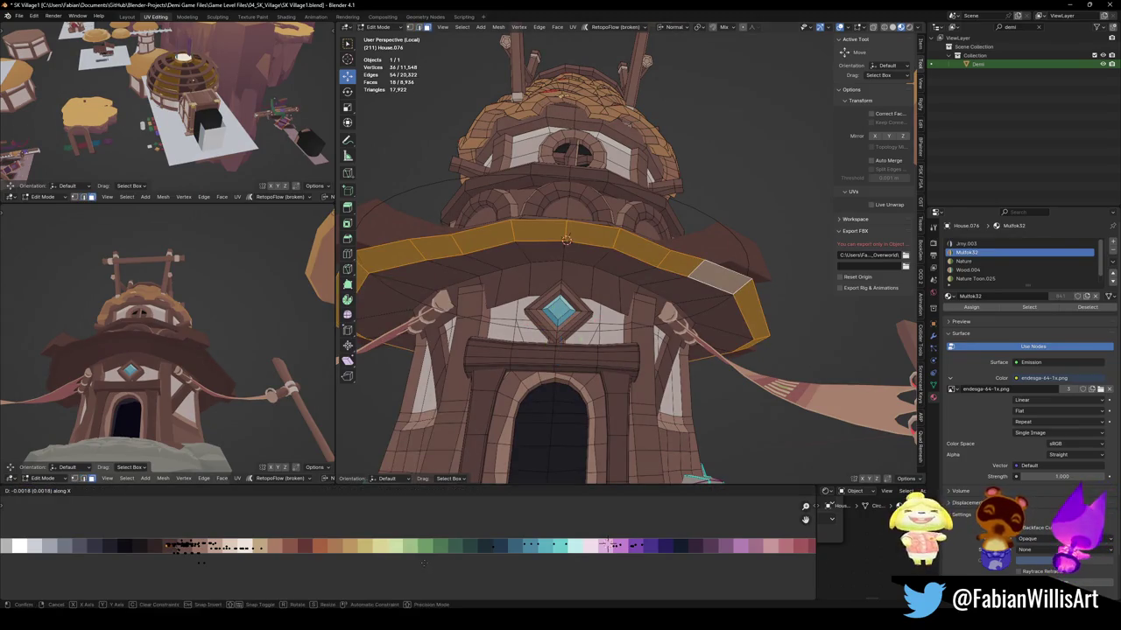
pyautogui.press('Escape')
pyautogui.keyDown('alt'); pyautogui.click(727, 315); pyautogui.keyUp('alt')
pyautogui.press('g')
pyautogui.press('x')
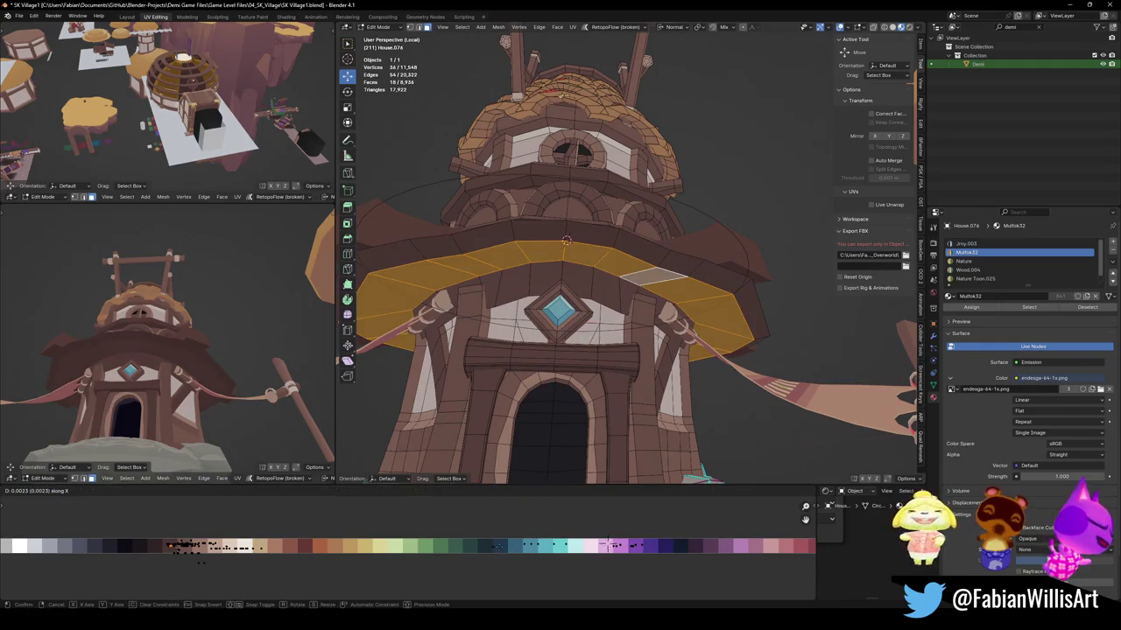
pyautogui.press('Escape')
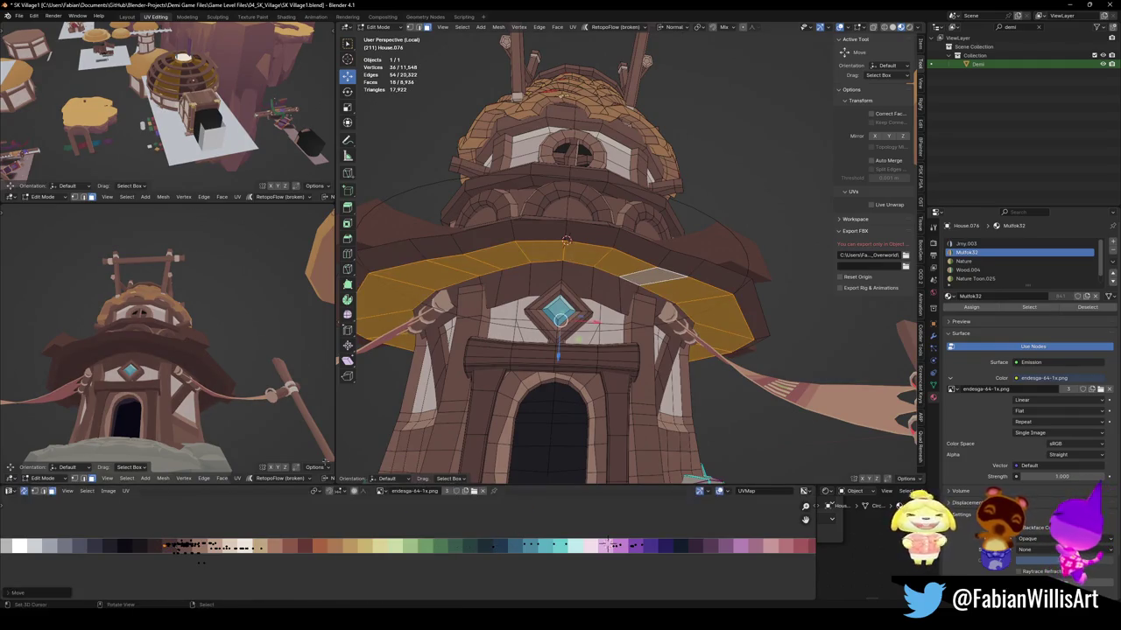
pyautogui.hotkey('alt', 'a')
pyautogui.scroll(2, 201, 366)
pyautogui.scroll(2, 201, 366)
pyautogui.hotkey('ctrl', 's')
pyautogui.moveTo(200, 366); pyautogui.dragTo(263, 367, button='middle')
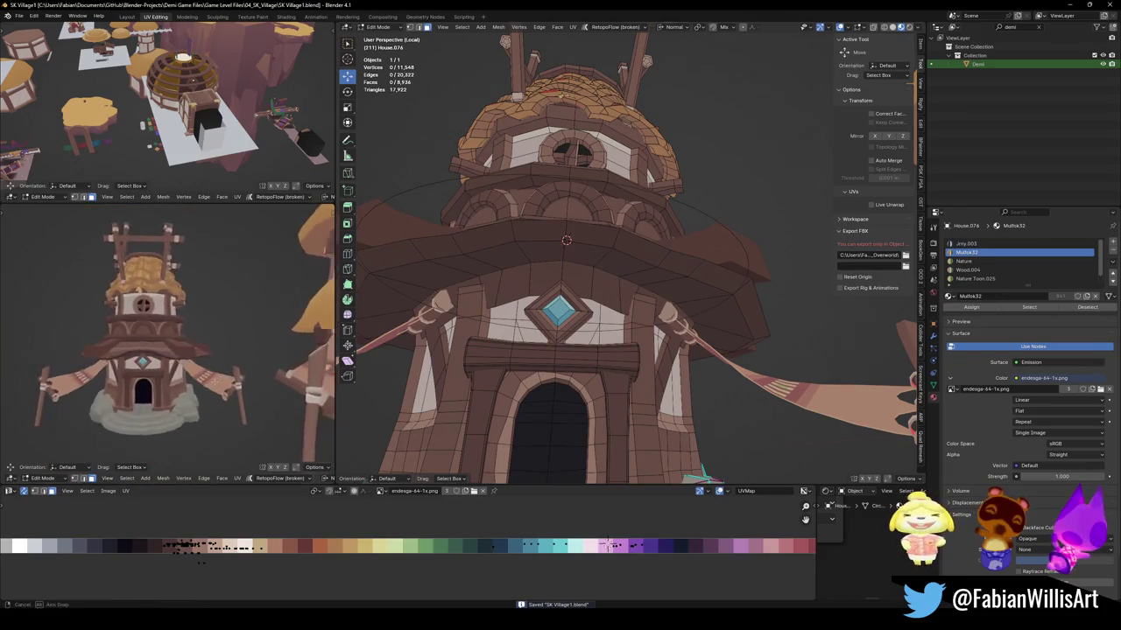
pyautogui.keyDown('alt'); pyautogui.click(648, 259); pyautogui.keyUp('alt')
pyautogui.press('s')
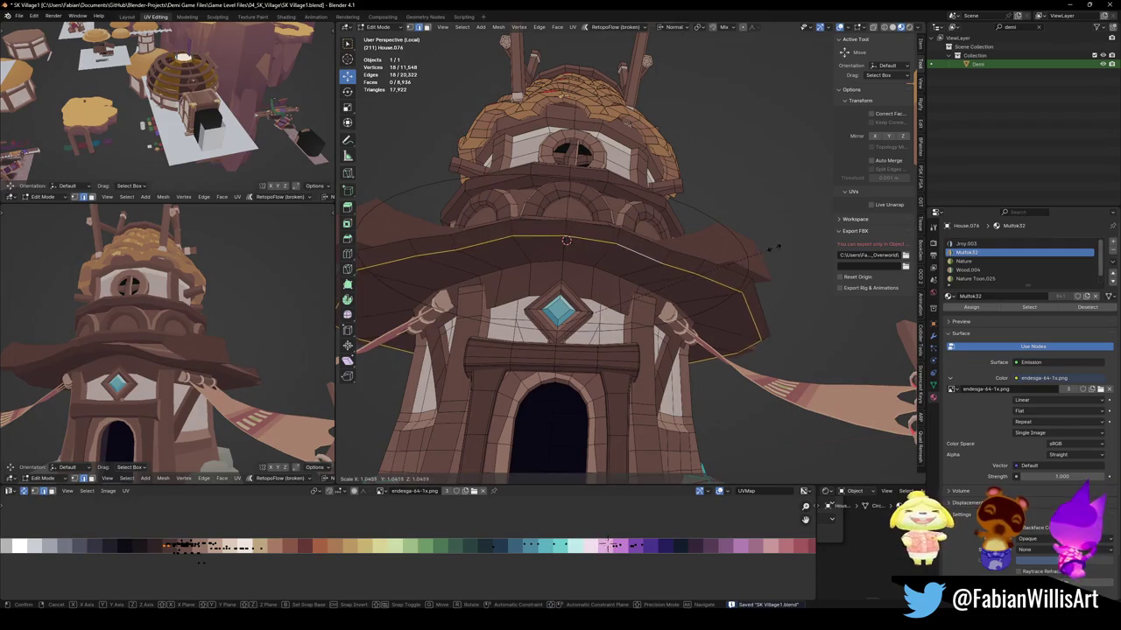
pyautogui.click(711, 276)
pyautogui.press('g')
pyautogui.press('z')
pyautogui.press('z')
pyautogui.click(712, 262)
pyautogui.moveTo(175, 350)
pyautogui.mouseDown(button='middle')
pyautogui.moveTo(257, 362)
pyautogui.moveTo(214, 357)
pyautogui.mouseUp(button='middle')
pyautogui.press('g')
pyautogui.press('z')
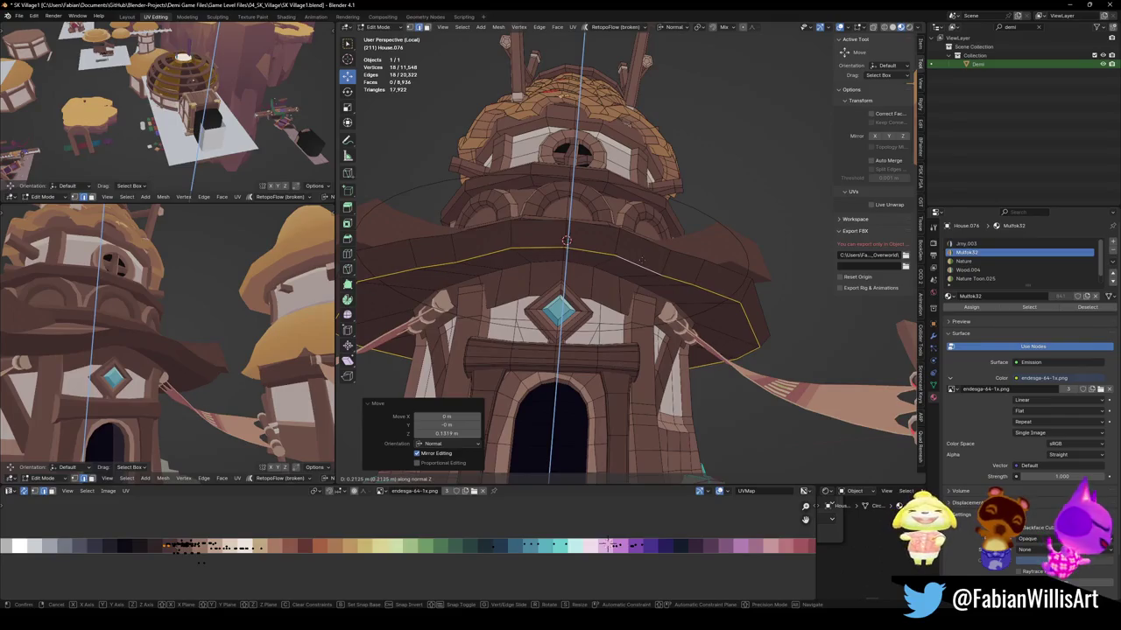
pyautogui.rightClick(641, 261)
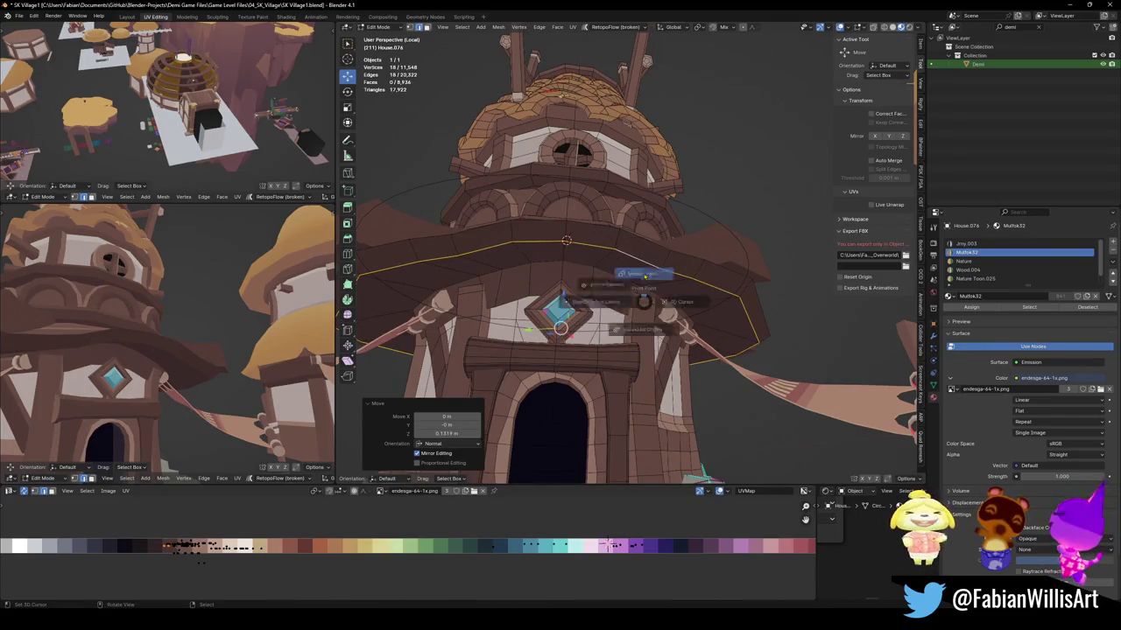
pyautogui.hotkey('alt', 'a')
pyautogui.moveTo(214, 355)
pyautogui.mouseDown(button='middle')
pyautogui.moveTo(178, 334)
pyautogui.moveTo(249, 374)
pyautogui.moveTo(289, 358)
pyautogui.mouseUp(button='middle')
pyautogui.scroll(-5, 178, 333)
pyautogui.hotkey('ctrl', 's')
pyautogui.scroll(-3, 289, 359)
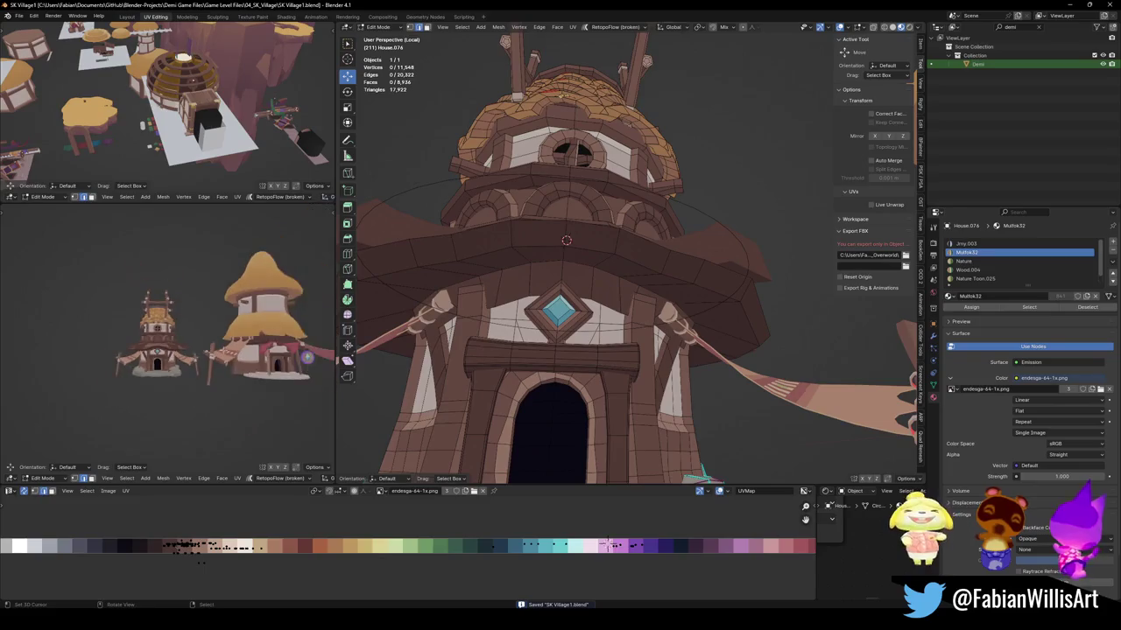
pyautogui.scroll(5, 289, 359)
pyautogui.moveTo(289, 359)
pyautogui.mouseDown(button='middle')
pyautogui.moveTo(320, 359)
pyautogui.moveTo(262, 350)
pyautogui.moveTo(249, 336)
pyautogui.moveTo(263, 342)
pyautogui.moveTo(220, 350)
pyautogui.mouseUp(button='middle')
pyautogui.scroll(-2, 262, 341)
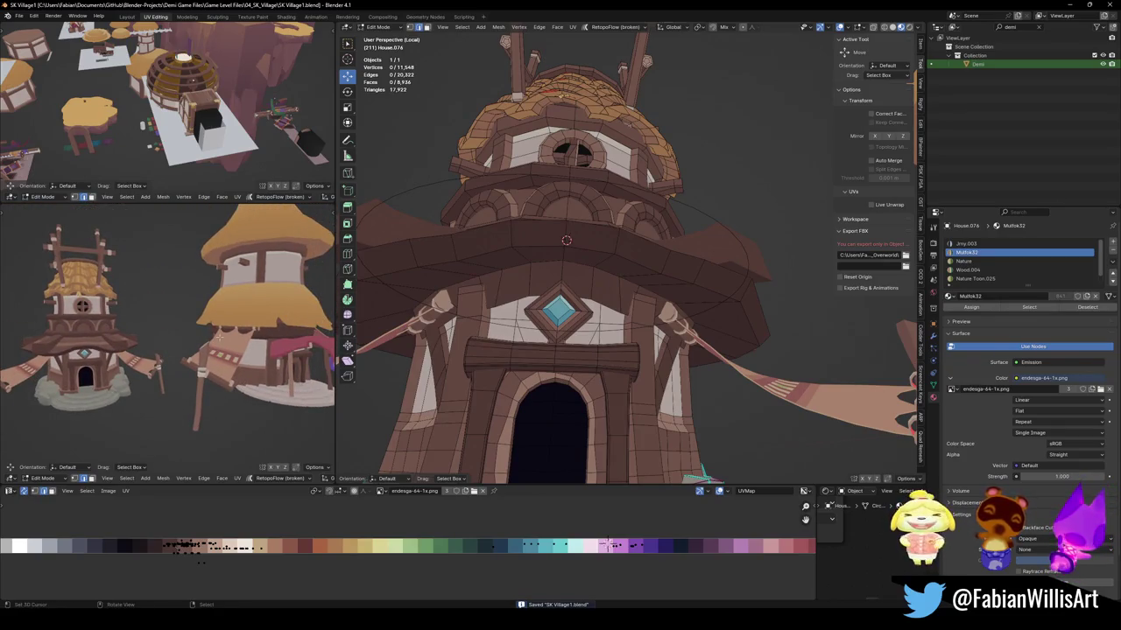
pyautogui.scroll(-3, 642, 293)
pyautogui.moveTo(642, 292); pyautogui.dragTo(652, 293, button='middle')
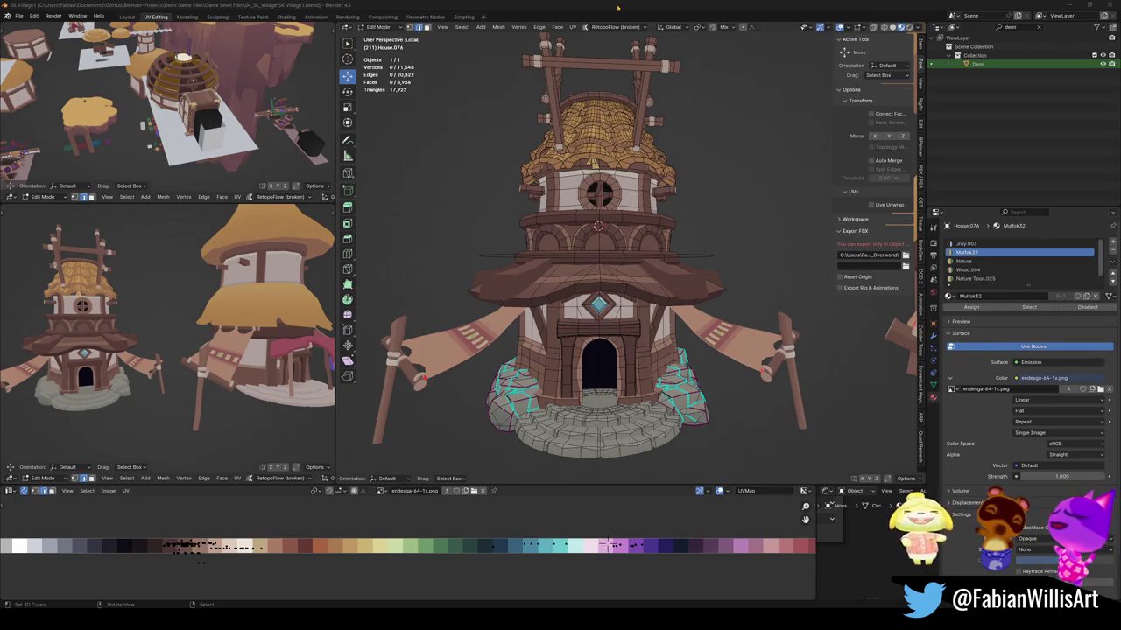
pyautogui.moveTo(622, 280); pyautogui.dragTo(644, 281, button='middle')
pyautogui.scroll(2, 643, 280)
pyautogui.scroll(-3, 644, 280)
pyautogui.hotkey('ctrl', 's')
pyautogui.scroll(-2, 642, 283)
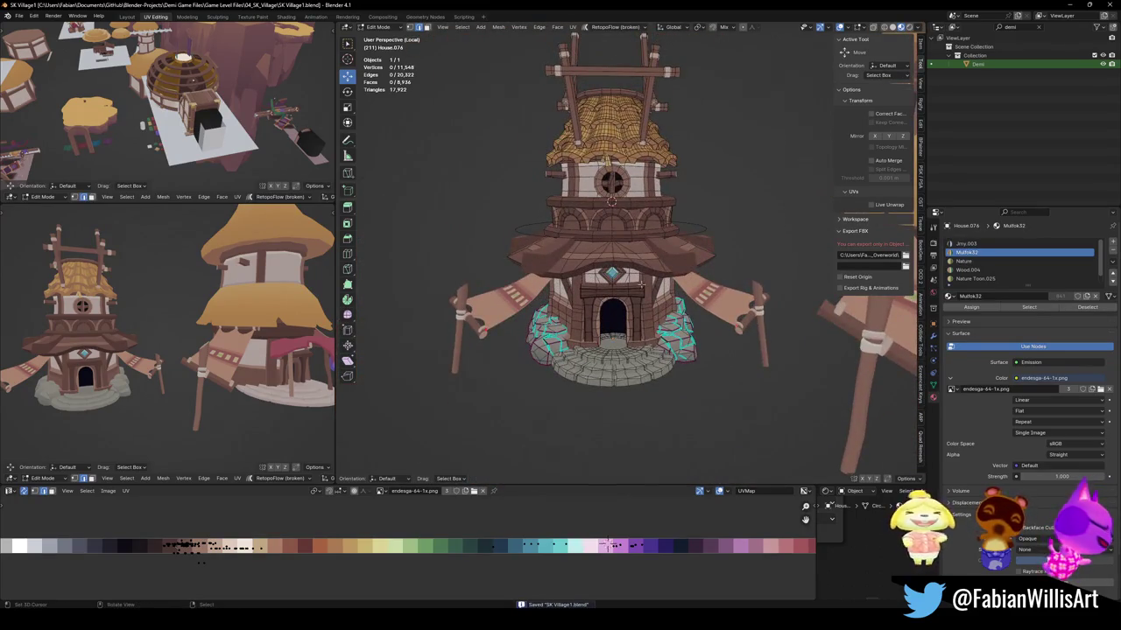
pyautogui.scroll(5, 642, 283)
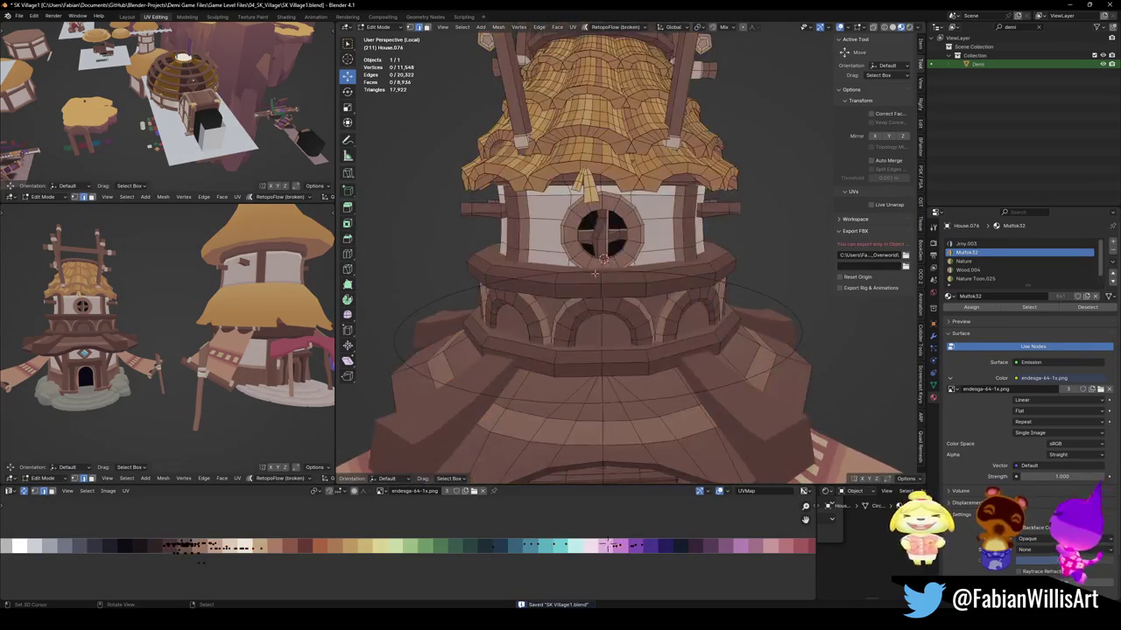
pyautogui.press('l')
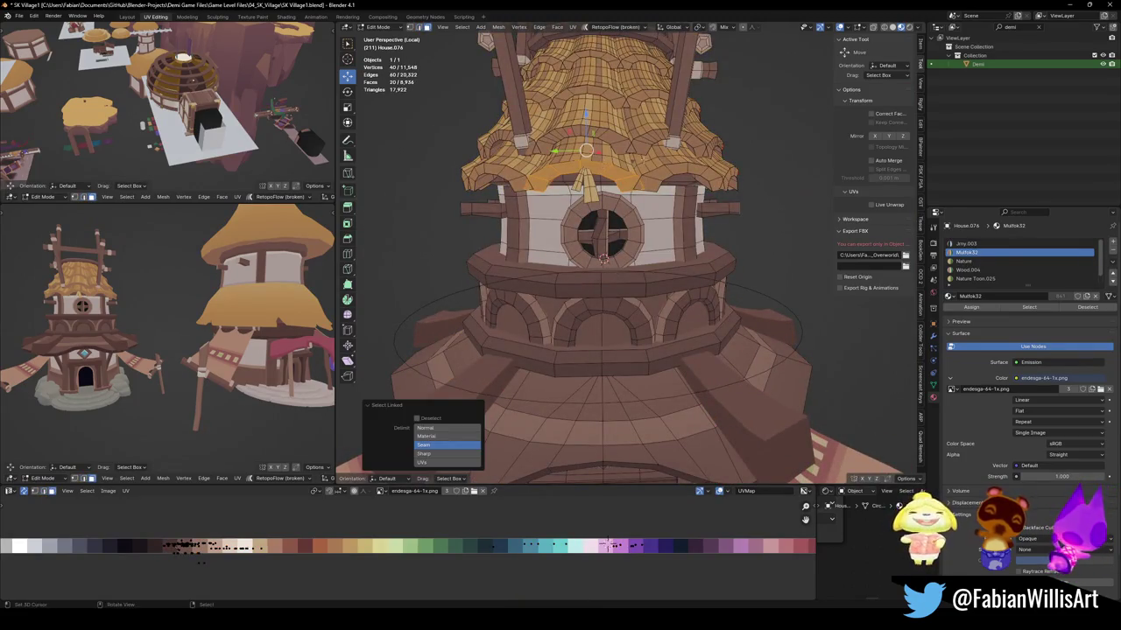
pyautogui.scroll(-4, 652, 267)
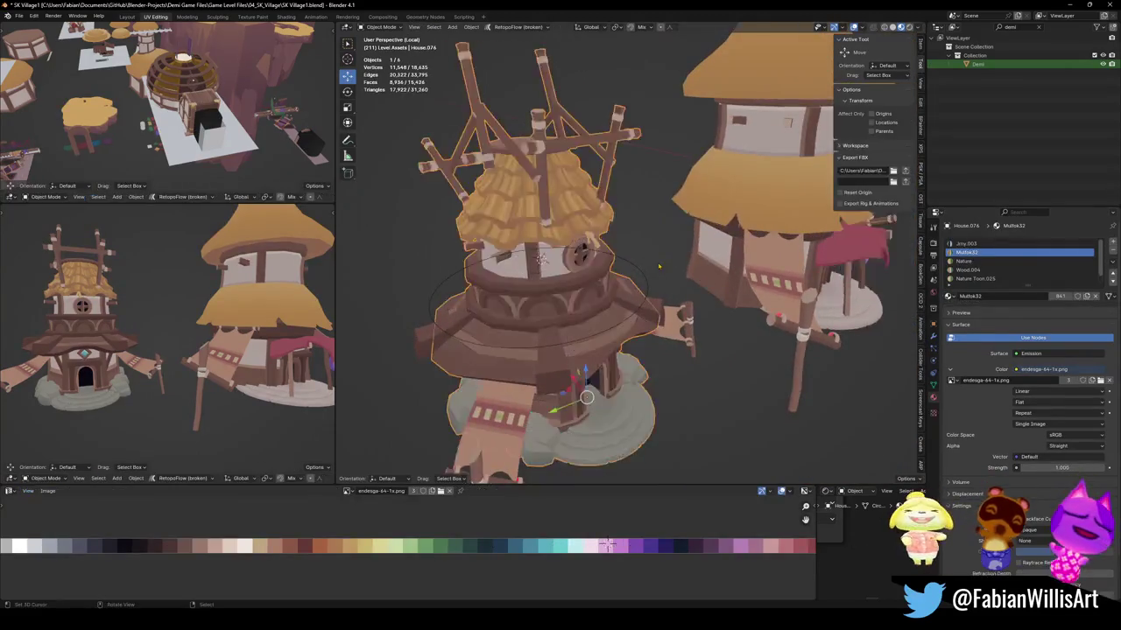
pyautogui.press('Tab')
pyautogui.scroll(-3, 667, 243)
pyautogui.scroll(3, 666, 244)
pyautogui.moveTo(666, 244); pyautogui.dragTo(648, 273, button='middle')
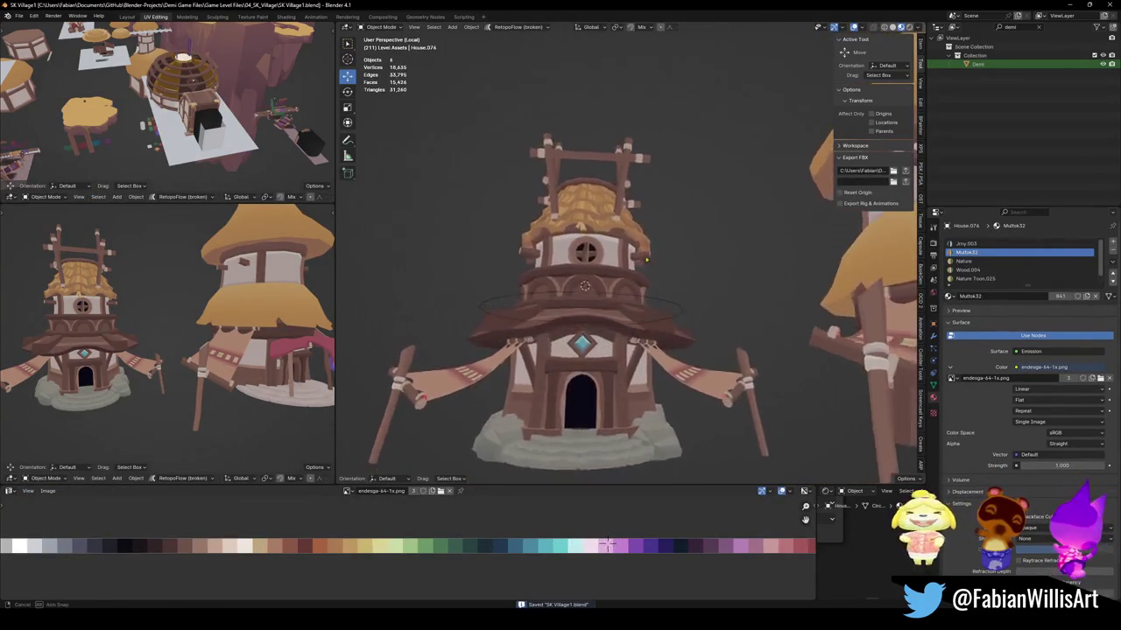
pyautogui.scroll(1, 647, 273)
pyautogui.hotkey('ctrl', 's')
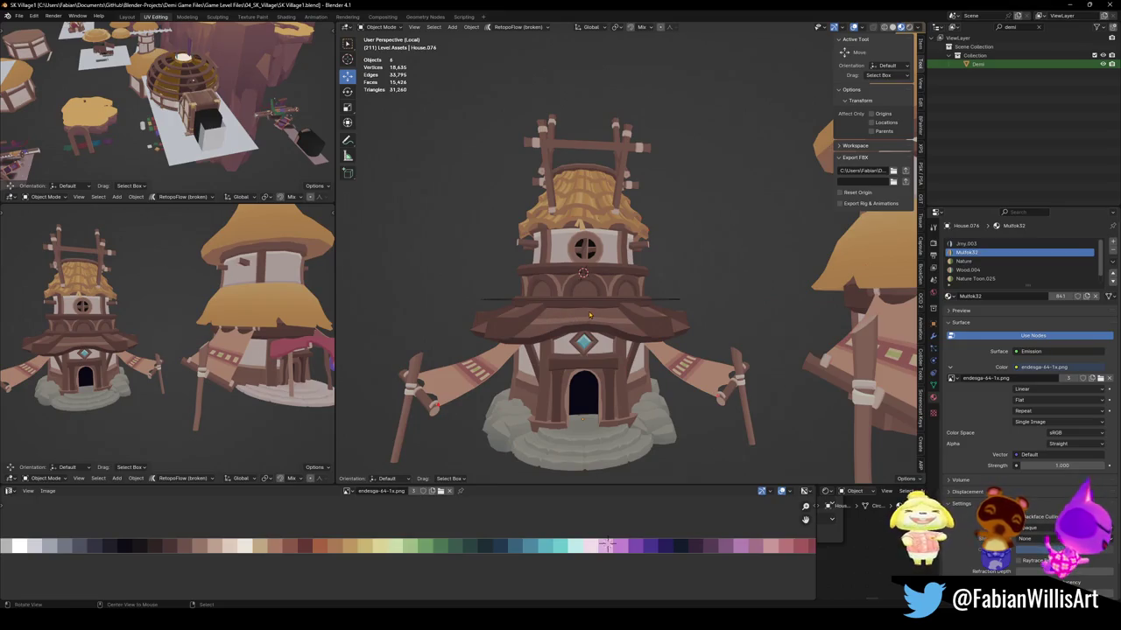
pyautogui.scroll(3, 588, 316)
pyautogui.scroll(3, 613, 298)
pyautogui.press('Tab')
pyautogui.scroll(2, 668, 278)
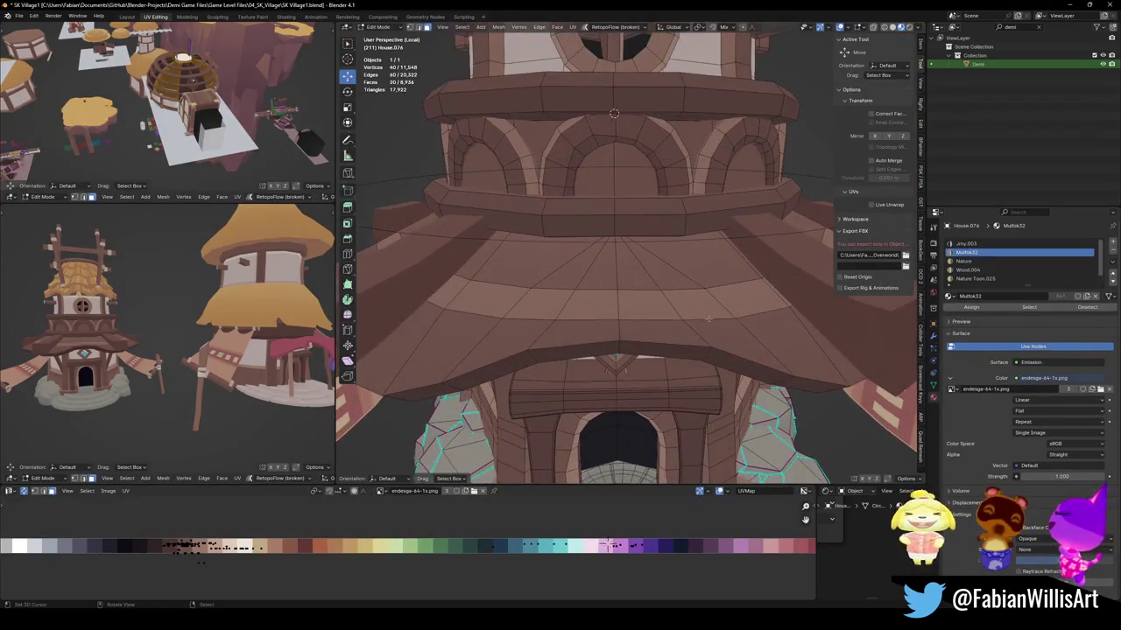
# Select the middle roof band's edge ring, then duplicate it and lift the copy straight up.
pyautogui.click(714, 359)
pyautogui.keyDown('shift'); pyautogui.click(666, 348); pyautogui.keyUp('shift')
pyautogui.keyDown('shift'); pyautogui.click(573, 350); pyautogui.keyUp('shift')
pyautogui.keyDown('shift'); pyautogui.click(503, 363); pyautogui.keyUp('shift')
pyautogui.hotkey('shift', 'd')
pyautogui.press('z')
pyautogui.click(504, 307)
pyautogui.moveTo(505, 306)
pyautogui.mouseDown(button='middle')
pyautogui.moveTo(649, 338)
pyautogui.moveTo(654, 307)
pyautogui.mouseUp(button='middle')
# Extrude the duplicated edges into a plank strip and raise a corner vertex to curve it.
pyautogui.press('e')
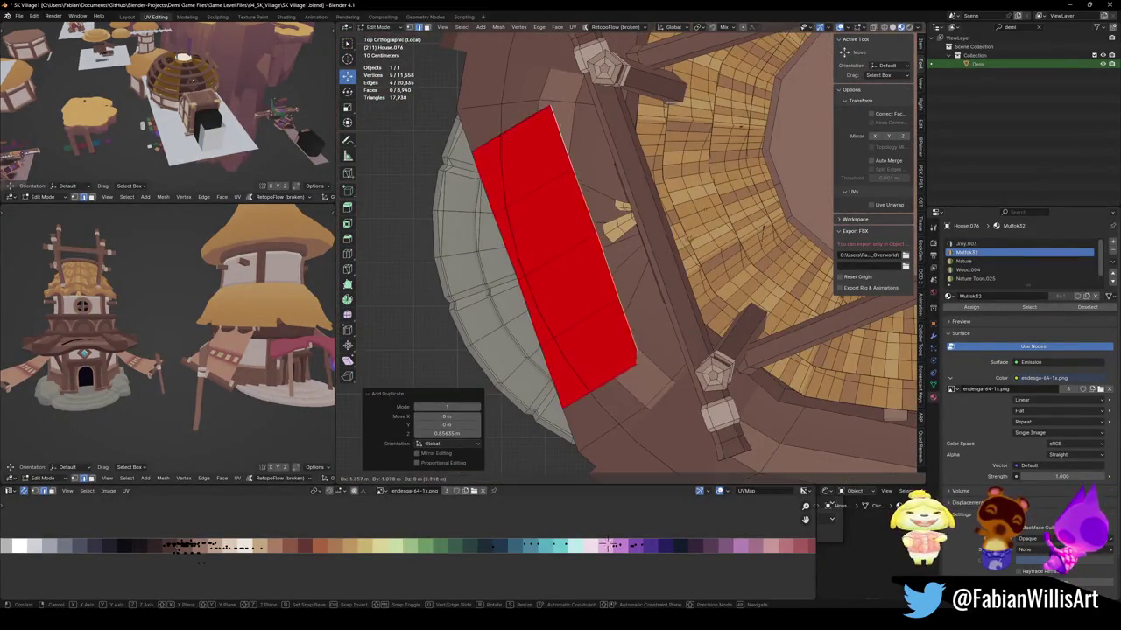
pyautogui.click(657, 289)
pyautogui.moveTo(656, 289); pyautogui.dragTo(552, 279, button='middle')
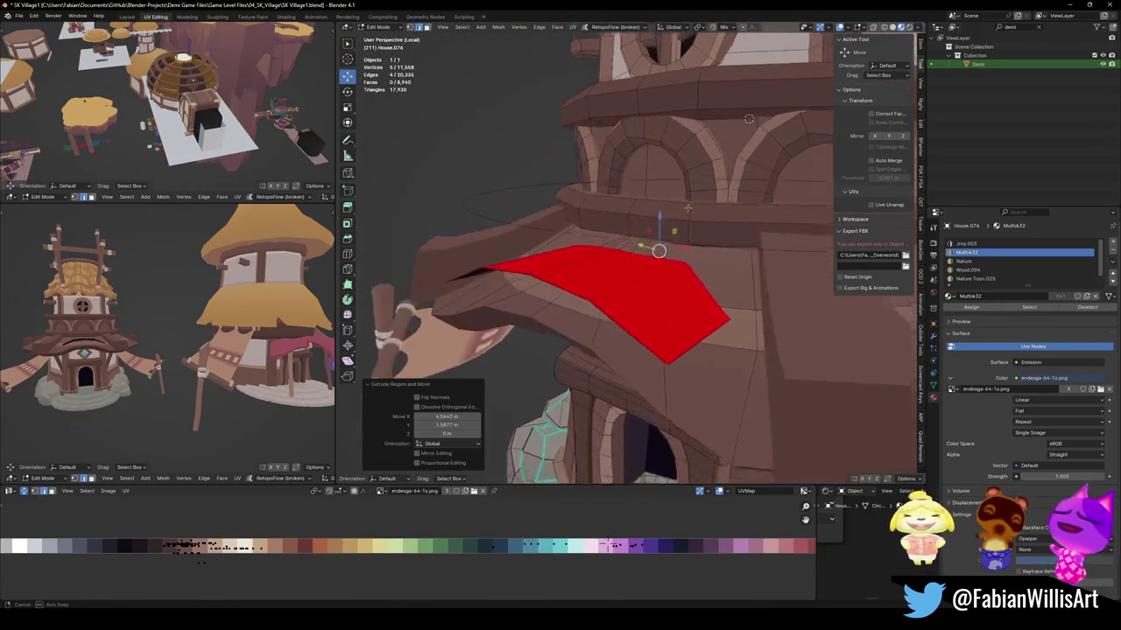
pyautogui.press('1')
pyautogui.click(612, 259)
pyautogui.press('g')
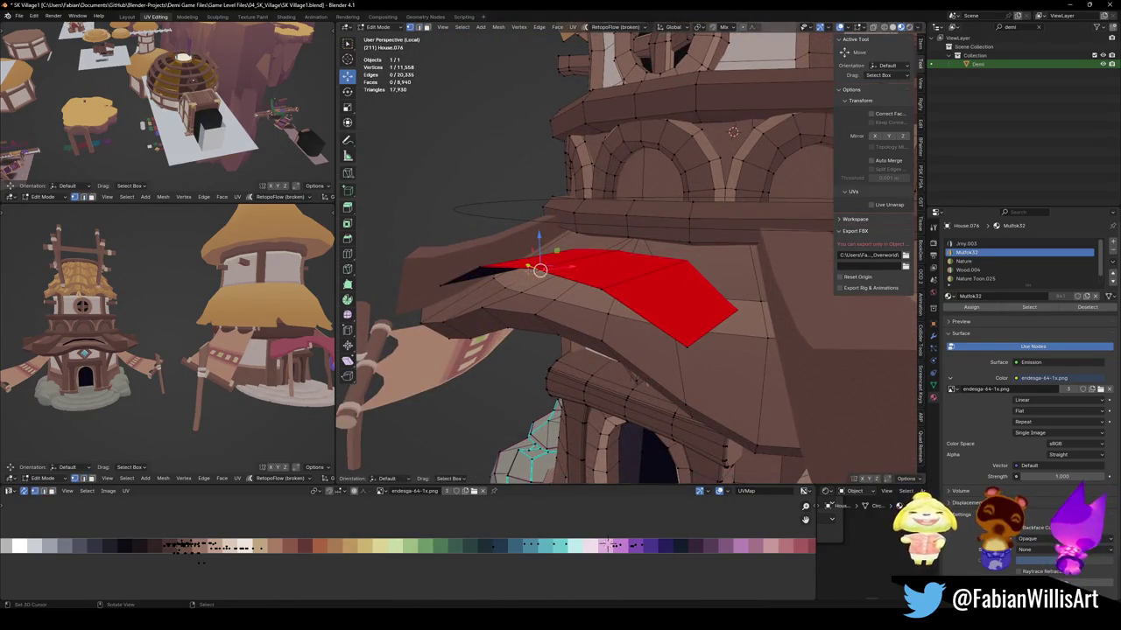
pyautogui.press('z')
pyautogui.moveTo(532, 268)
pyautogui.keyDown('alt'); pyautogui.mouseDown(button='middle')
pyautogui.moveTo(563, 232)
pyautogui.moveTo(635, 262)
pyautogui.moveTo(612, 245)
pyautogui.moveTo(640, 429)
pyautogui.mouseUp(button='middle'); pyautogui.keyUp('alt')
pyautogui.click(604, 235)
# Flip the strip's four faces to point outward and raise the strip vertically.
pyautogui.keyDown('alt'); pyautogui.click(613, 254); pyautogui.keyUp('alt')
pyautogui.rightClick(608, 269)
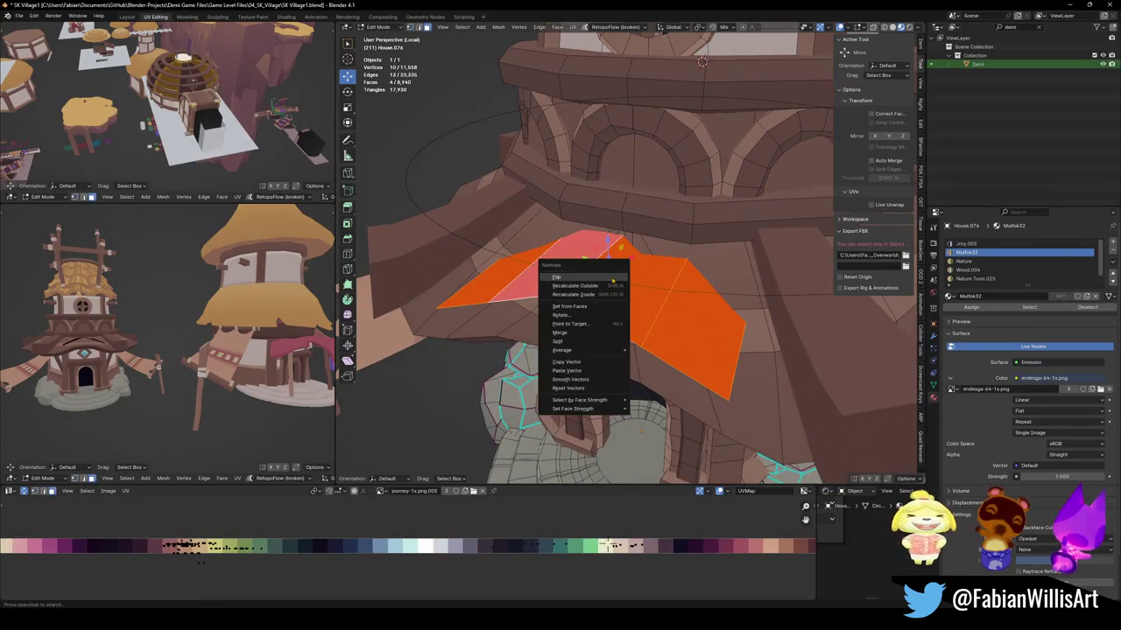
pyautogui.click(605, 266)
pyautogui.moveTo(605, 265); pyautogui.dragTo(627, 263, button='middle')
pyautogui.press('g')
pyautogui.press('z')
pyautogui.click(627, 263)
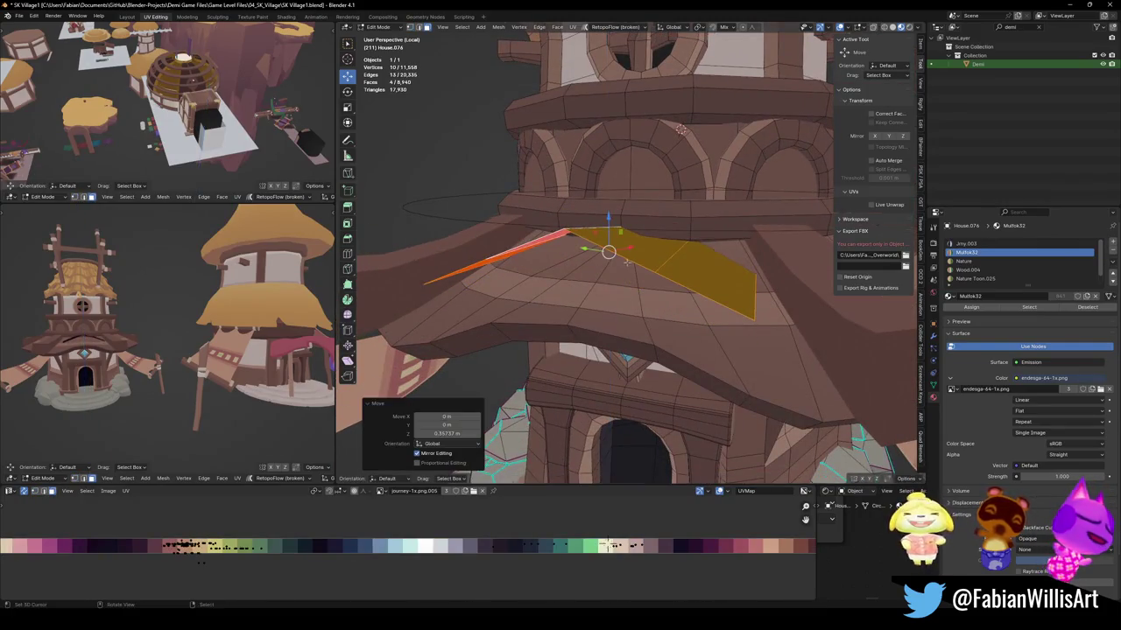
pyautogui.press('KP_Decimal')
pyautogui.moveTo(198, 331); pyautogui.dragTo(263, 324, button='middle')
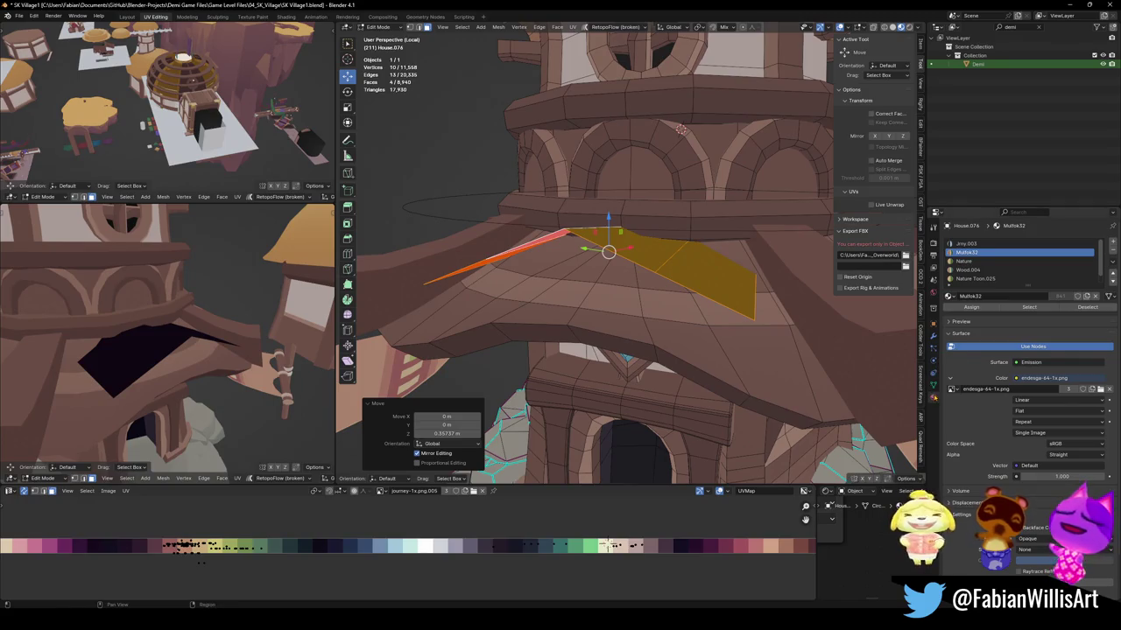
# Assign the Multok32 material to the strip and slide its texture horizontally.
pyautogui.click(971, 308)
pyautogui.press('g')
pyautogui.press('x')
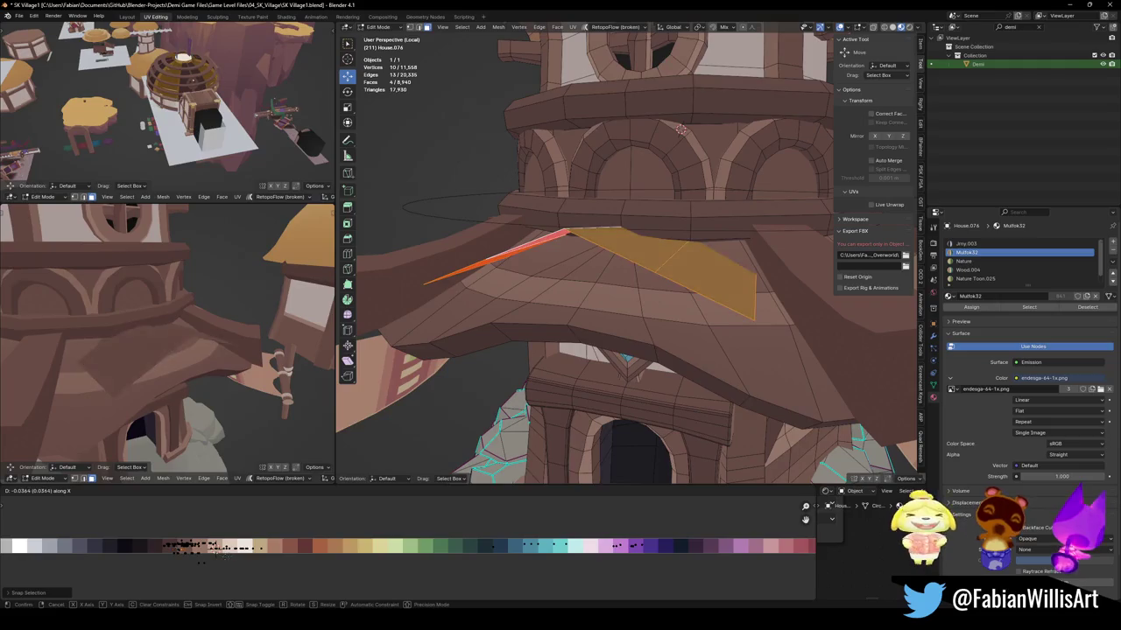
pyautogui.click(269, 557)
pyautogui.press('Home')
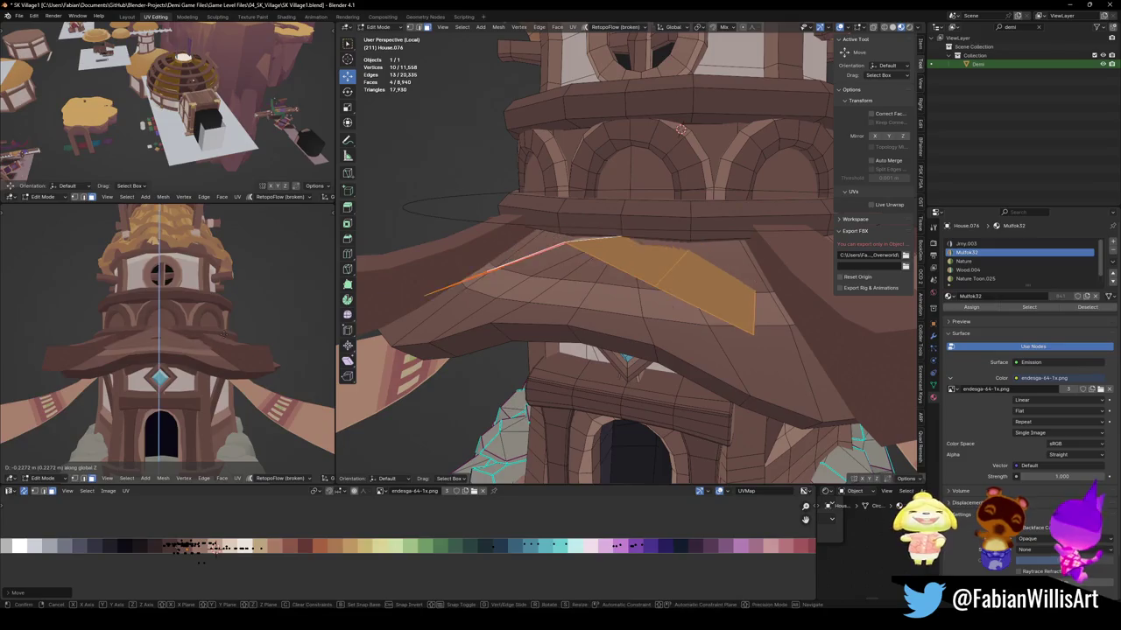
pyautogui.click(194, 339)
pyautogui.moveTo(193, 340)
pyautogui.mouseDown(button='middle')
pyautogui.moveTo(175, 377)
pyautogui.moveTo(166, 350)
pyautogui.mouseUp(button='middle')
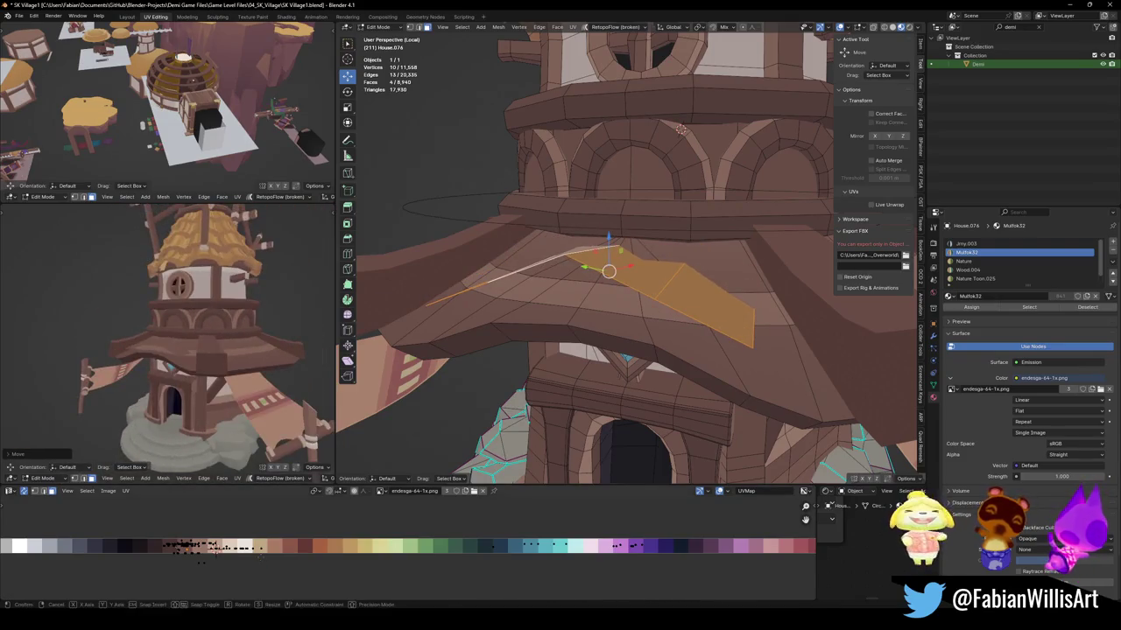
# Nudge the plank strip sideways along the X axis.
pyautogui.press('g')
pyautogui.press('x')
pyautogui.click(245, 366)
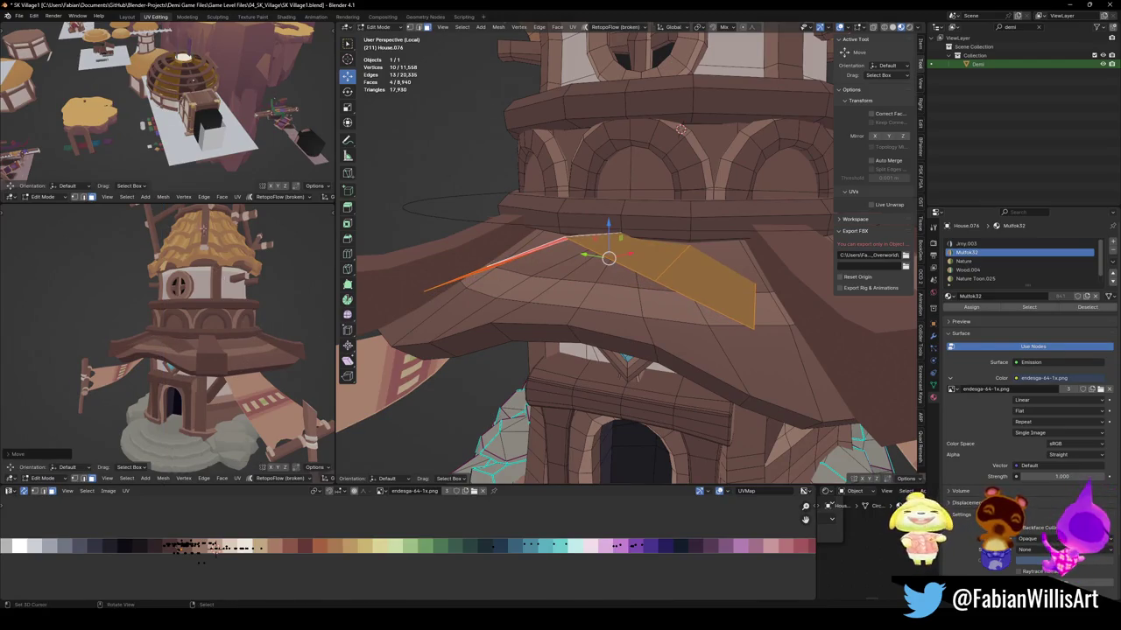
pyautogui.moveTo(210, 365); pyautogui.dragTo(189, 368, button='middle')
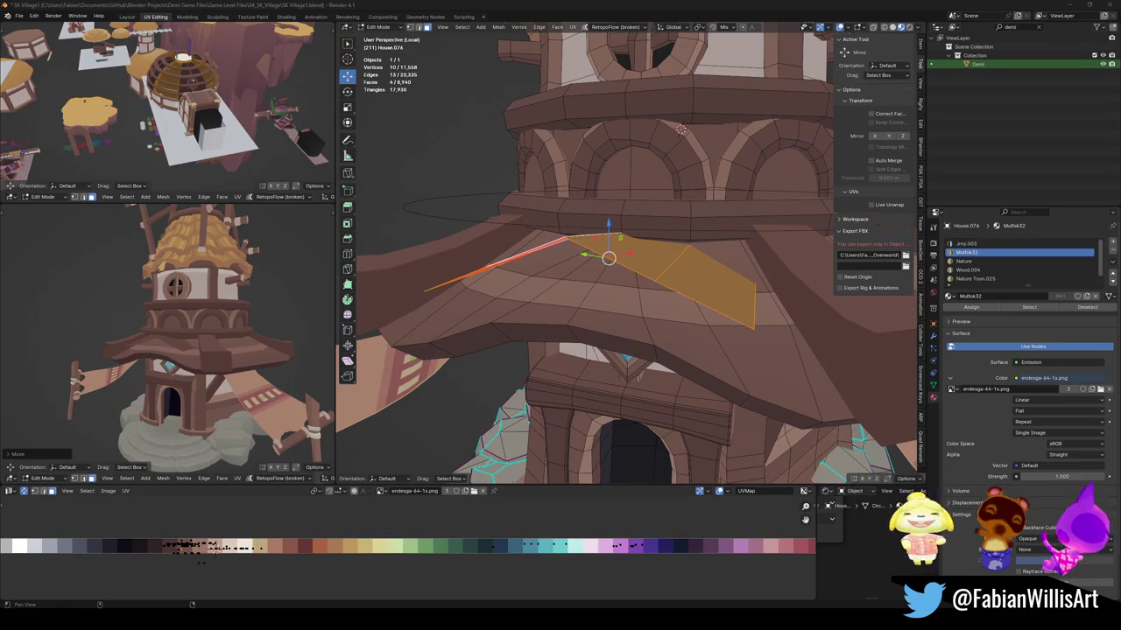
# Select the plank edges of Cube.824 and bevel them by about 0.184 m.
pyautogui.moveTo(552, 345)
pyautogui.mouseDown(button='middle')
pyautogui.moveTo(760, 364)
pyautogui.moveTo(779, 349)
pyautogui.moveTo(777, 317)
pyautogui.moveTo(736, 325)
pyautogui.moveTo(743, 312)
pyautogui.mouseUp(button='middle')
pyautogui.press('Tab')
pyautogui.press('Tab')
pyautogui.keyDown('alt'); pyautogui.keyDown('shift'); pyautogui.click(777, 317); pyautogui.keyUp('shift'); pyautogui.keyUp('alt')
pyautogui.hotkey('ctrl', 'b')
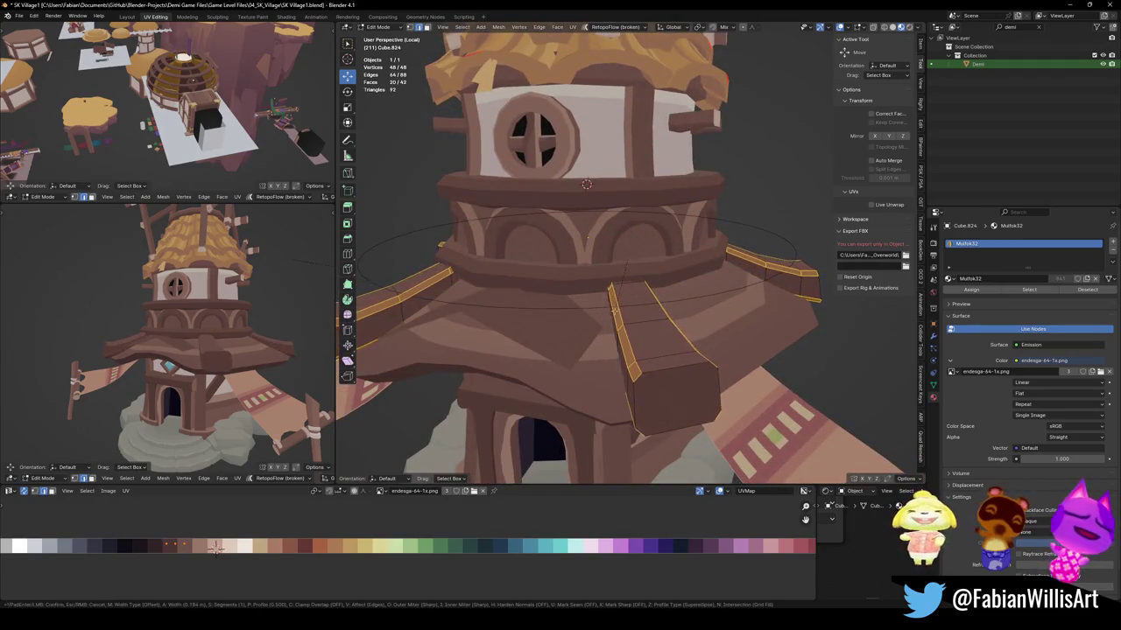
# Confirm the plank edge bevel and slide the plank texture horizontally.
pyautogui.click(619, 311)
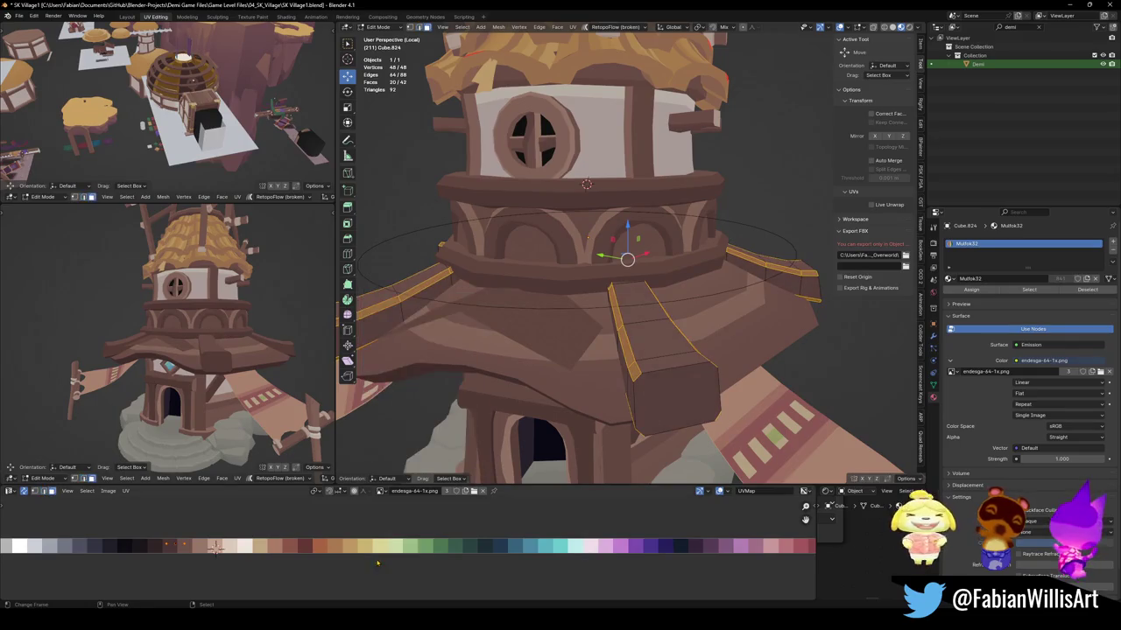
pyautogui.press('g')
pyautogui.press('x')
pyautogui.press('Return')
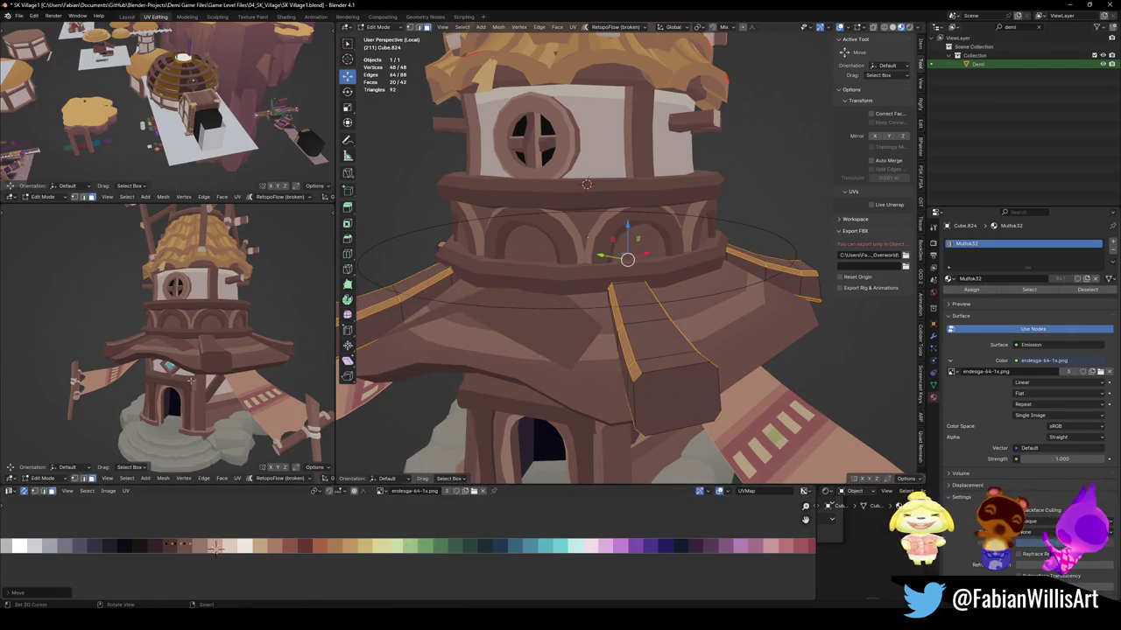
pyautogui.scroll(4, 271, 361)
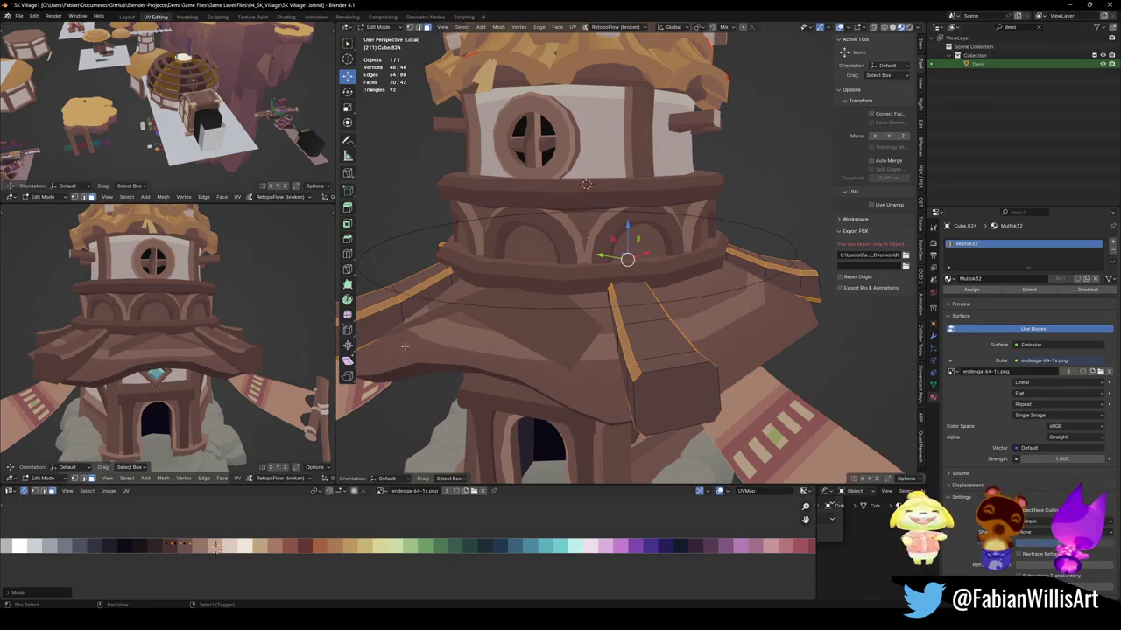
pyautogui.moveTo(172, 328)
pyautogui.mouseDown(button='middle')
pyautogui.moveTo(199, 332)
pyautogui.moveTo(194, 306)
pyautogui.moveTo(228, 316)
pyautogui.moveTo(219, 357)
pyautogui.mouseUp(button='middle')
# Select all plank shingles, save SK Village1.blend, and switch editing back to House.074.
pyautogui.press('a')
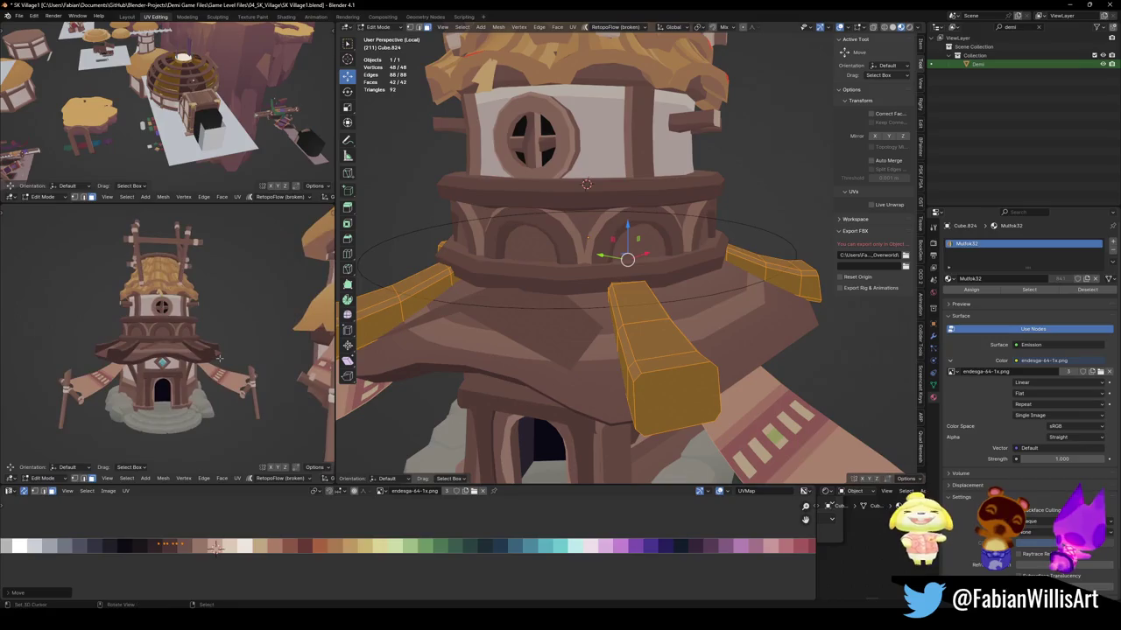
pyautogui.hotkey('ctrl', 's')
pyautogui.moveTo(613, 254)
pyautogui.mouseDown(button='middle')
pyautogui.moveTo(548, 311)
pyautogui.moveTo(631, 237)
pyautogui.mouseUp(button='middle')
pyautogui.hotkey('alt', 'q')
pyautogui.click(525, 320)
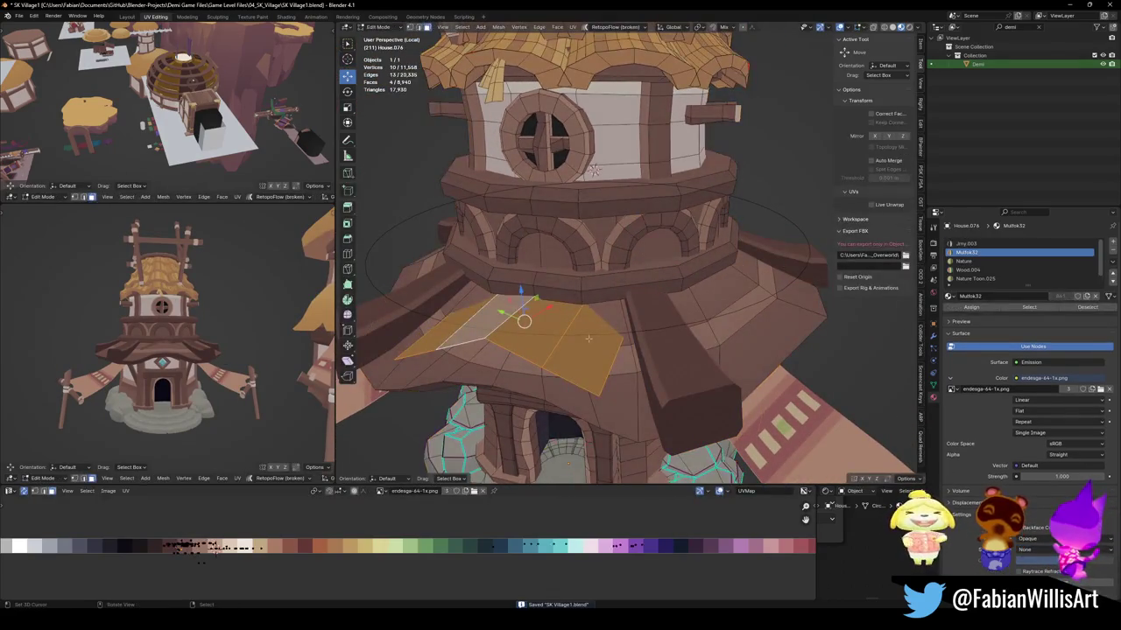
# Enlarge the selected roof faces and raise them vertically.
pyautogui.press('g')
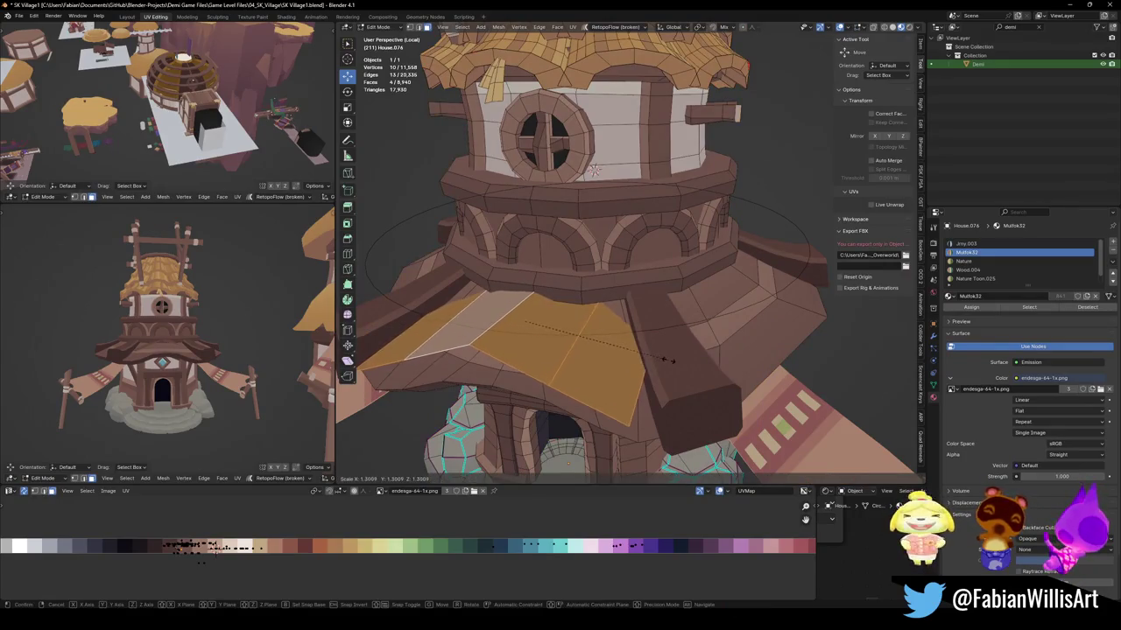
pyautogui.click(670, 346)
pyautogui.press('g')
pyautogui.press('z')
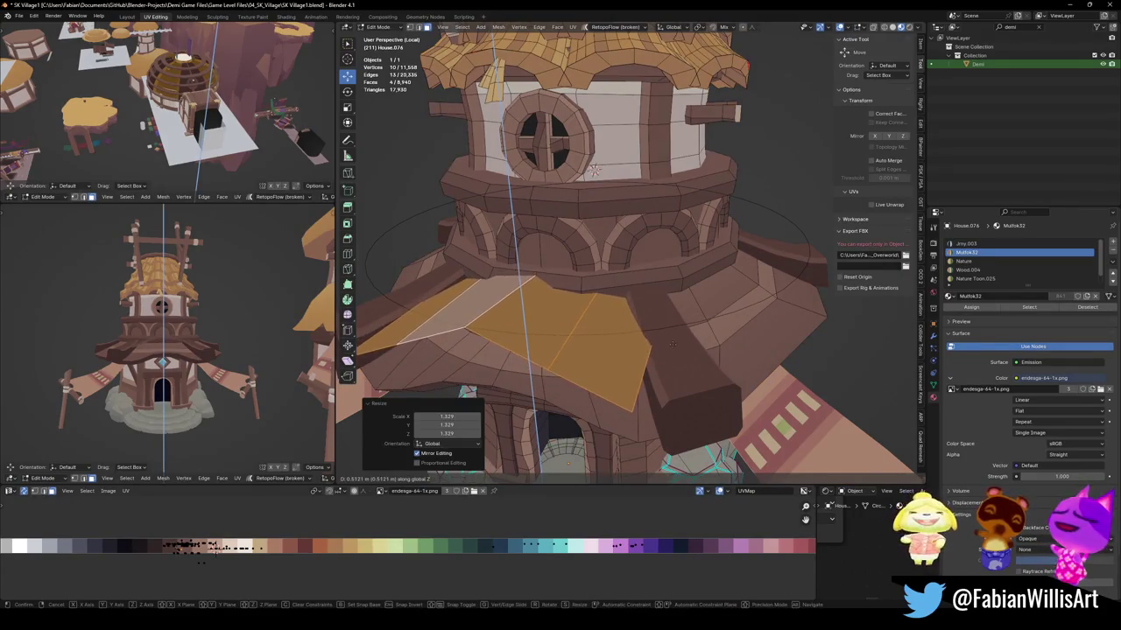
pyautogui.click(672, 343)
pyautogui.hotkey('alt', 'a')
pyautogui.moveTo(672, 343)
pyautogui.mouseDown(button='middle')
pyautogui.moveTo(633, 368)
pyautogui.moveTo(701, 335)
pyautogui.moveTo(782, 343)
pyautogui.mouseUp(button='middle')
# Widen the lower roof's bottom edge loop and lower it about half a metre.
pyautogui.keyDown('alt'); pyautogui.click(775, 337); pyautogui.keyUp('alt')
pyautogui.press('s')
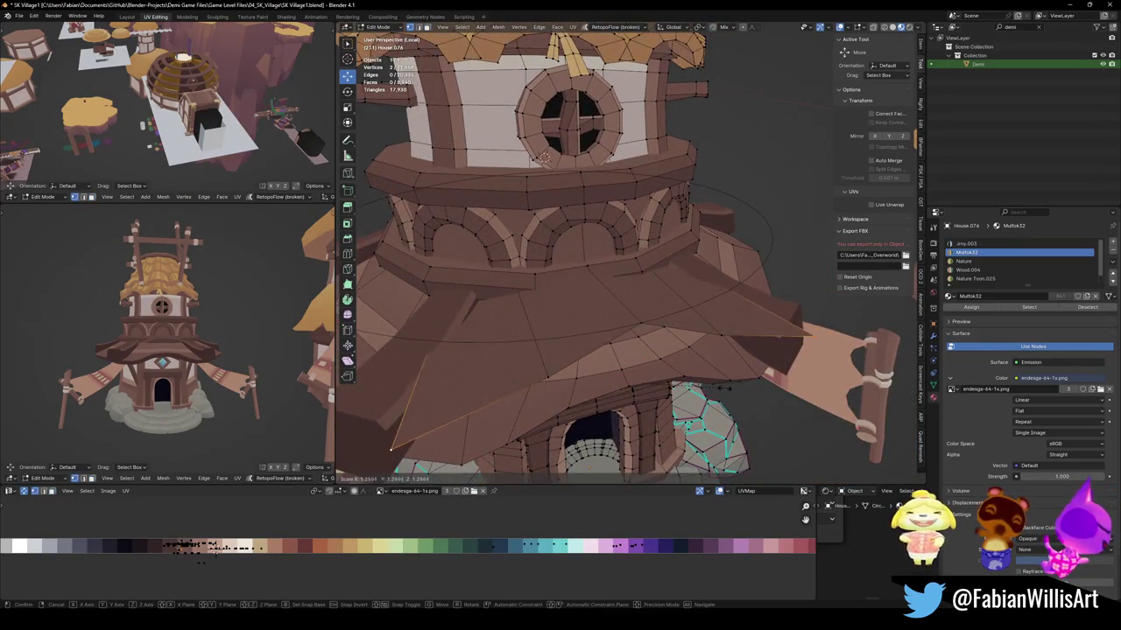
pyautogui.click(725, 387)
pyautogui.moveTo(725, 387)
pyautogui.mouseDown(button='middle')
pyautogui.moveTo(672, 333)
pyautogui.moveTo(757, 375)
pyautogui.mouseUp(button='middle')
pyautogui.press('g')
pyautogui.press('z')
pyautogui.click(671, 350)
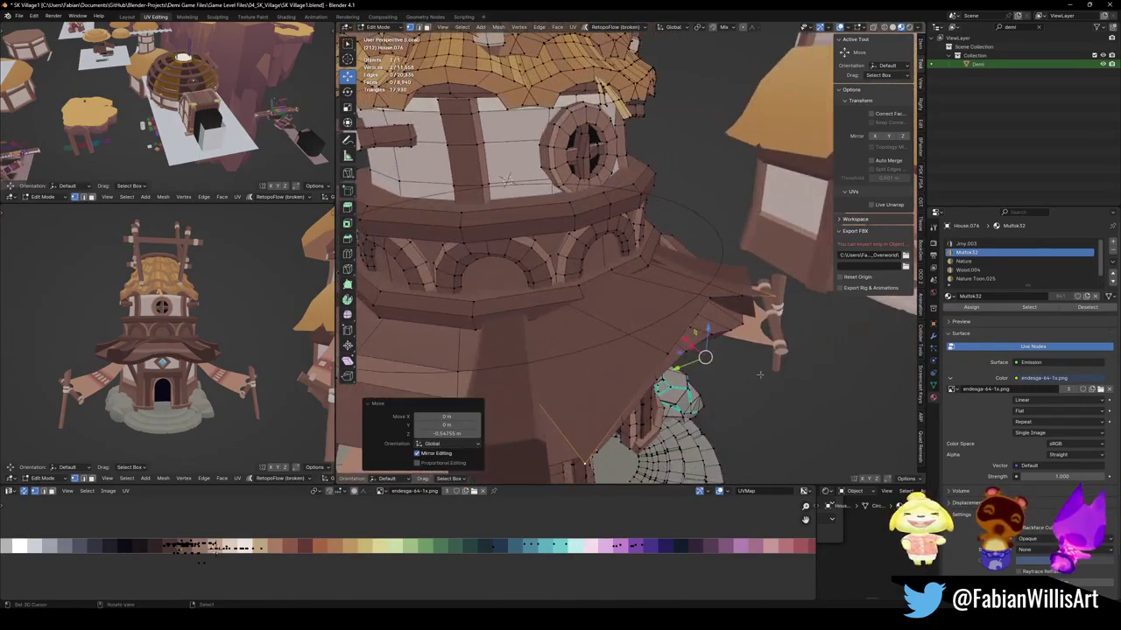
# Edge-slide the roof edge loop and scale it slightly larger.
pyautogui.press('g')
pyautogui.press('g')
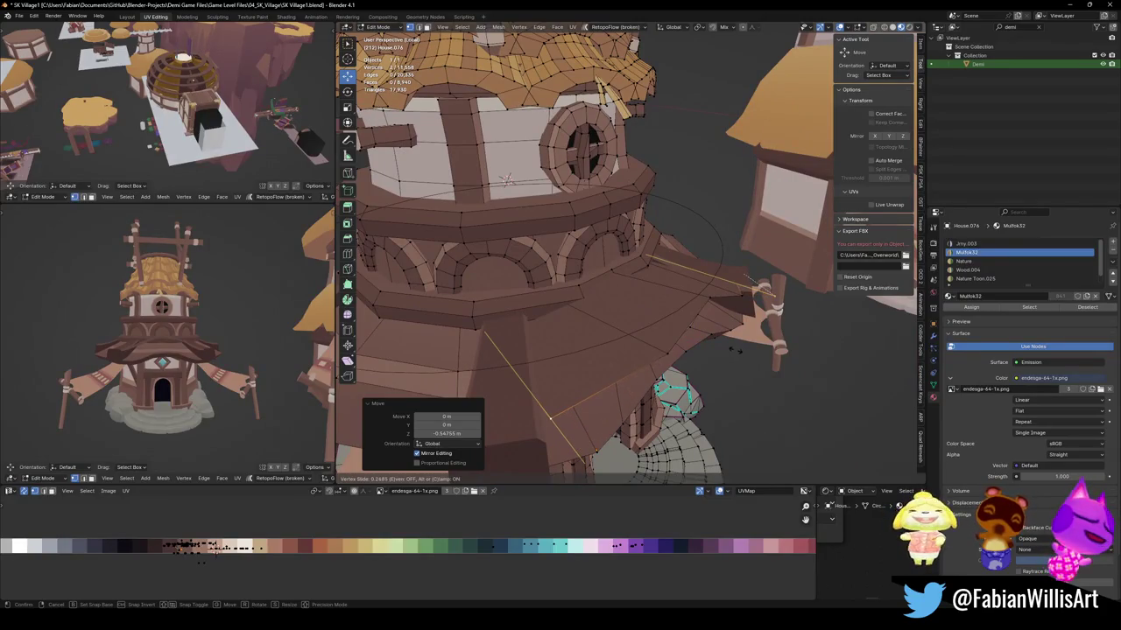
pyautogui.rightClick(734, 349)
pyautogui.press('2')
pyautogui.press('g')
pyautogui.press('g')
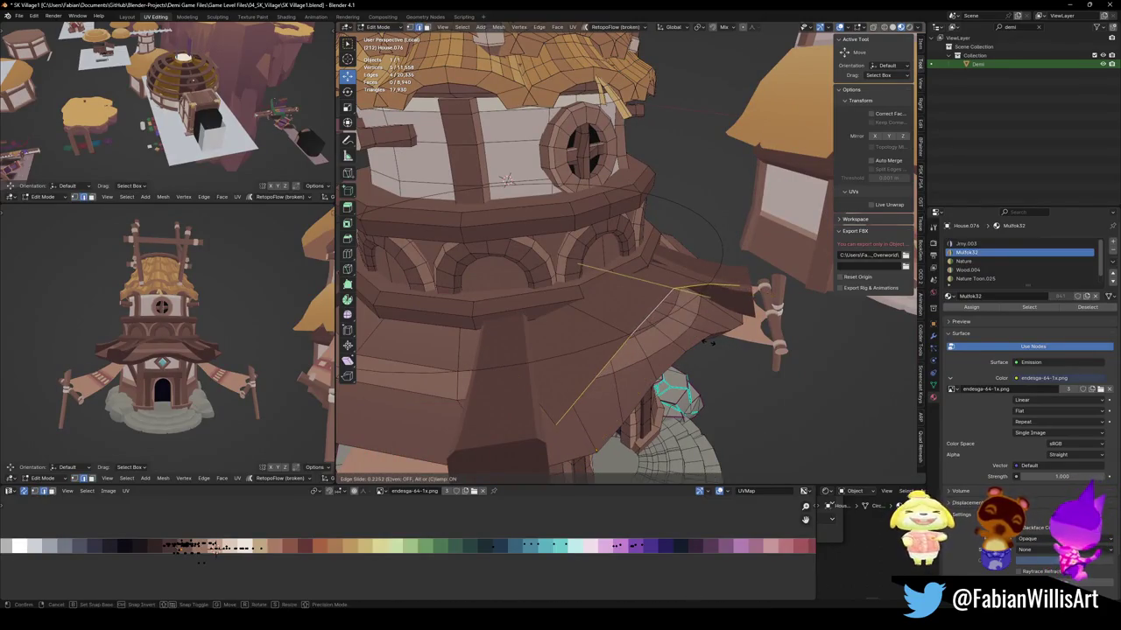
pyautogui.click(712, 344)
pyautogui.press('s')
pyautogui.click(761, 346)
# Raise a vertex on the roof rim vertically by 0.43 m.
pyautogui.moveTo(762, 347); pyautogui.dragTo(608, 319, button='middle')
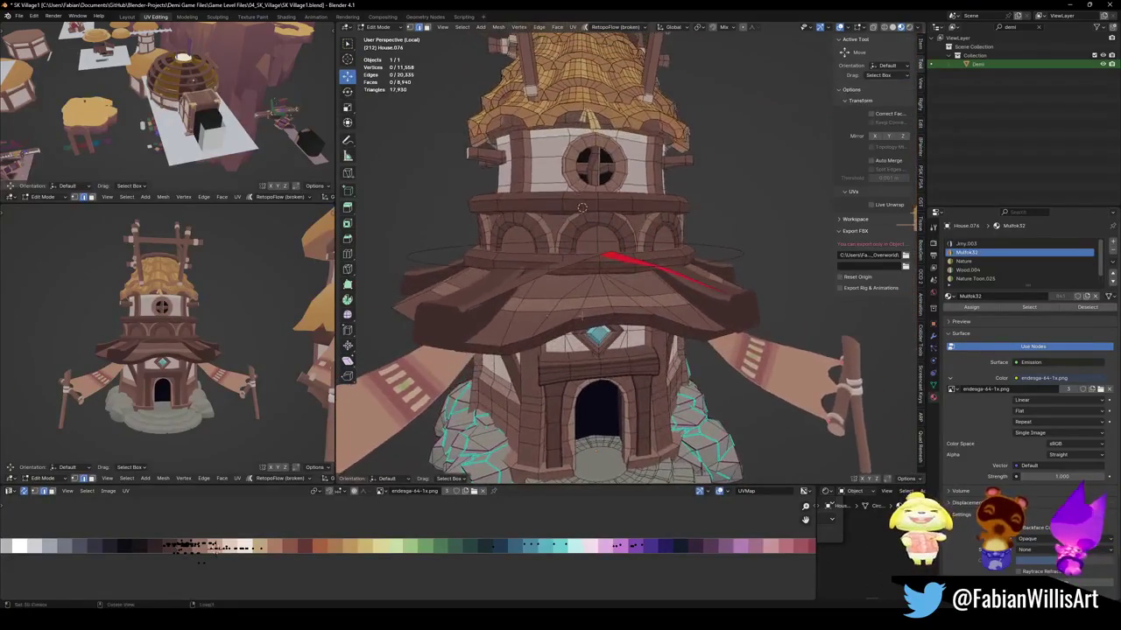
pyautogui.scroll(3, 175, 333)
pyautogui.moveTo(175, 333); pyautogui.dragTo(200, 344, button='middle')
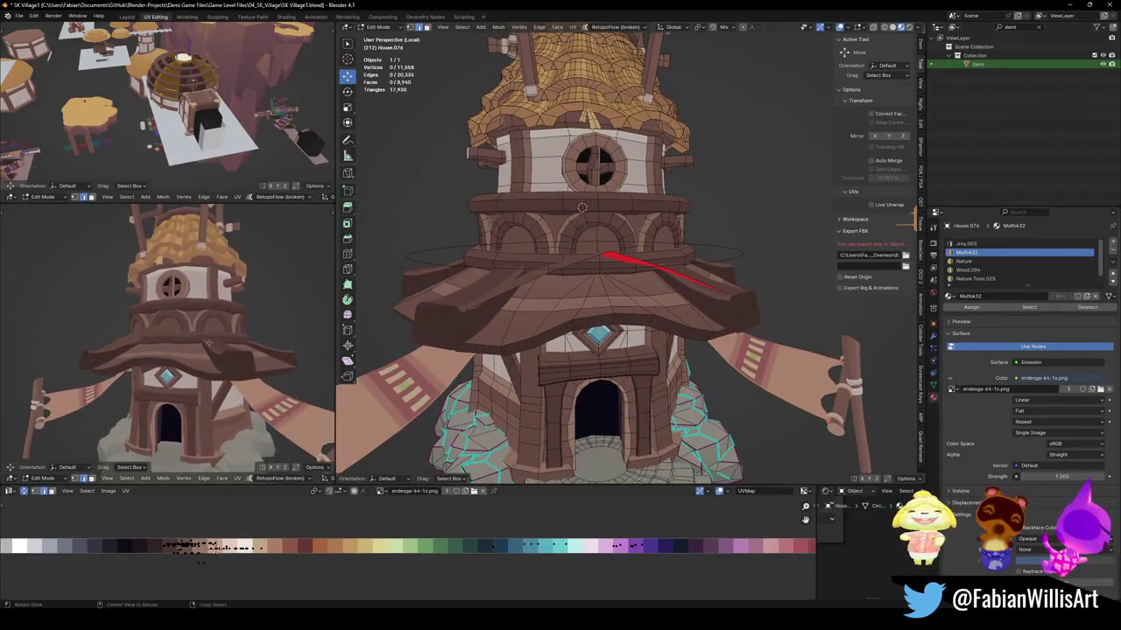
pyautogui.scroll(3, 613, 263)
pyautogui.moveTo(613, 263)
pyautogui.mouseDown(button='middle')
pyautogui.moveTo(769, 322)
pyautogui.moveTo(751, 350)
pyautogui.mouseUp(button='middle')
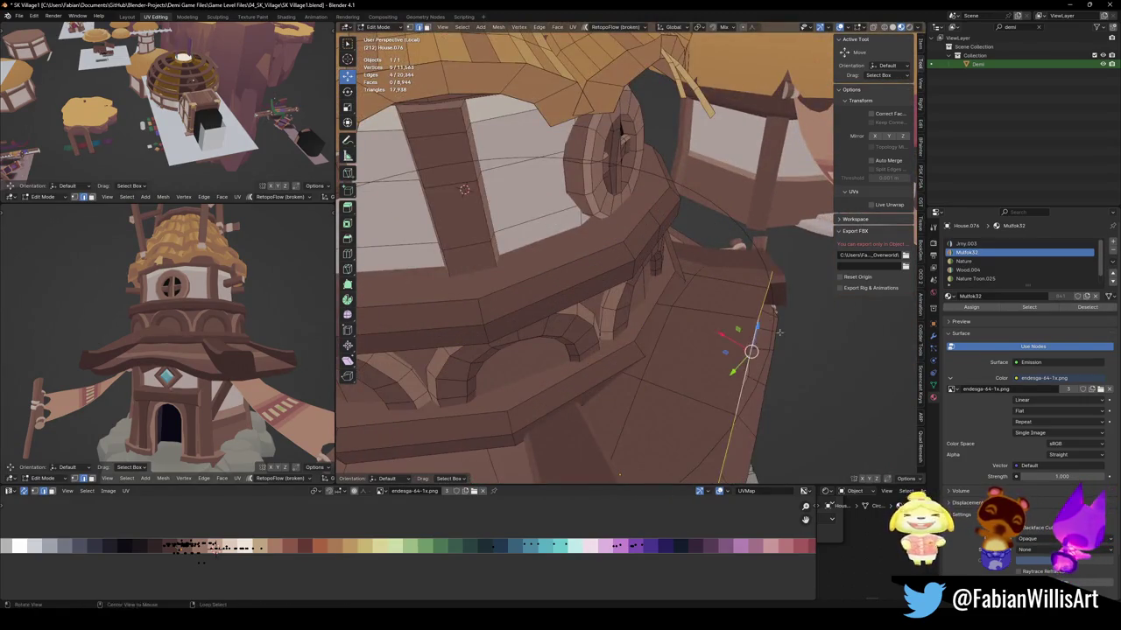
pyautogui.scroll(-3, 751, 351)
pyautogui.moveTo(683, 342); pyautogui.dragTo(700, 338, button='middle')
pyautogui.hotkey('alt', 'a')
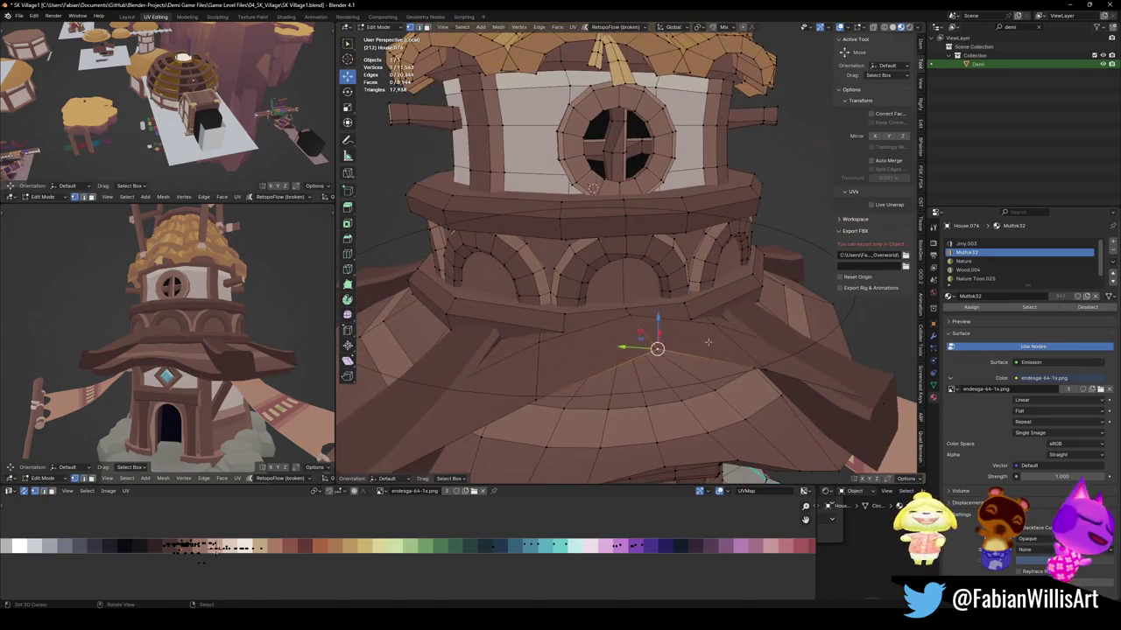
pyautogui.click(535, 399)
pyautogui.press('g')
pyautogui.press('z')
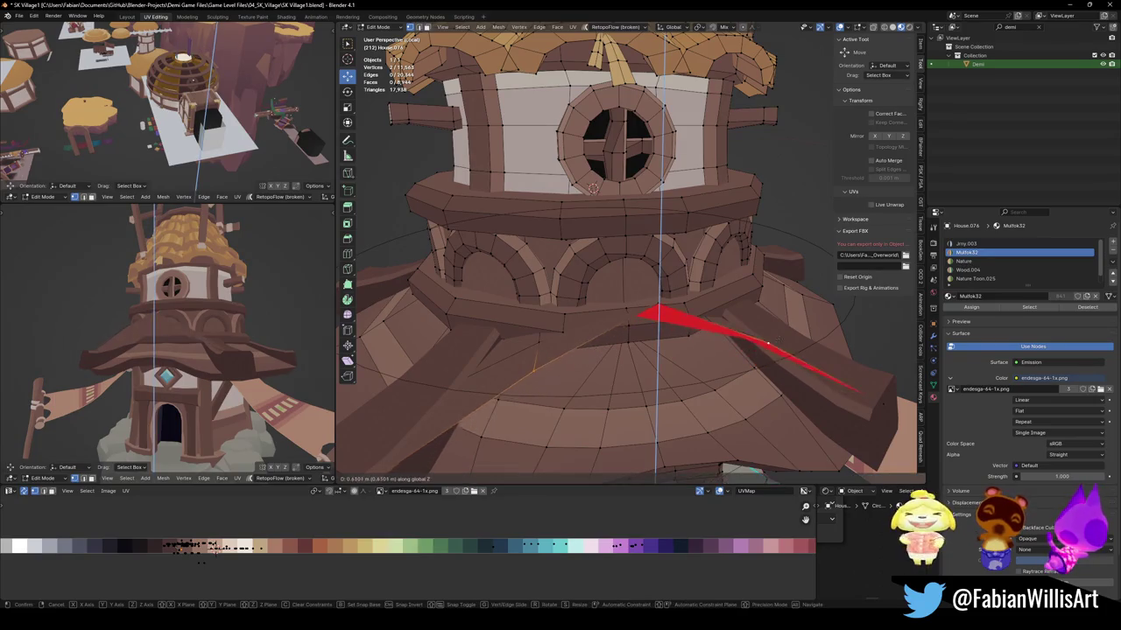
pyautogui.click(700, 333)
pyautogui.moveTo(701, 333)
pyautogui.mouseDown(button='middle')
pyautogui.moveTo(689, 338)
pyautogui.moveTo(704, 237)
pyautogui.moveTo(546, 226)
pyautogui.moveTo(657, 343)
pyautogui.moveTo(719, 285)
pyautogui.moveTo(734, 290)
pyautogui.moveTo(721, 301)
pyautogui.moveTo(647, 259)
pyautogui.mouseUp(button='middle')
# Try sliding a row of roof vertices, cancel it, and save the file.
pyautogui.hotkey('alt', 'a')
pyautogui.keyDown('alt'); pyautogui.click(720, 285); pyautogui.keyUp('alt')
pyautogui.press('g')
pyautogui.press('g')
pyautogui.rightClick(721, 278)
pyautogui.hotkey('ctrl', 's')
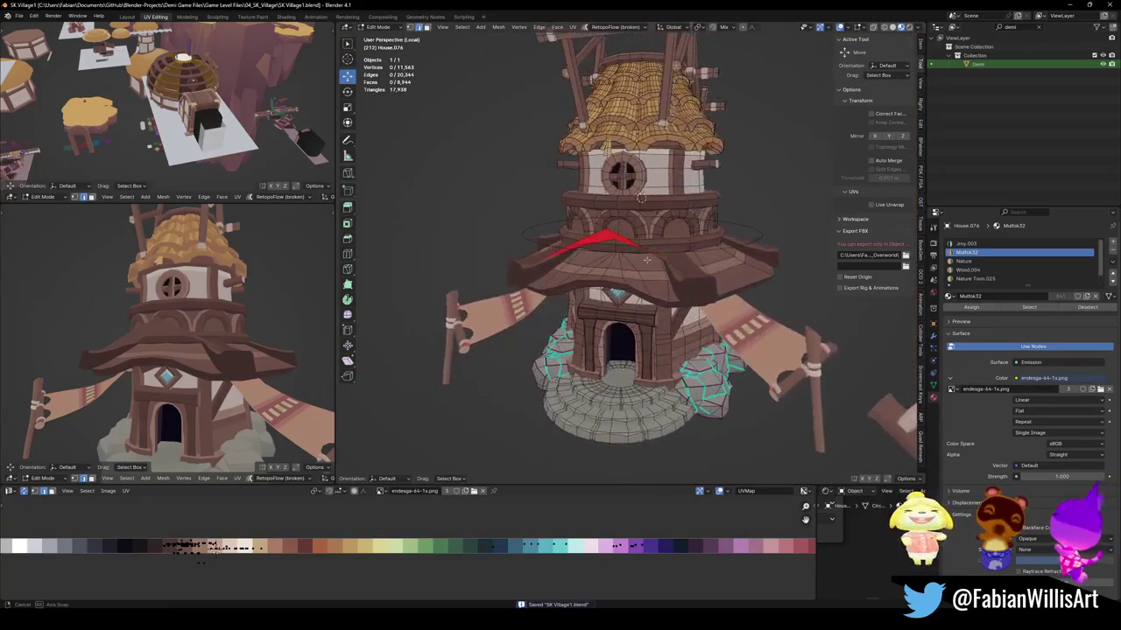
# Return to object mode and save SK Village1.blend again.
pyautogui.scroll(3, 194, 348)
pyautogui.moveTo(194, 348)
pyautogui.mouseDown(button='middle')
pyautogui.moveTo(205, 337)
pyautogui.moveTo(155, 310)
pyautogui.moveTo(211, 307)
pyautogui.mouseUp(button='middle')
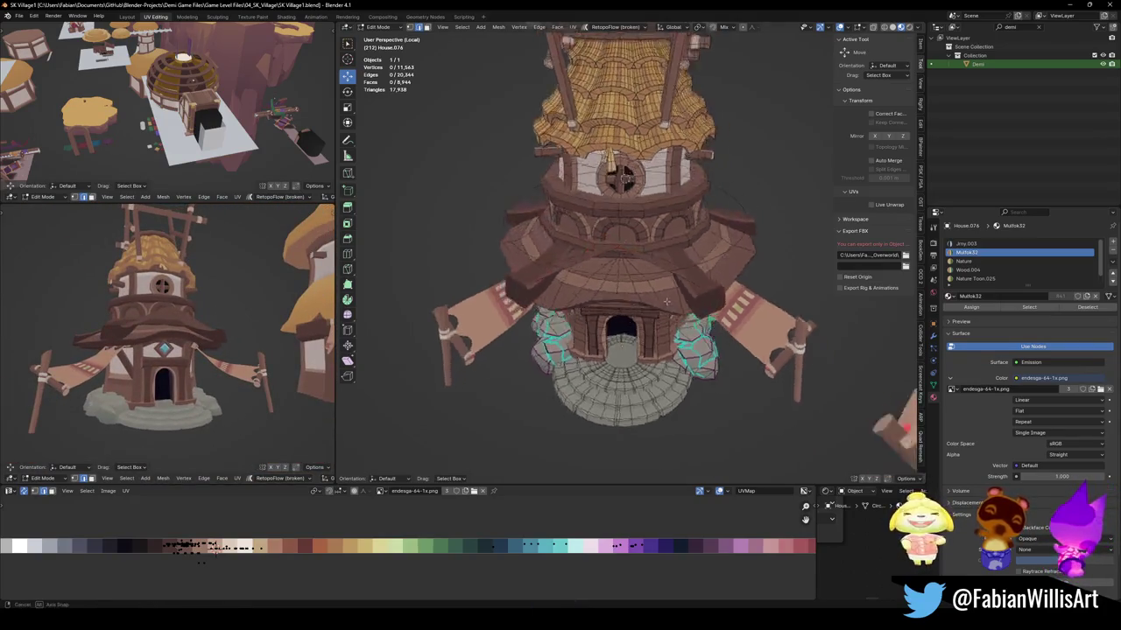
pyautogui.moveTo(786, 301); pyautogui.dragTo(652, 283, button='middle')
pyautogui.press('Tab')
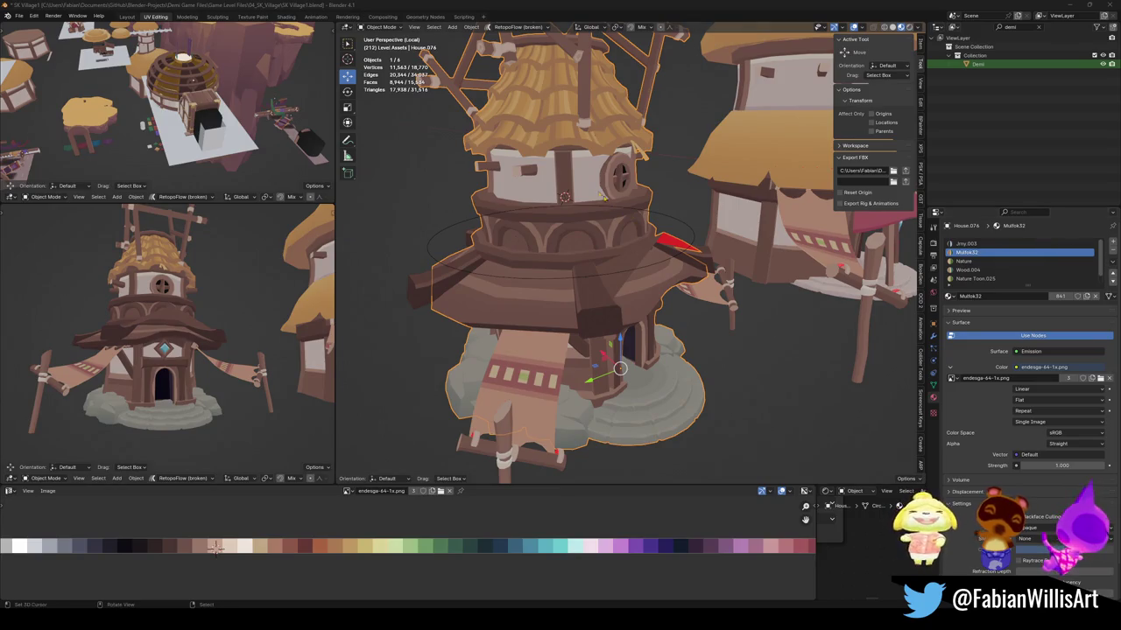
pyautogui.moveTo(613, 262)
pyautogui.mouseDown(button='middle')
pyautogui.moveTo(613, 333)
pyautogui.moveTo(605, 296)
pyautogui.mouseUp(button='middle')
pyautogui.scroll(-3, 612, 306)
pyautogui.moveTo(192, 326)
pyautogui.mouseDown(button='middle')
pyautogui.moveTo(205, 317)
pyautogui.moveTo(195, 305)
pyautogui.mouseUp(button='middle')
pyautogui.hotkey('ctrl', 's')
# Re-enter mesh editing on House.074's thatched upper roof.
pyautogui.moveTo(613, 385); pyautogui.dragTo(637, 344, button='middle')
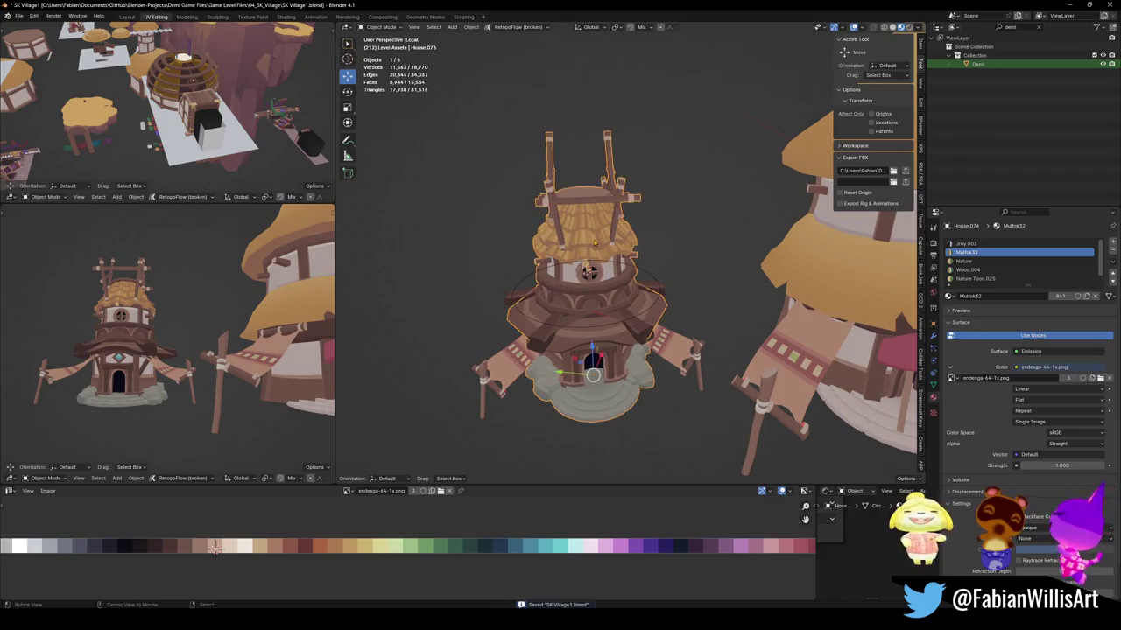
pyautogui.press('Tab')
pyautogui.scroll(2, 639, 315)
pyautogui.scroll(4, 645, 279)
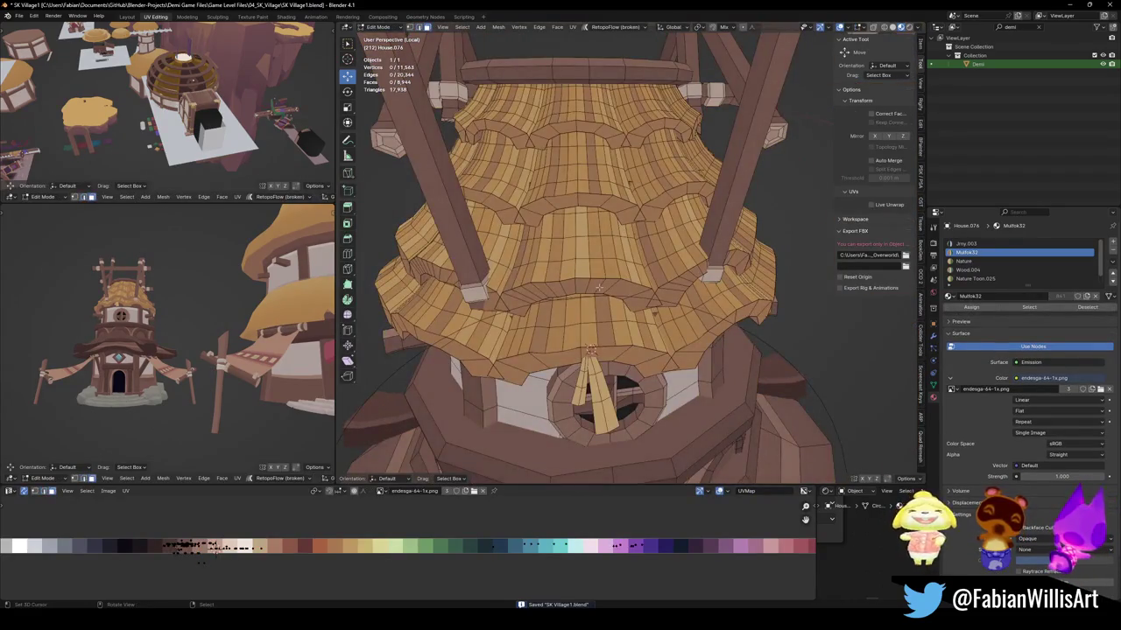
# Duplicate one thatch shingle island and separate it into its own object, House.079.
pyautogui.press('l')
pyautogui.moveTo(618, 308)
pyautogui.mouseDown(button='middle')
pyautogui.moveTo(634, 232)
pyautogui.moveTo(607, 245)
pyautogui.moveTo(620, 280)
pyautogui.moveTo(614, 311)
pyautogui.mouseUp(button='middle')
pyautogui.hotkey('shift', 'd')
pyautogui.press('Escape')
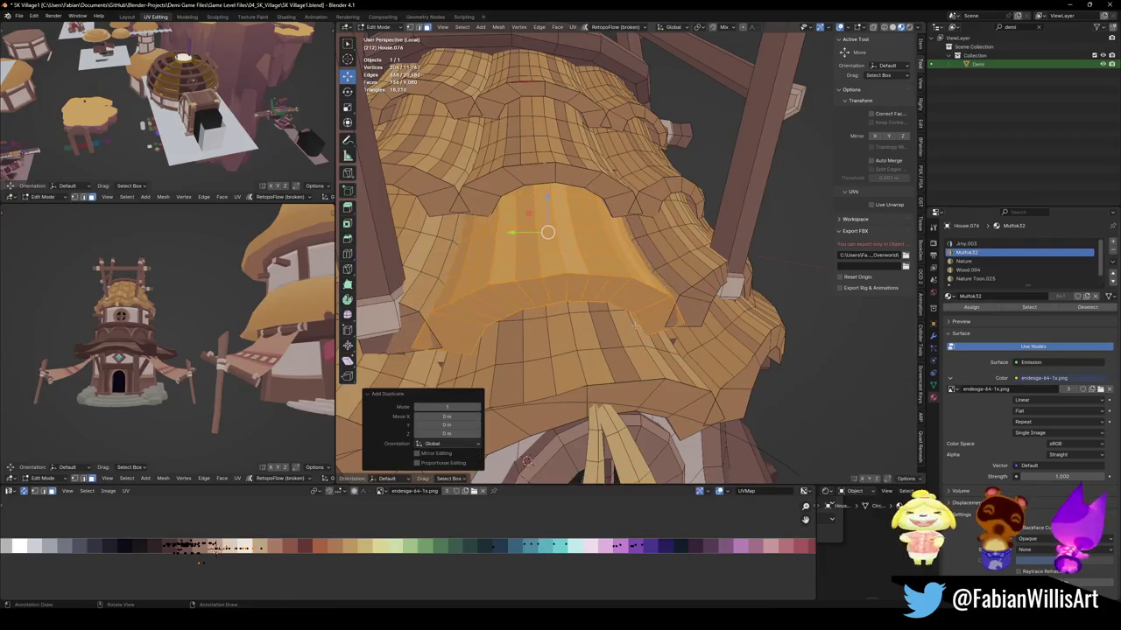
pyautogui.press('p')
pyautogui.click(613, 321)
pyautogui.press('Tab')
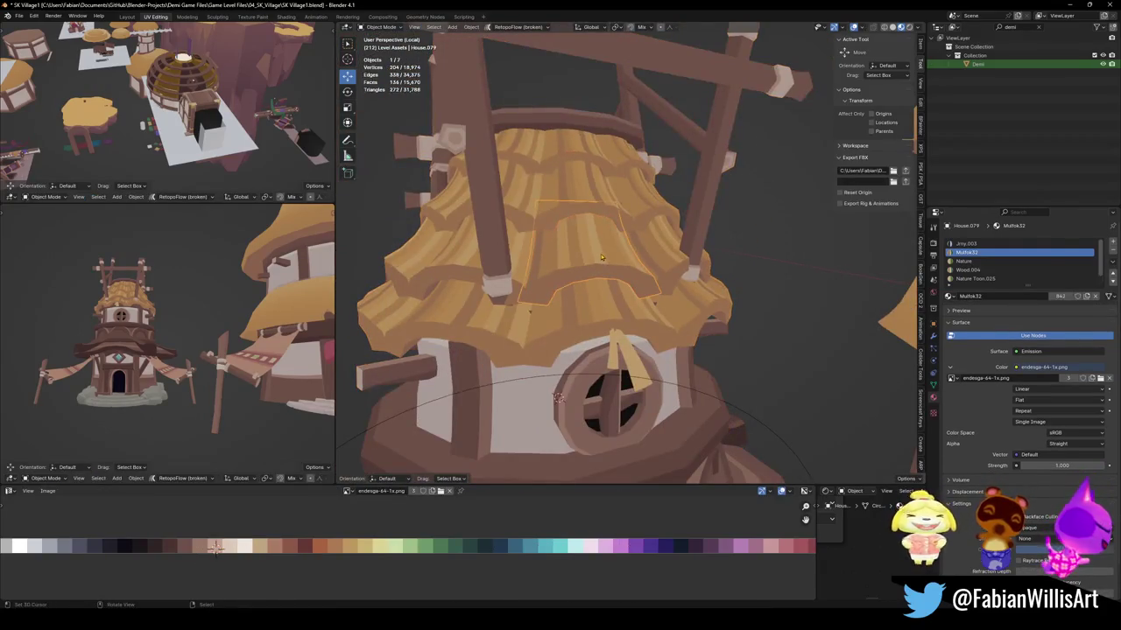
# Clear House.079's rotation and move it off to float beside the tower.
pyautogui.scroll(-5, 603, 264)
pyautogui.moveTo(602, 264)
pyautogui.mouseDown(button='middle')
pyautogui.moveTo(643, 258)
pyautogui.moveTo(666, 278)
pyautogui.moveTo(673, 272)
pyautogui.mouseUp(button='middle')
pyautogui.press('q')
pyautogui.press('Escape')
pyautogui.hotkey('alt', 'r')
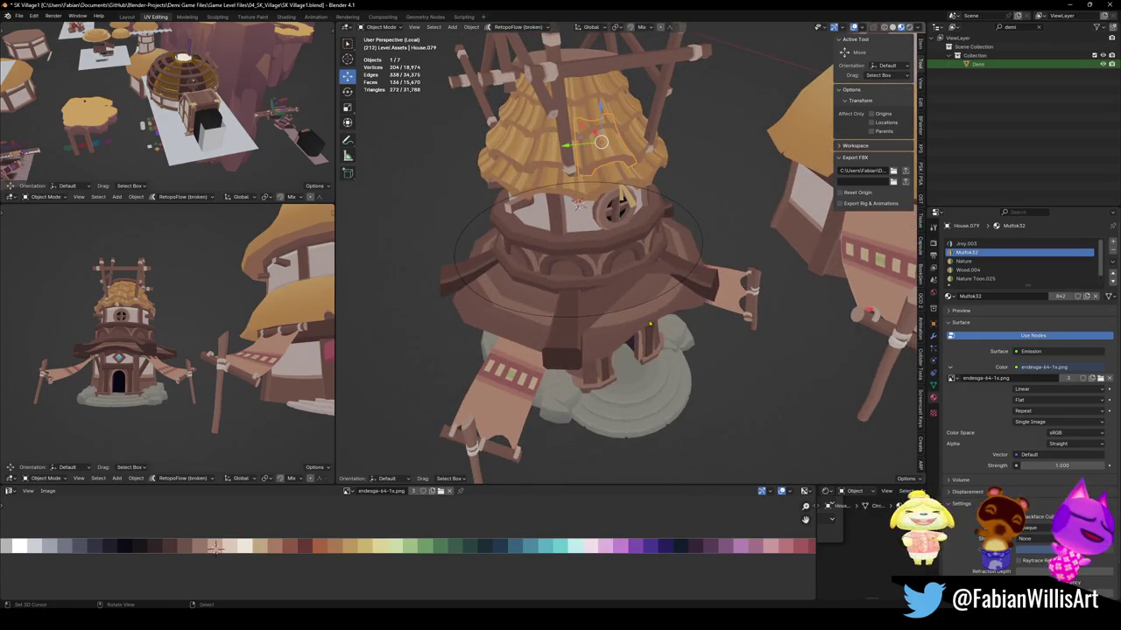
pyautogui.moveTo(650, 325); pyautogui.dragTo(520, 287, button='middle')
pyautogui.press('g')
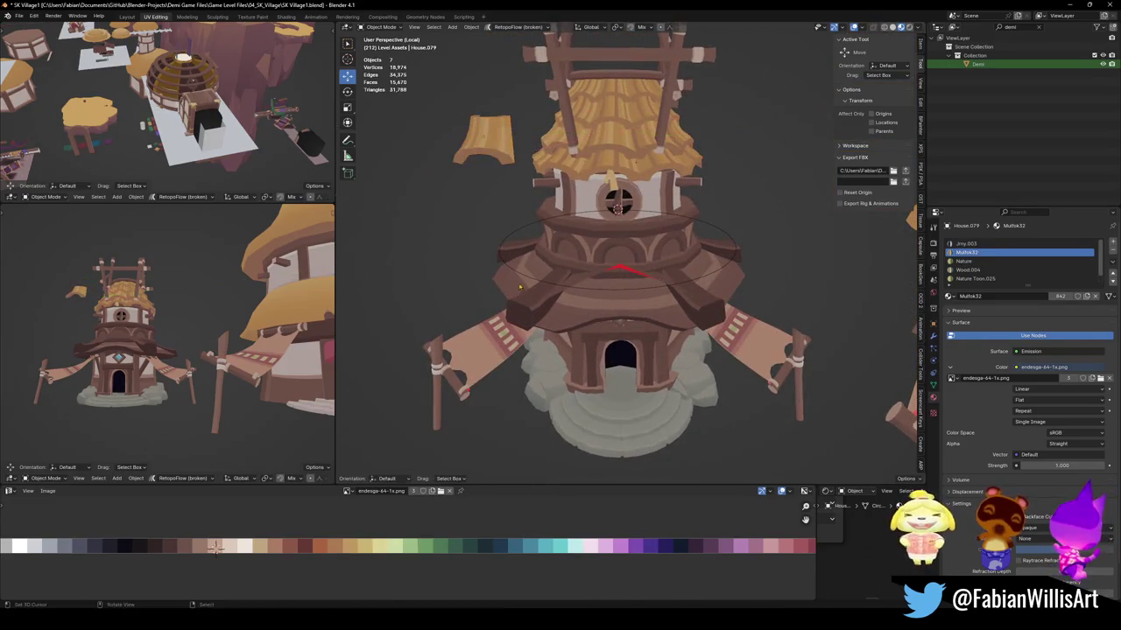
pyautogui.click(519, 273)
# Raise BezierCircle.009 on Z to the middle roof band and snap the shingle to the 3D cursor.
pyautogui.press('g')
pyautogui.press('z')
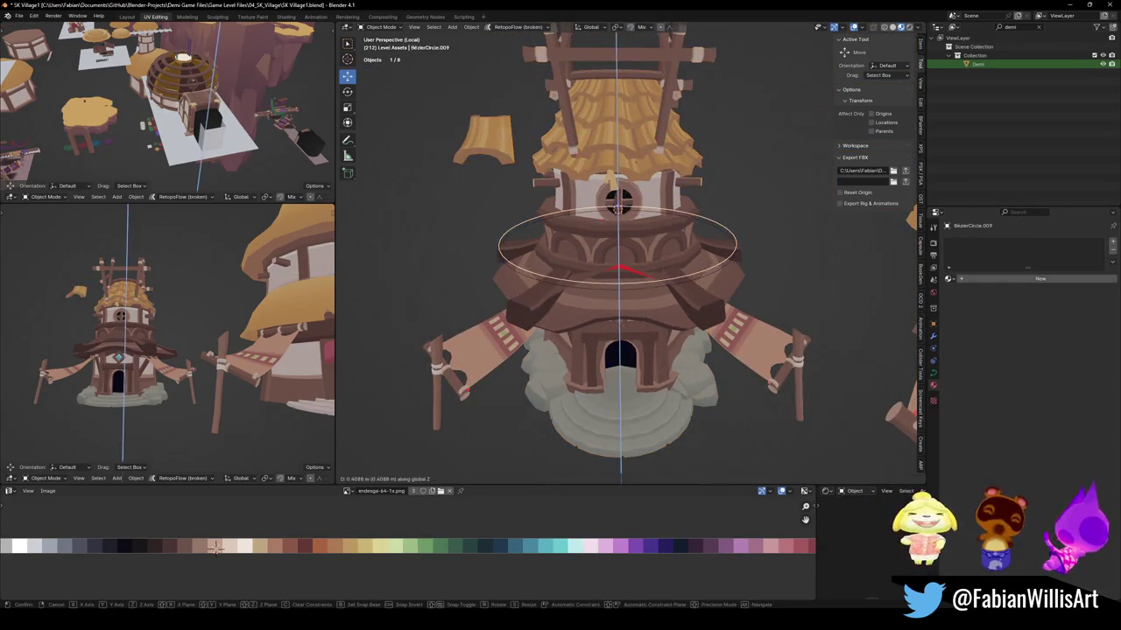
pyautogui.click(540, 276)
pyautogui.click(454, 222)
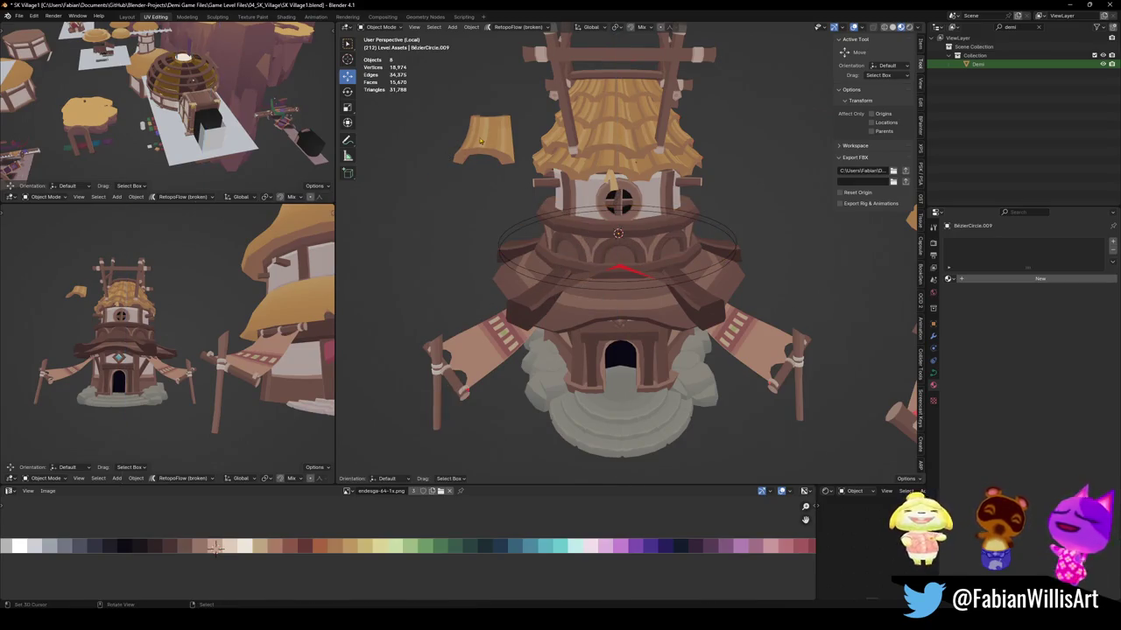
pyautogui.click(481, 141)
pyautogui.hotkey('shift', 's')
pyautogui.click(482, 92)
pyautogui.moveTo(609, 257); pyautogui.dragTo(578, 281, button='middle')
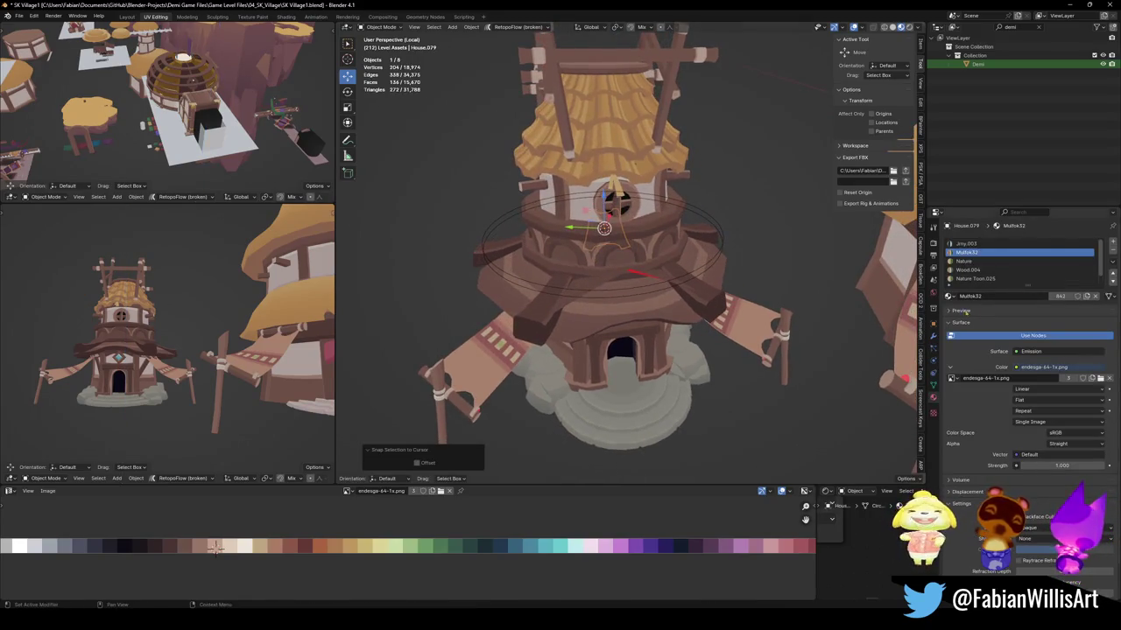
# Add an Array modifier and then a Curve modifier to the shingle.
pyautogui.click(932, 341)
pyautogui.click(1007, 238)
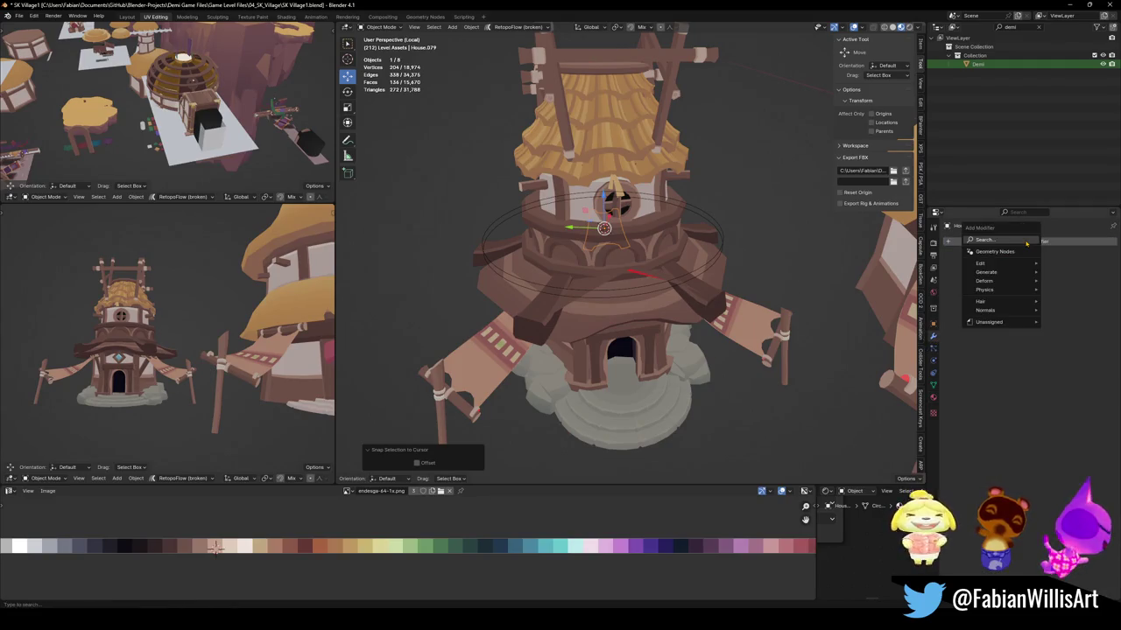
pyautogui.write('a')
pyautogui.click(1002, 256)
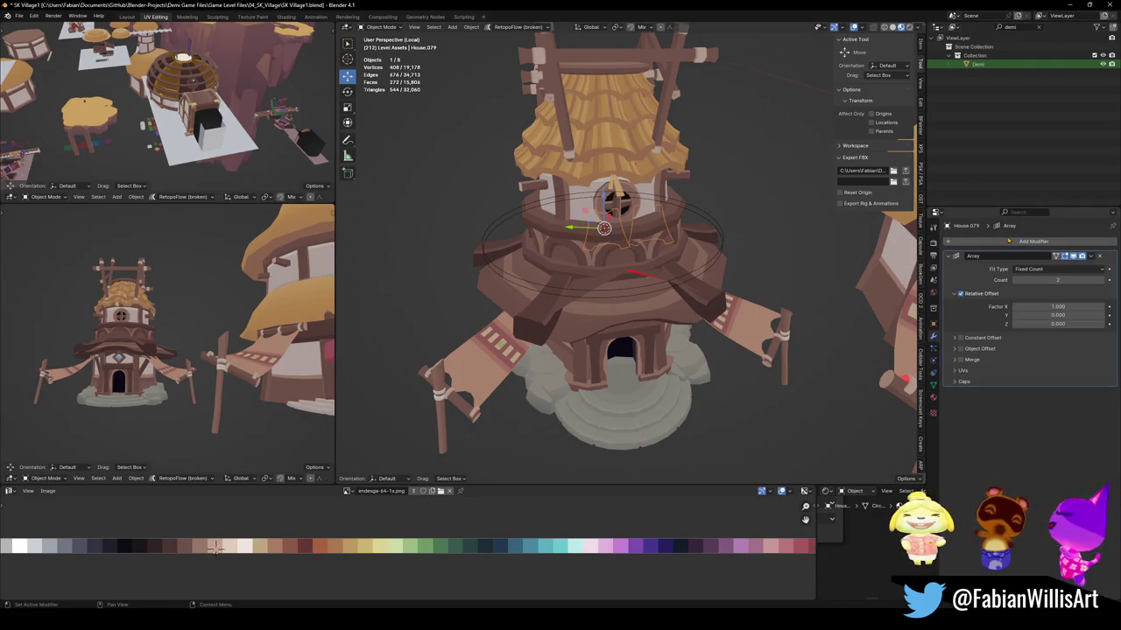
pyautogui.click(1008, 241)
pyautogui.write('c')
pyautogui.click(977, 260)
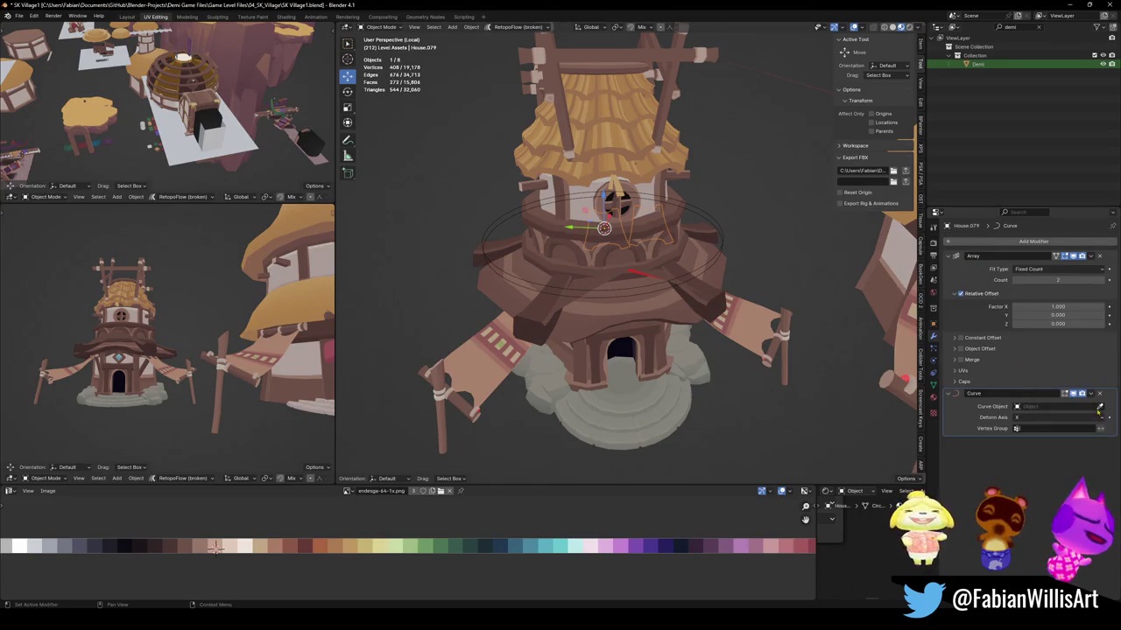
# Set the Curve modifier's object to BezierCircle.009 and clear the shingle's rotation.
pyautogui.click(1099, 407)
pyautogui.click(529, 273)
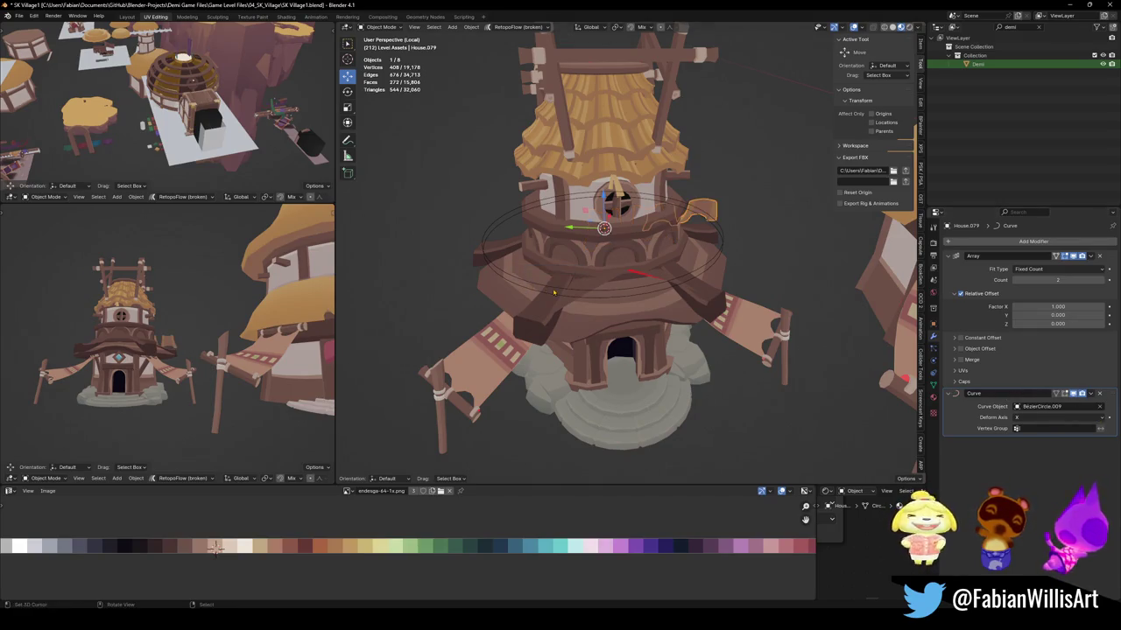
pyautogui.moveTo(613, 262)
pyautogui.mouseDown(button='middle')
pyautogui.moveTo(663, 287)
pyautogui.moveTo(643, 298)
pyautogui.mouseUp(button='middle')
pyautogui.hotkey('alt', 'r')
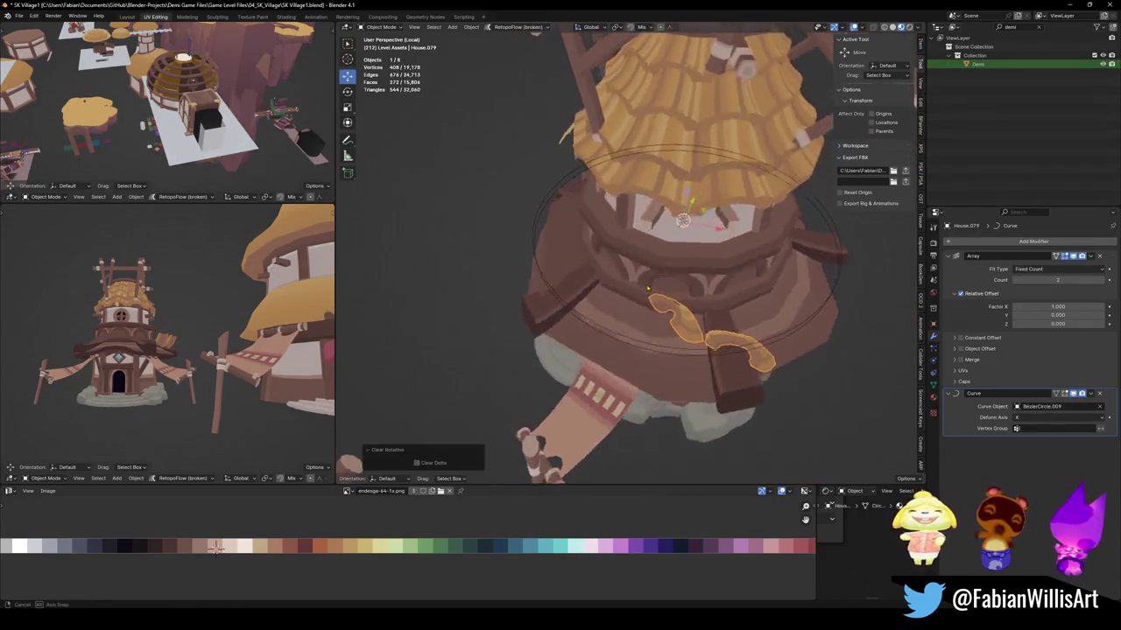
# Inspect the wrapped shingles around the tower and enter Edit Mode on the shingle.
pyautogui.click(612, 324)
pyautogui.moveTo(612, 324)
pyautogui.mouseDown(button='middle')
pyautogui.moveTo(677, 278)
pyautogui.moveTo(669, 252)
pyautogui.mouseUp(button='middle')
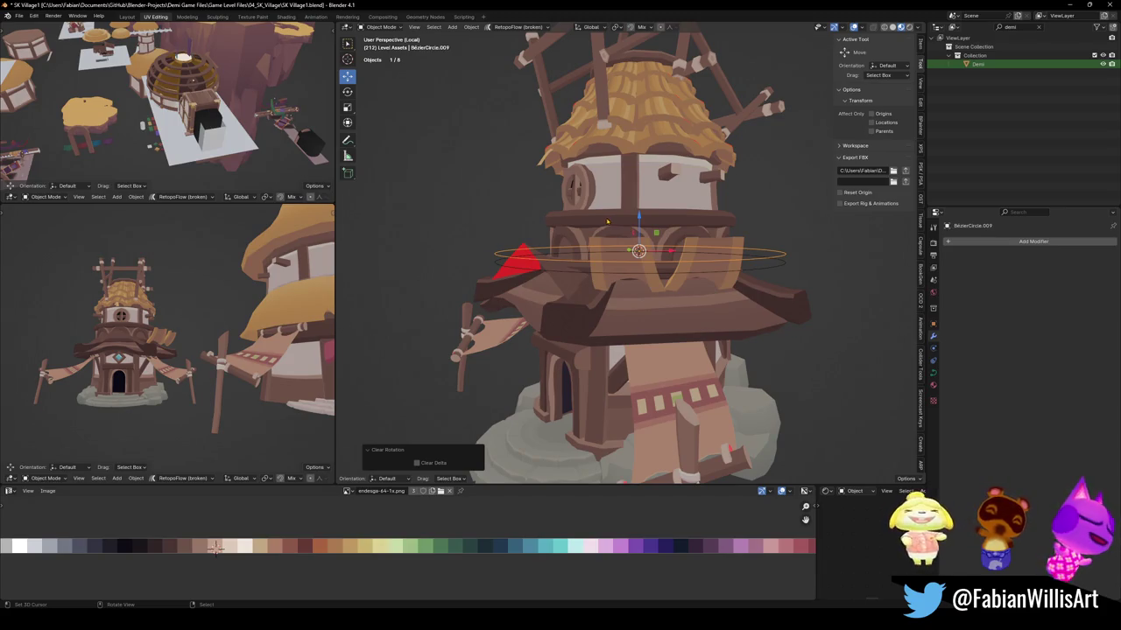
pyautogui.scroll(2, 669, 251)
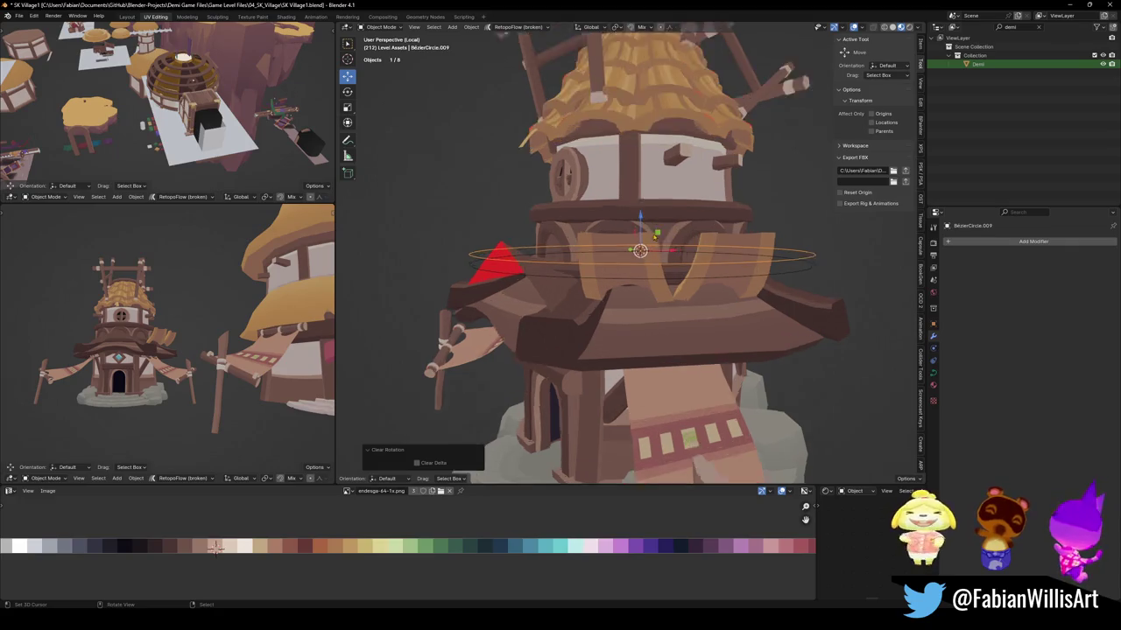
pyautogui.moveTo(669, 251); pyautogui.dragTo(689, 338, button='middle')
pyautogui.click(689, 338)
pyautogui.press('Tab')
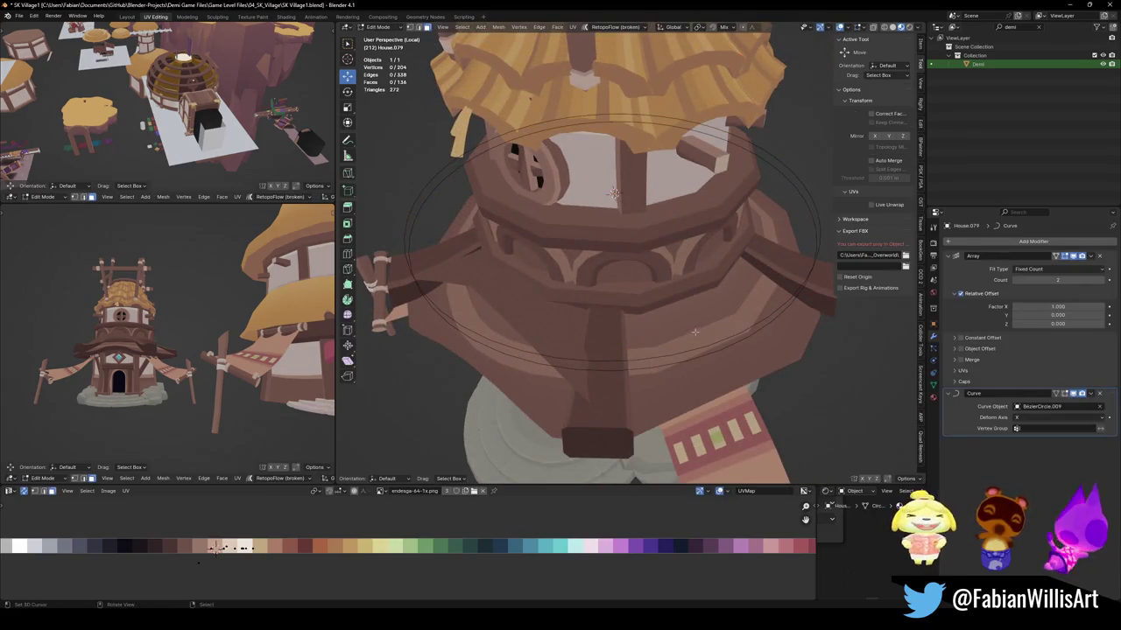
# Show the Curve bend in Edit Mode and turn the shingle 180° around Z.
pyautogui.click(1056, 393)
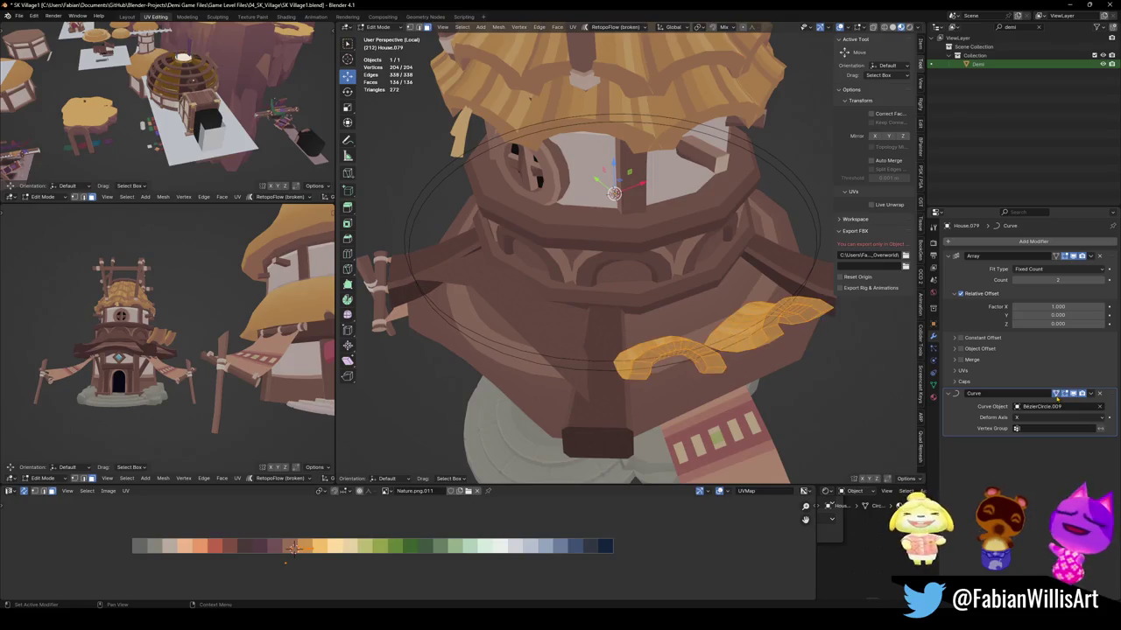
pyautogui.write('rz')
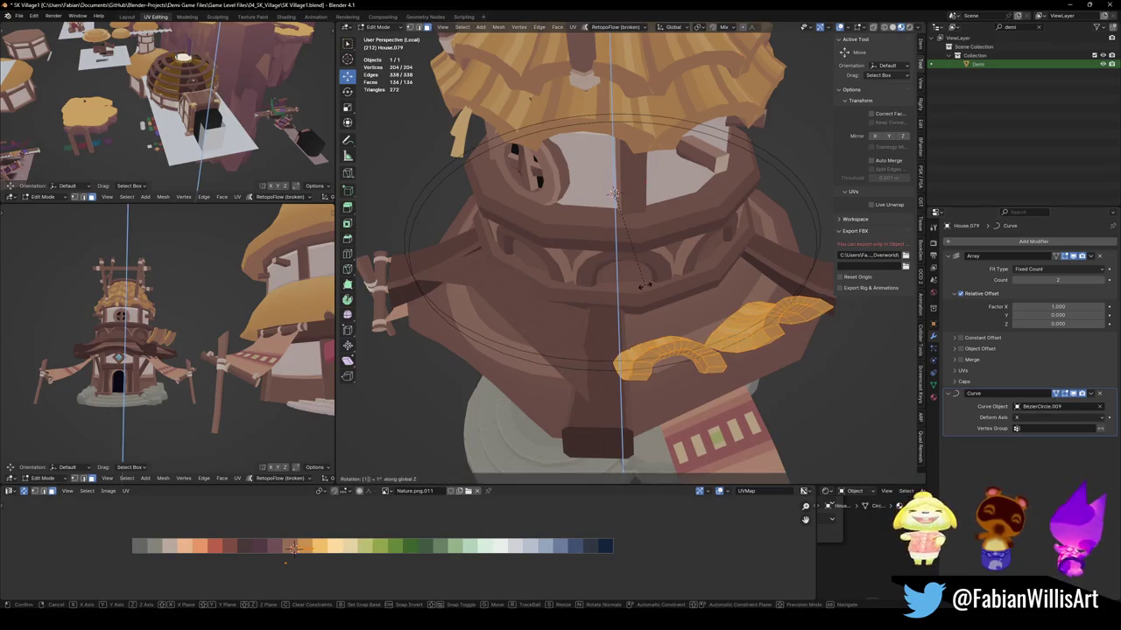
pyautogui.write('180')
pyautogui.press('Return')
pyautogui.keyDown('alt'); pyautogui.moveTo(647, 286); pyautogui.dragTo(724, 354); pyautogui.keyUp('alt')
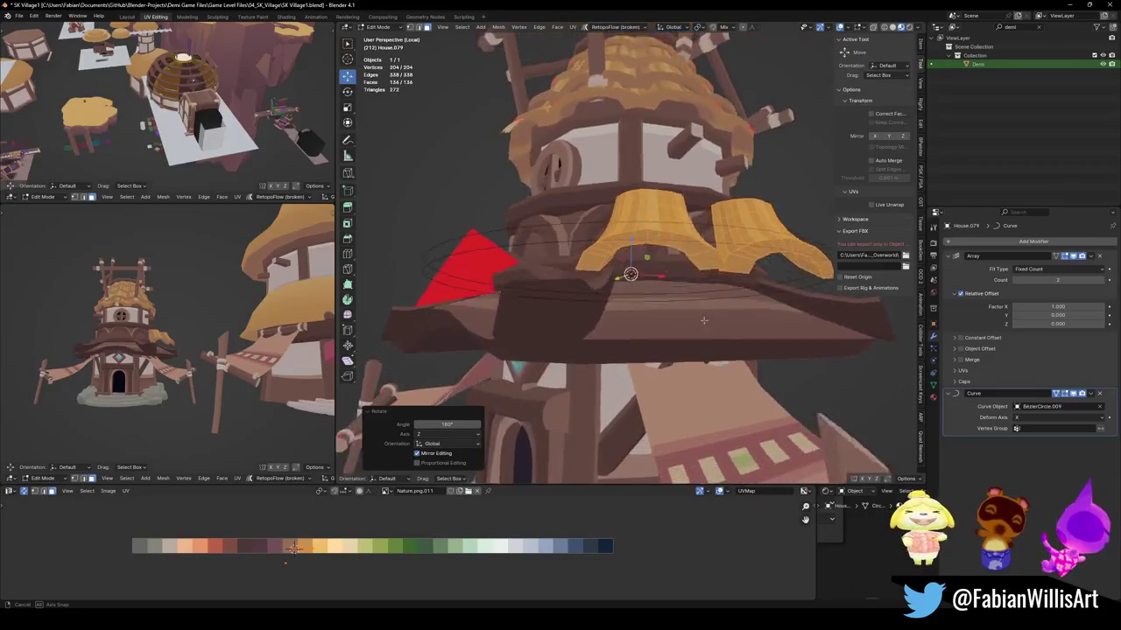
pyautogui.press('Tab')
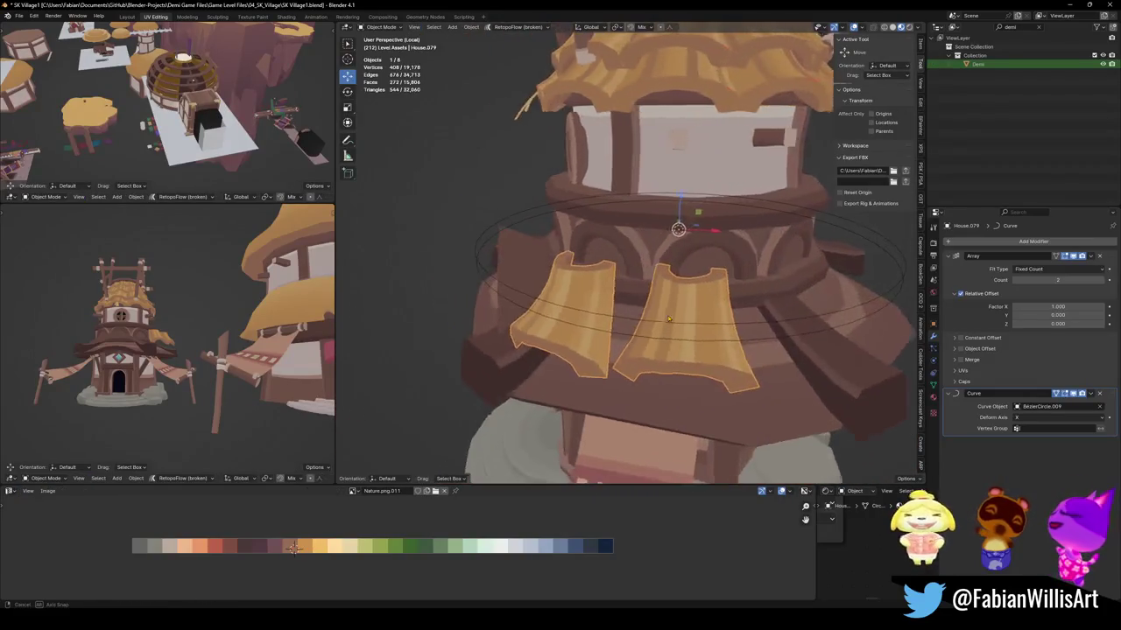
# Raise the Array count so 19 shingles ring the tower's middle band.
pyautogui.keyDown('alt'); pyautogui.moveTo(700, 350); pyautogui.dragTo(648, 350); pyautogui.keyUp('alt')
pyautogui.moveTo(666, 351)
pyautogui.mouseDown(button='middle')
pyautogui.moveTo(612, 332)
pyautogui.moveTo(620, 301)
pyautogui.mouseUp(button='middle')
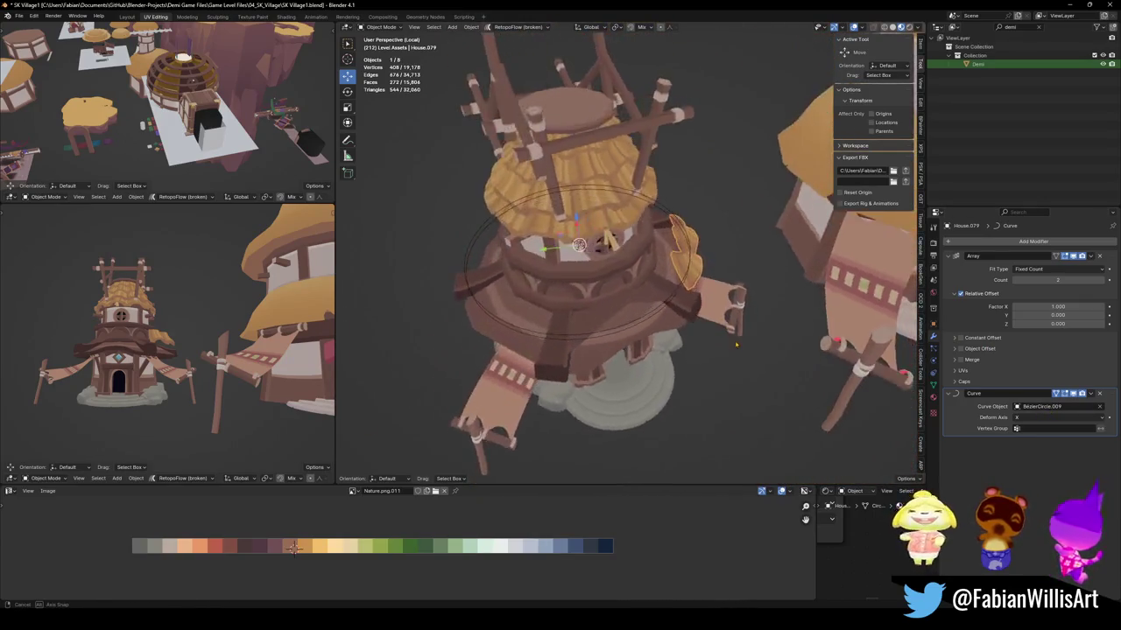
pyautogui.scroll(3, 620, 301)
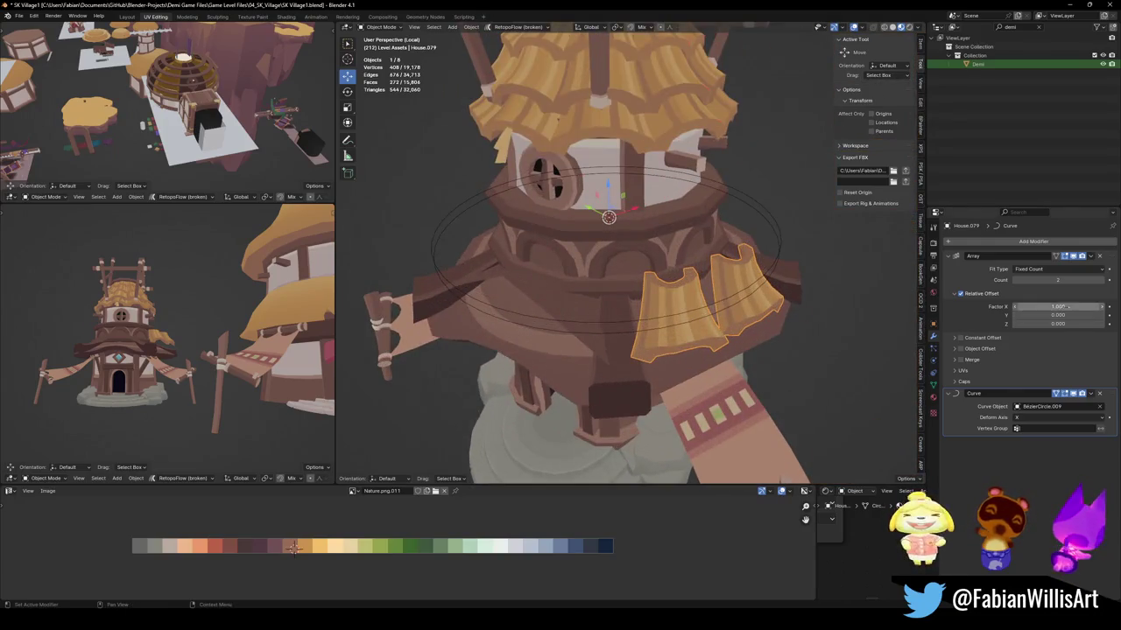
pyautogui.click(1108, 280)
pyautogui.click(1109, 280)
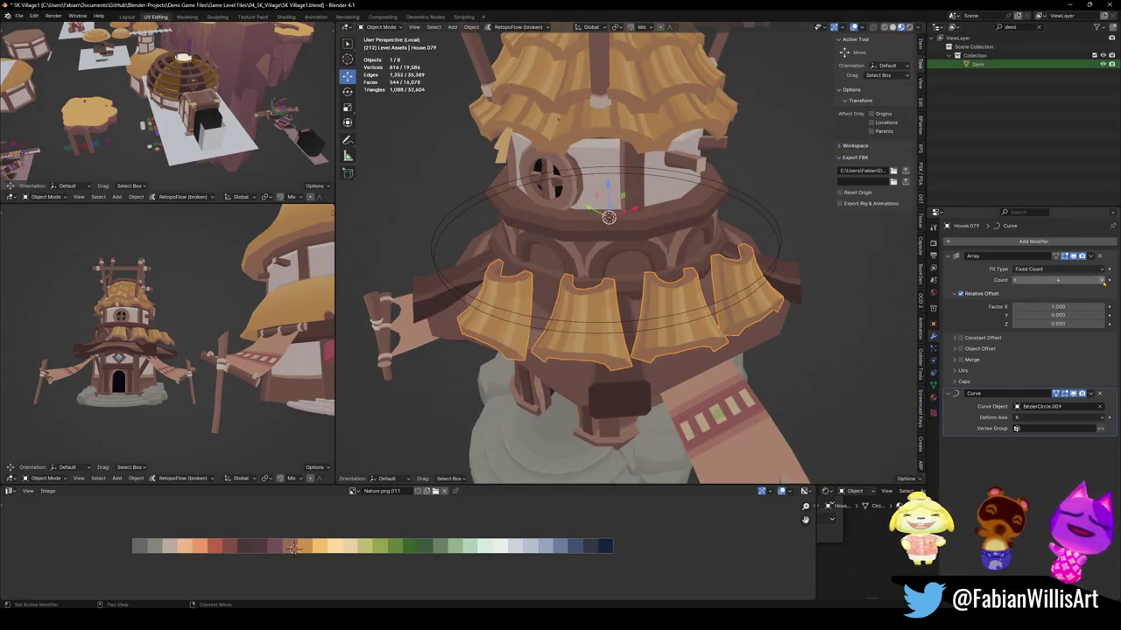
pyautogui.click(1106, 280)
pyautogui.click(1106, 281)
pyautogui.click(1106, 280)
pyautogui.click(1107, 280)
pyautogui.click(1107, 280)
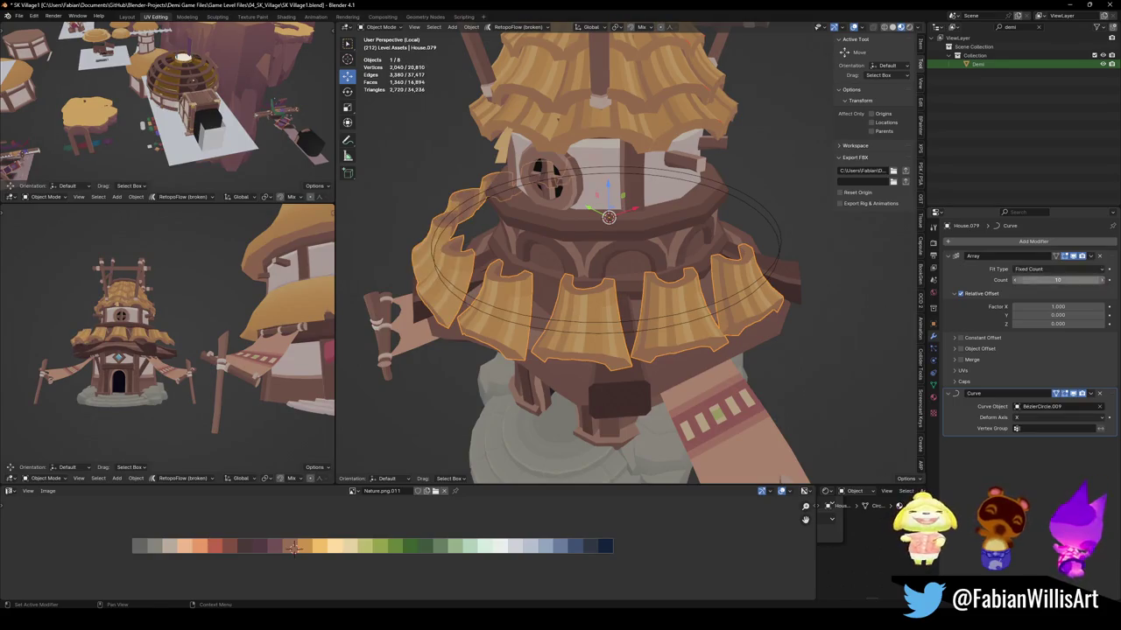
pyautogui.moveTo(569, 262); pyautogui.dragTo(613, 289, button='middle')
# Scale down the shingle mesh in Edit Mode.
pyautogui.press('Tab')
pyautogui.scroll(3, 643, 293)
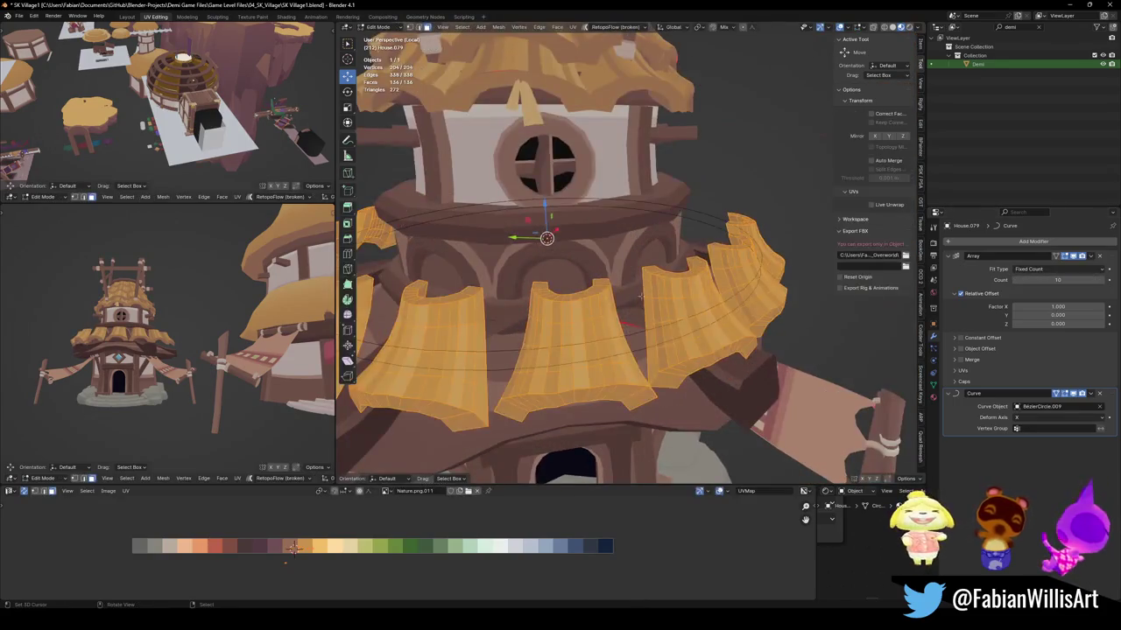
pyautogui.scroll(-2, 644, 293)
pyautogui.press('s')
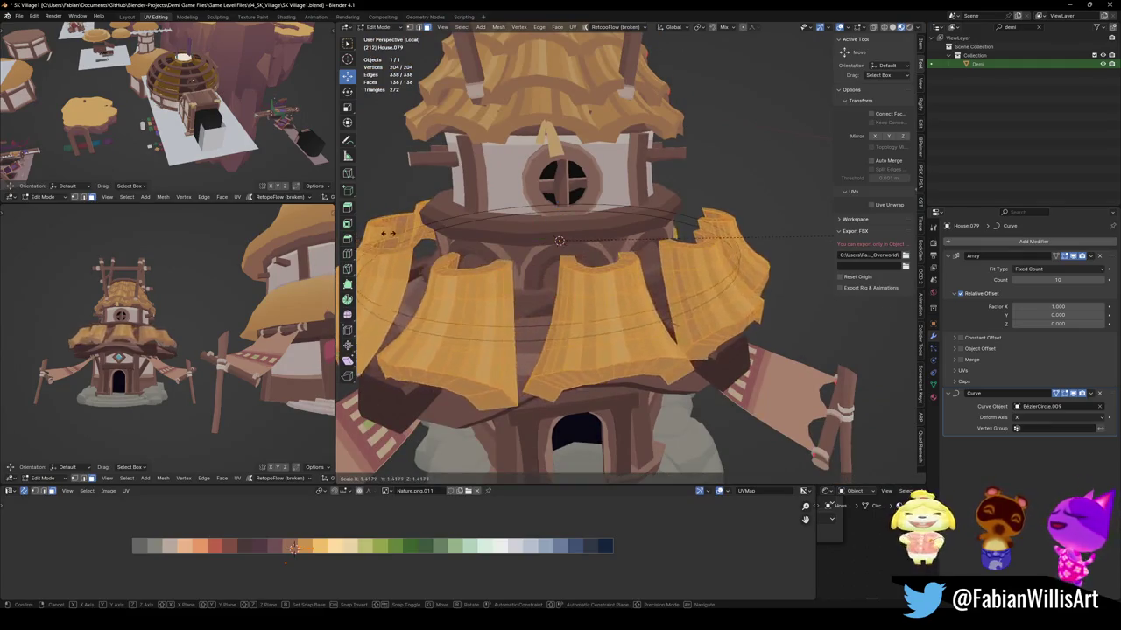
pyautogui.click(481, 249)
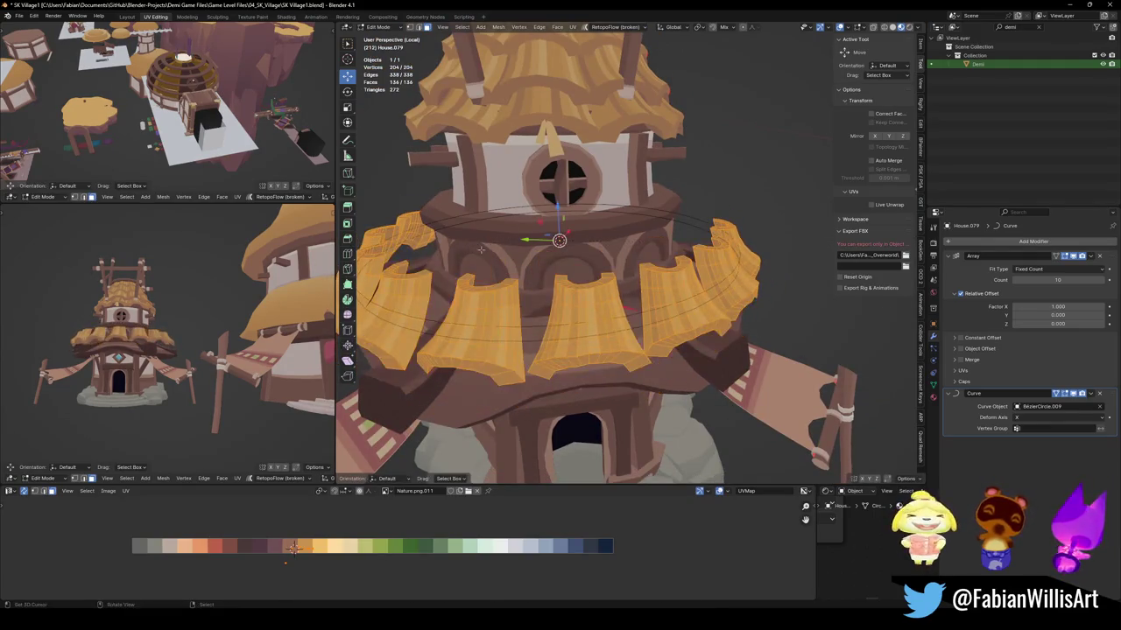
# Try tighter shingle spacing, then undo it and hide the Array ring.
pyautogui.moveTo(1057, 307); pyautogui.dragTo(1033, 306)
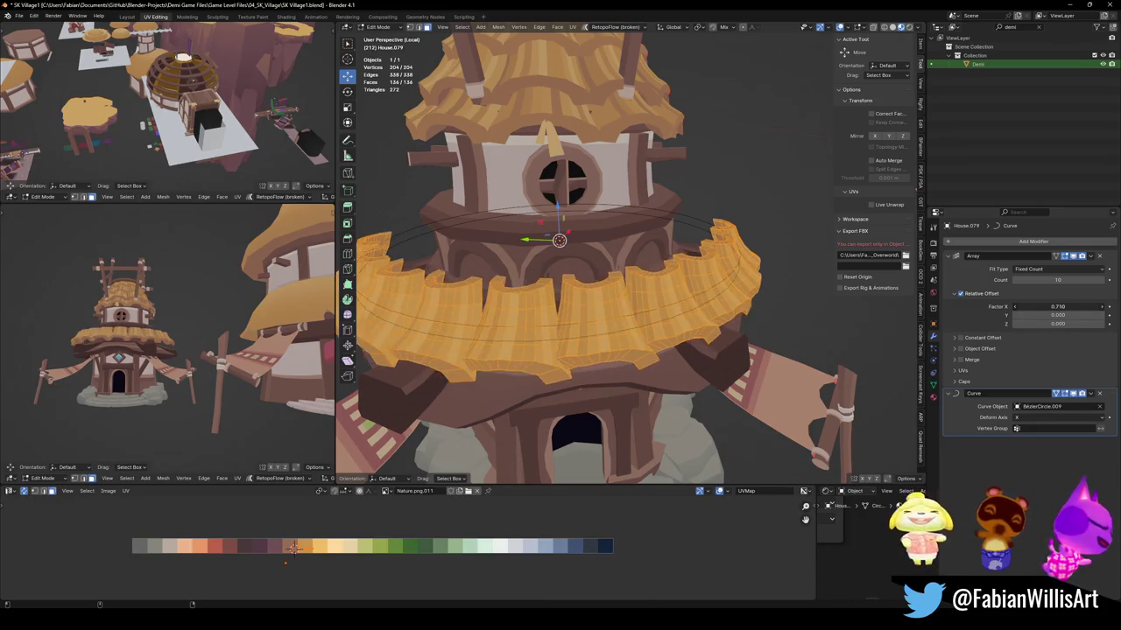
pyautogui.hotkey('ctrl', 'z')
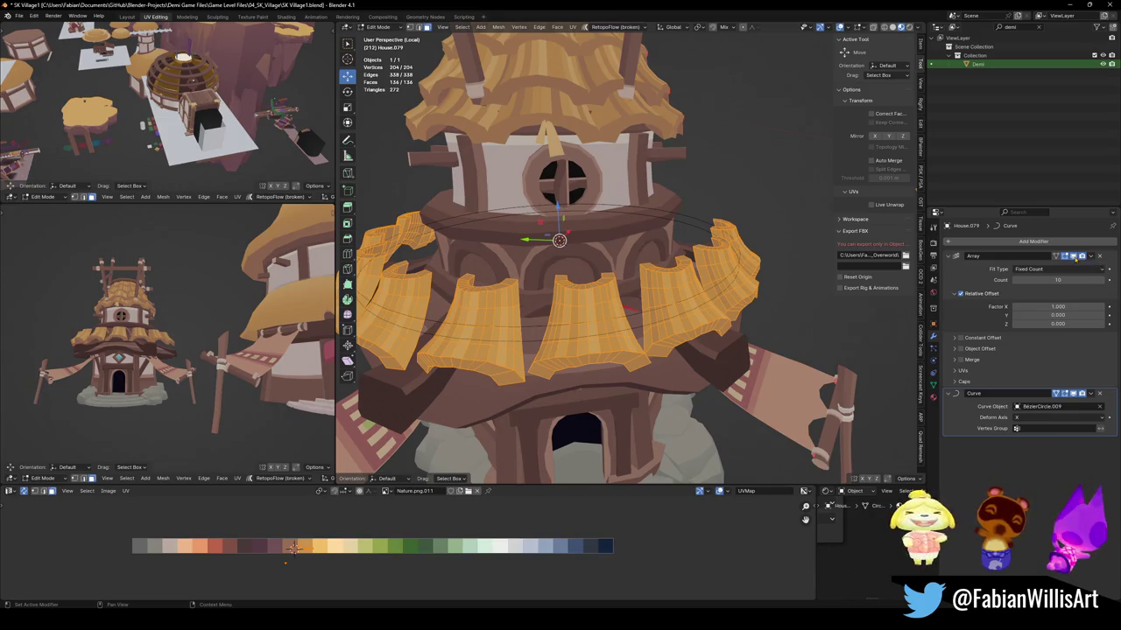
pyautogui.hotkey('ctrl', 'z')
pyautogui.scroll(-3, 587, 247)
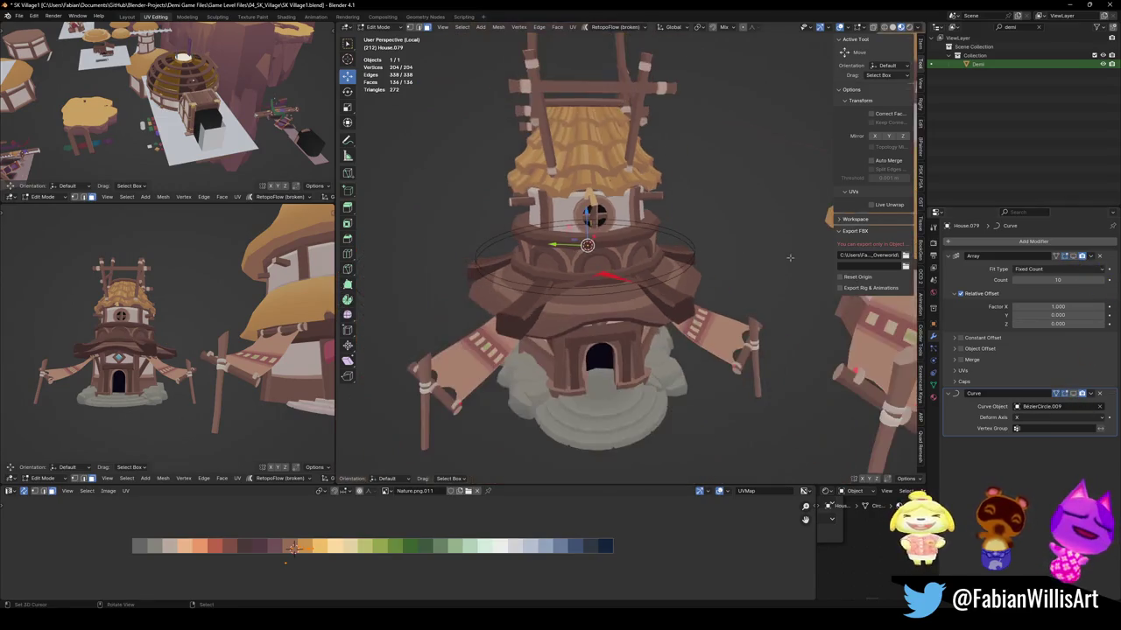
# Move the shingle object off to the lower left and clear its rotation.
pyautogui.press('Tab')
pyautogui.press('g')
pyautogui.click(466, 371)
pyautogui.hotkey('alt', 'r')
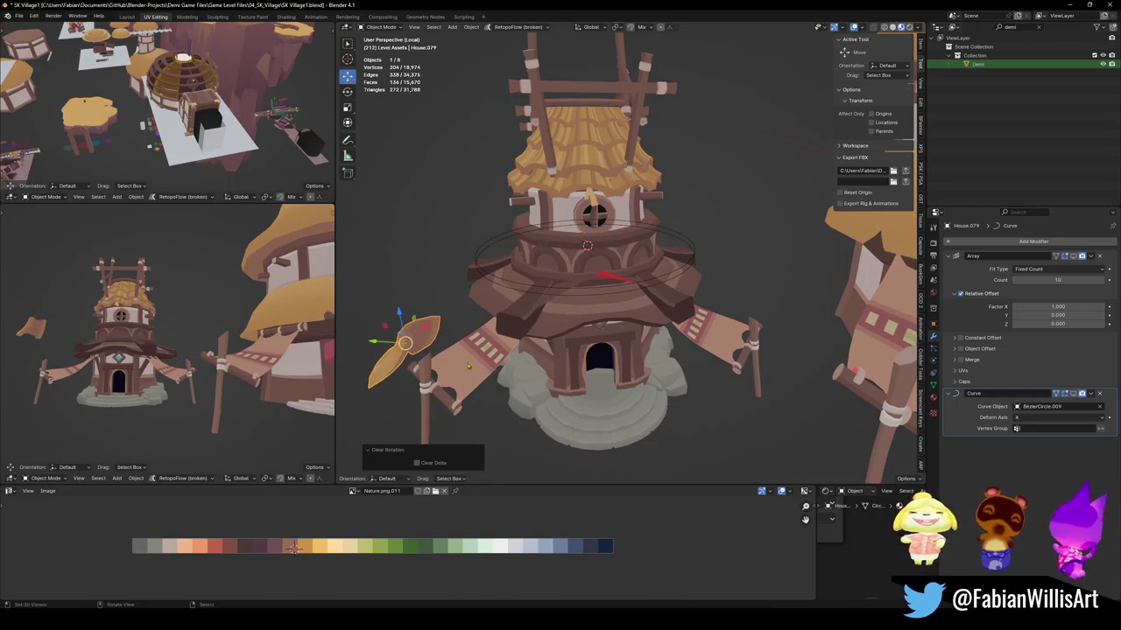
# Rotate the shingle in Top view and apply its Rotation & Scale.
pyautogui.press('KP_7')
pyautogui.moveTo(416, 268)
pyautogui.keyDown('shift'); pyautogui.mouseDown(button='middle')
pyautogui.moveTo(578, 368)
pyautogui.moveTo(608, 332)
pyautogui.mouseUp(button='middle'); pyautogui.keyUp('shift')
pyautogui.scroll(6, 578, 367)
pyautogui.press('r')
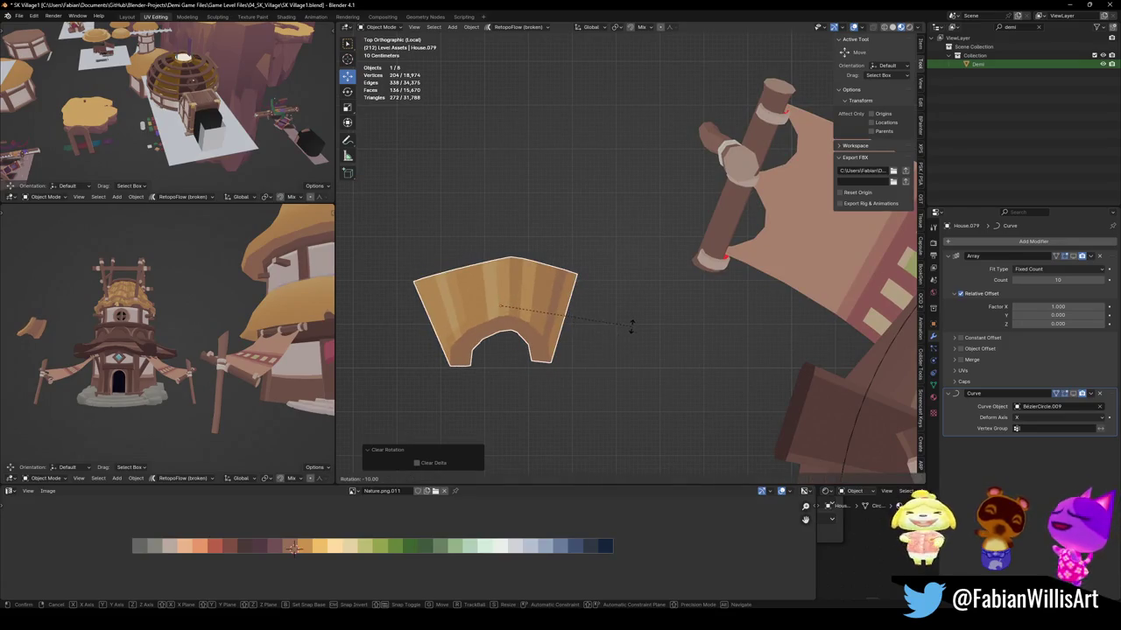
pyautogui.click(585, 217)
pyautogui.hotkey('ctrl', 'a')
pyautogui.click(590, 303)
# Clear the shingle's rotation, snap it to the cursor, and re-enable the Array ring.
pyautogui.moveTo(589, 303)
pyautogui.mouseDown(button='middle')
pyautogui.moveTo(716, 220)
pyautogui.moveTo(704, 331)
pyautogui.mouseUp(button='middle')
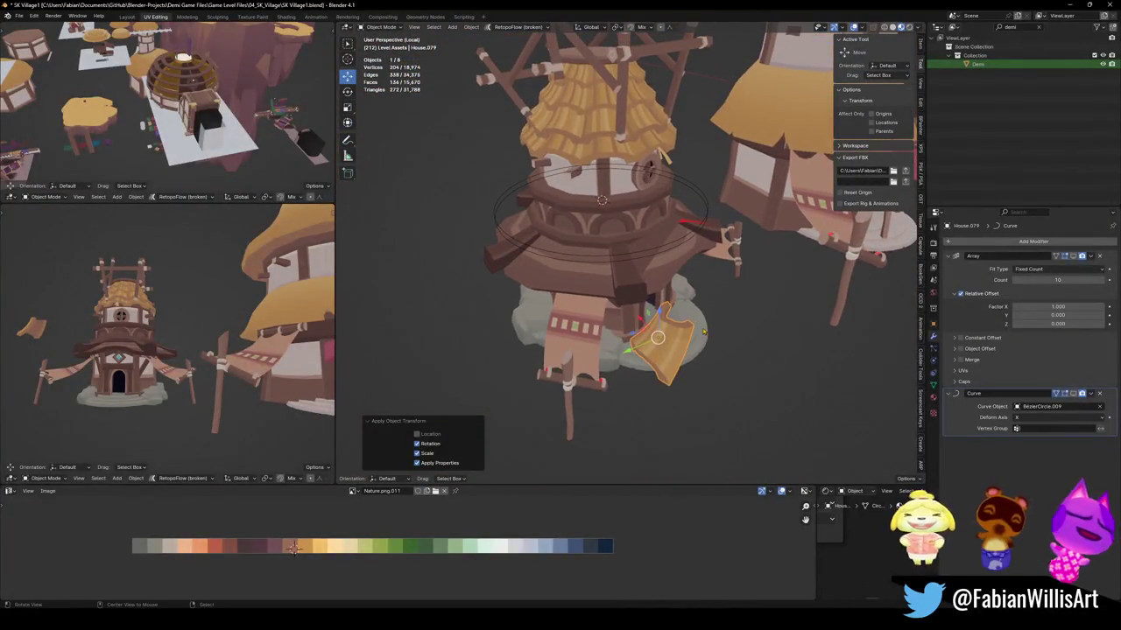
pyautogui.hotkey('alt', 'r')
pyautogui.hotkey('shift', 's')
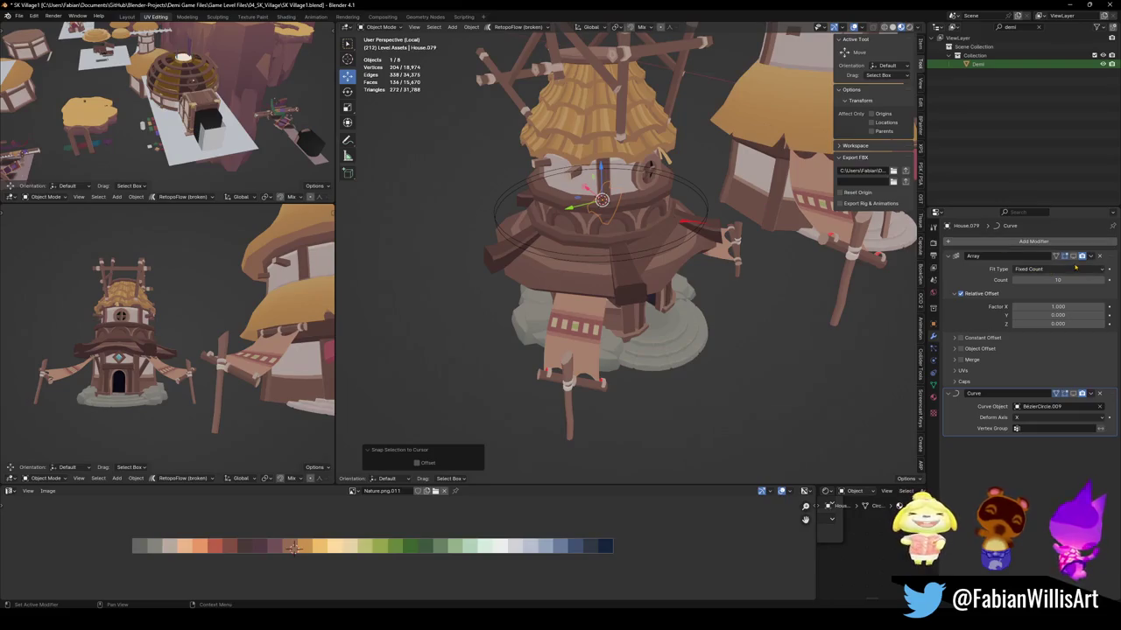
pyautogui.click(1073, 255)
pyautogui.moveTo(613, 262)
pyautogui.mouseDown(button='middle')
pyautogui.moveTo(647, 289)
pyautogui.moveTo(648, 263)
pyautogui.mouseUp(button='middle')
# In Edit Mode, shift the shingle geometry -1.60 m on Y and lower it onto the roof band.
pyautogui.press('Tab')
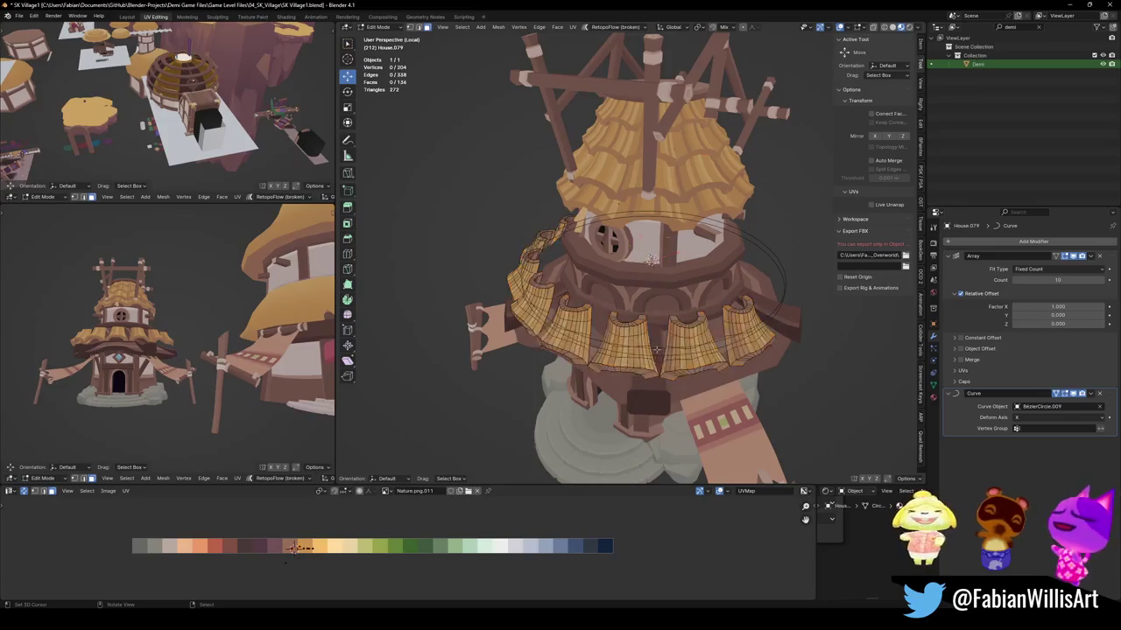
pyautogui.press('g')
pyautogui.press('y')
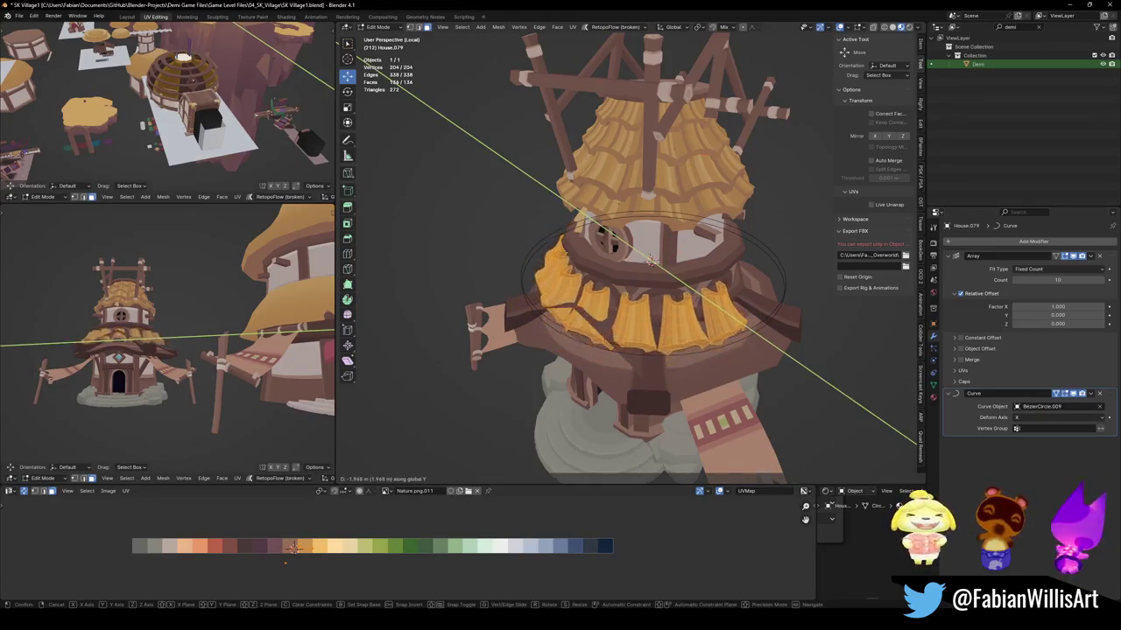
pyautogui.click(649, 260)
pyautogui.scroll(2, 210, 350)
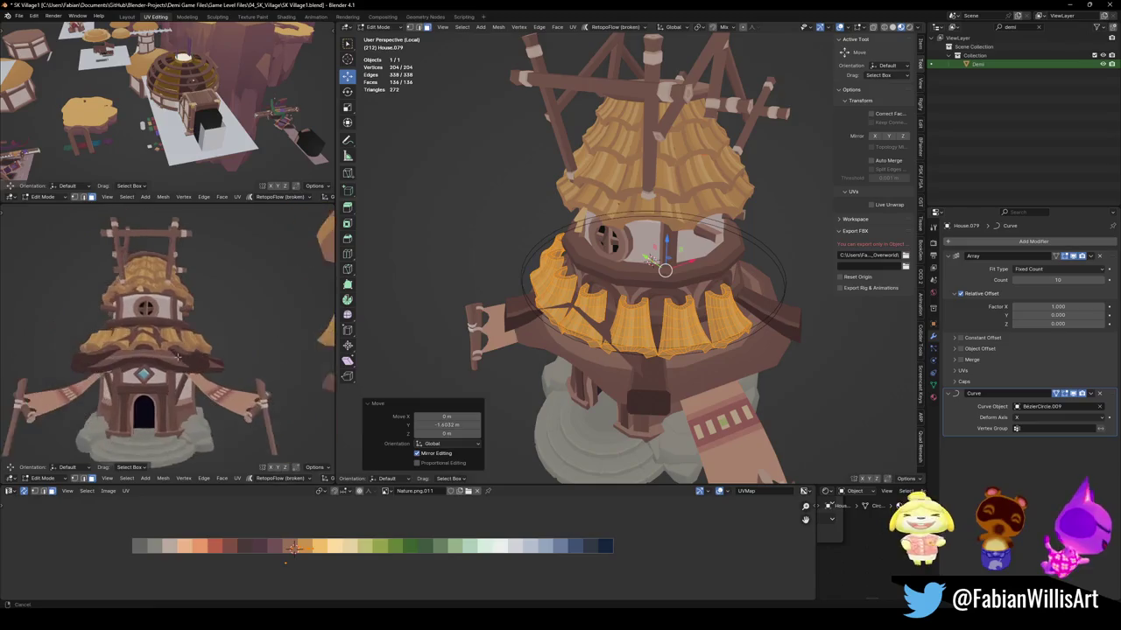
pyautogui.scroll(2, 210, 350)
pyautogui.scroll(2, 282, 323)
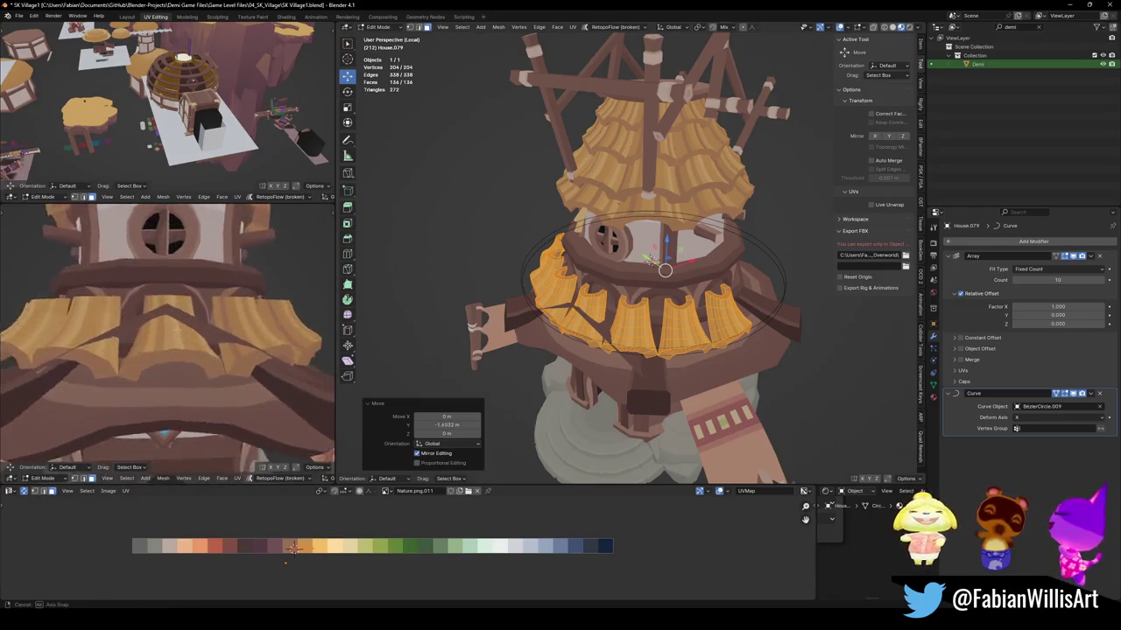
pyautogui.scroll(-1, 283, 324)
pyautogui.press('g')
pyautogui.press('z')
pyautogui.click(235, 291)
# Tilt the shingle geometry 19.9° around the X axis.
pyautogui.scroll(2, 235, 291)
pyautogui.press('r')
pyautogui.press('x')
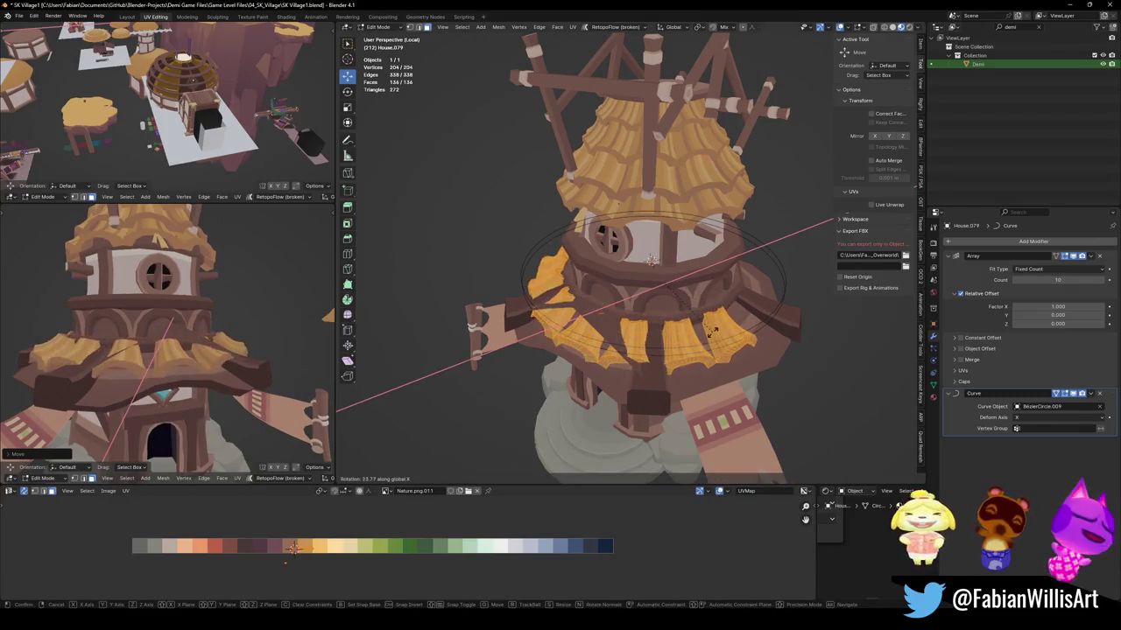
pyautogui.press('Return')
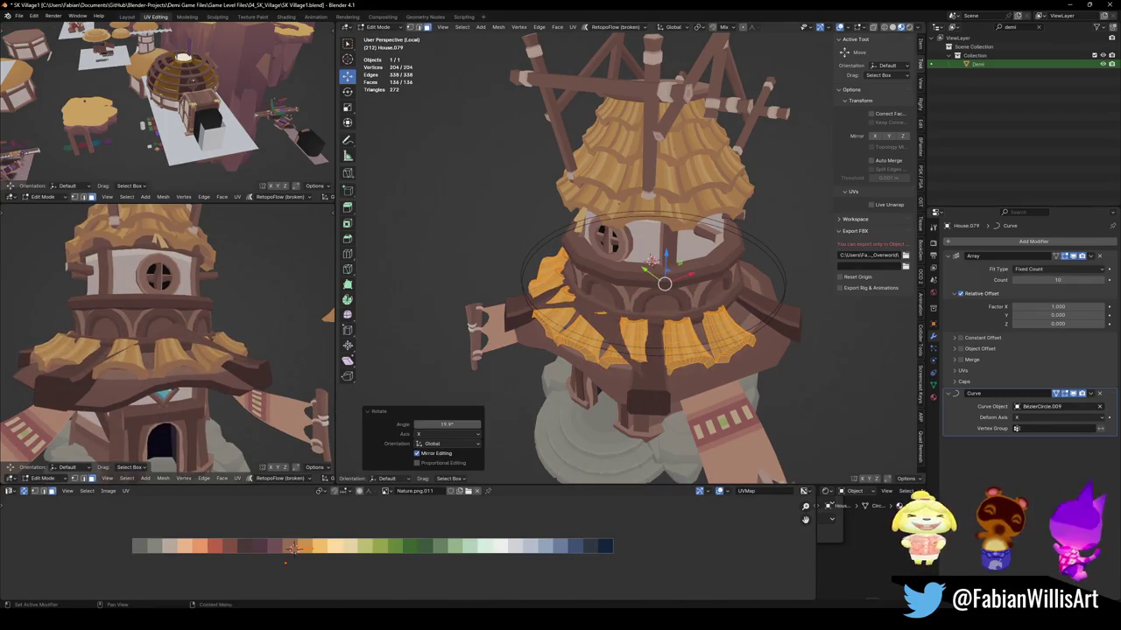
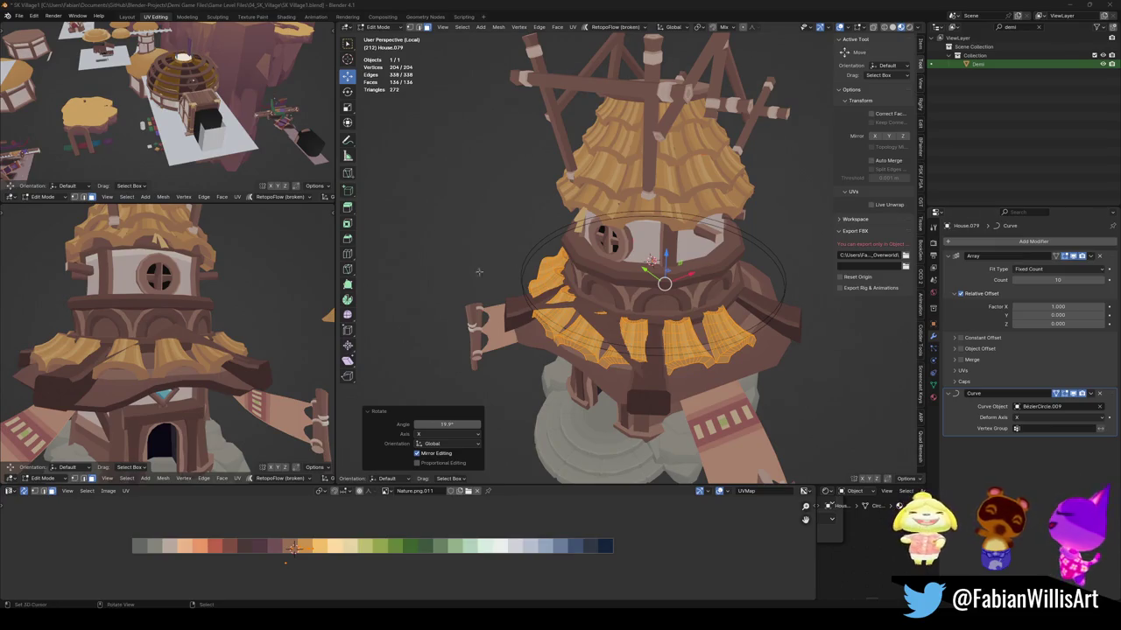
# Select two linked thatch pieces on the tower and delete them.
pyautogui.moveTo(653, 263); pyautogui.dragTo(652, 303, button='middle')
pyautogui.scroll(4, 652, 289)
pyautogui.click(652, 304)
pyautogui.press('l')
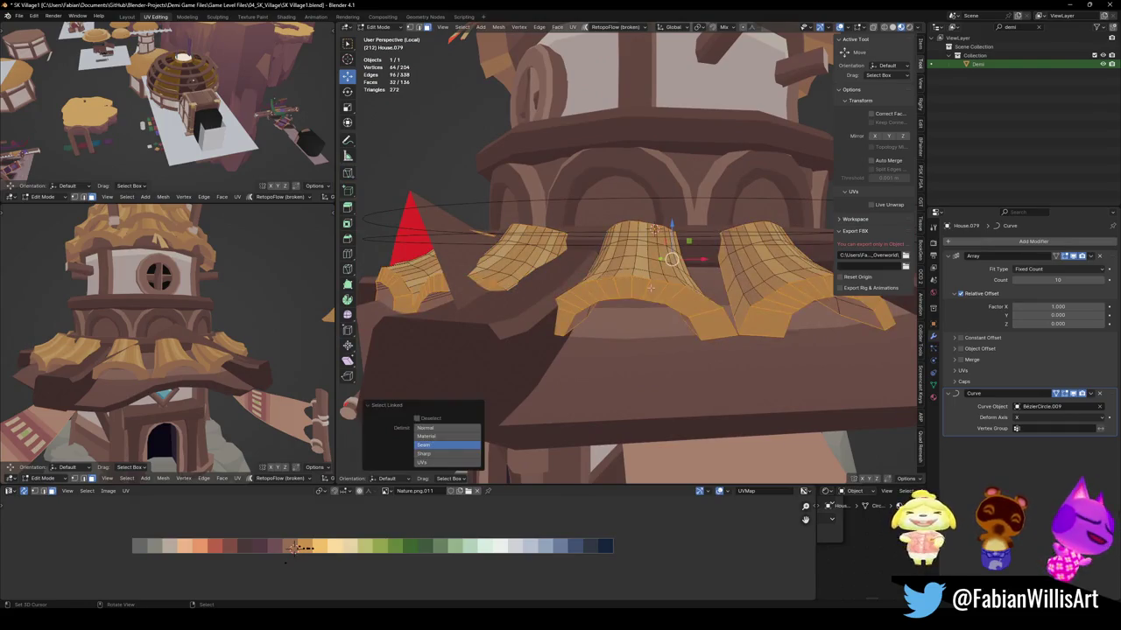
pyautogui.moveTo(654, 276); pyautogui.dragTo(593, 291, button='middle')
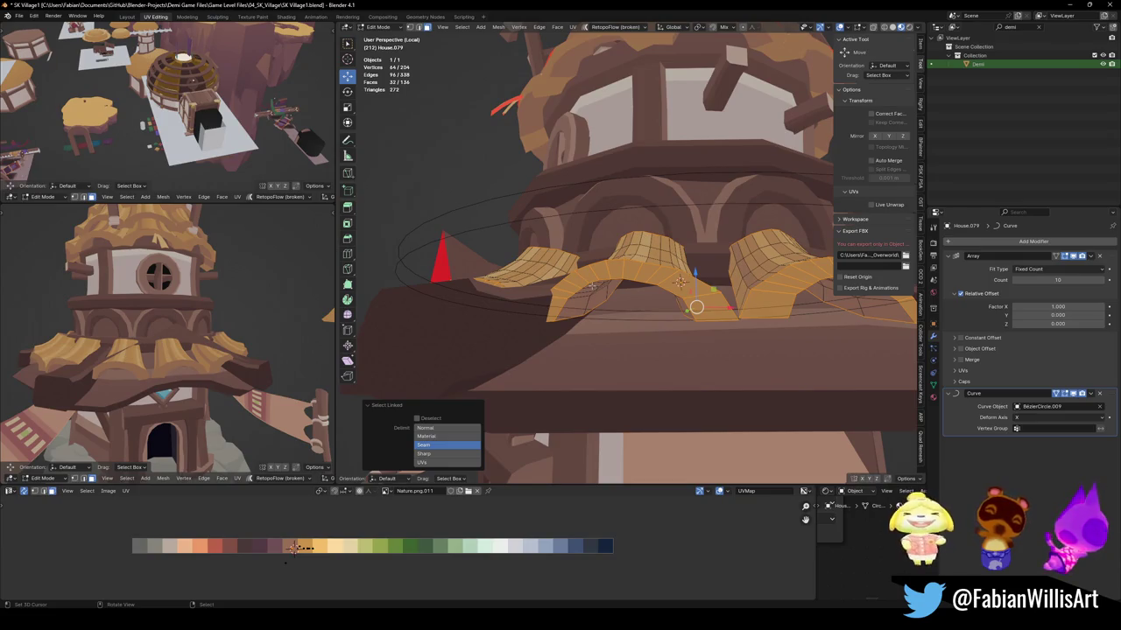
pyautogui.press('l')
pyautogui.press('x')
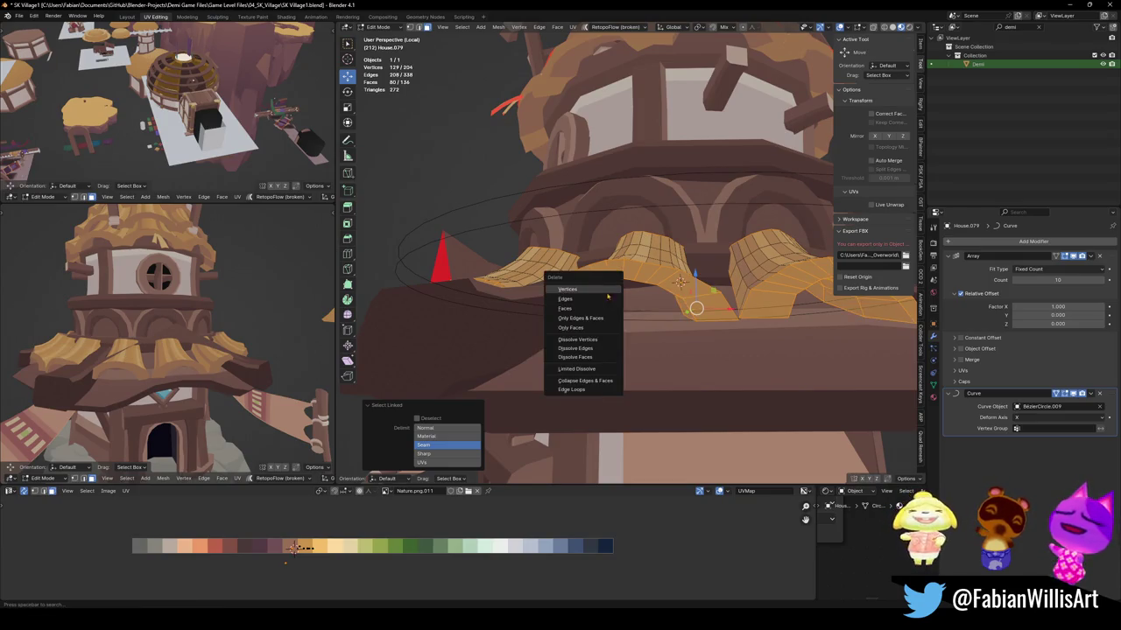
pyautogui.click(596, 290)
# Try filling the remaining thatch's bottom boundary loop with a face, then undo it.
pyautogui.moveTo(596, 290)
pyautogui.mouseDown(button='middle')
pyautogui.moveTo(659, 295)
pyautogui.moveTo(648, 342)
pyautogui.moveTo(666, 324)
pyautogui.moveTo(684, 326)
pyautogui.mouseUp(button='middle')
pyautogui.keyDown('alt'); pyautogui.click(648, 342); pyautogui.keyUp('alt')
pyautogui.press('f')
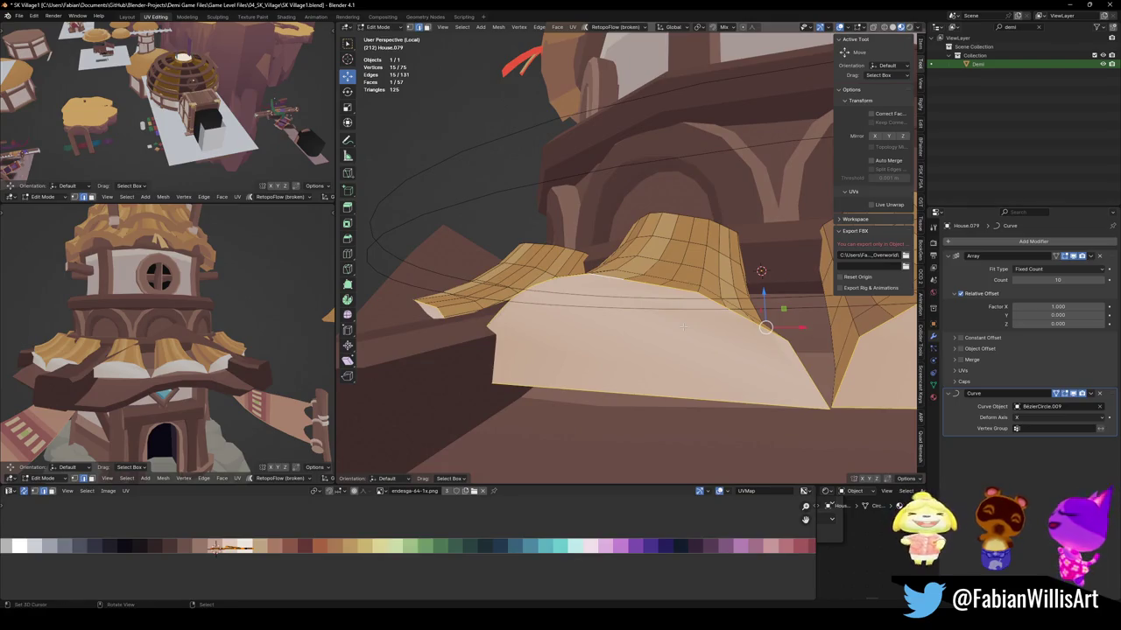
pyautogui.moveTo(746, 259); pyautogui.dragTo(718, 289, button='middle')
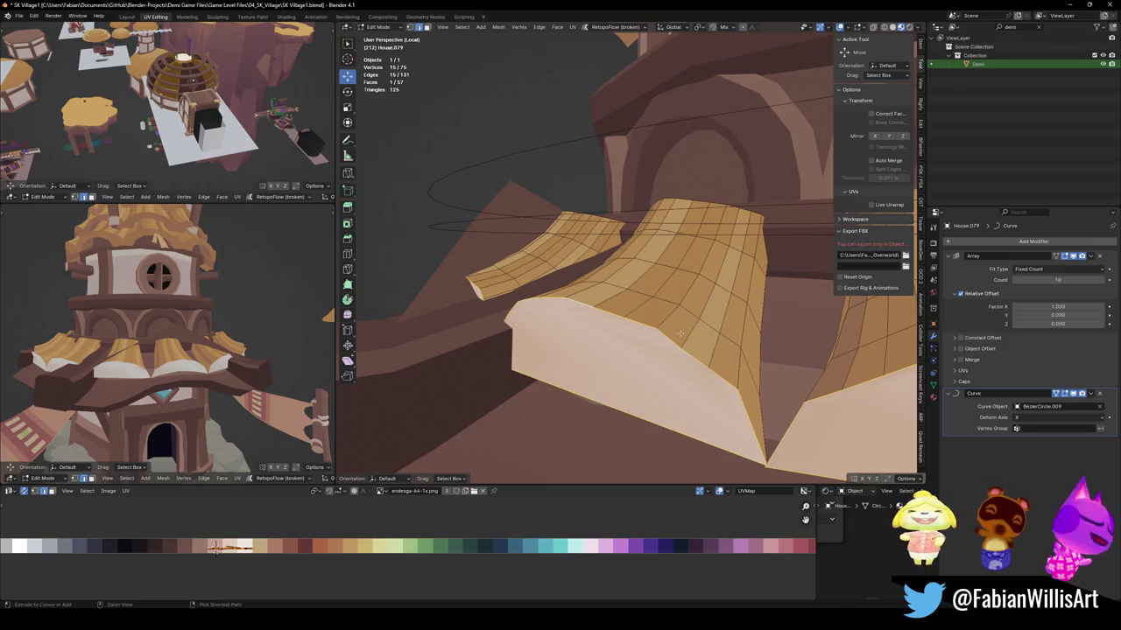
pyautogui.hotkey('ctrl', 'z')
# Select the thatch edge loops and Relax them via Quick Favorites.
pyautogui.press('q')
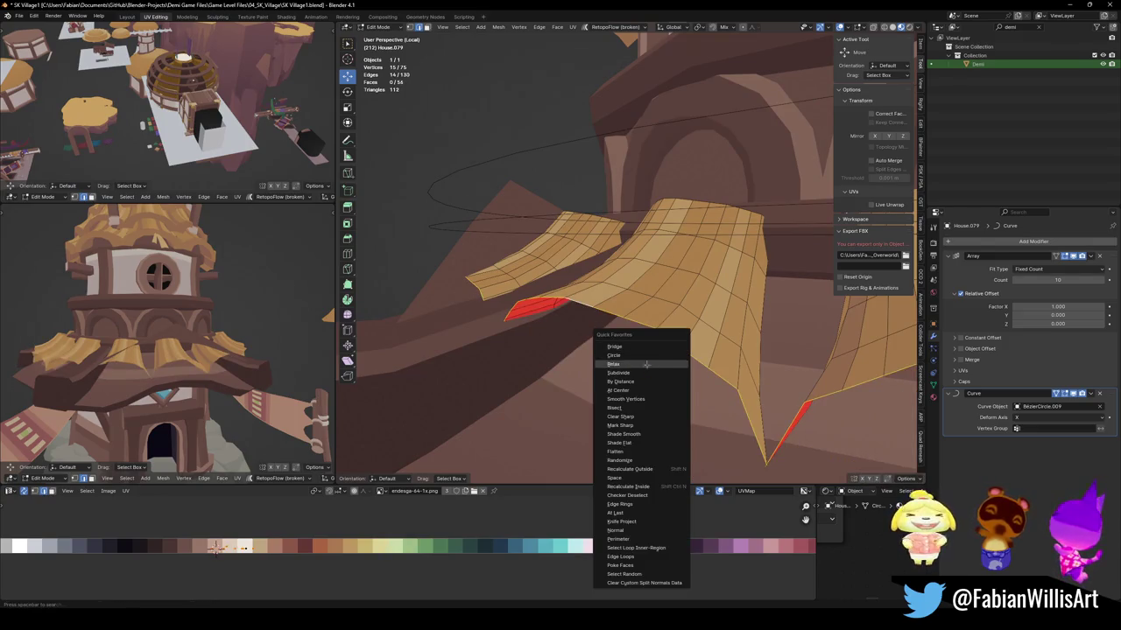
pyautogui.press('Escape')
pyautogui.keyDown('alt'); pyautogui.keyDown('shift'); pyautogui.click(670, 320); pyautogui.keyUp('shift'); pyautogui.keyUp('alt')
pyautogui.keyDown('alt'); pyautogui.keyDown('shift'); pyautogui.click(691, 273); pyautogui.keyUp('shift'); pyautogui.keyUp('alt')
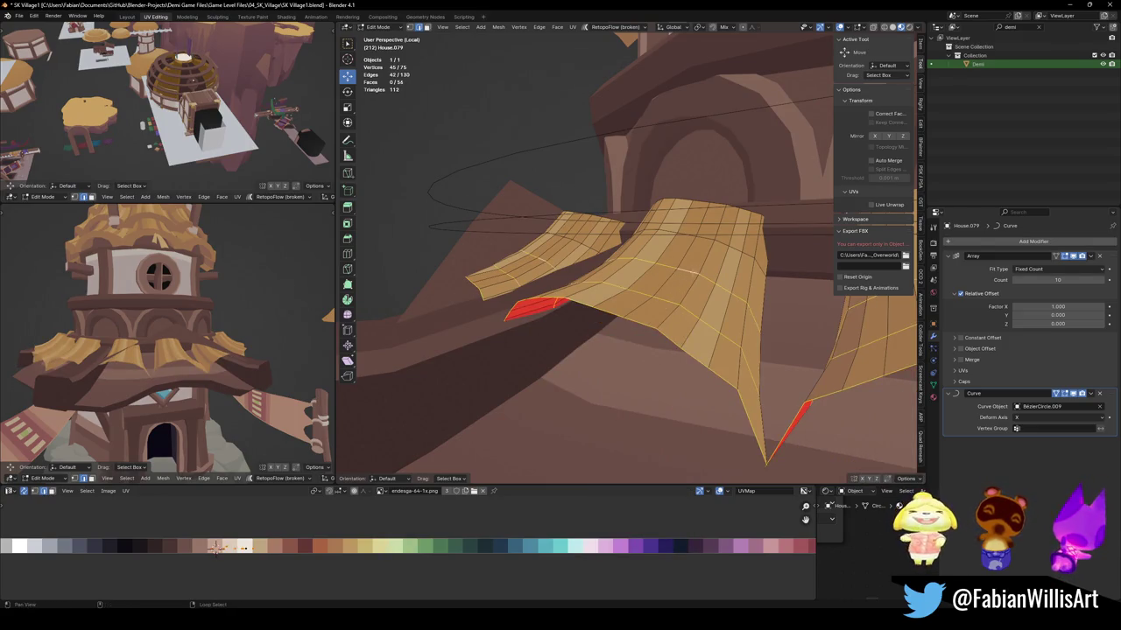
pyautogui.press('q')
pyautogui.click(692, 224)
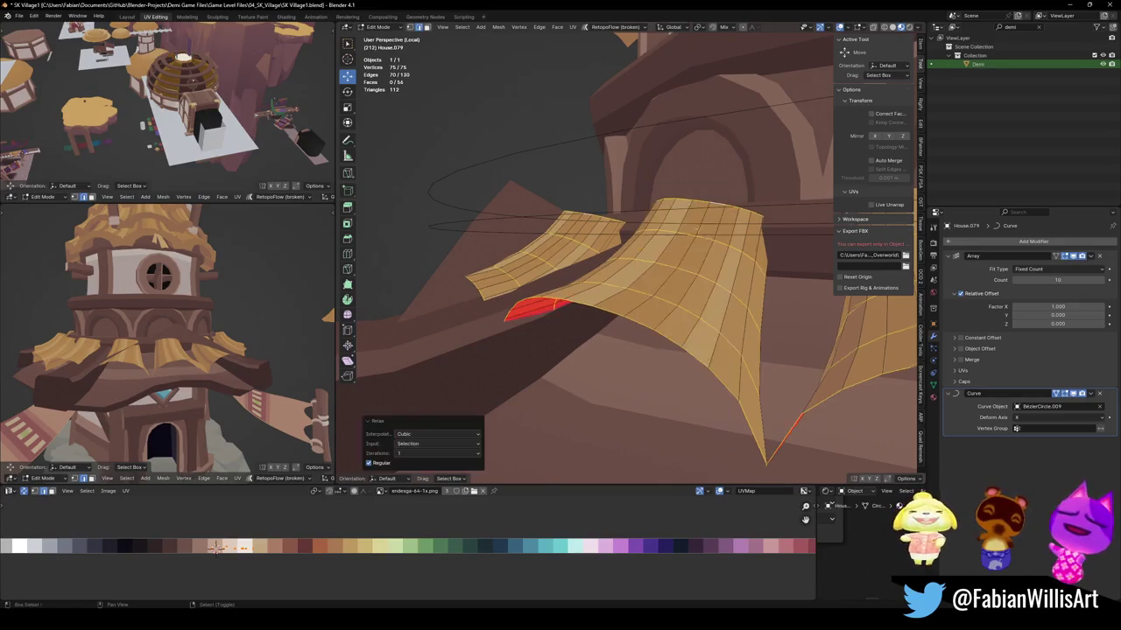
# Dissolve the three horizontal edge loops, leaving simple vertical plank strips.
pyautogui.moveTo(740, 347)
pyautogui.mouseDown(button='middle')
pyautogui.moveTo(694, 340)
pyautogui.moveTo(689, 389)
pyautogui.mouseUp(button='middle')
pyautogui.hotkey('alt', 'a')
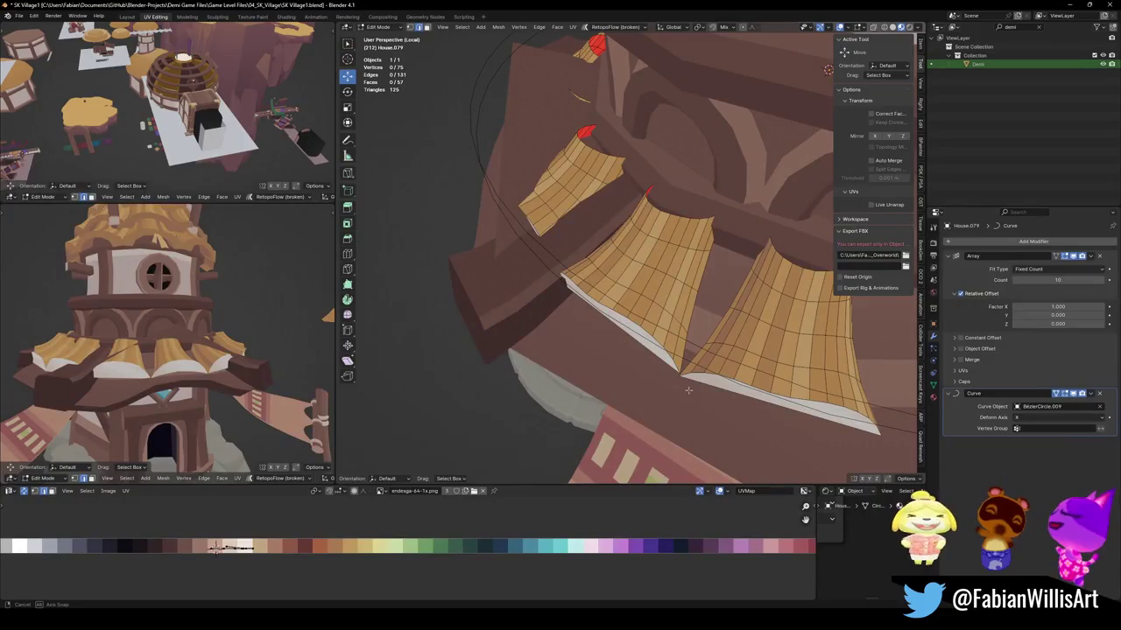
pyautogui.hotkey('ctrl', 'l')
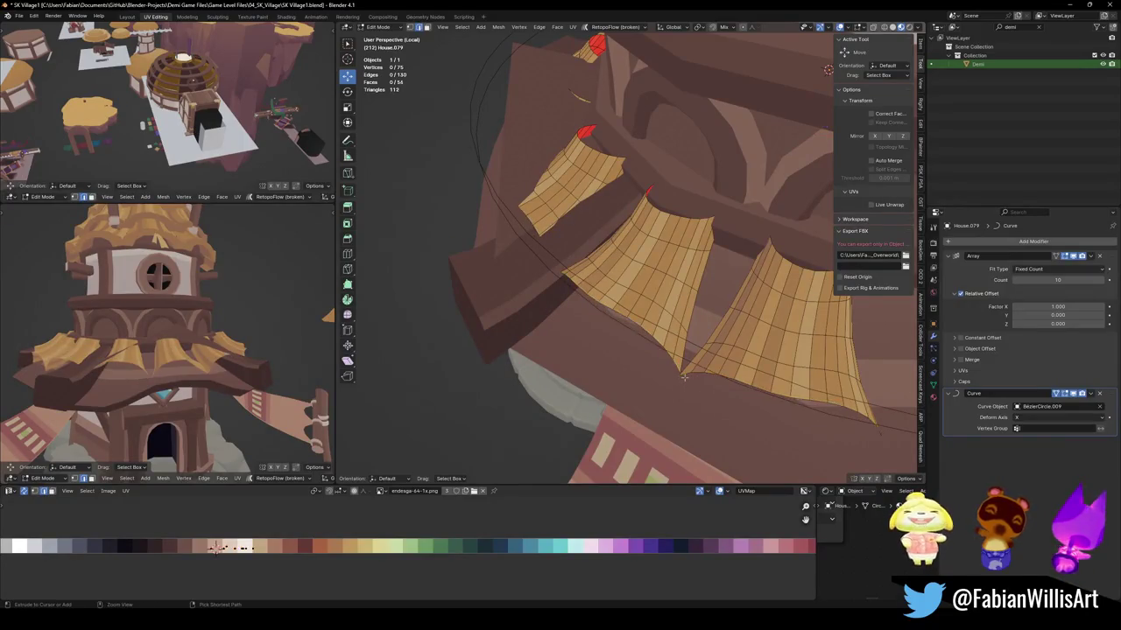
pyautogui.scroll(3, 691, 359)
pyautogui.hotkey('alt', 'a')
pyautogui.keyDown('alt'); pyautogui.click(692, 226); pyautogui.keyUp('alt')
pyautogui.keyDown('alt'); pyautogui.keyDown('shift'); pyautogui.click(688, 284); pyautogui.keyUp('shift'); pyautogui.keyUp('alt')
pyautogui.keyDown('alt'); pyautogui.keyDown('shift'); pyautogui.click(689, 344); pyautogui.keyUp('shift'); pyautogui.keyUp('alt')
pyautogui.hotkey('ctrl', 'x')
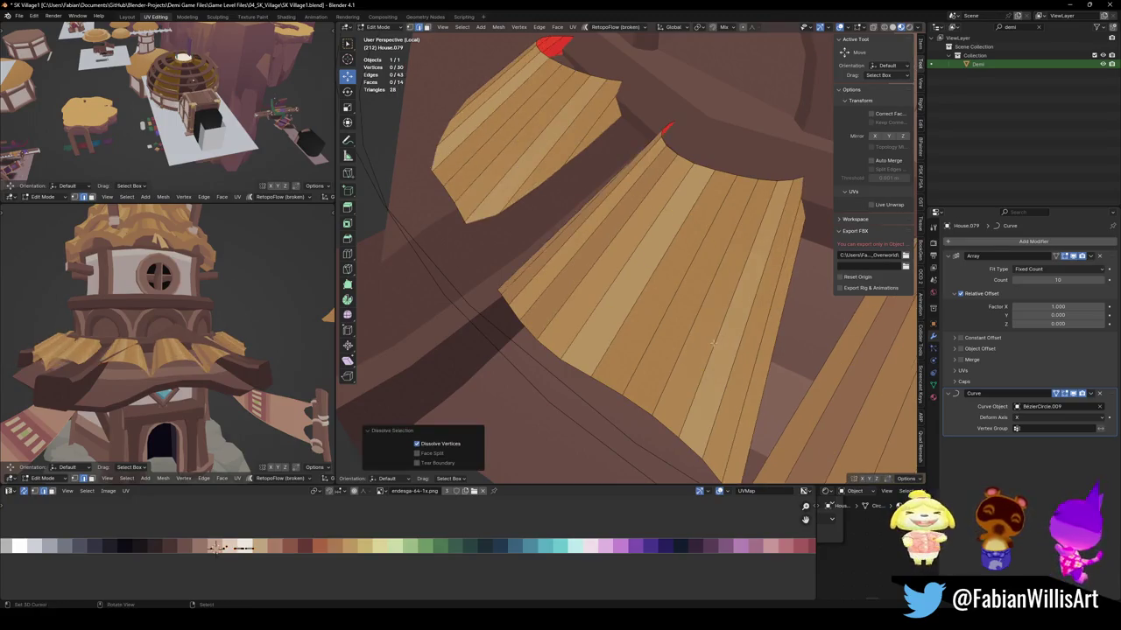
# Select the top edge loop of the lower thatch and begin scaling it.
pyautogui.keyDown('alt'); pyautogui.click(739, 201); pyautogui.keyUp('alt')
pyautogui.moveTo(739, 200)
pyautogui.mouseDown(button='middle')
pyautogui.moveTo(717, 272)
pyautogui.moveTo(691, 175)
pyautogui.mouseUp(button='middle')
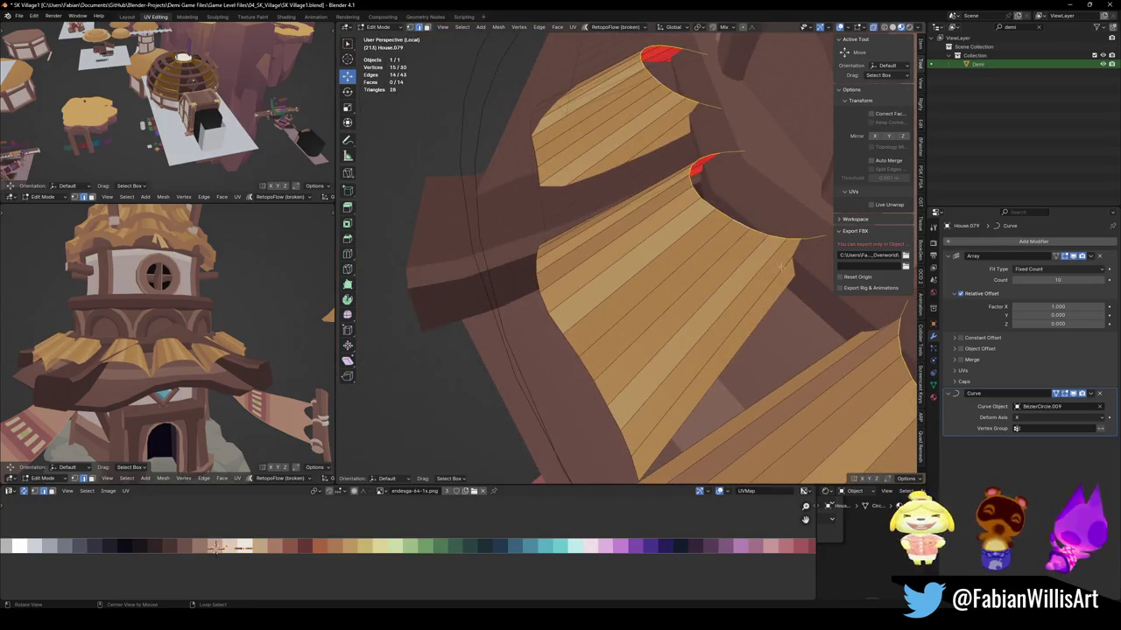
pyautogui.press('s')
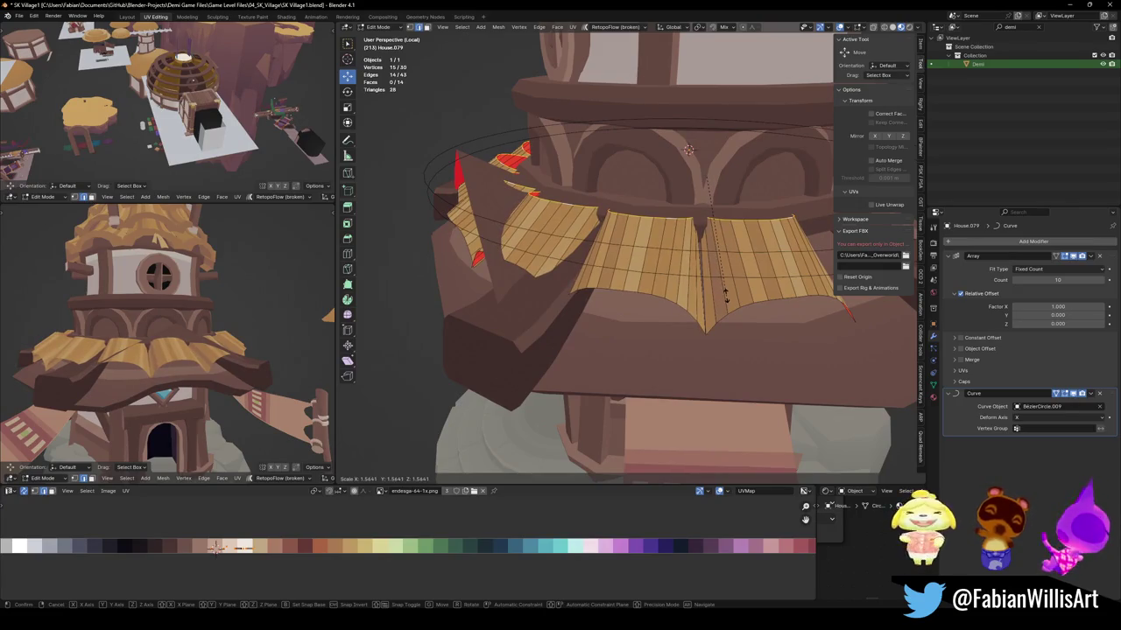
# Widen the top edge loop and tighten the Array Factor X to 0.980.
pyautogui.click(726, 298)
pyautogui.moveTo(1058, 306); pyautogui.dragTo(1060, 307)
pyautogui.moveTo(683, 288)
pyautogui.mouseDown(button='middle')
pyautogui.moveTo(723, 323)
pyautogui.moveTo(646, 277)
pyautogui.mouseUp(button='middle')
# Fill the thatch underside with a face and shrink the whole thatch to 0.526.
pyautogui.press('f')
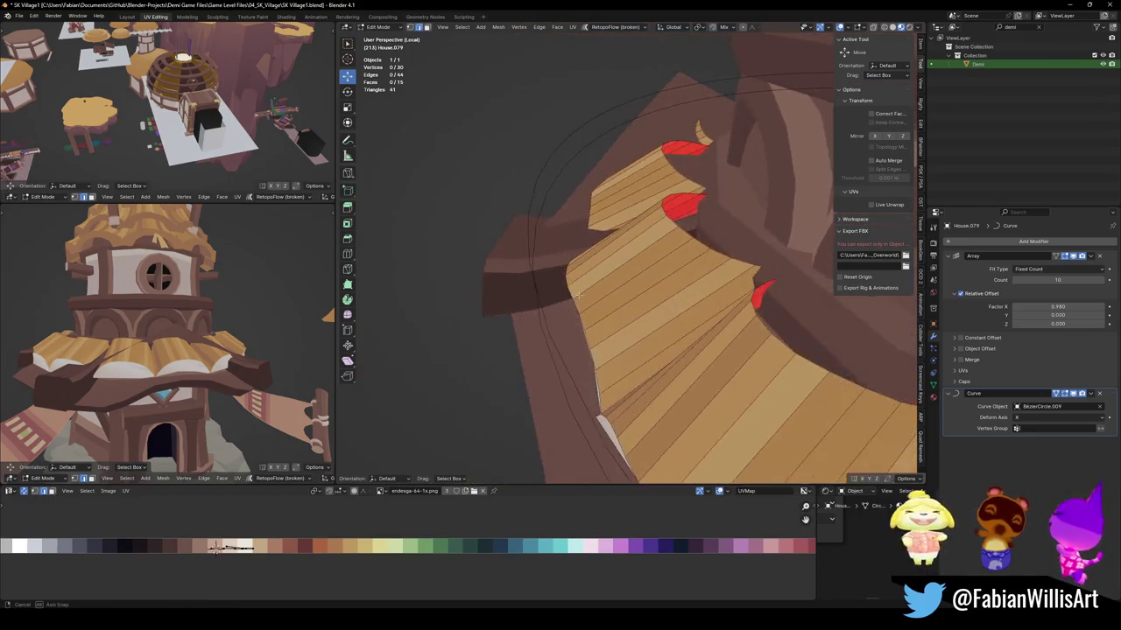
pyautogui.press('a')
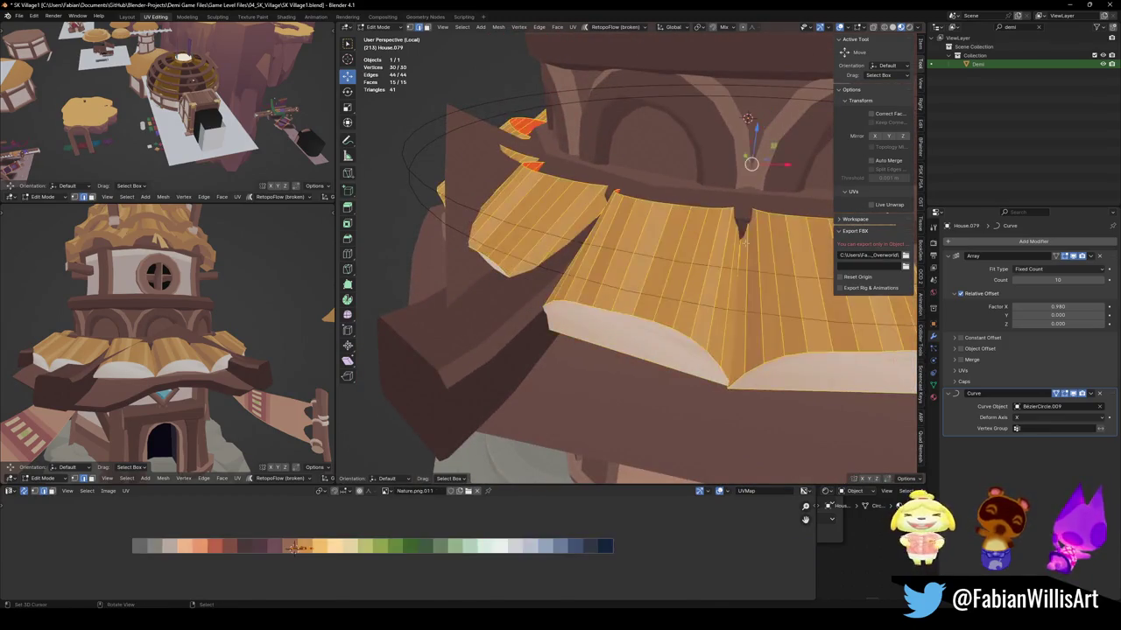
pyautogui.press('s')
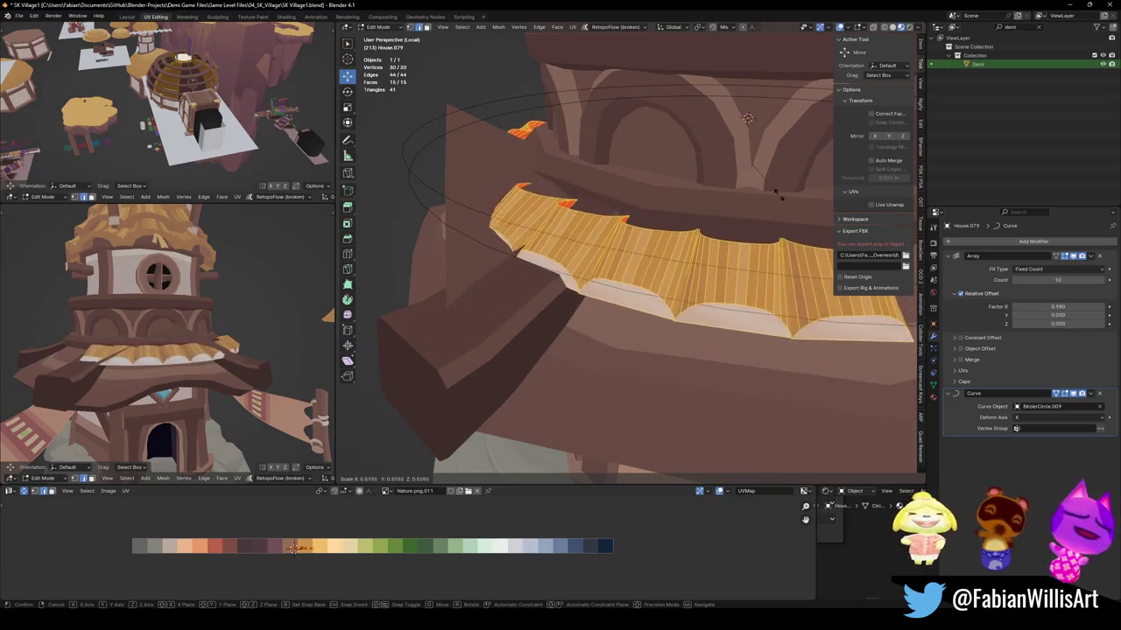
pyautogui.click(776, 193)
# Toggle the Array modifier off and on to inspect one segment, then select the underside face.
pyautogui.moveTo(776, 193)
pyautogui.mouseDown(button='middle')
pyautogui.moveTo(708, 187)
pyautogui.moveTo(591, 301)
pyautogui.mouseUp(button='middle')
pyautogui.scroll(-3, 611, 314)
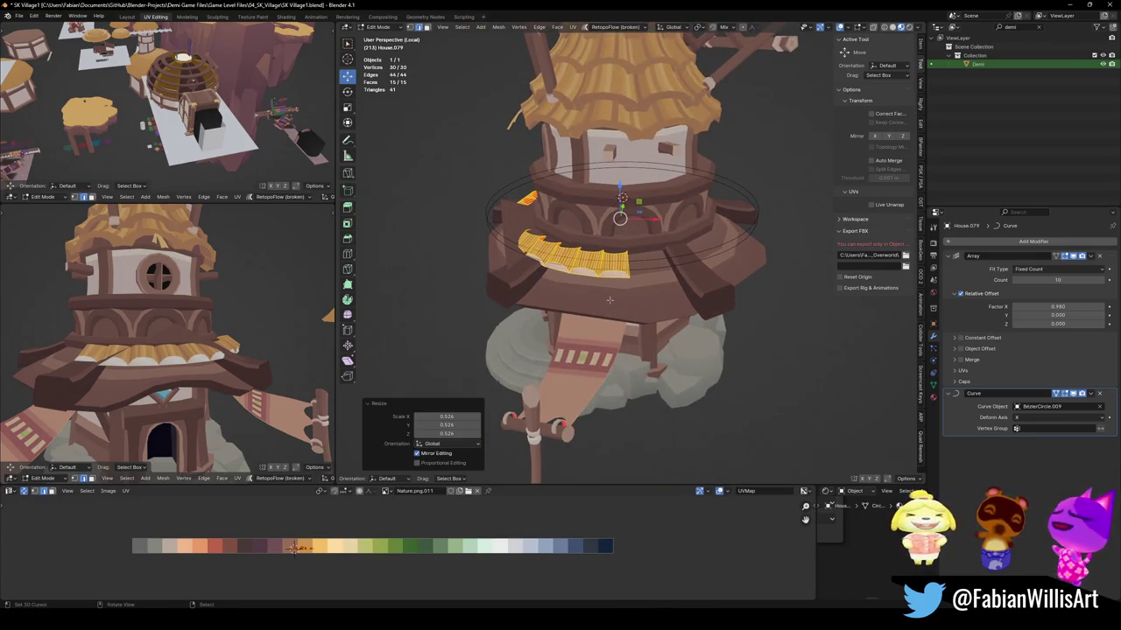
pyautogui.scroll(3, 665, 285)
pyautogui.scroll(2, 648, 306)
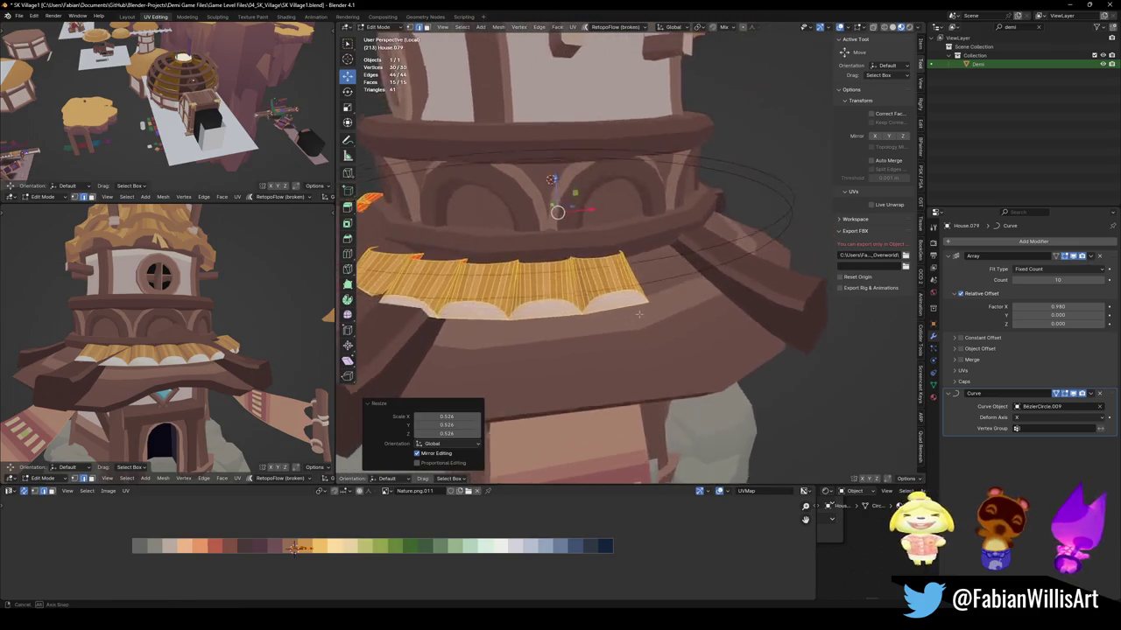
pyautogui.click(1064, 256)
pyautogui.click(1065, 256)
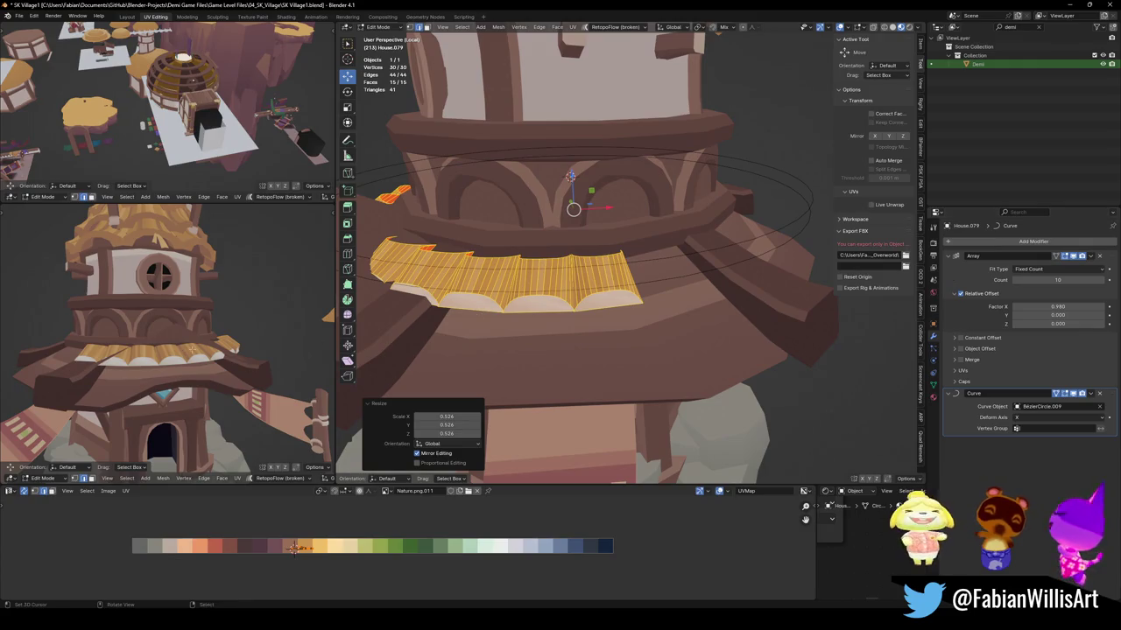
pyautogui.click(544, 309)
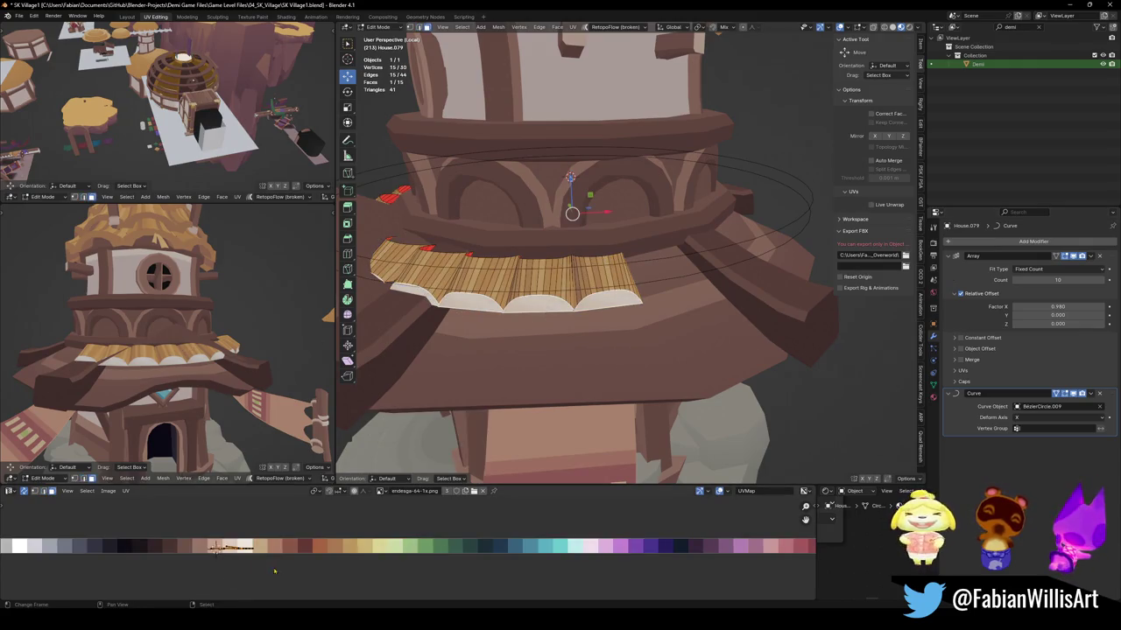
# Make the Jmy.003 material slot active in the object's materials.
pyautogui.click(934, 398)
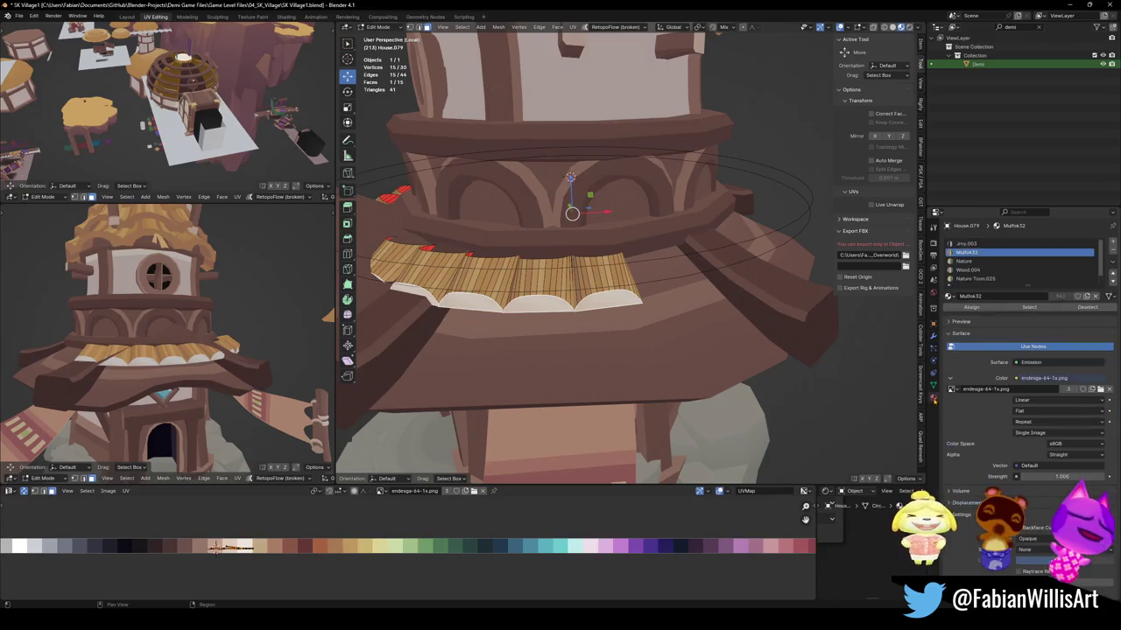
pyautogui.press('Tab')
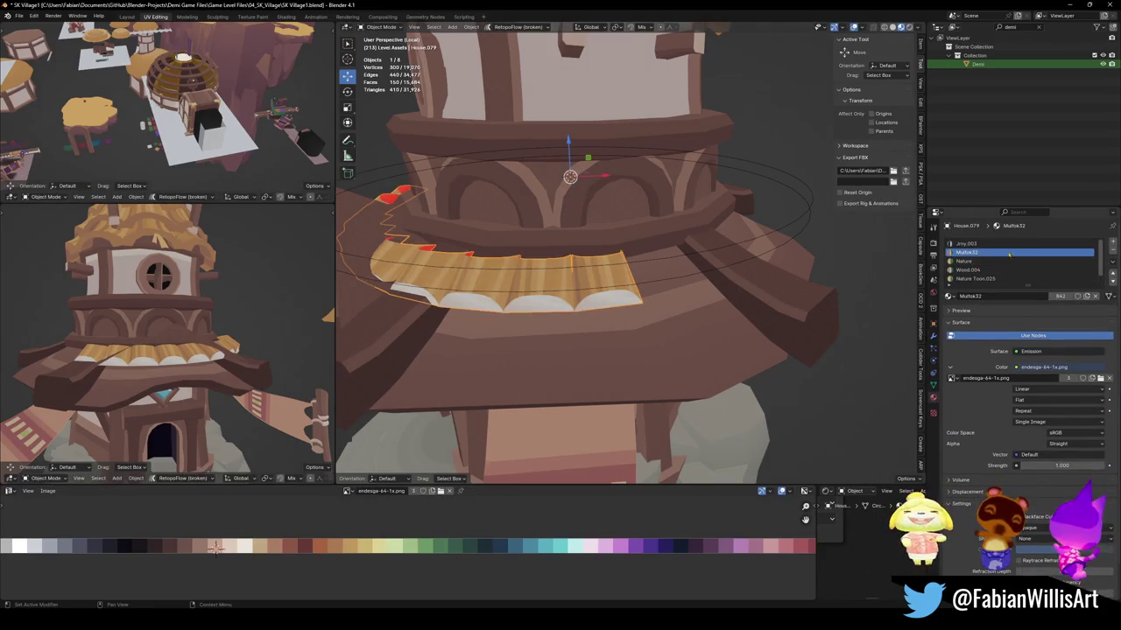
pyautogui.click(1089, 245)
pyautogui.keyDown('ctrl'); pyautogui.scroll(-1, 1113, 253); pyautogui.keyUp('ctrl')
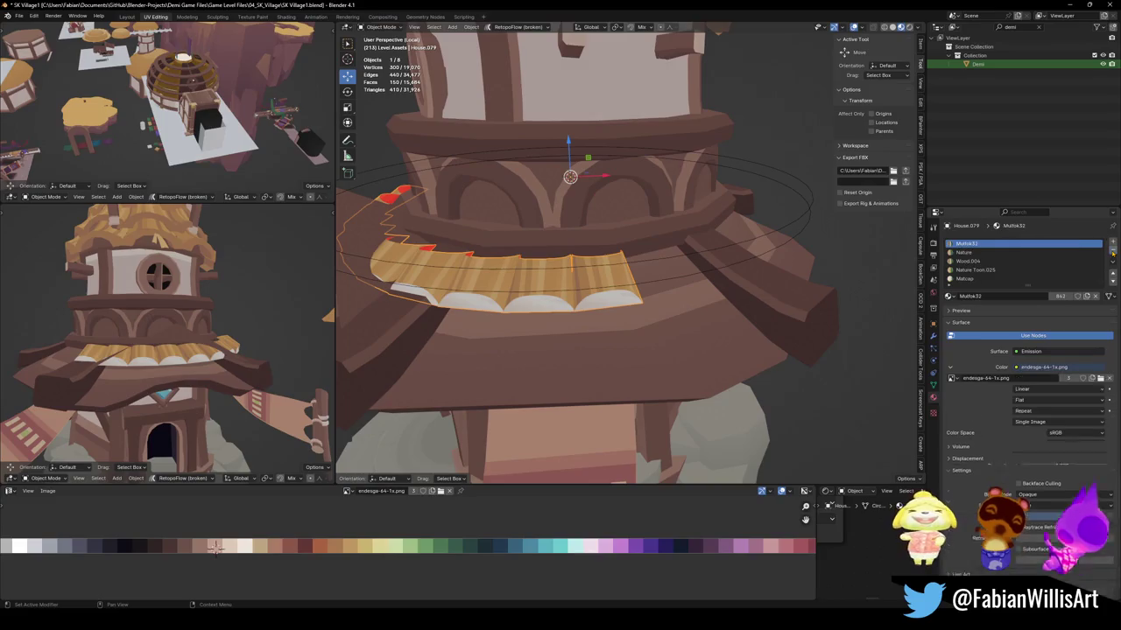
pyautogui.keyDown('ctrl'); pyautogui.scroll(-1, 1113, 252); pyautogui.keyUp('ctrl')
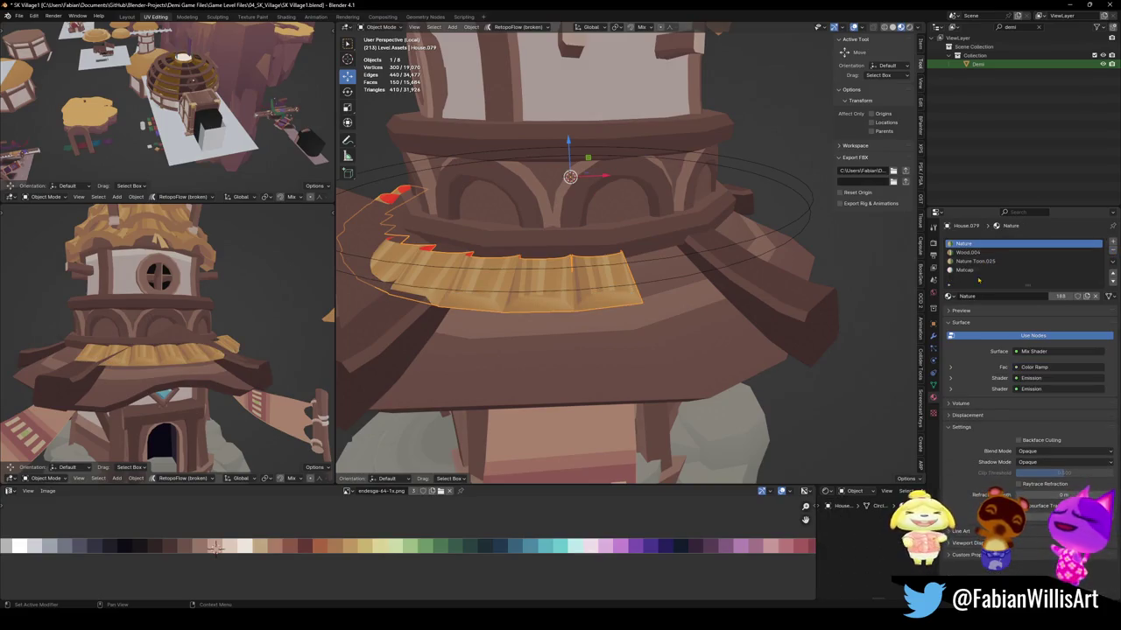
pyautogui.keyDown('ctrl'); pyautogui.scroll(-1, 1113, 251); pyautogui.keyUp('ctrl')
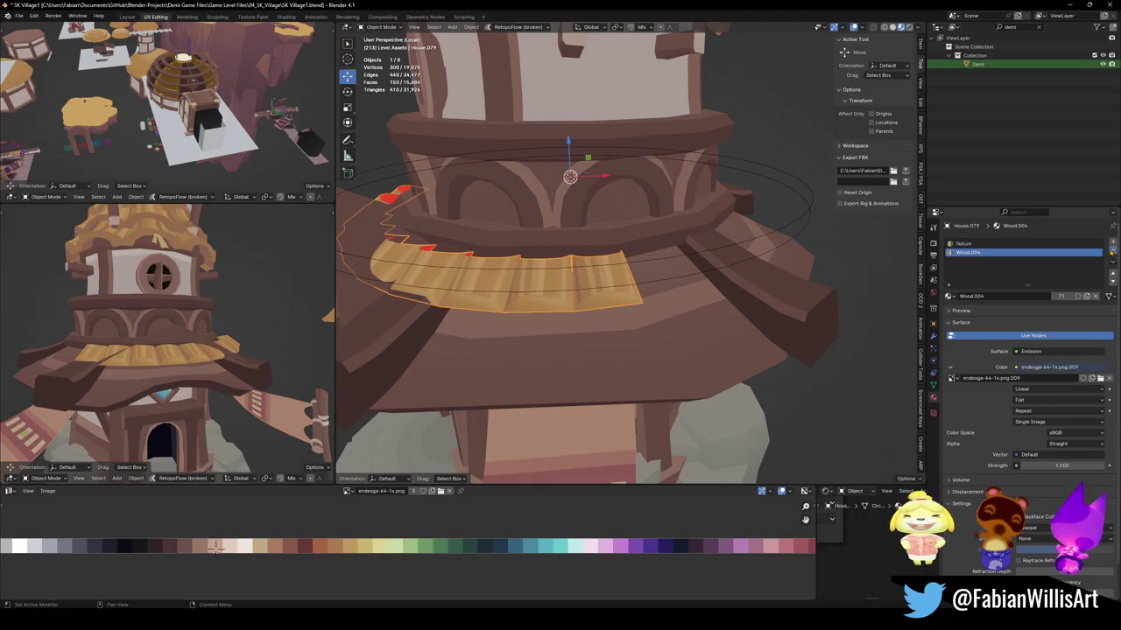
pyautogui.keyDown('ctrl'); pyautogui.scroll(1, 1113, 251); pyautogui.keyUp('ctrl')
# Snap the roof piece's UVs and slide them horizontally onto a new palette colour.
pyautogui.press('Tab')
pyautogui.press('KP_Decimal')
pyautogui.hotkey('shift', 's')
pyautogui.click(344, 562)
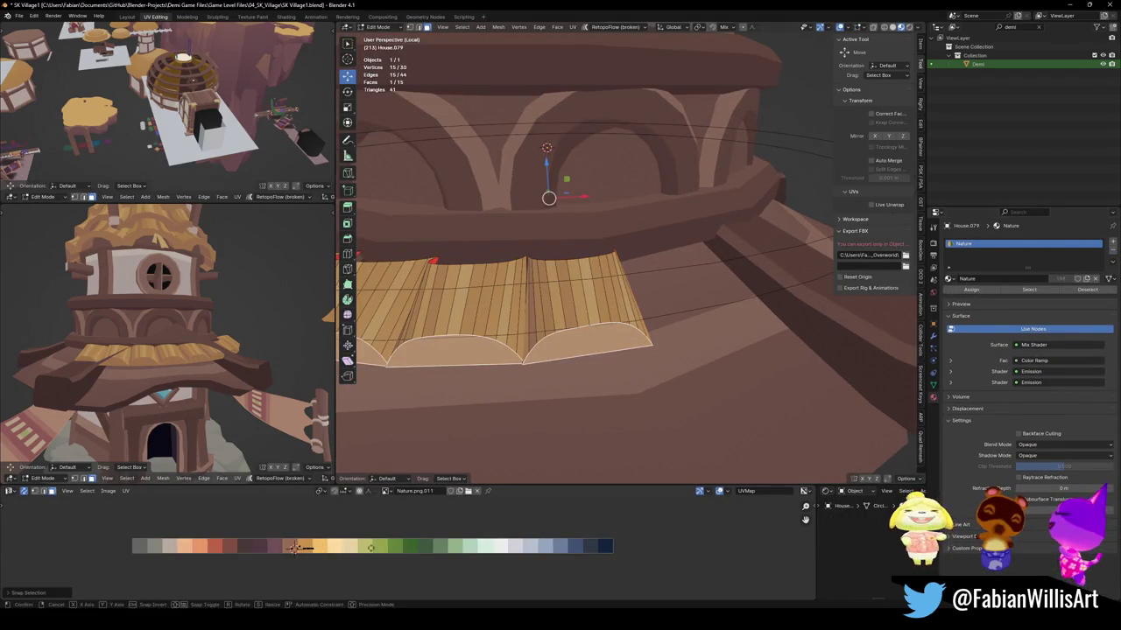
pyautogui.press('g')
pyautogui.press('x')
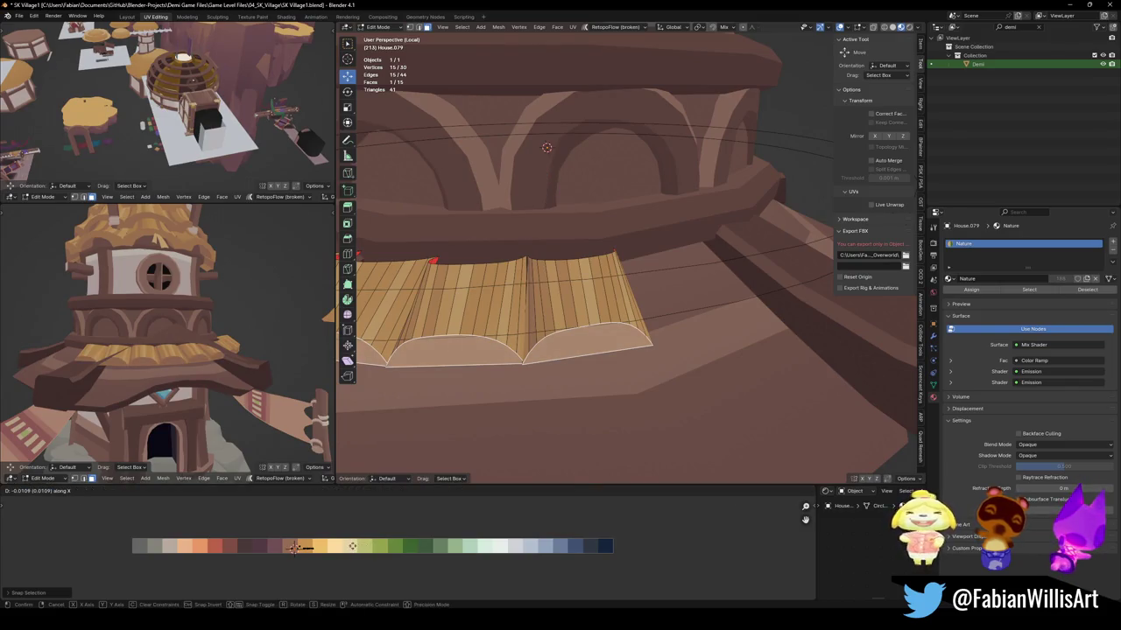
pyautogui.click(352, 546)
# Add a loop cut across the thatch.
pyautogui.hotkey('alt', 'a')
pyautogui.hotkey('ctrl', 'r')
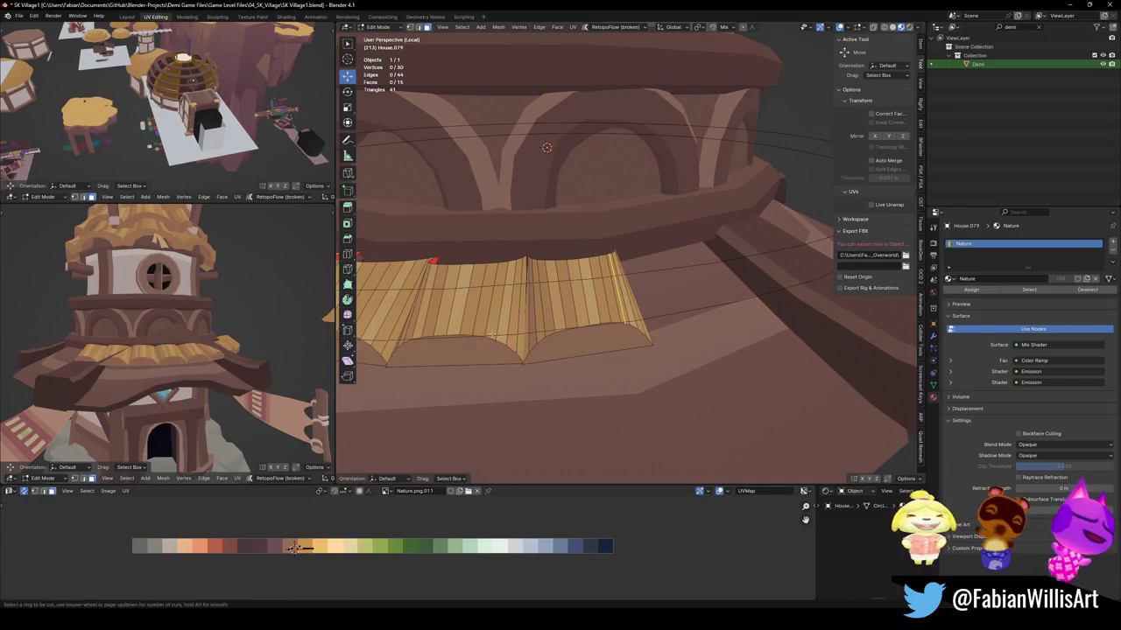
pyautogui.click(604, 326)
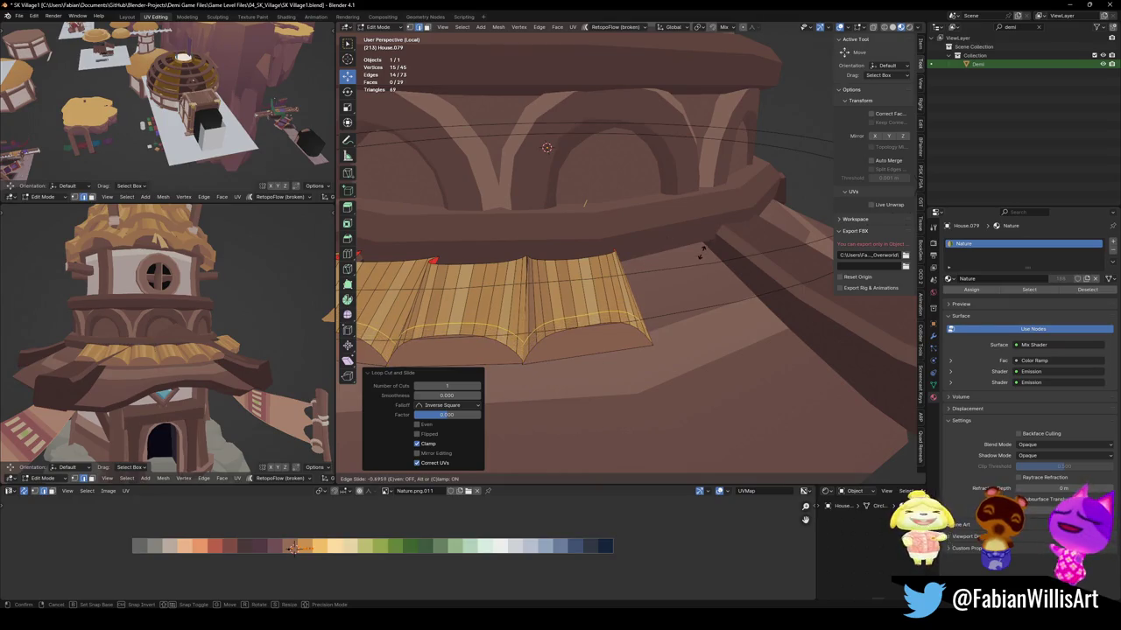
pyautogui.click(604, 326)
# Move the UVs of the thatch's lower-edge faces onto a different palette colour.
pyautogui.hotkey('alt', 'a')
pyautogui.keyDown('alt'); pyautogui.click(580, 331); pyautogui.keyUp('alt')
pyautogui.press('s')
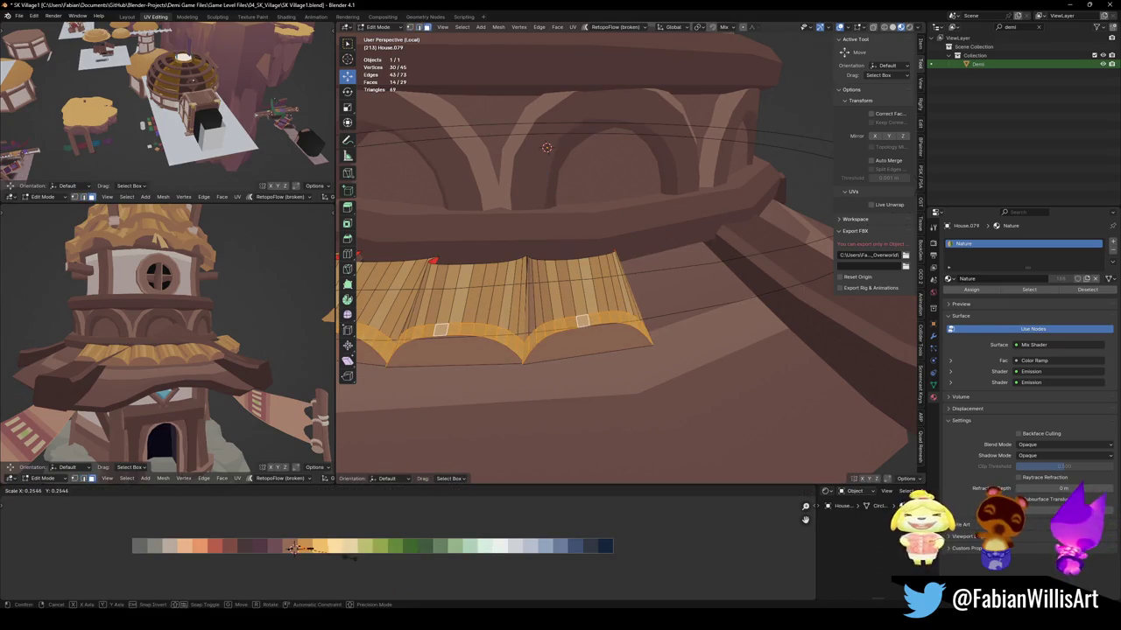
pyautogui.press('g')
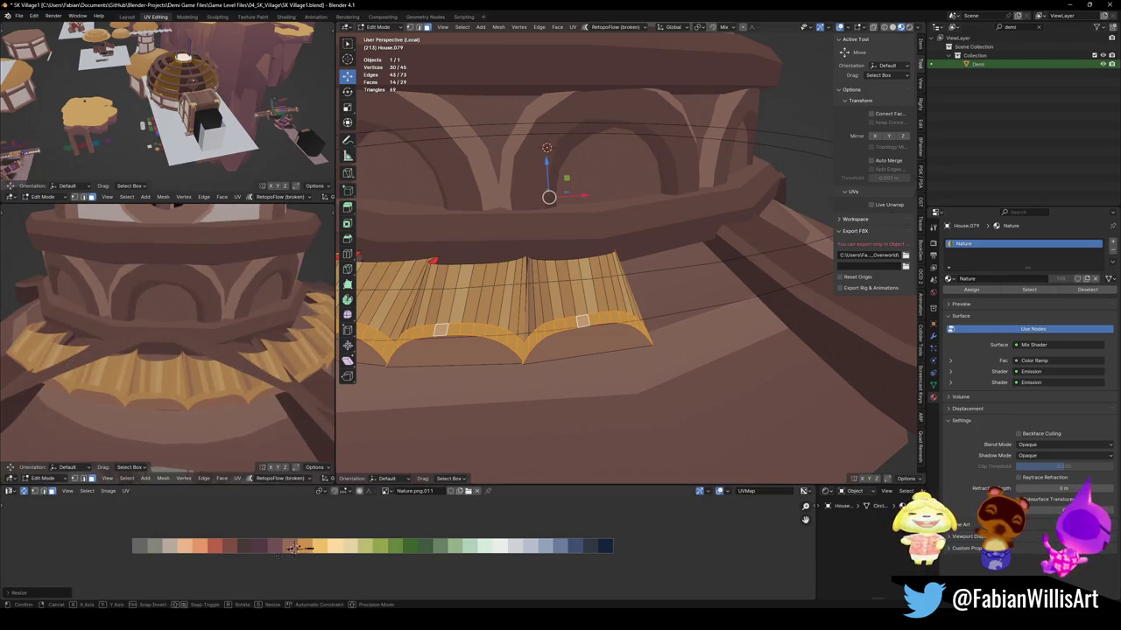
pyautogui.press('x')
pyautogui.click(298, 549)
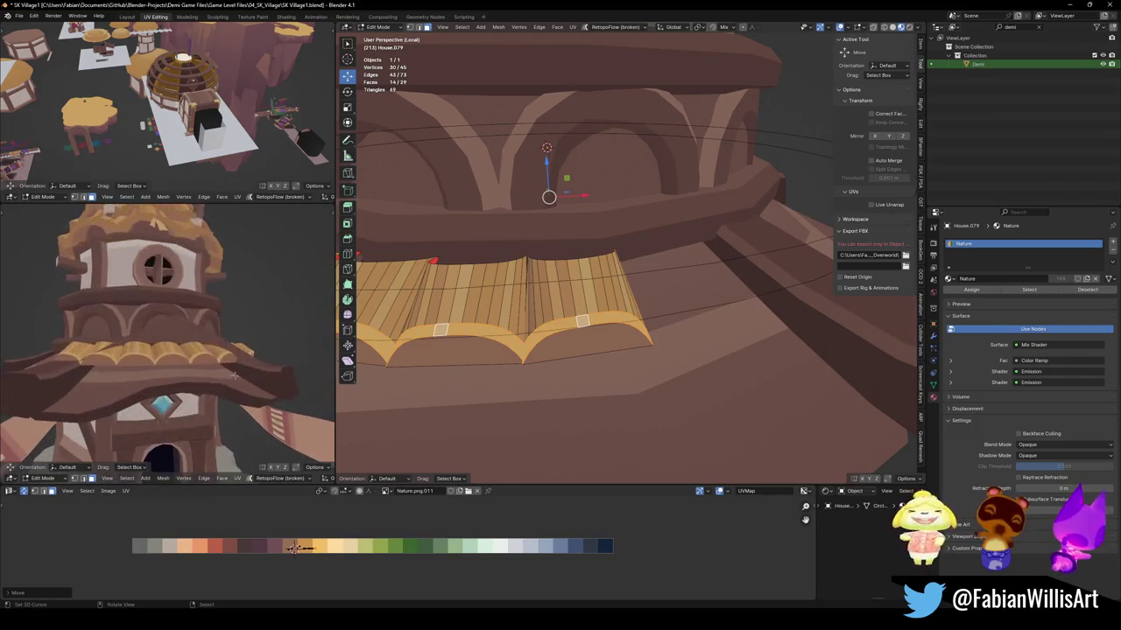
# Slide the trim's bottom face UVs along X to a new palette strip, then exit Edit Mode.
pyautogui.click(580, 344)
pyautogui.click(581, 344)
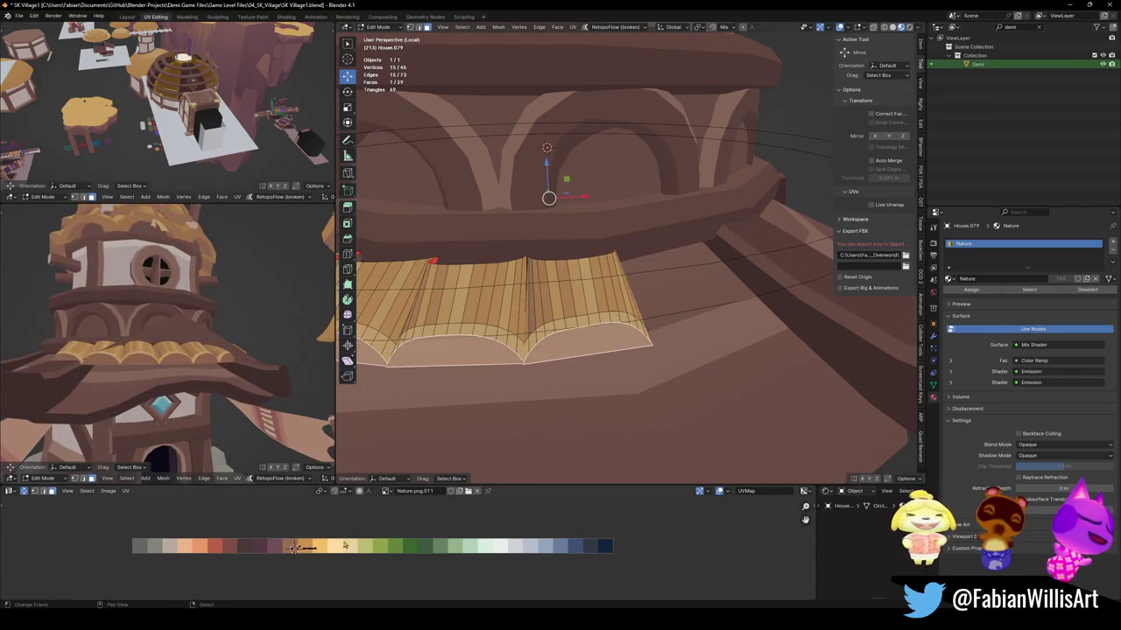
pyautogui.press('g')
pyautogui.press('x')
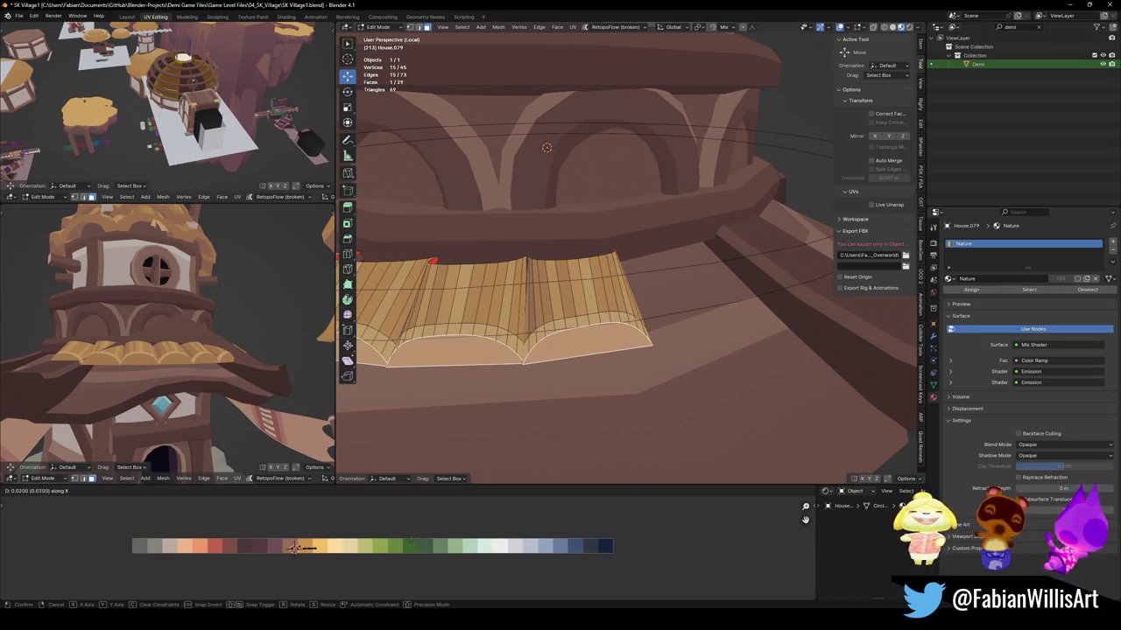
pyautogui.click(298, 549)
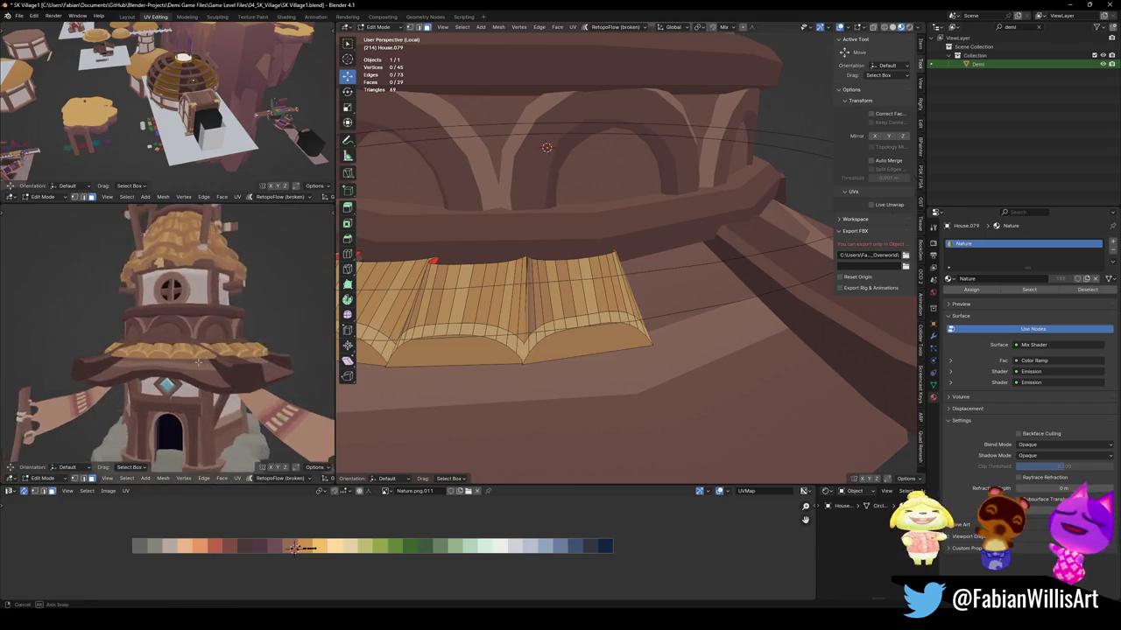
pyautogui.moveTo(561, 316); pyautogui.dragTo(613, 332, button='middle')
pyautogui.press('a')
pyautogui.press('Tab')
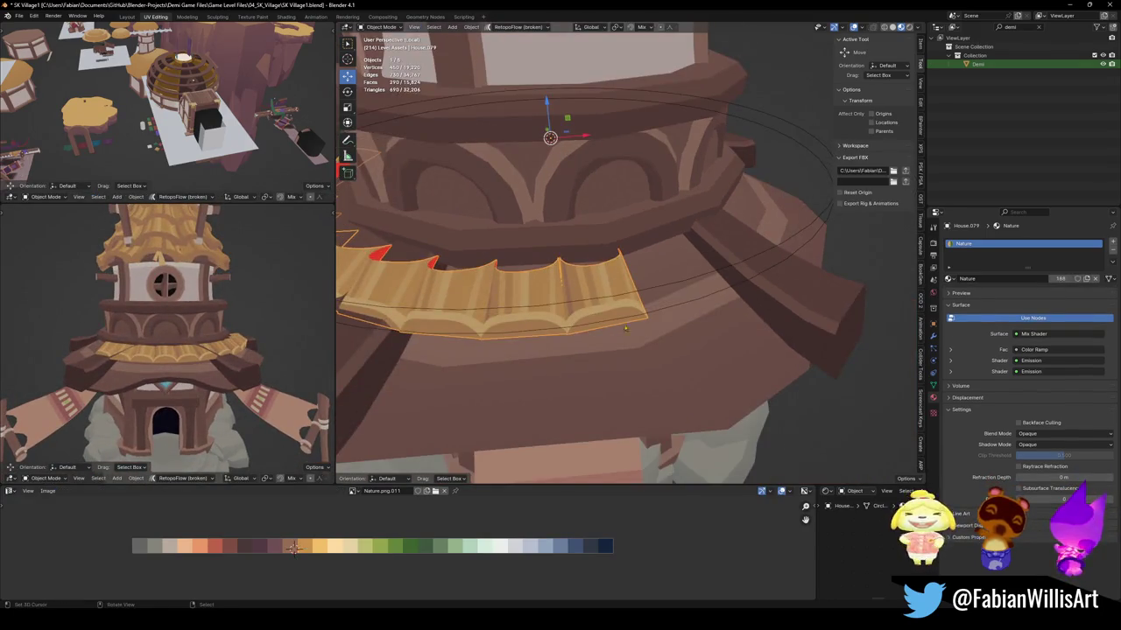
# Reduce the trim's array count from 10 to 6 and rotate the guide circle 25° on Z.
pyautogui.click(933, 336)
pyautogui.moveTo(1031, 288); pyautogui.dragTo(905, 283)
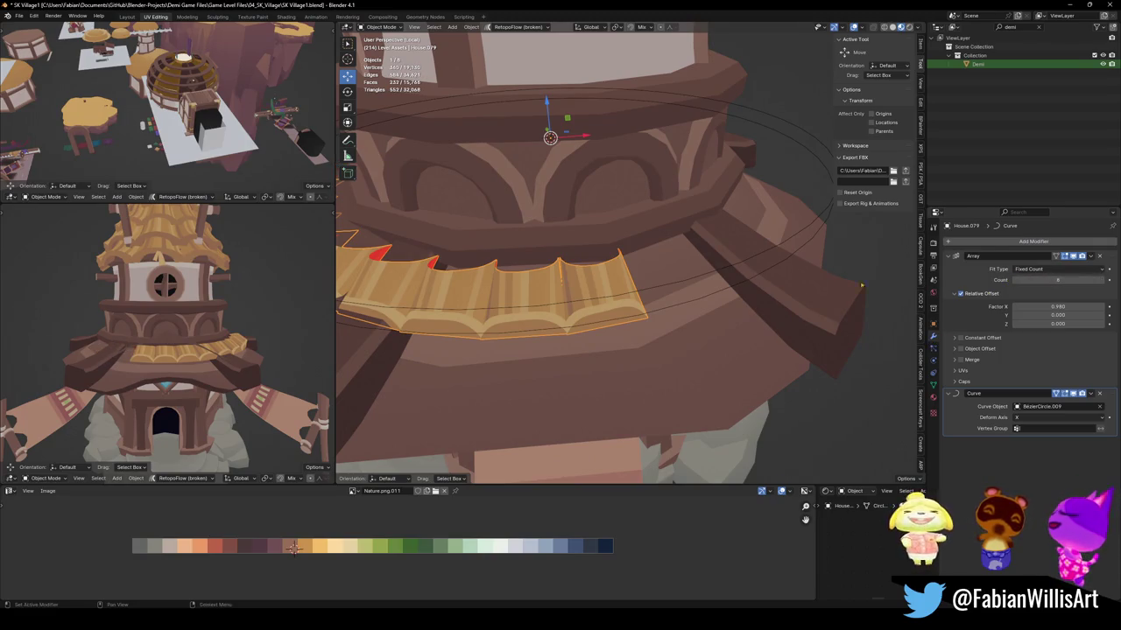
pyautogui.click(700, 279)
pyautogui.press('r')
pyautogui.press('z')
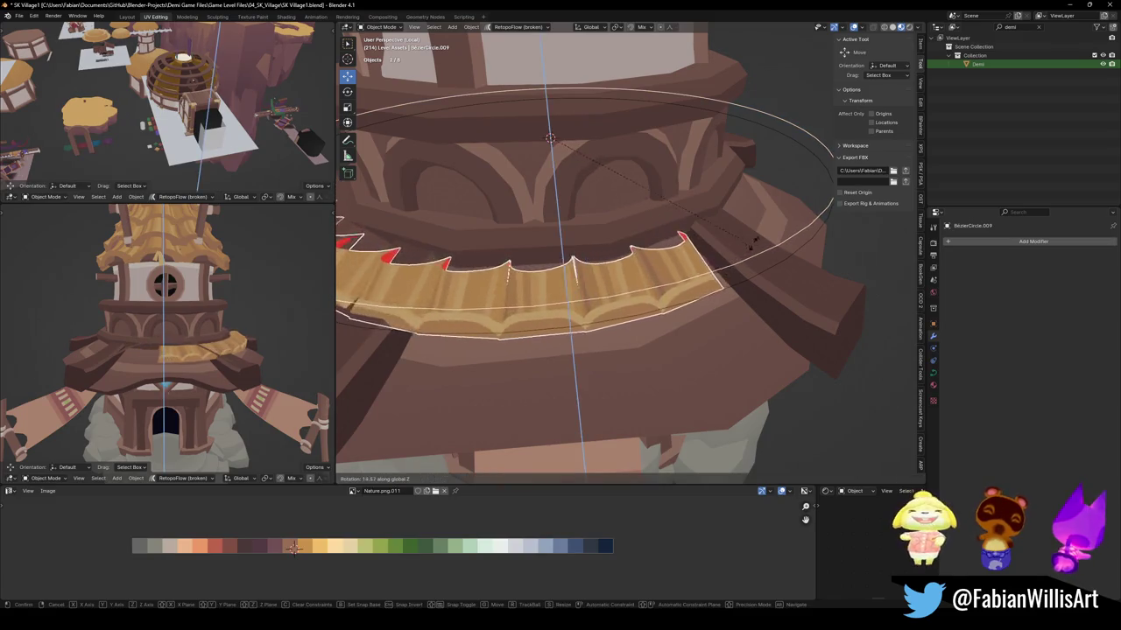
pyautogui.click(799, 213)
pyautogui.moveTo(799, 213); pyautogui.dragTo(674, 278, button='middle')
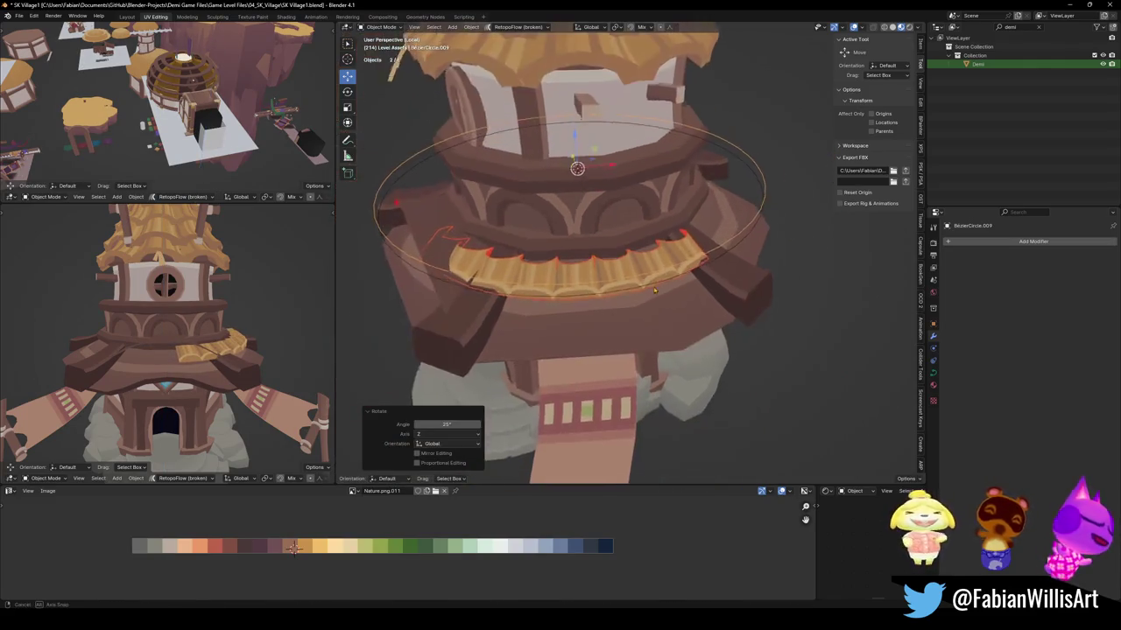
pyautogui.press('s')
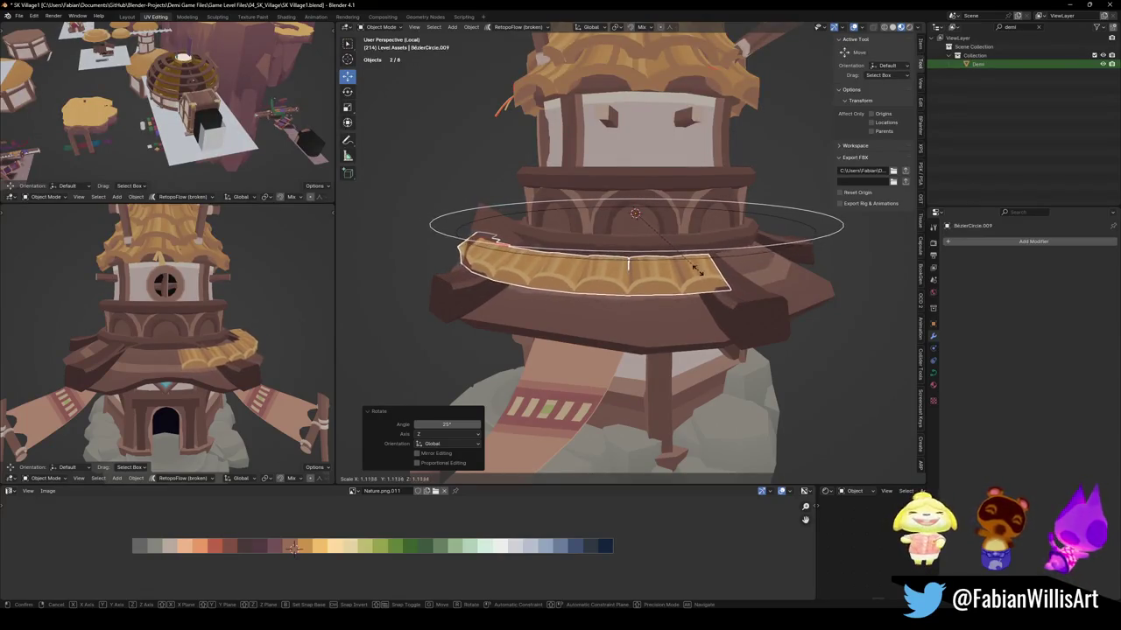
pyautogui.rightClick(709, 274)
pyautogui.moveTo(687, 274)
pyautogui.mouseDown(button='middle')
pyautogui.moveTo(665, 312)
pyautogui.moveTo(590, 250)
pyautogui.mouseUp(button='middle')
pyautogui.scroll(5, 682, 296)
# In Edit Mode, tilt the golden trim's scallops outward with X rotations of 36.9° and 9.77°.
pyautogui.click(625, 291)
pyautogui.press('Tab')
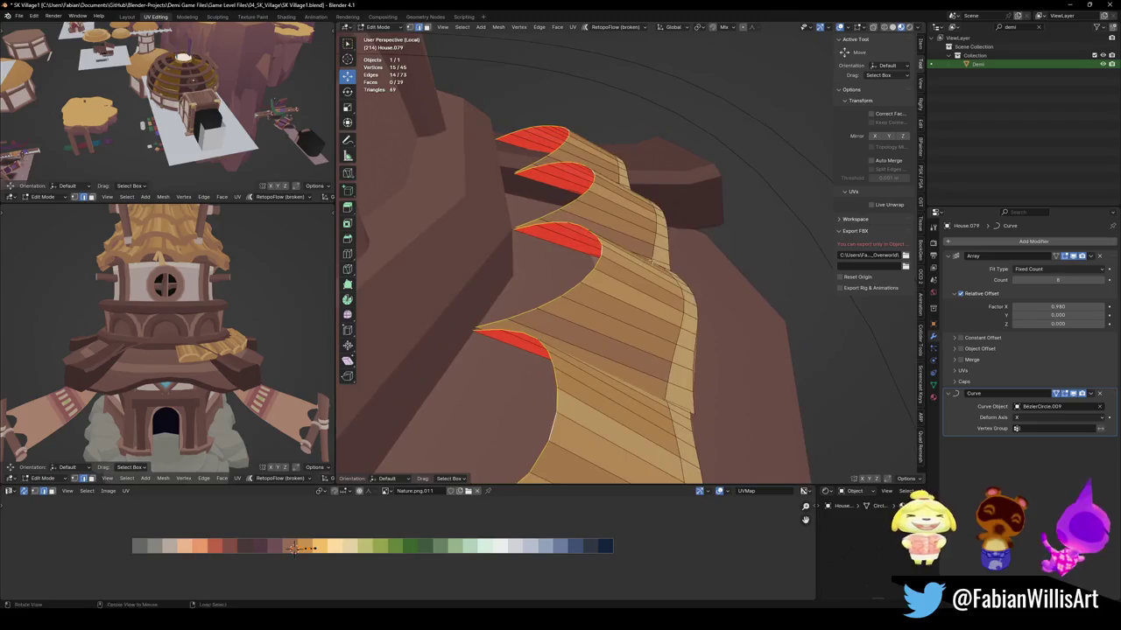
pyautogui.moveTo(613, 254); pyautogui.dragTo(660, 274, button='middle')
pyautogui.press('r')
pyautogui.press('x')
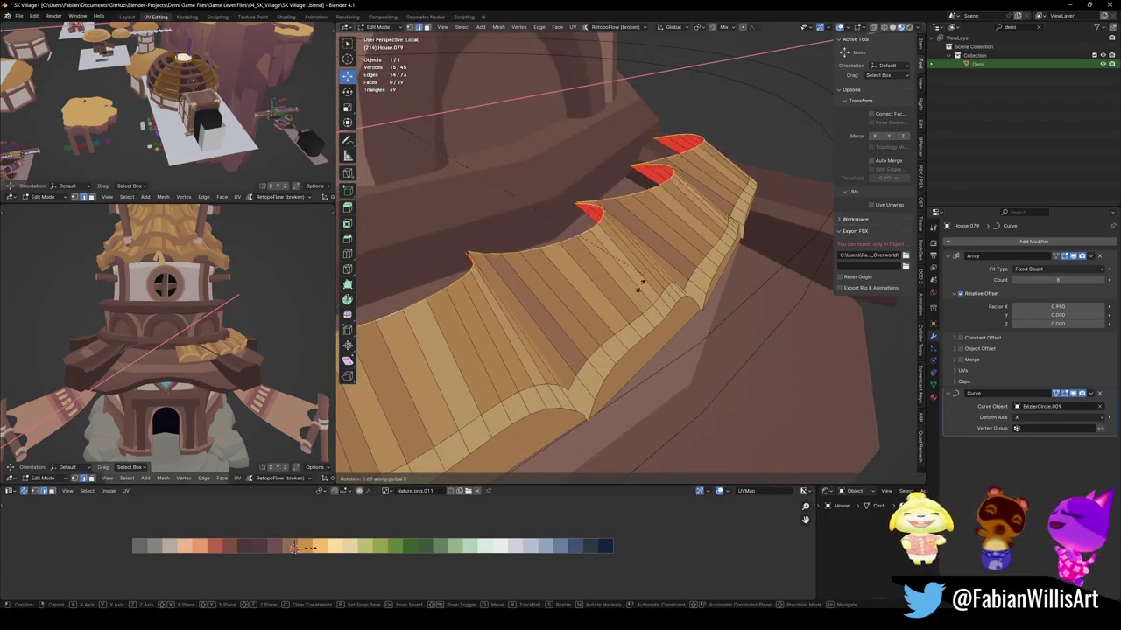
pyautogui.click(605, 280)
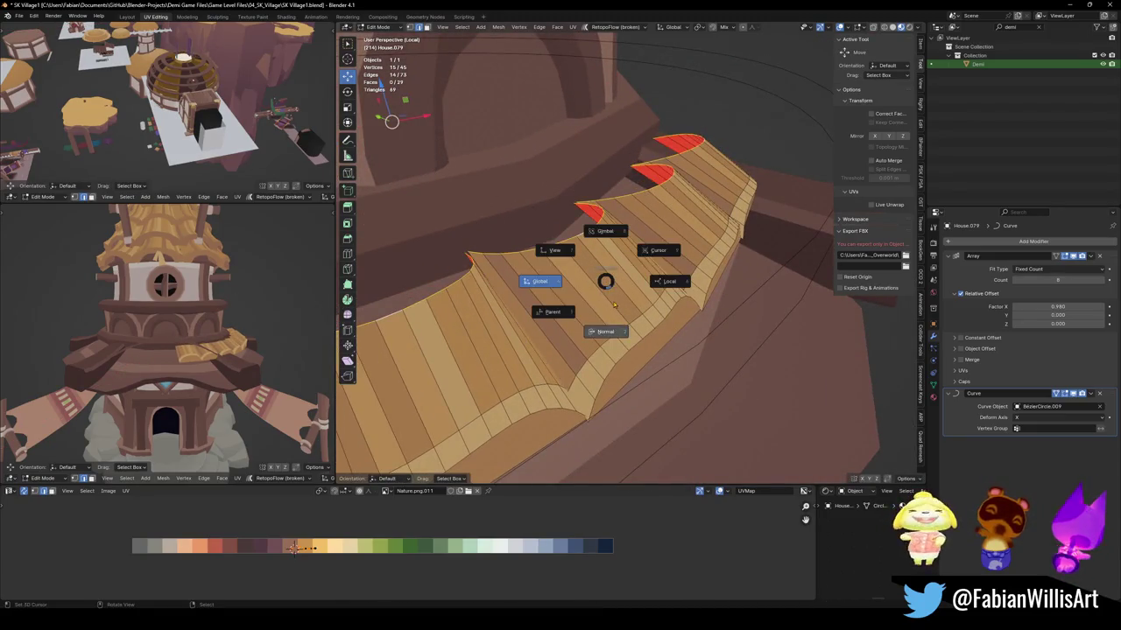
pyautogui.moveTo(648, 340); pyautogui.dragTo(668, 318, button='middle')
pyautogui.press('r')
pyautogui.press('x')
pyautogui.press('x')
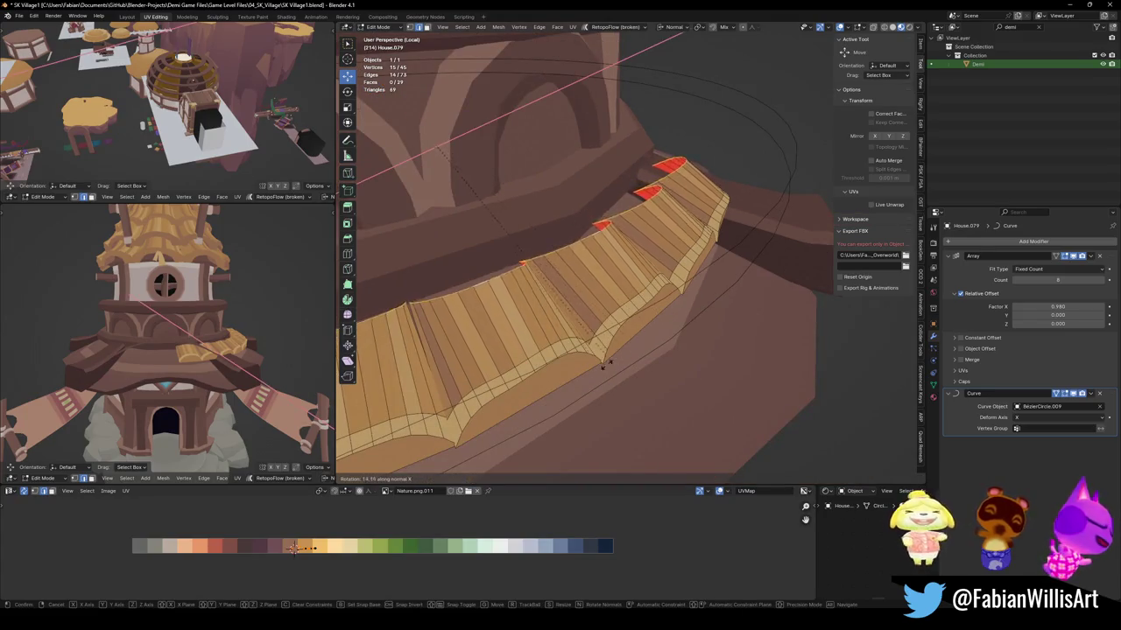
pyautogui.click(462, 230)
pyautogui.moveTo(462, 229)
pyautogui.mouseDown(button='middle')
pyautogui.moveTo(697, 309)
pyautogui.moveTo(665, 318)
pyautogui.moveTo(707, 233)
pyautogui.moveTo(689, 224)
pyautogui.mouseUp(button='middle')
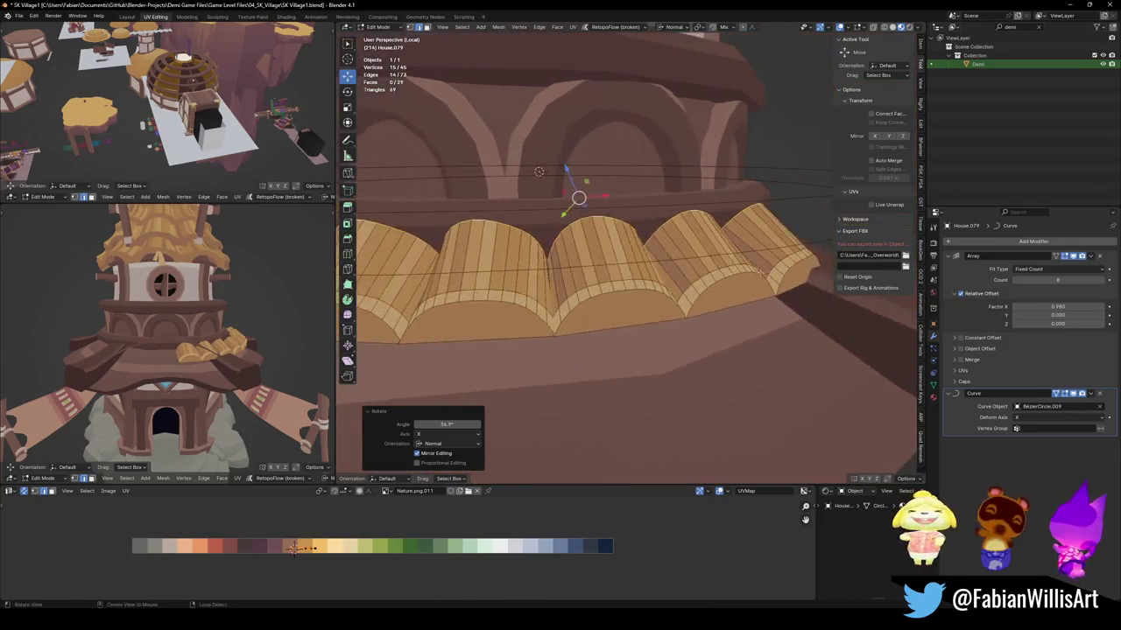
pyautogui.press('r')
pyautogui.press('x')
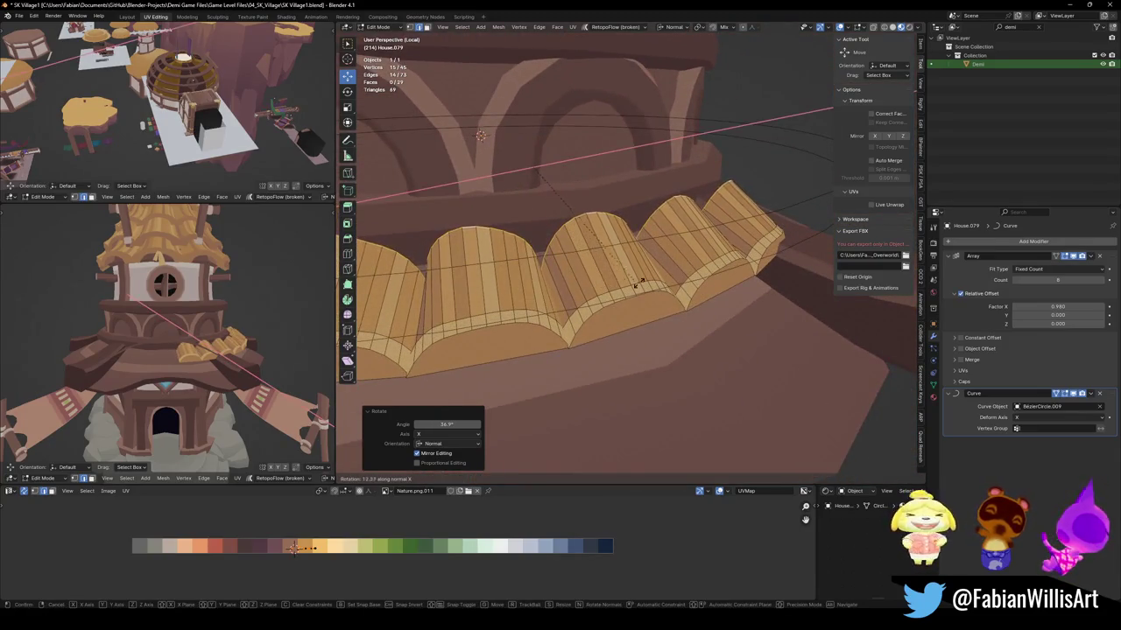
pyautogui.click(648, 284)
# Lower the trim on Z and shift it along Y over the lower roof.
pyautogui.moveTo(648, 285); pyautogui.dragTo(543, 289, button='middle')
pyautogui.press('g')
pyautogui.press('z')
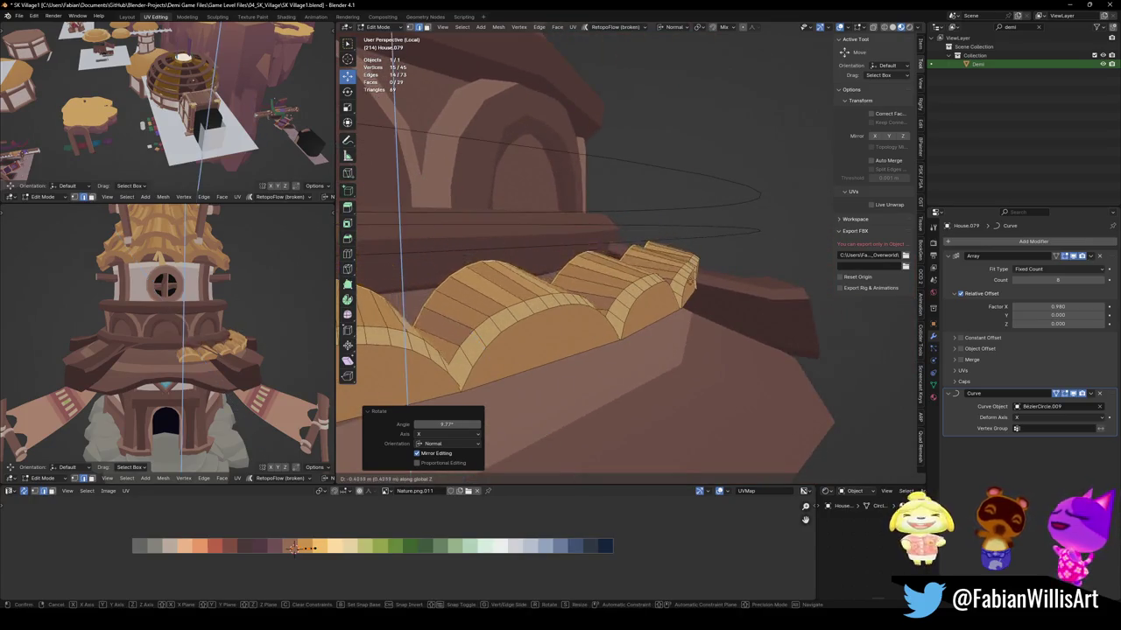
pyautogui.click(380, 240)
pyautogui.moveTo(380, 239); pyautogui.dragTo(613, 307, button='middle')
pyautogui.press('a')
pyautogui.press('g')
pyautogui.press('y')
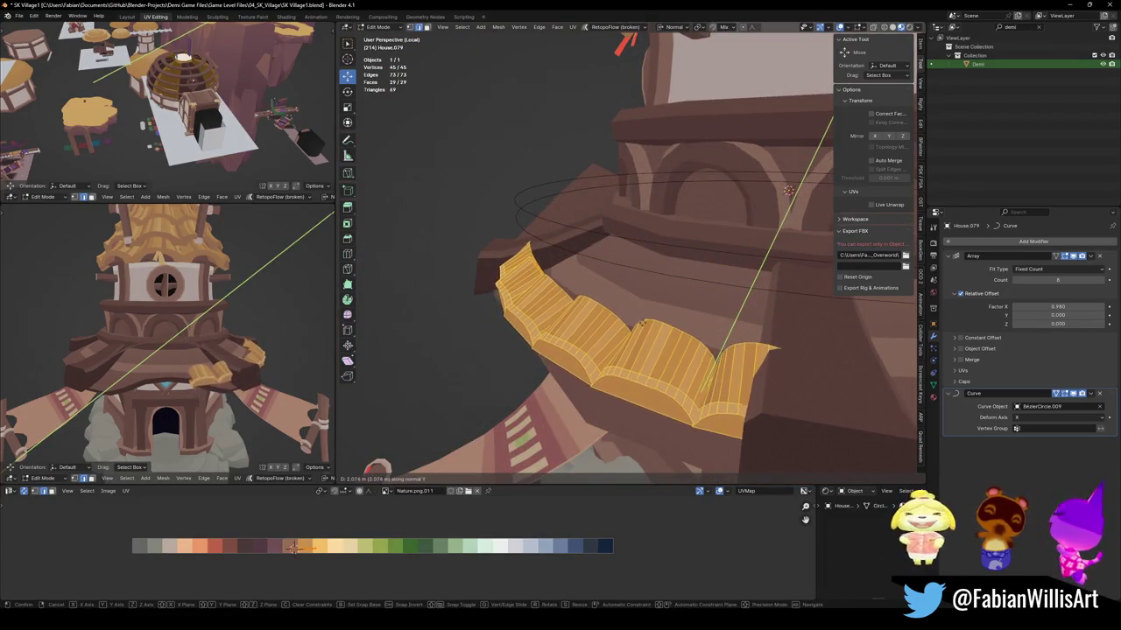
pyautogui.press('Return')
pyautogui.moveTo(613, 306); pyautogui.dragTo(820, 336, button='middle')
pyautogui.press('Tab')
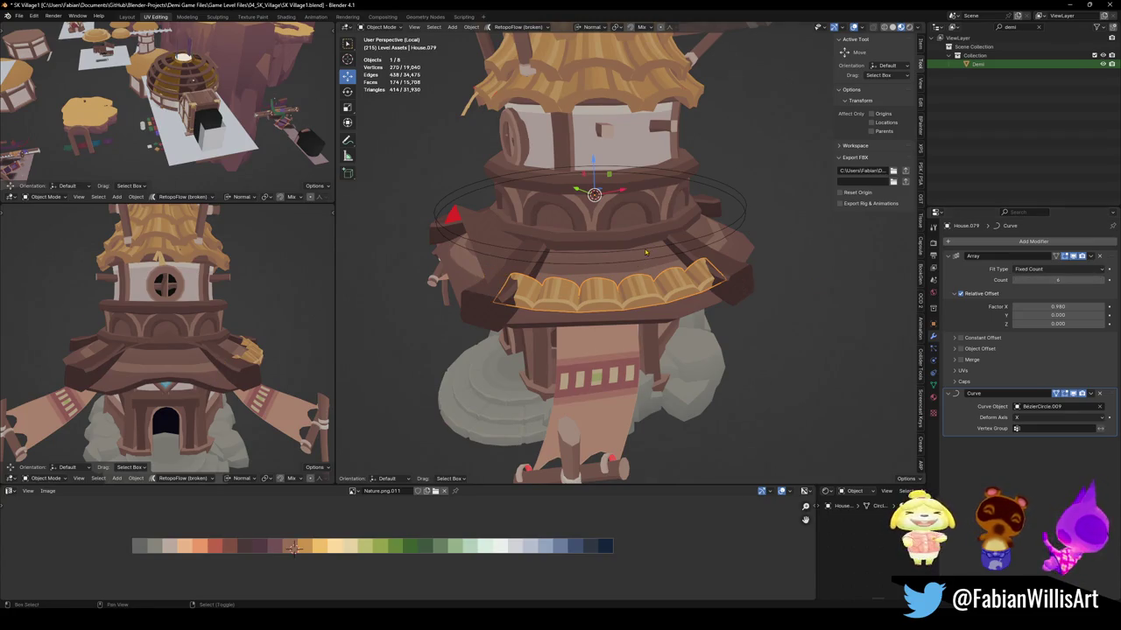
# Confirm the trim rescale and rotate the Bezier guide circle -4.84° around Z.
pyautogui.press('Tab')
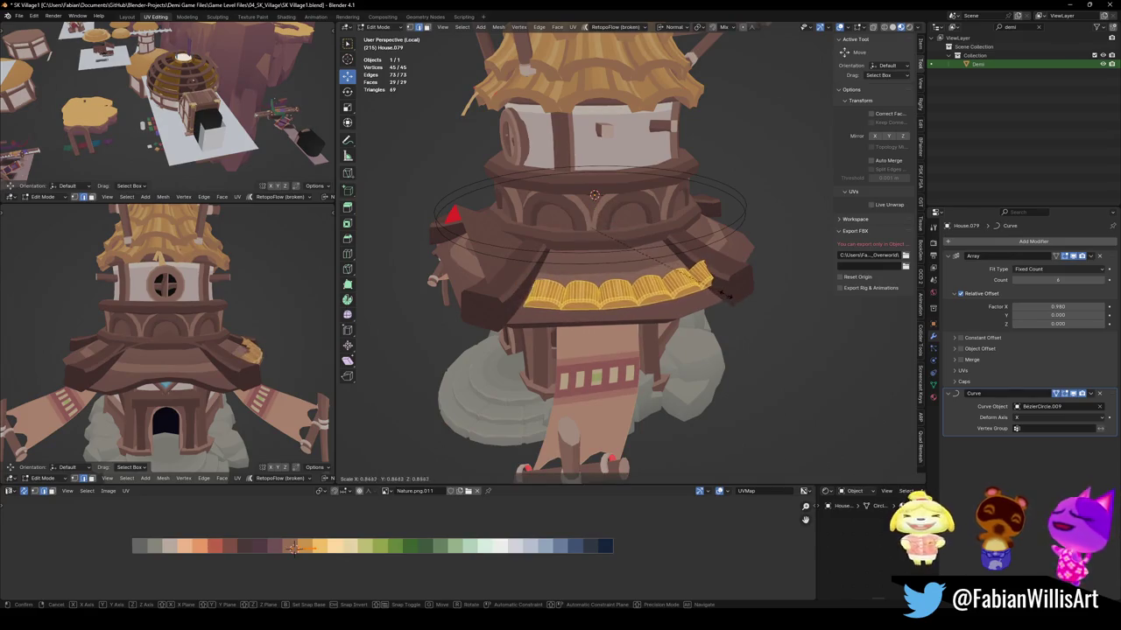
pyautogui.click(732, 295)
pyautogui.moveTo(731, 295); pyautogui.dragTo(728, 257, button='middle')
pyautogui.press('Tab')
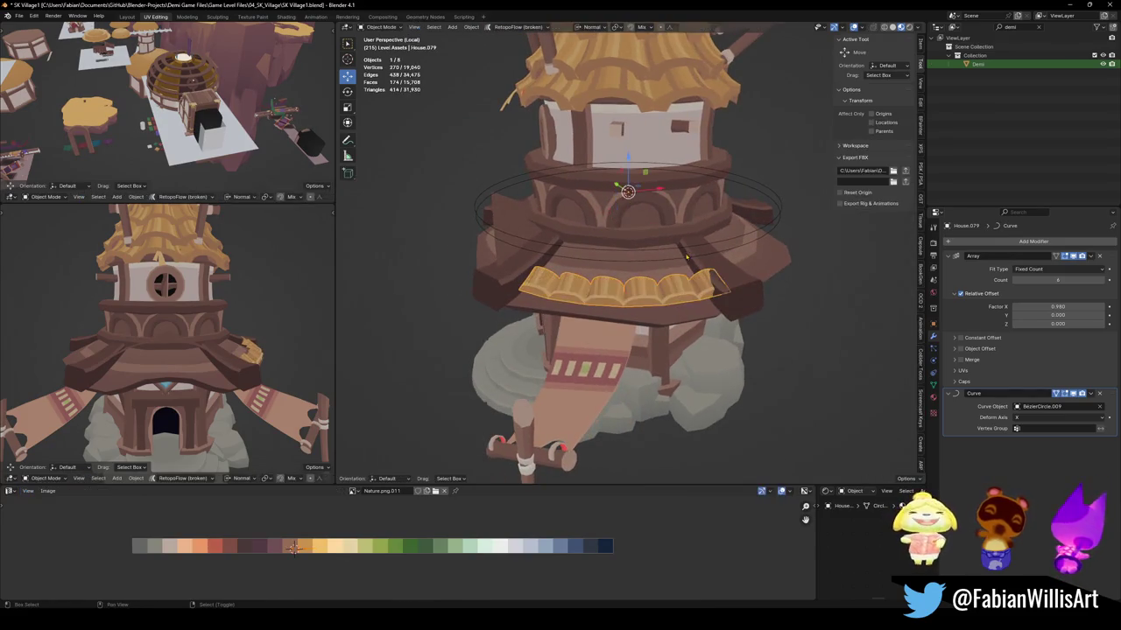
pyautogui.keyDown('shift'); pyautogui.click(727, 257); pyautogui.keyUp('shift')
pyautogui.press('r')
pyautogui.press('z')
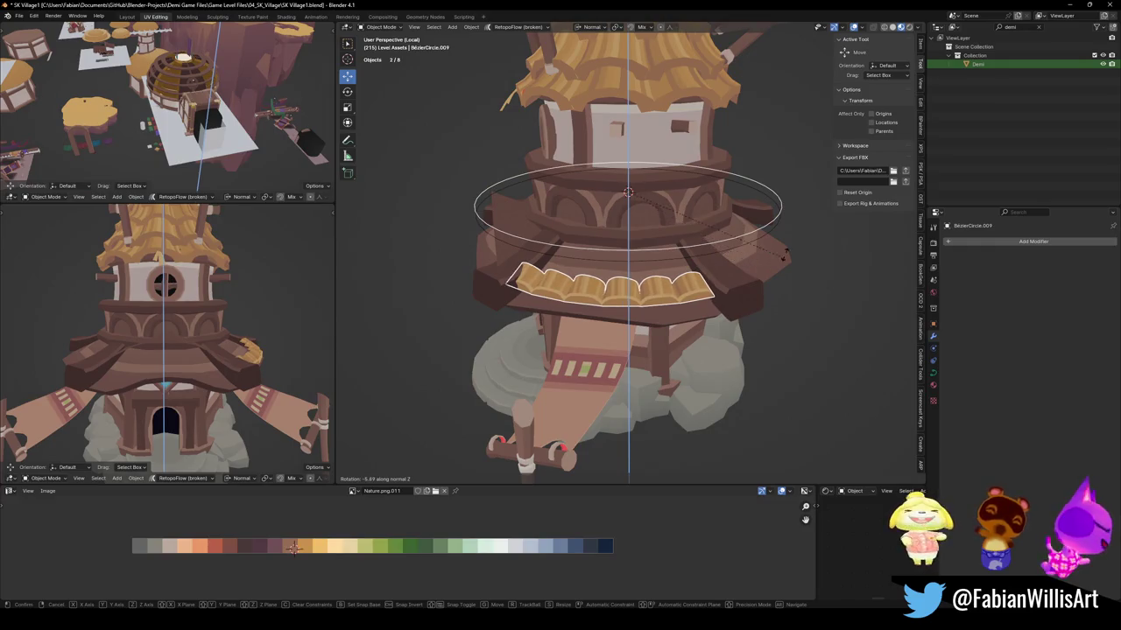
pyautogui.click(293, 547)
pyautogui.moveTo(300, 371); pyautogui.dragTo(298, 411, button='middle')
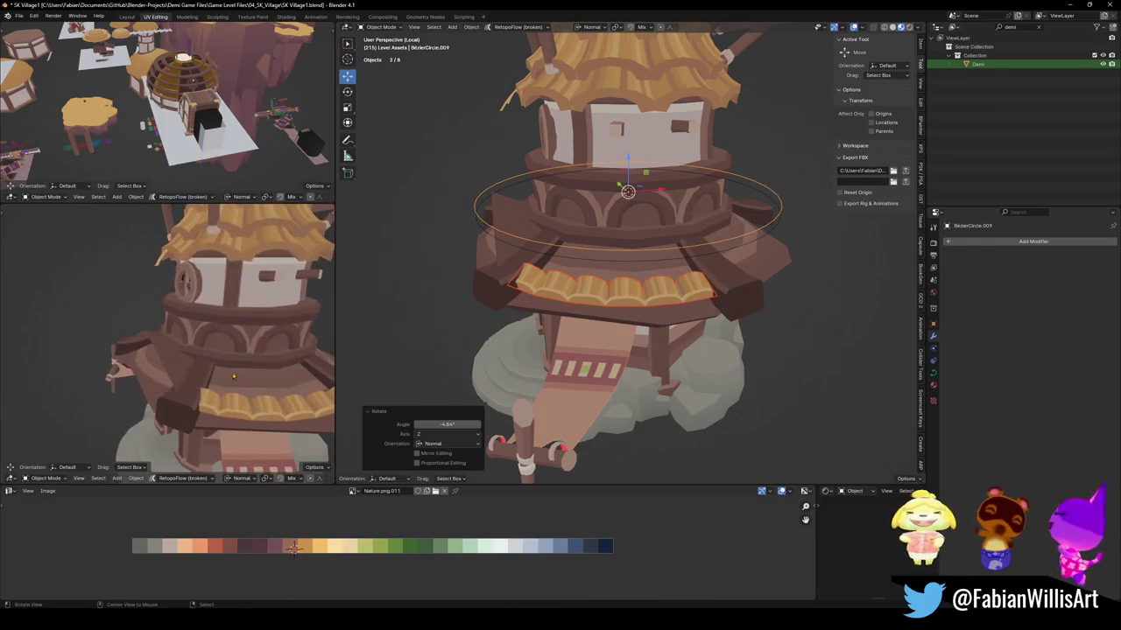
# Scale the golden trim's mesh down to 0.908.
pyautogui.hotkey('alt', 'a')
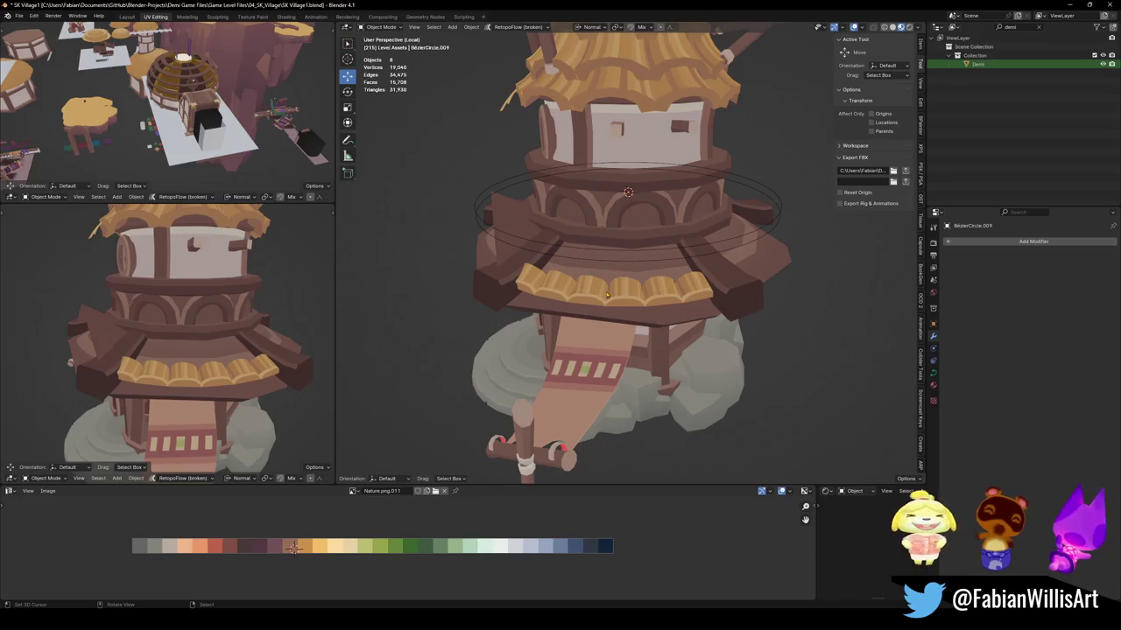
pyautogui.click(606, 295)
pyautogui.press('Tab')
pyautogui.press('s')
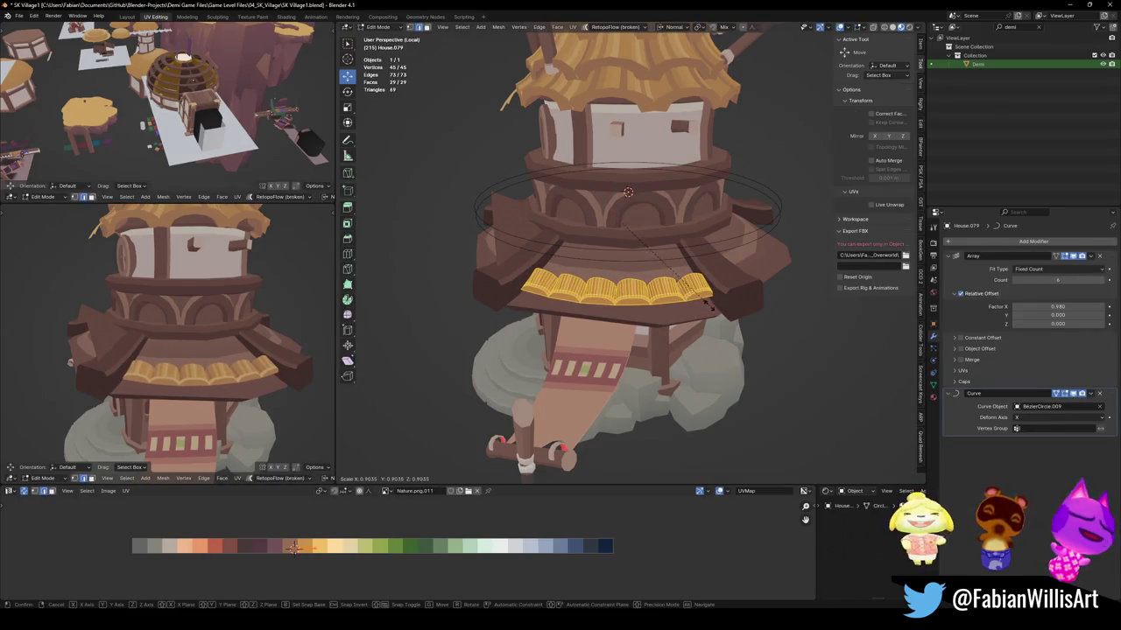
pyautogui.click(711, 304)
pyautogui.scroll(3, 644, 313)
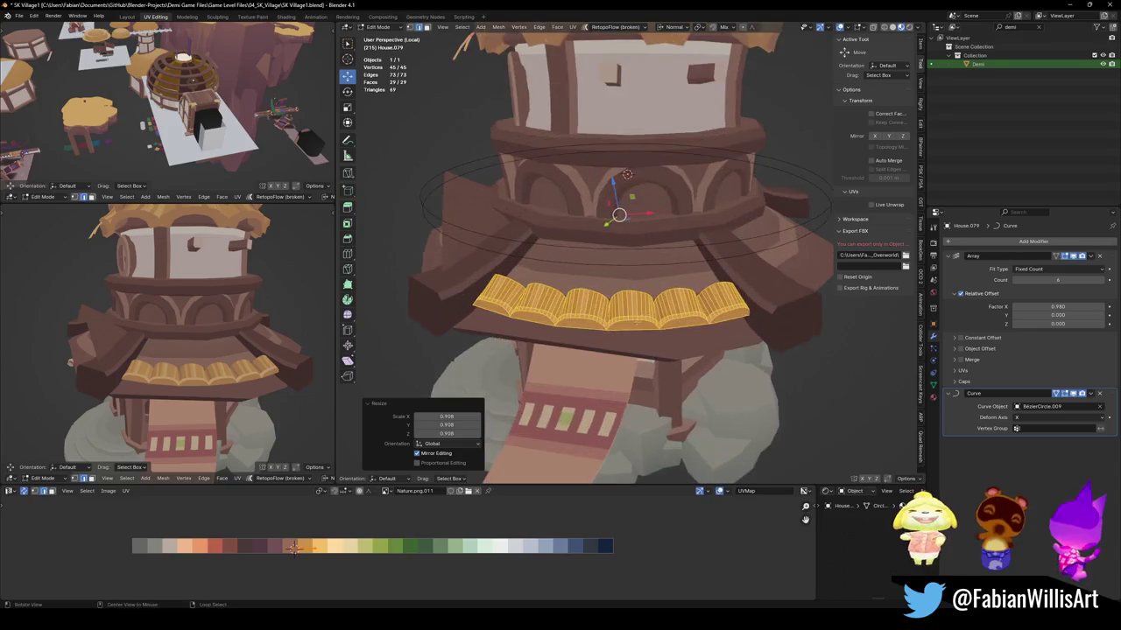
pyautogui.moveTo(644, 314); pyautogui.dragTo(644, 280, button='middle')
# Shift the trim along Y, then fine-tune its height along Z.
pyautogui.press('y')
pyautogui.press('y')
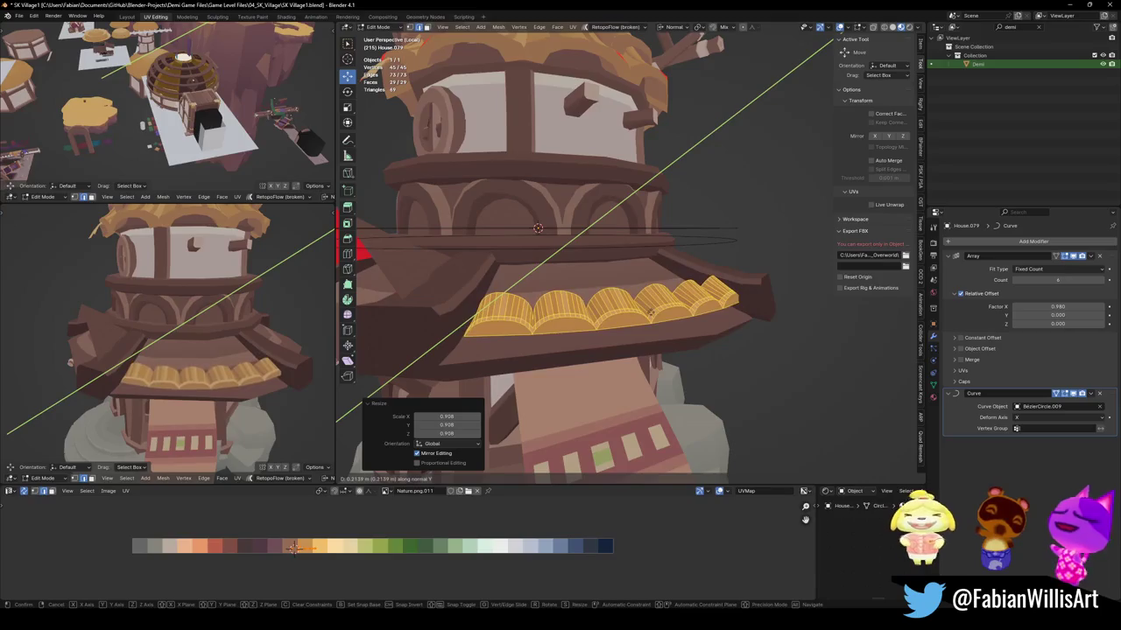
pyautogui.click(537, 227)
pyautogui.moveTo(538, 228)
pyautogui.mouseDown(button='middle')
pyautogui.moveTo(473, 266)
pyautogui.moveTo(618, 258)
pyautogui.mouseUp(button='middle')
pyautogui.press('g')
pyautogui.press('z')
pyautogui.click(472, 272)
pyautogui.press('g')
pyautogui.press('z')
pyautogui.click(525, 250)
# Enlarge the trim geometry slightly and deselect it.
pyautogui.press('s')
pyautogui.click(807, 338)
pyautogui.hotkey('alt', 'a')
pyautogui.moveTo(808, 338)
pyautogui.mouseDown(button='middle')
pyautogui.moveTo(668, 311)
pyautogui.moveTo(667, 323)
pyautogui.mouseUp(button='middle')
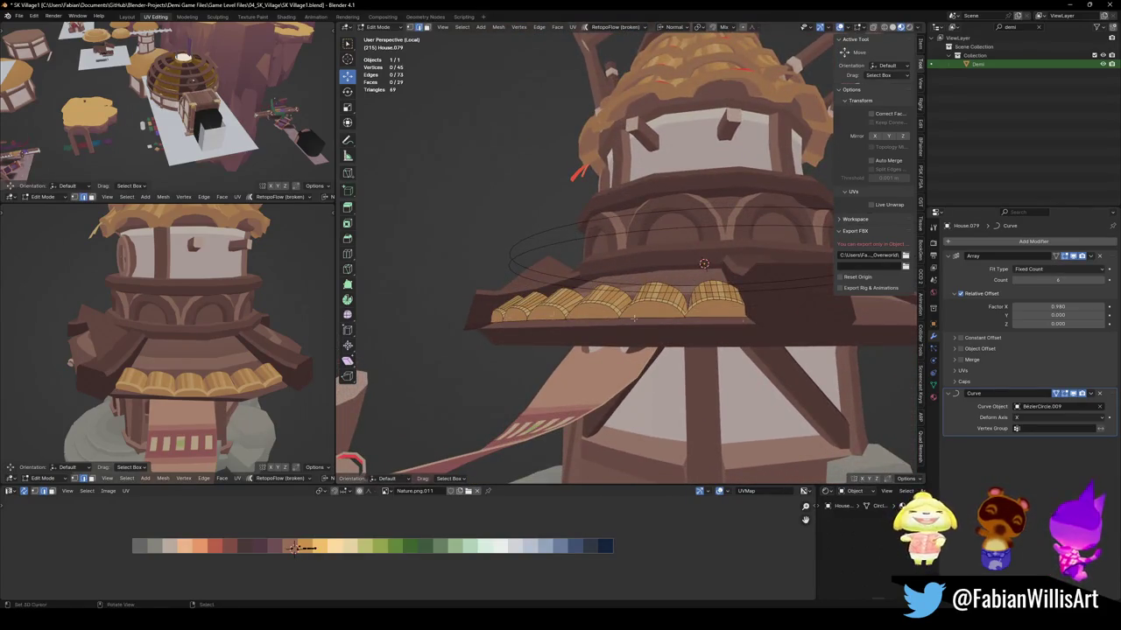
# Check the trim against the roof edge and save the village file.
pyautogui.moveTo(743, 323); pyautogui.dragTo(753, 328, button='middle')
pyautogui.moveTo(193, 350); pyautogui.dragTo(149, 398, button='middle')
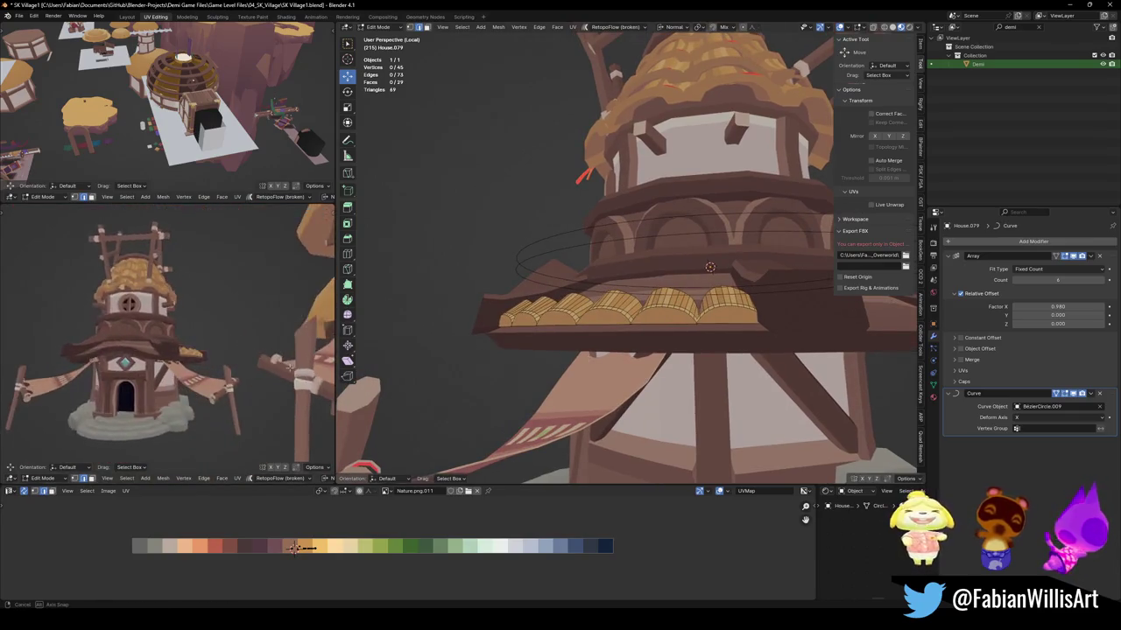
pyautogui.moveTo(289, 368); pyautogui.dragTo(267, 364, button='middle')
pyautogui.hotkey('ctrl', 's')
# Edge-slide a trim loop and shift it along Y, then return to object mode.
pyautogui.scroll(4, 266, 363)
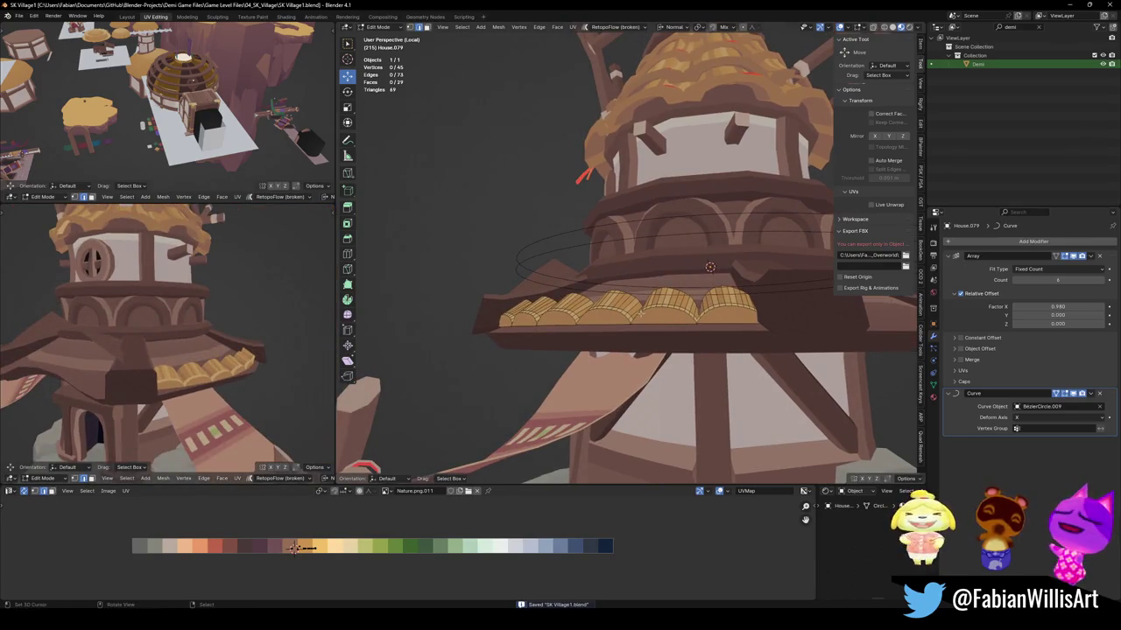
pyautogui.moveTo(630, 320); pyautogui.dragTo(611, 361, button='middle')
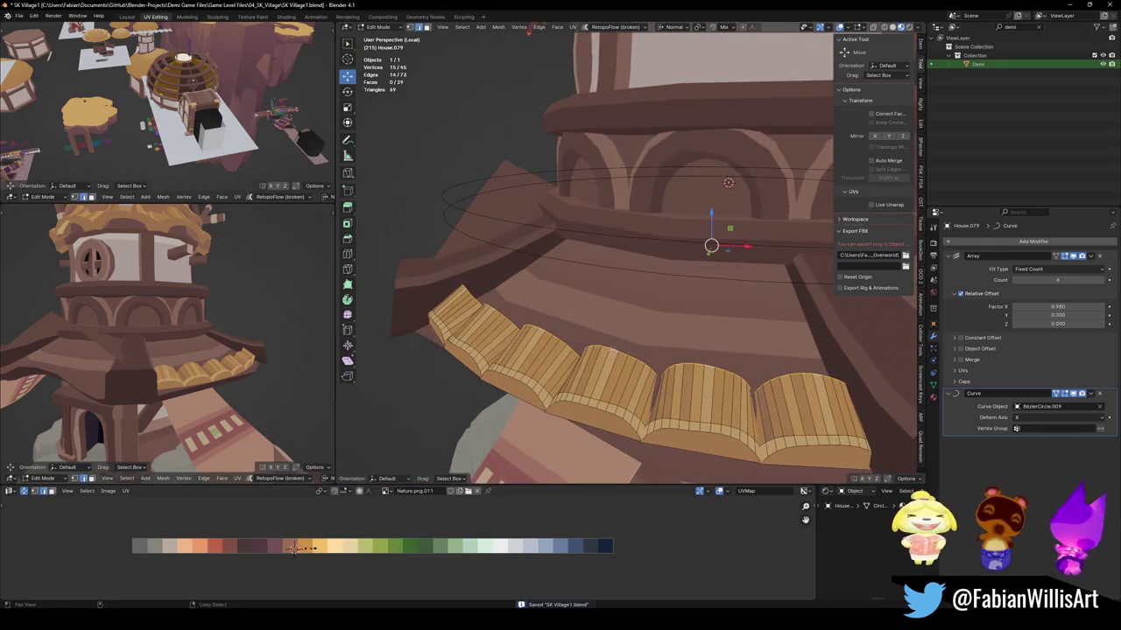
pyautogui.press('g')
pyautogui.press('g')
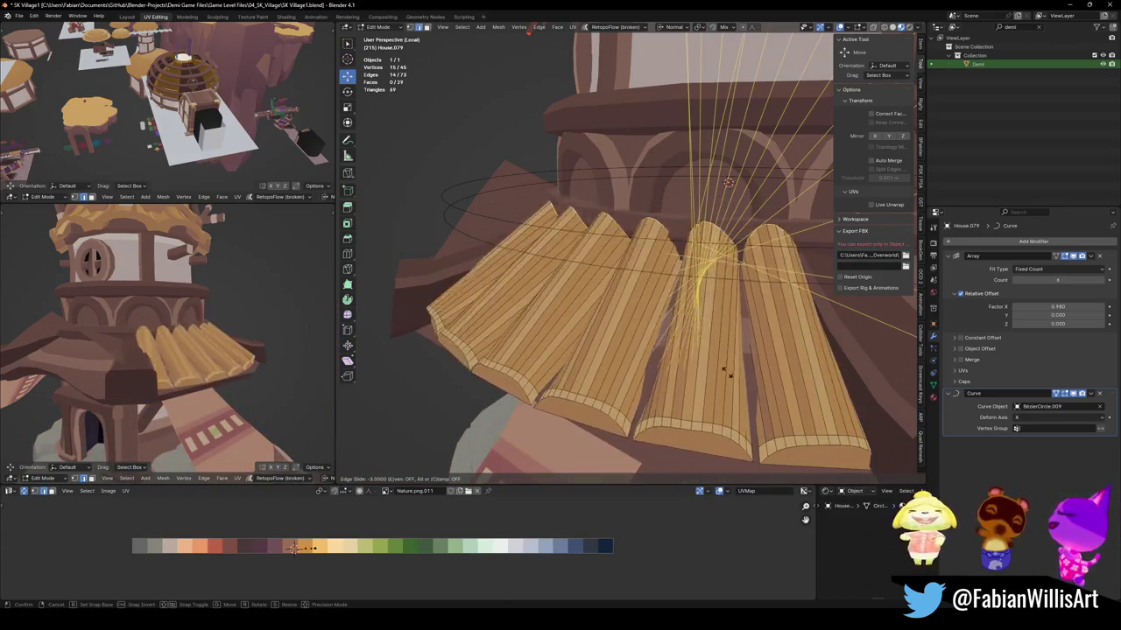
pyautogui.click(719, 353)
pyautogui.press('g')
pyautogui.press('y')
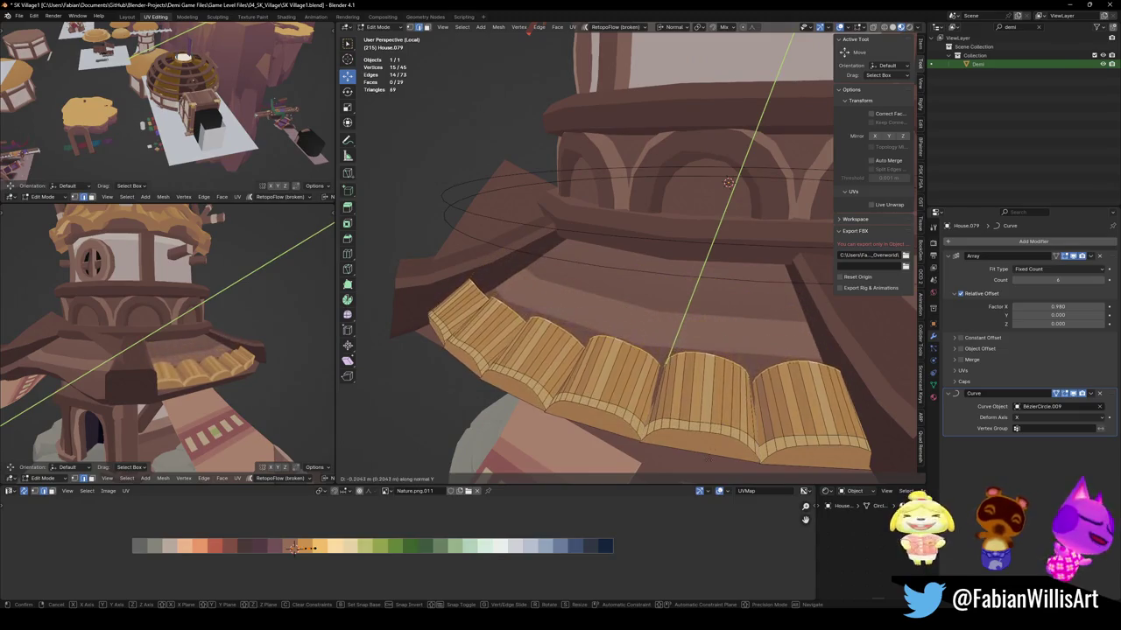
pyautogui.click(704, 451)
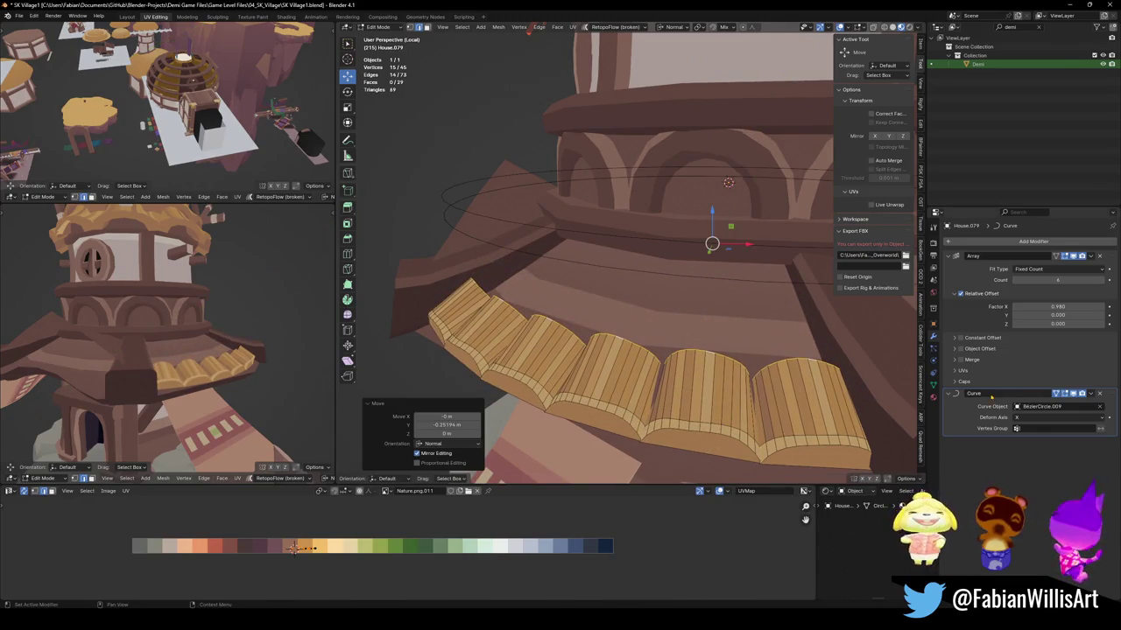
pyautogui.press('Tab')
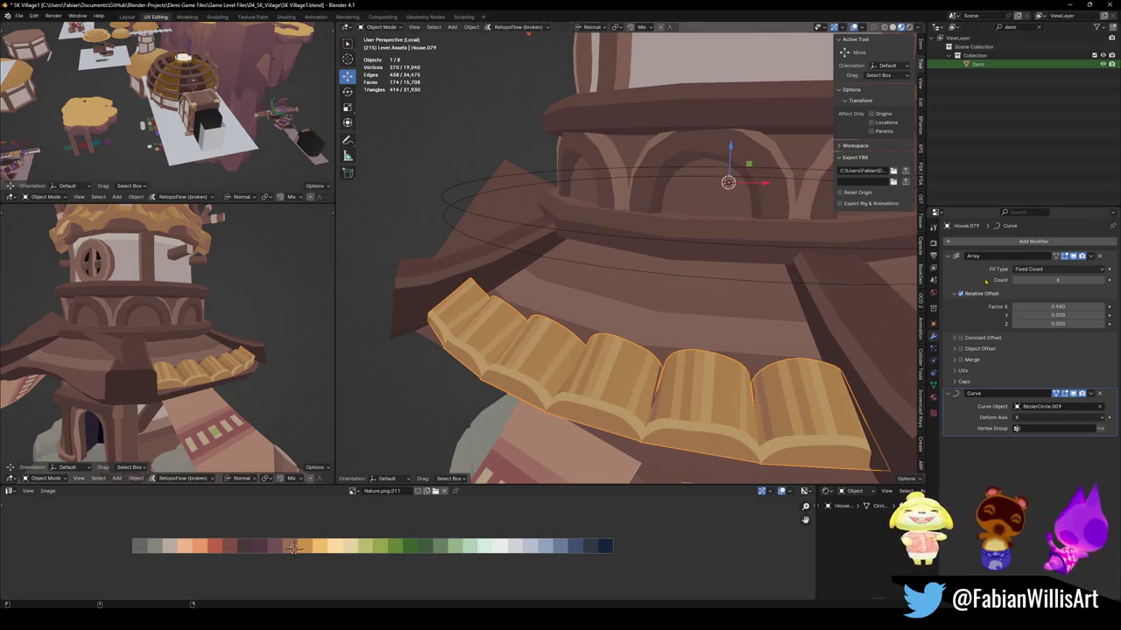
# Duplicate the Array modifier and move Array.001 below the Curve modifier.
pyautogui.hotkey('shift', 'd')
pyautogui.moveTo(1112, 396); pyautogui.dragTo(1062, 458)
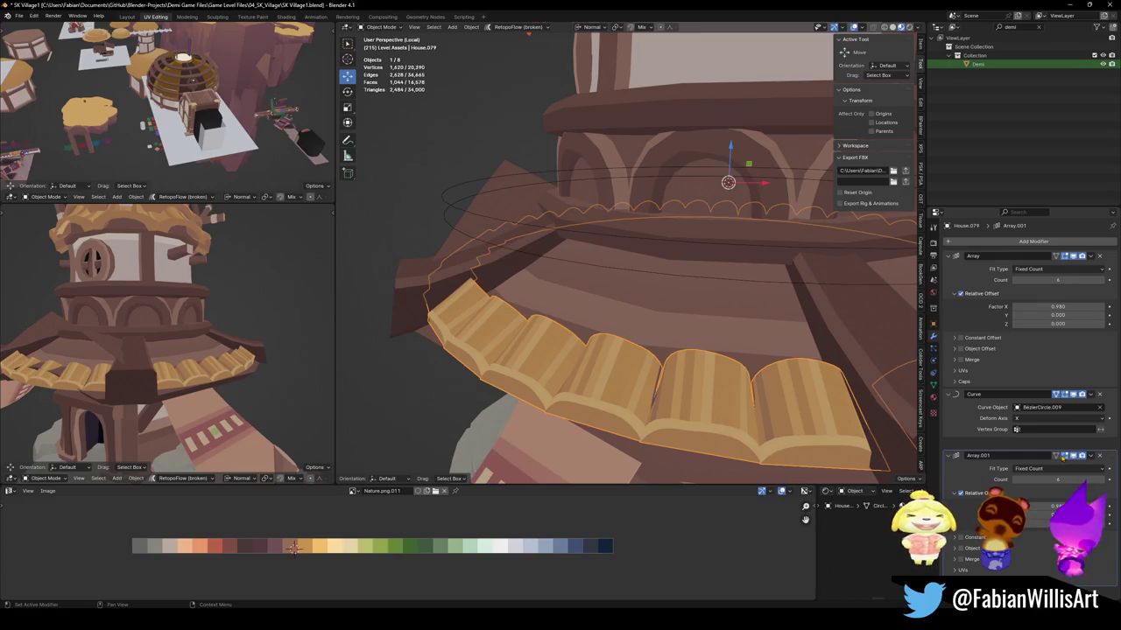
pyautogui.moveTo(1062, 458)
pyautogui.mouseDown()
pyautogui.moveTo(1100, 455)
pyautogui.moveTo(1110, 395)
pyautogui.mouseUp()
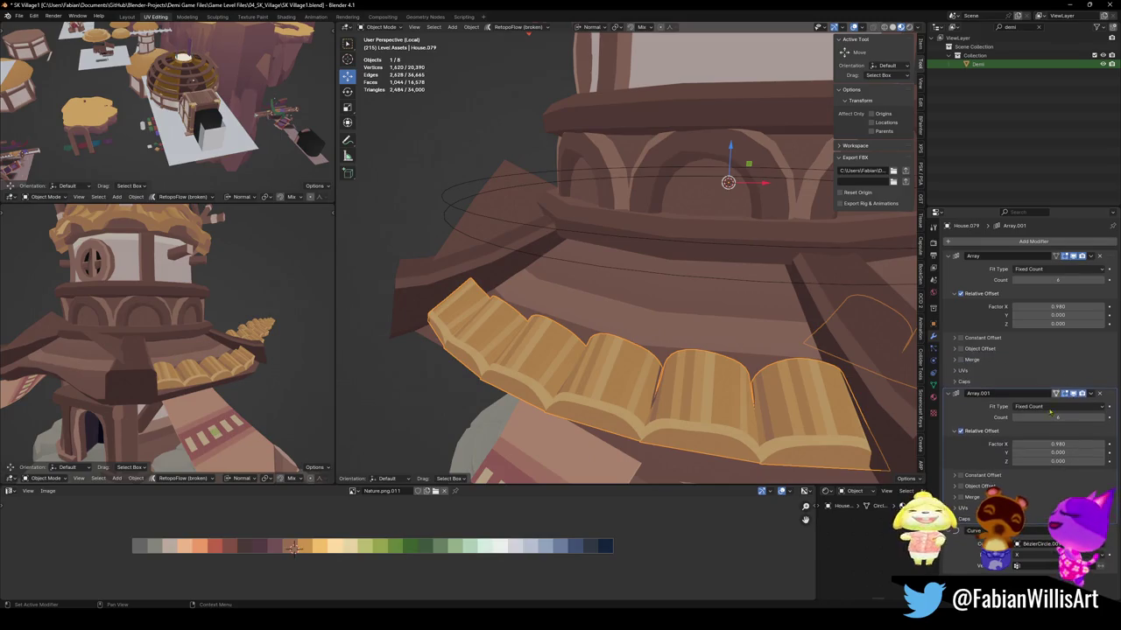
pyautogui.write('0')
# Set Array.001's relative offset to X 0, Y -0.33, Z 0.5 and lower its Count.
pyautogui.press('Return')
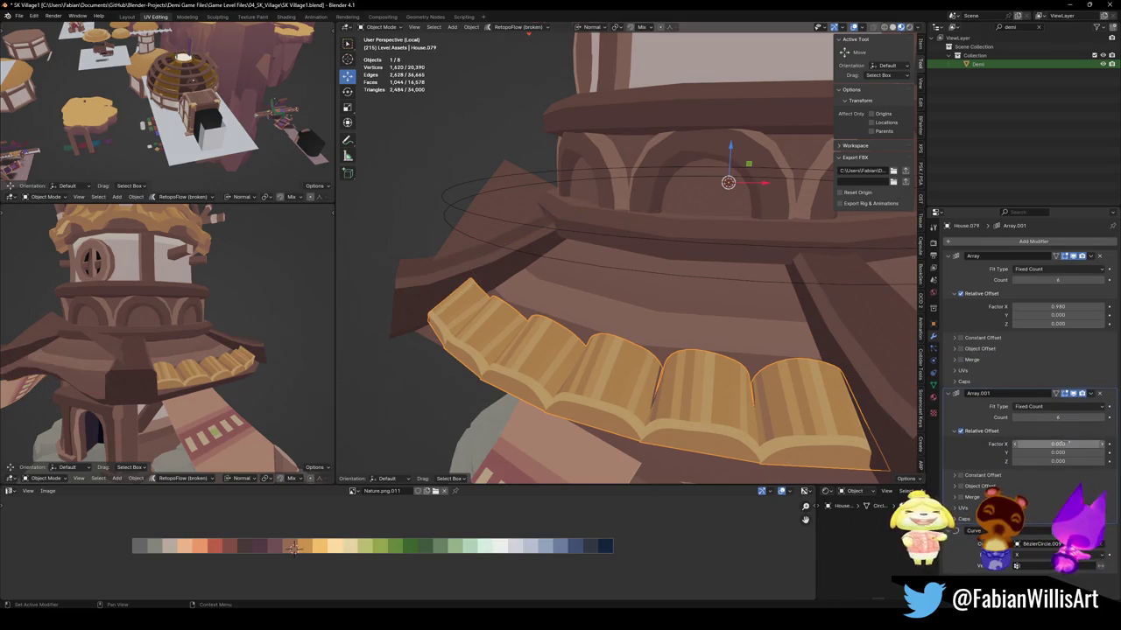
pyautogui.moveTo(1057, 452)
pyautogui.mouseDown()
pyautogui.moveTo(1015, 452)
pyautogui.moveTo(1086, 460)
pyautogui.moveTo(1050, 460)
pyautogui.mouseUp()
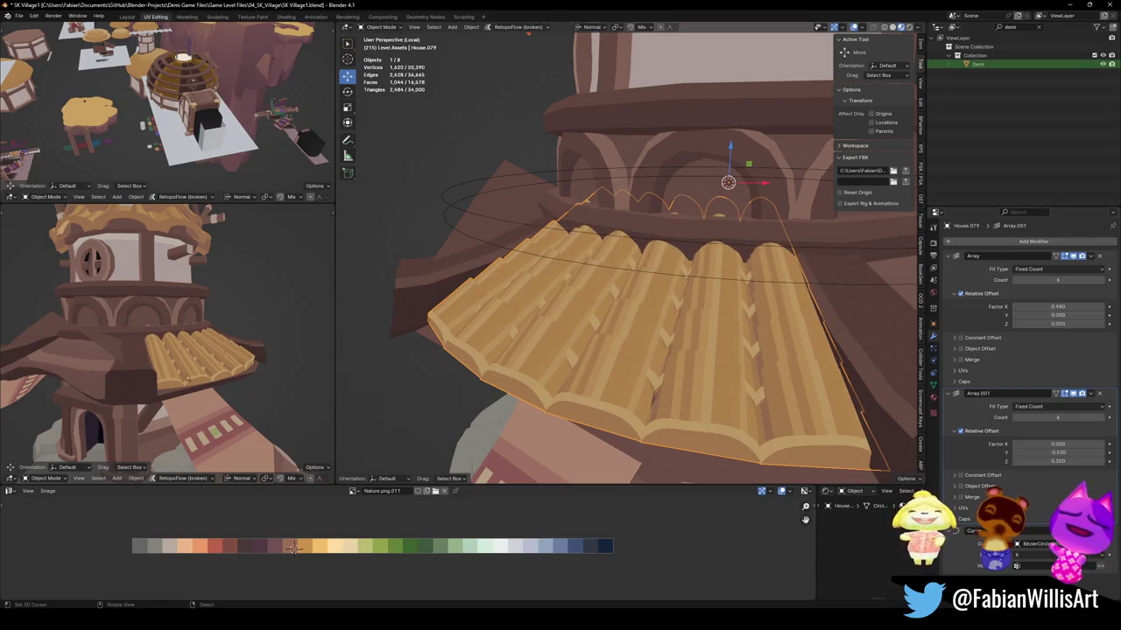
pyautogui.keyDown('alt'); pyautogui.middleClick(193, 350); pyautogui.keyUp('alt')
pyautogui.scroll(5, 193, 350)
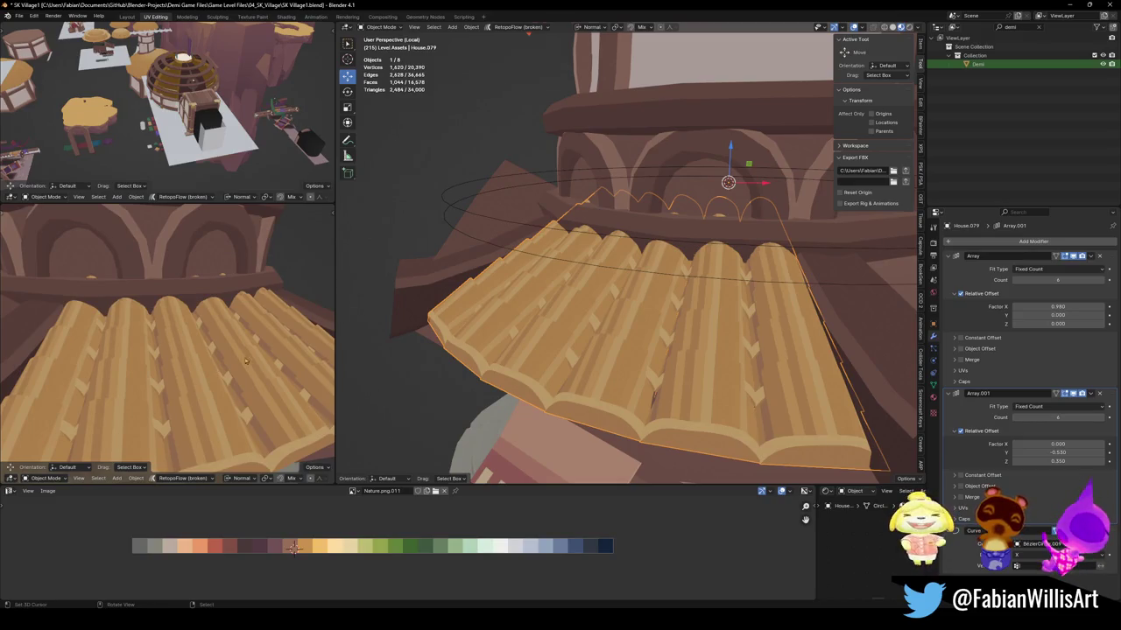
pyautogui.moveTo(1058, 461); pyautogui.dragTo(1082, 460)
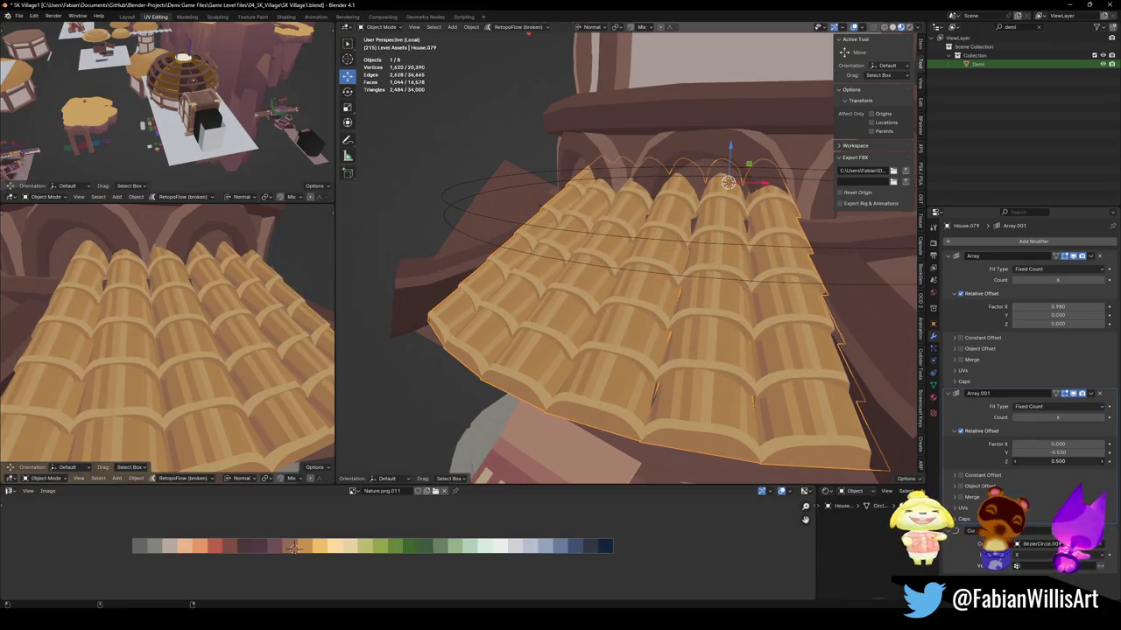
pyautogui.scroll(-3, 167, 330)
pyautogui.moveTo(167, 330); pyautogui.dragTo(373, 311, button='middle')
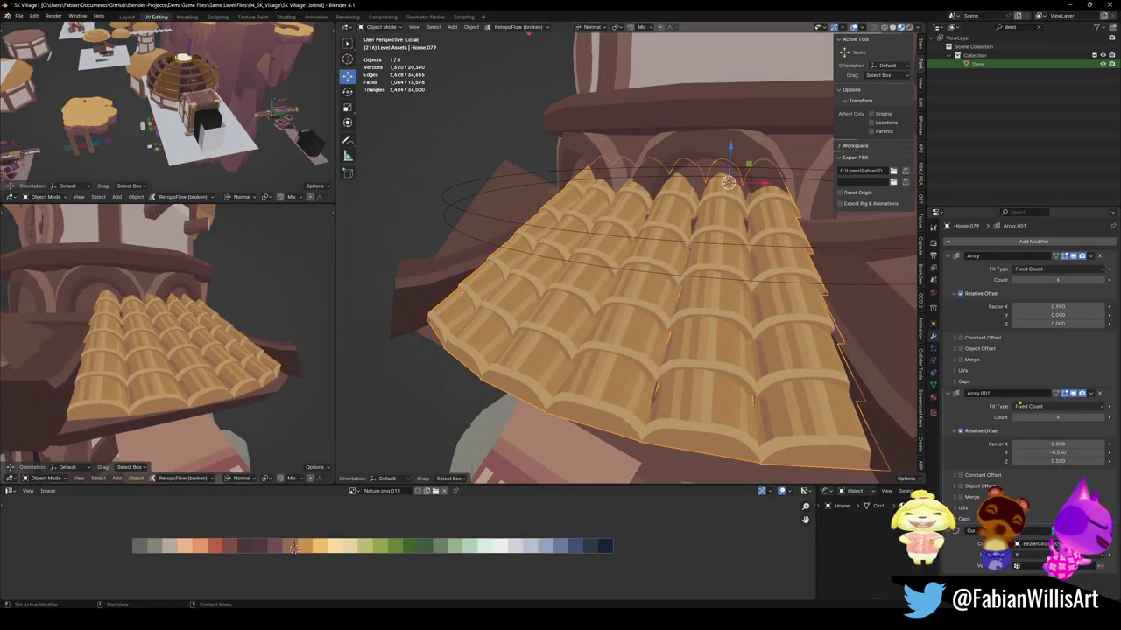
pyautogui.click(1016, 418)
pyautogui.click(1016, 418)
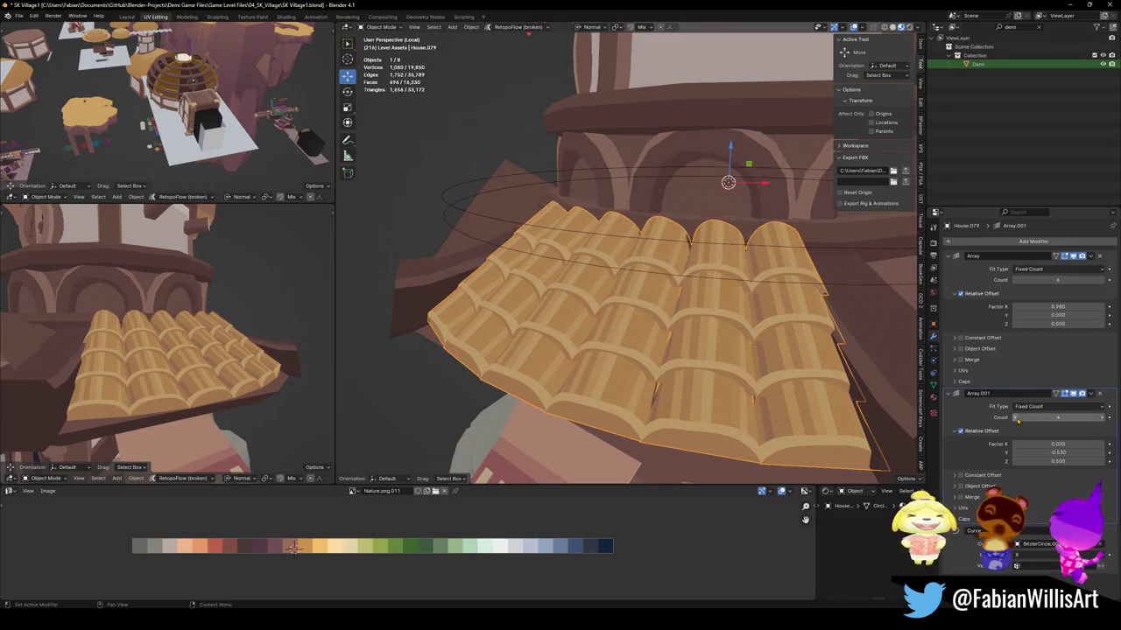
pyautogui.moveTo(858, 297); pyautogui.dragTo(804, 310, button='middle')
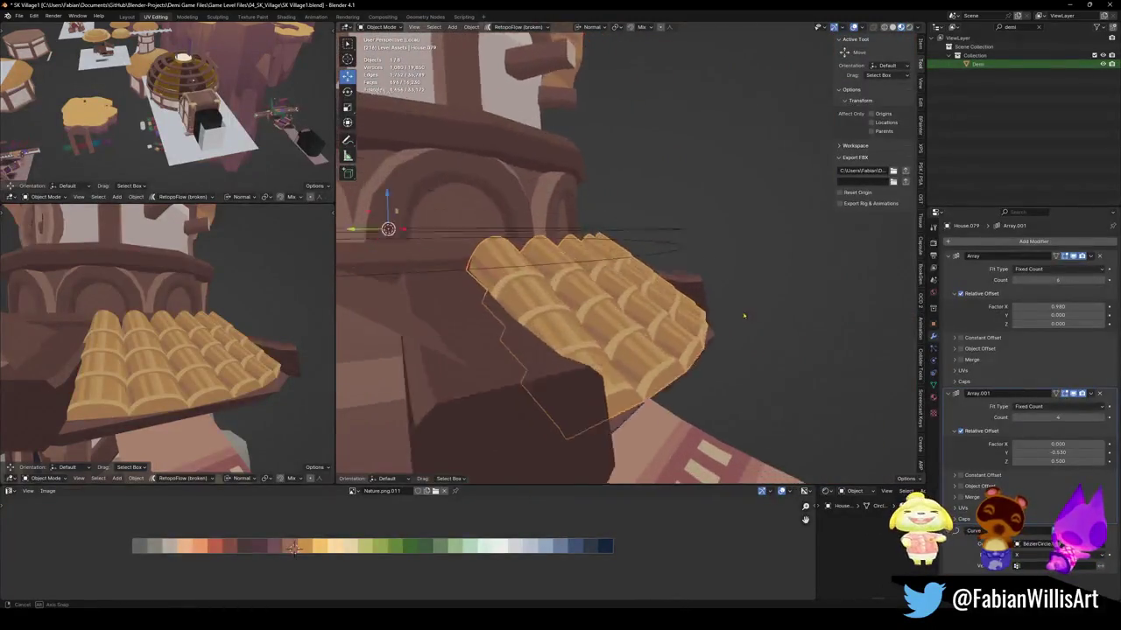
# Add a Simple Deform modifier to the tiles, set to Bend with an angle of about -5.9°.
pyautogui.keyDown('ctrl'); pyautogui.click(996, 256); pyautogui.keyUp('ctrl')
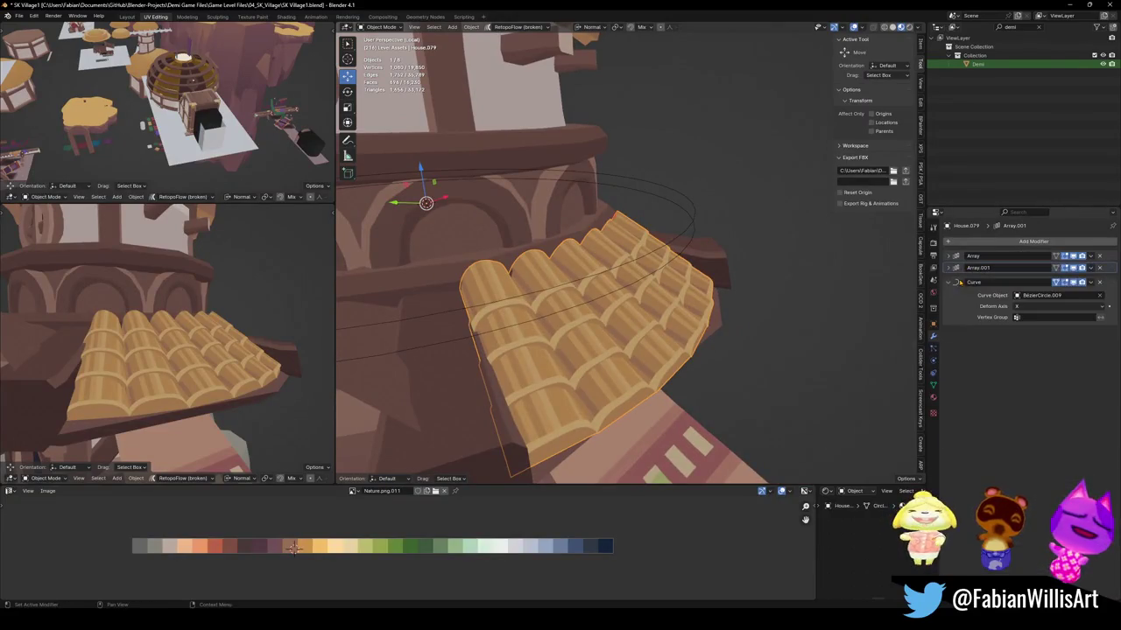
pyautogui.click(996, 243)
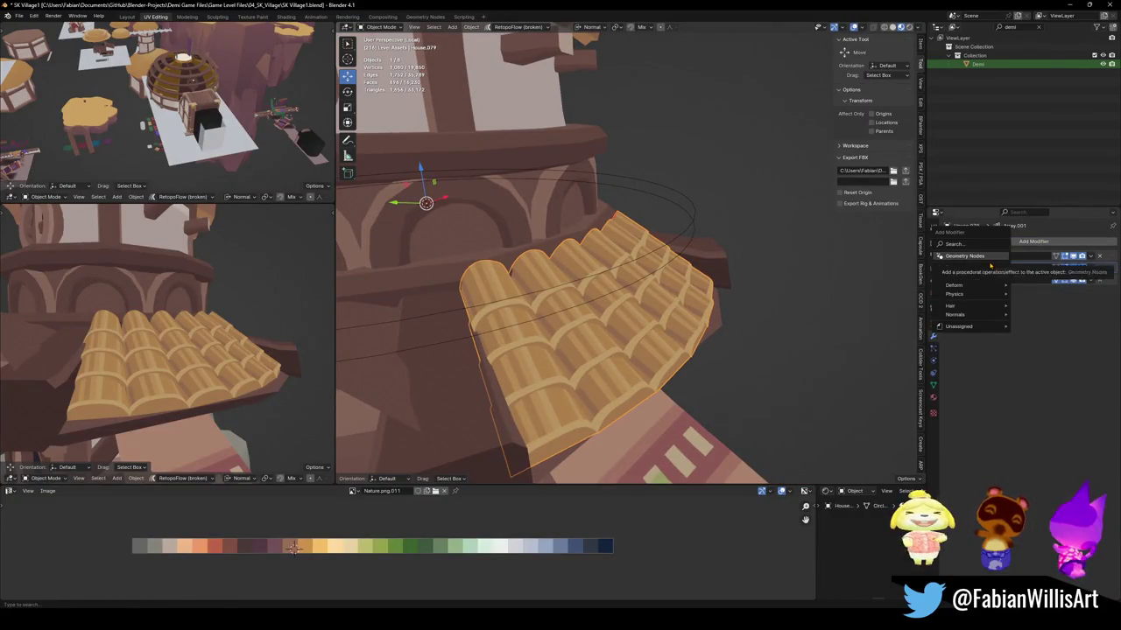
pyautogui.write('simp')
pyautogui.press('Return')
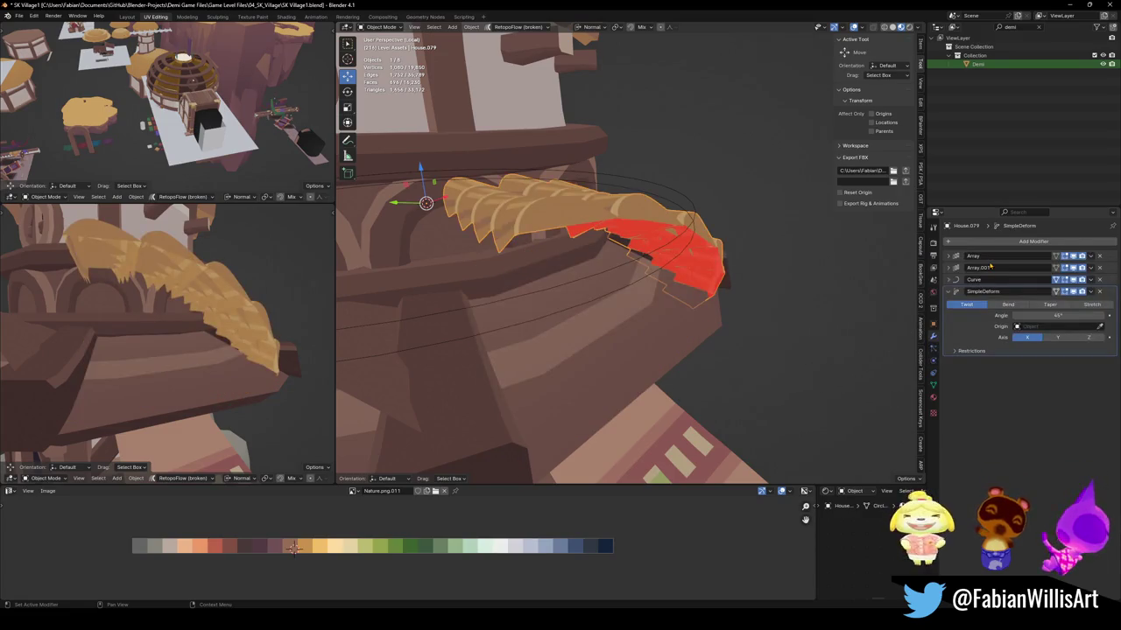
pyautogui.click(1007, 305)
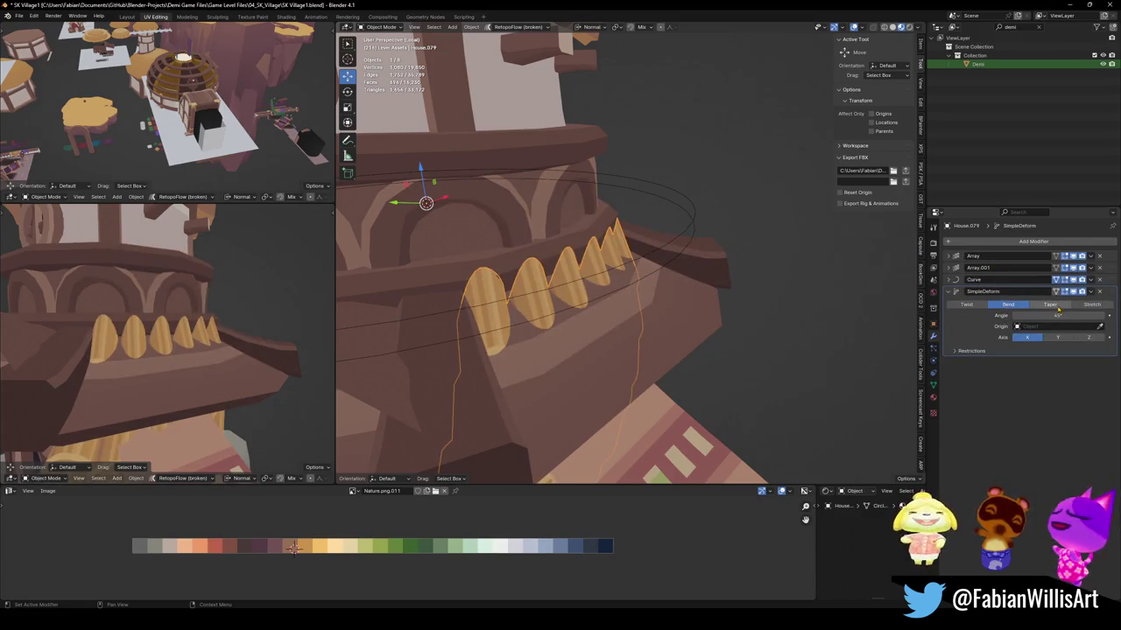
pyautogui.click(1089, 338)
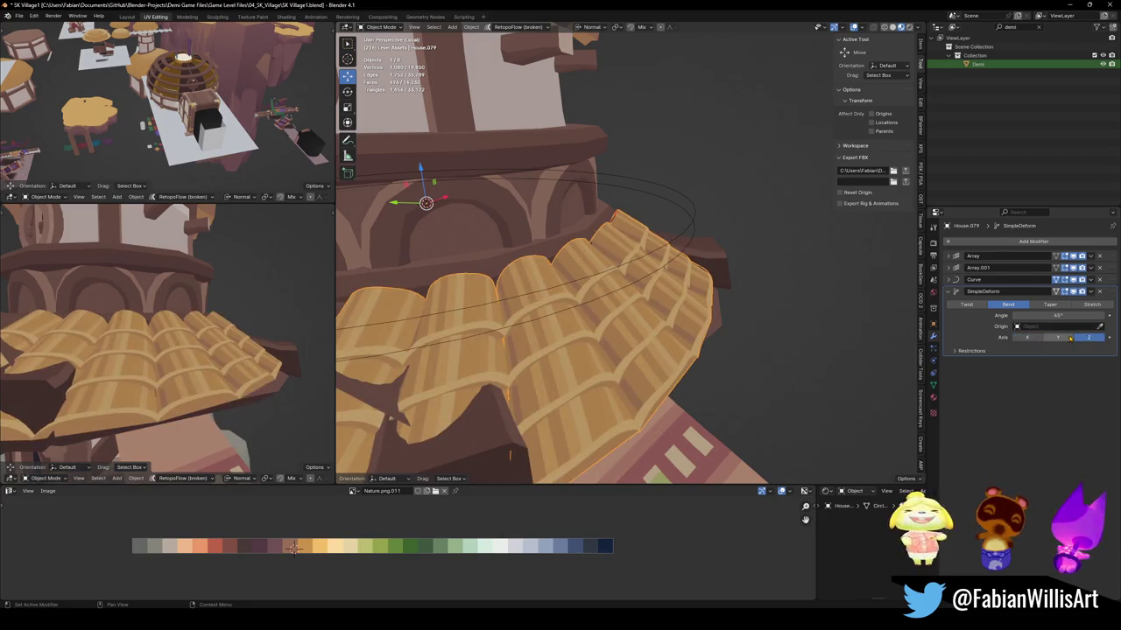
pyautogui.moveTo(1058, 316)
pyautogui.mouseDown()
pyautogui.moveTo(1034, 315)
pyautogui.moveTo(1058, 316)
pyautogui.mouseUp()
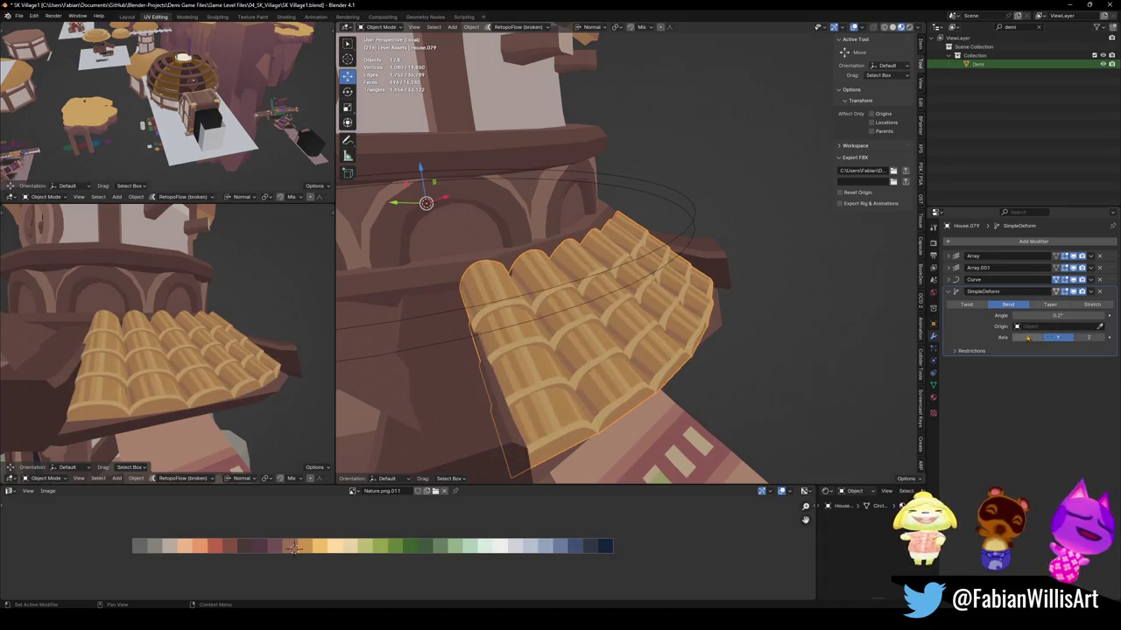
pyautogui.moveTo(1058, 315); pyautogui.dragTo(1055, 315)
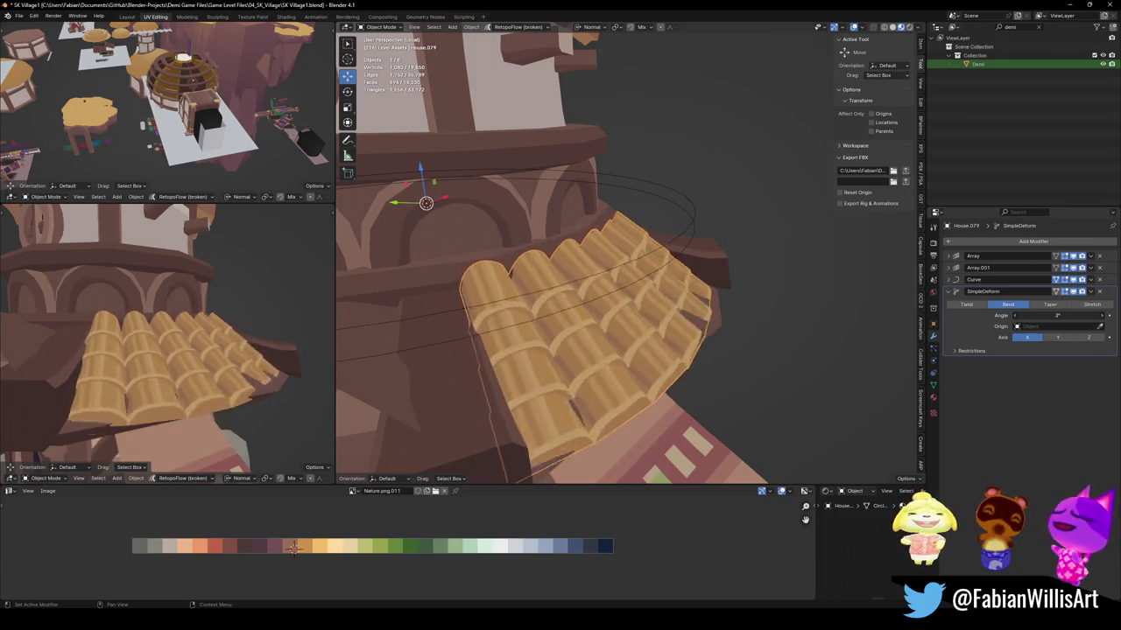
# Lower the tiles along local Z and pull them in along local Y toward the tower.
pyautogui.press('g')
pyautogui.press('z')
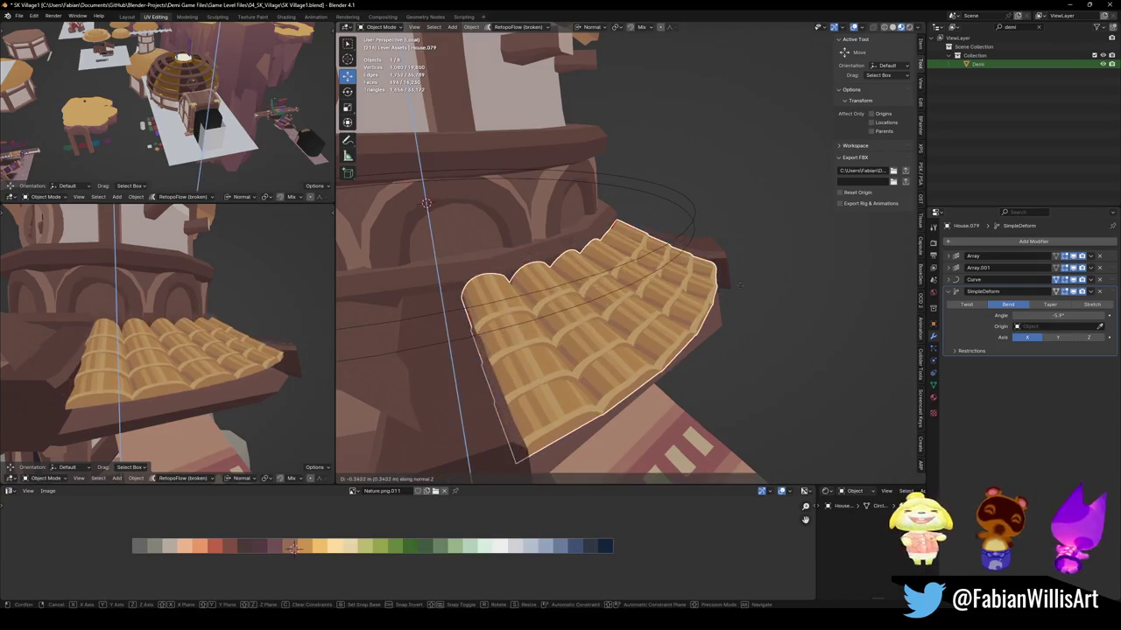
pyautogui.click(743, 290)
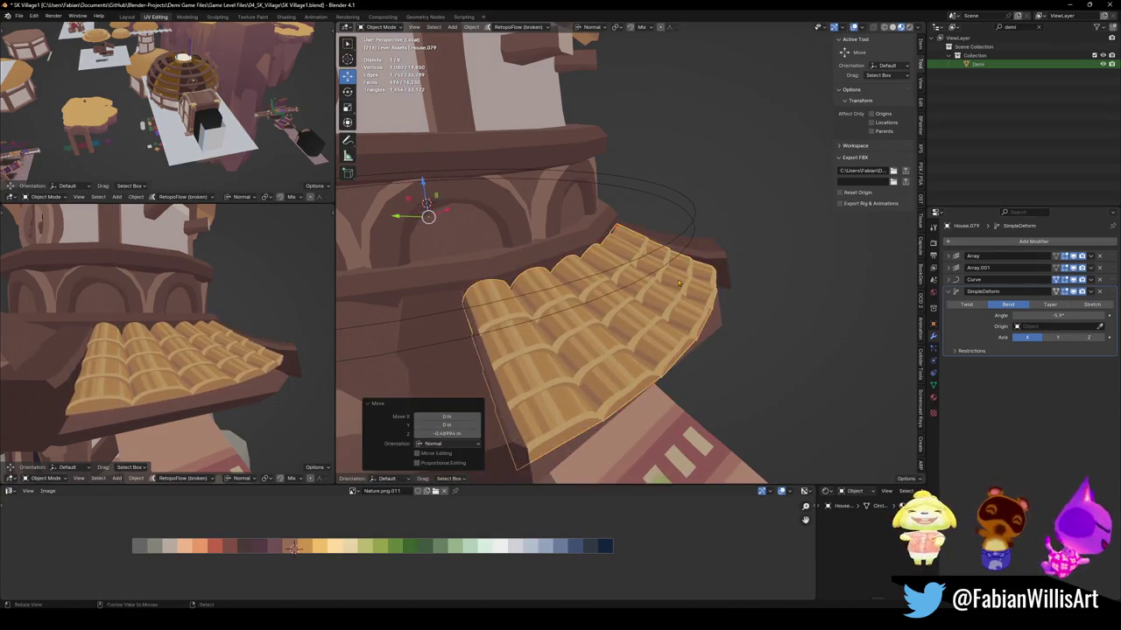
pyautogui.moveTo(742, 290); pyautogui.dragTo(690, 284, button='middle')
pyautogui.press('g')
pyautogui.press('y')
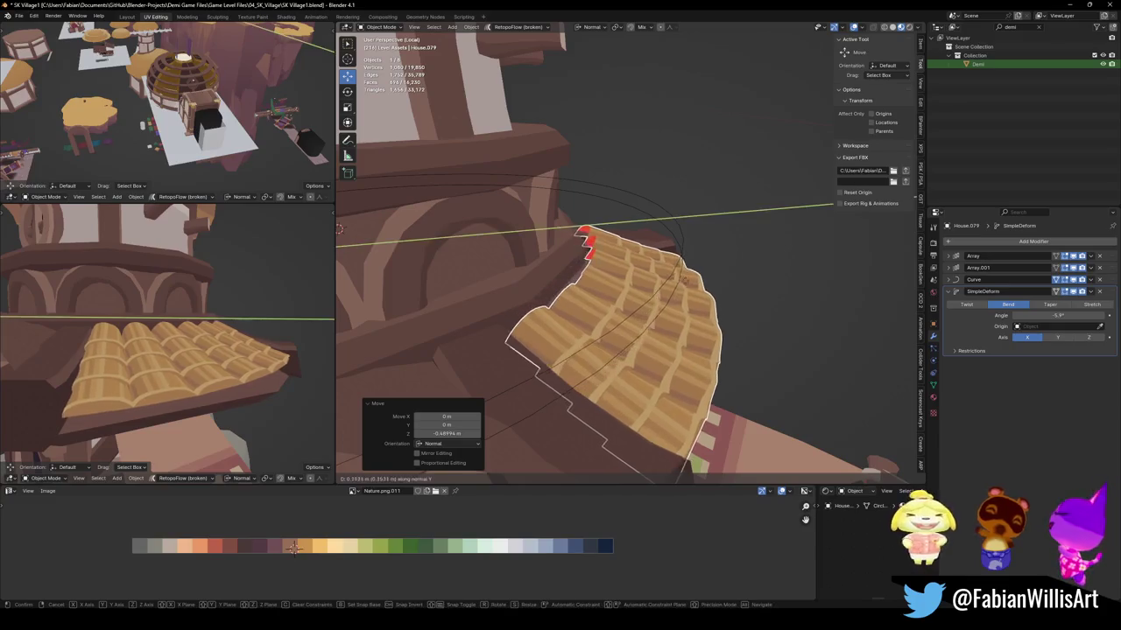
pyautogui.click(702, 290)
pyautogui.moveTo(175, 341)
pyautogui.mouseDown(button='middle')
pyautogui.moveTo(252, 334)
pyautogui.moveTo(222, 348)
pyautogui.moveTo(793, 286)
pyautogui.mouseUp(button='middle')
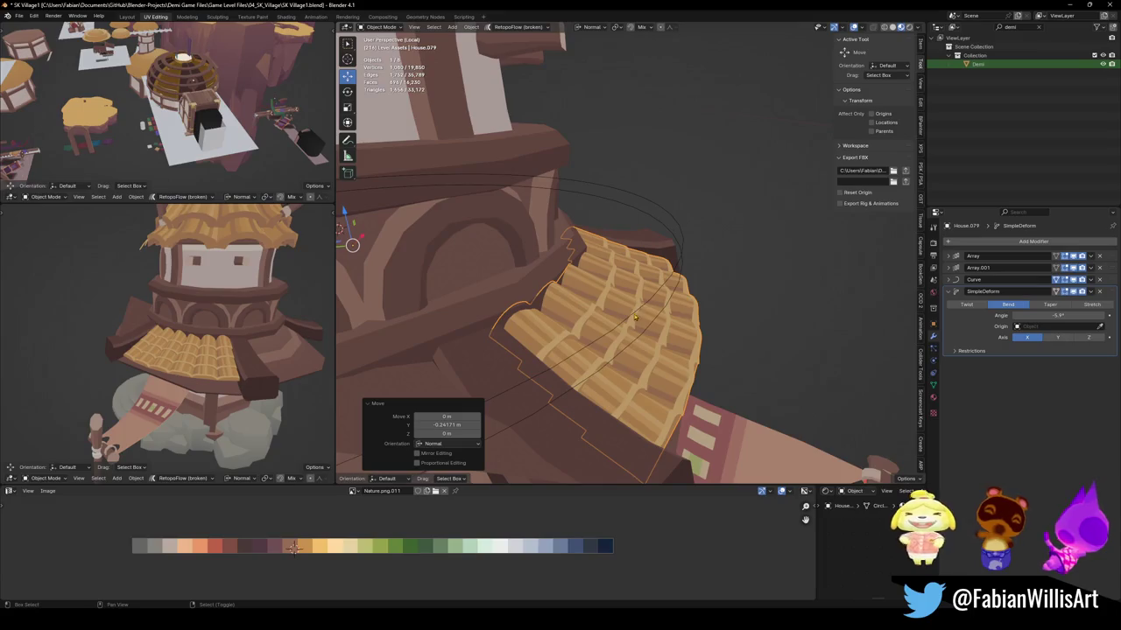
# Duplicate the roof piece with its guide circle and rotate the trial copy around Z.
pyautogui.keyDown('shift'); pyautogui.click(635, 318); pyautogui.keyUp('shift')
pyautogui.scroll(-4, 635, 318)
pyautogui.scroll(-2, 636, 318)
pyautogui.hotkey('shift', 'd')
pyautogui.rightClick(687, 327)
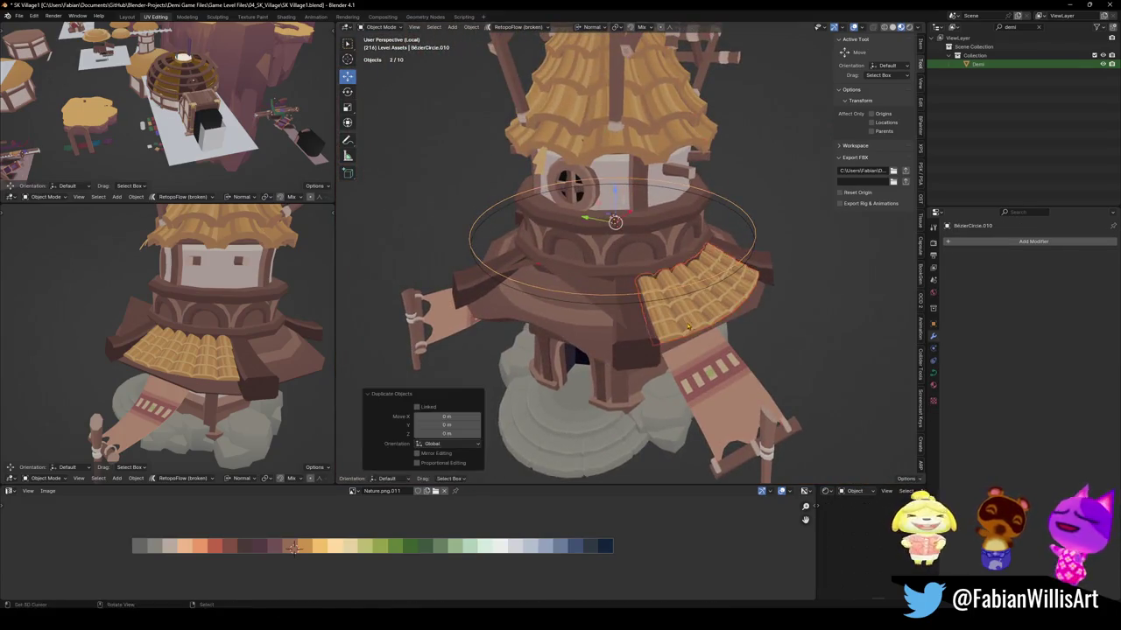
pyautogui.press('r')
pyautogui.press('z')
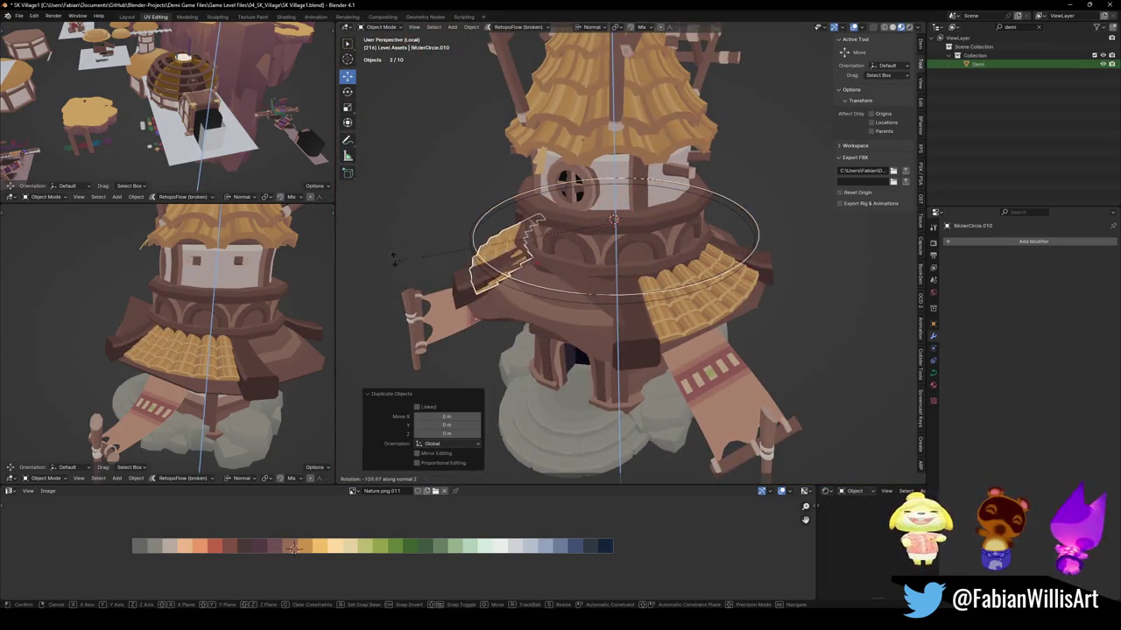
pyautogui.click(396, 244)
pyautogui.moveTo(219, 341); pyautogui.dragTo(250, 332, button='middle')
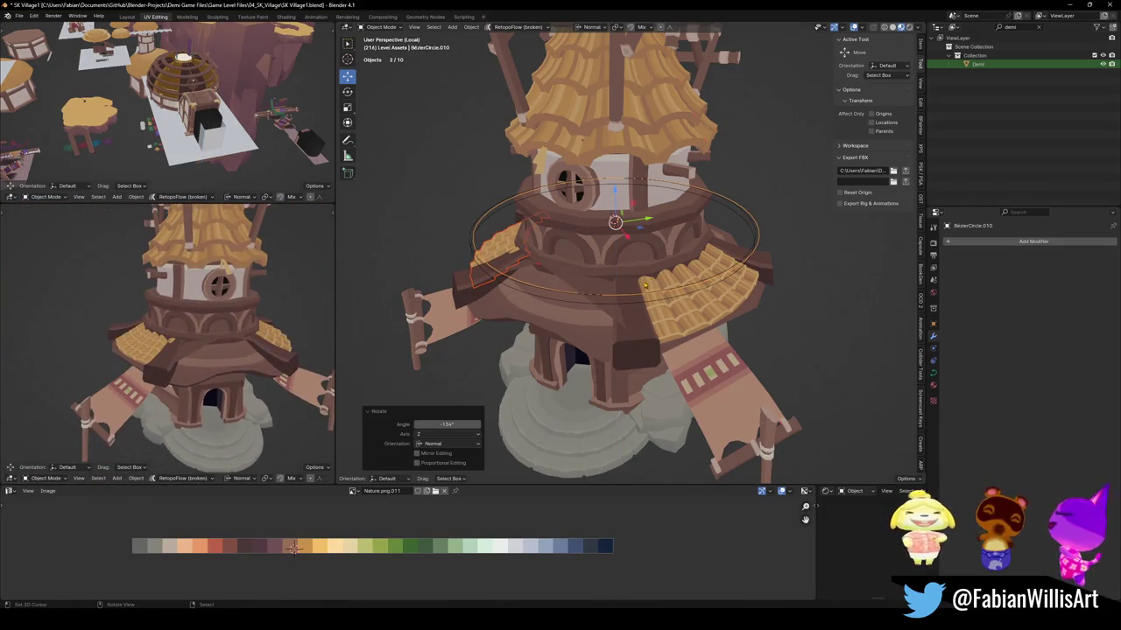
# Delete the trial copy and reselect the original tiled roof section.
pyautogui.press('Delete')
pyautogui.scroll(3, 692, 322)
pyautogui.moveTo(691, 322); pyautogui.dragTo(704, 377, button='middle')
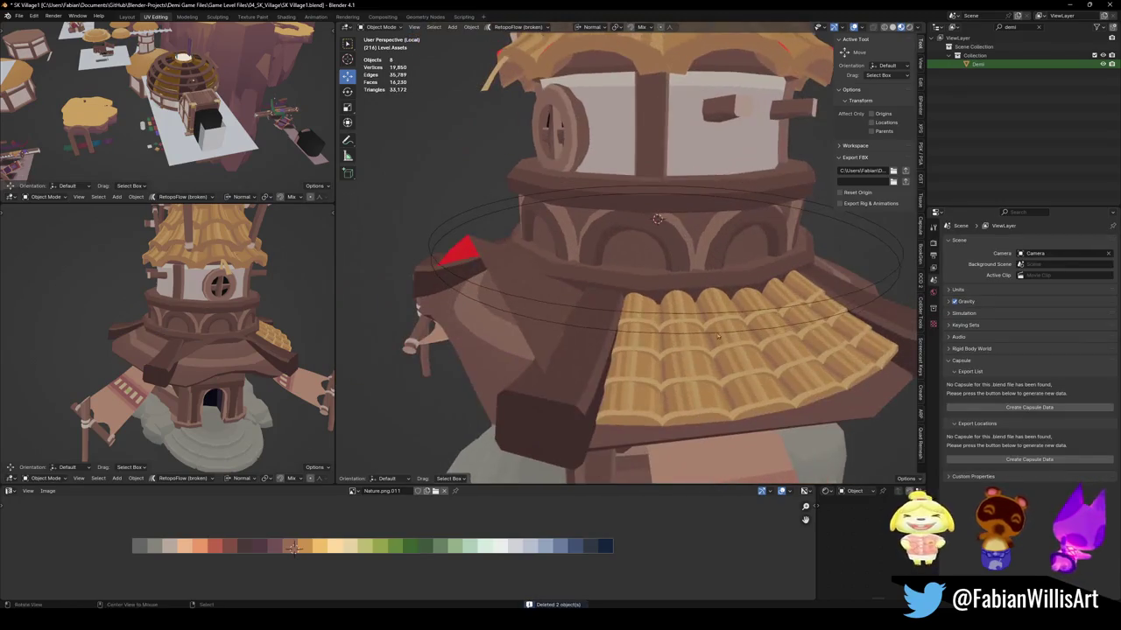
pyautogui.click(705, 378)
# Add a Mirror modifier to the tiles with House.076 as the mirror object.
pyautogui.press('q')
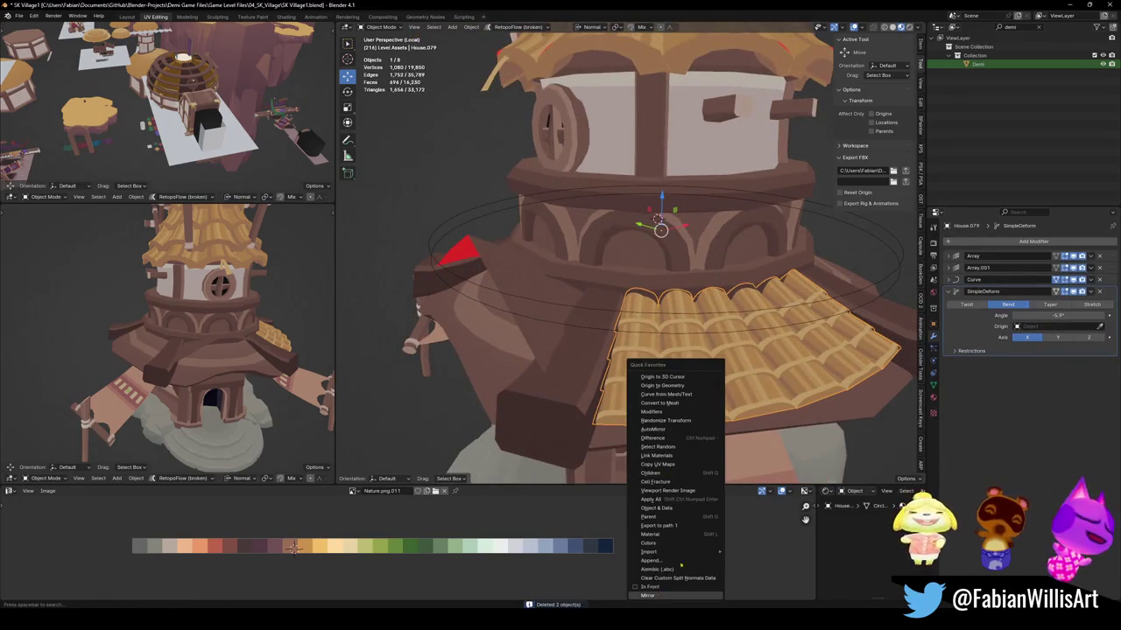
pyautogui.click(647, 596)
pyautogui.scroll(-3, 613, 368)
pyautogui.scroll(4, 613, 368)
pyautogui.moveTo(560, 368); pyautogui.dragTo(514, 357, button='middle')
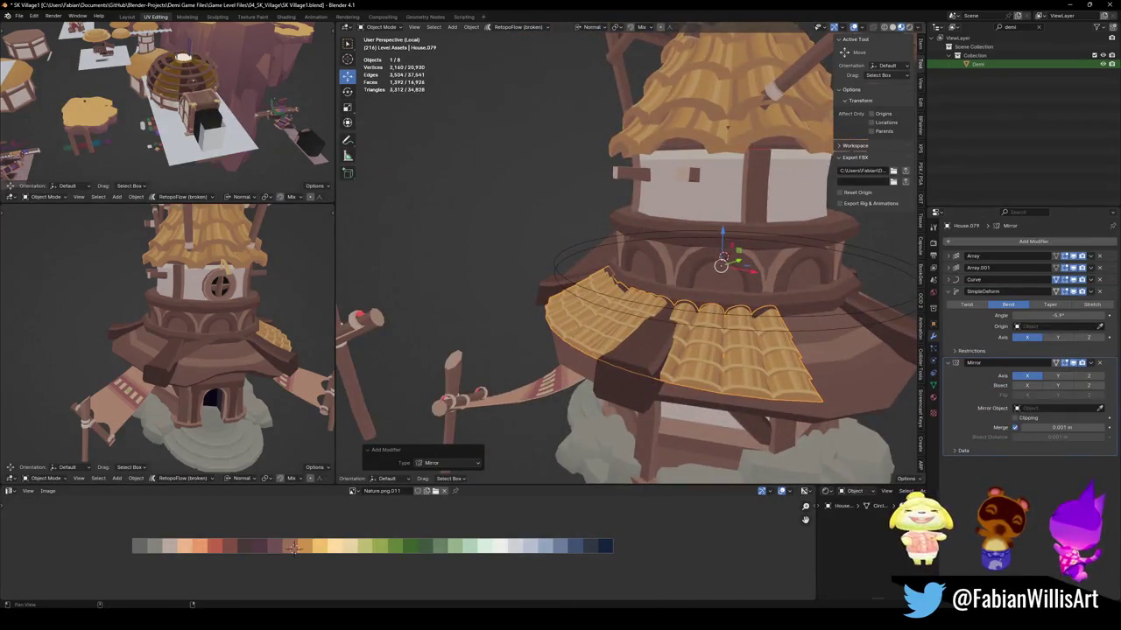
pyautogui.click(692, 297)
pyautogui.moveTo(692, 296)
pyautogui.mouseDown(button='middle')
pyautogui.moveTo(786, 320)
pyautogui.moveTo(725, 331)
pyautogui.mouseUp(button='middle')
pyautogui.scroll(-2, 724, 331)
# Toggle the Mirror's Y axis on and off to compare, leaving it off.
pyautogui.keyDown('shift'); pyautogui.click(635, 308); pyautogui.keyUp('shift')
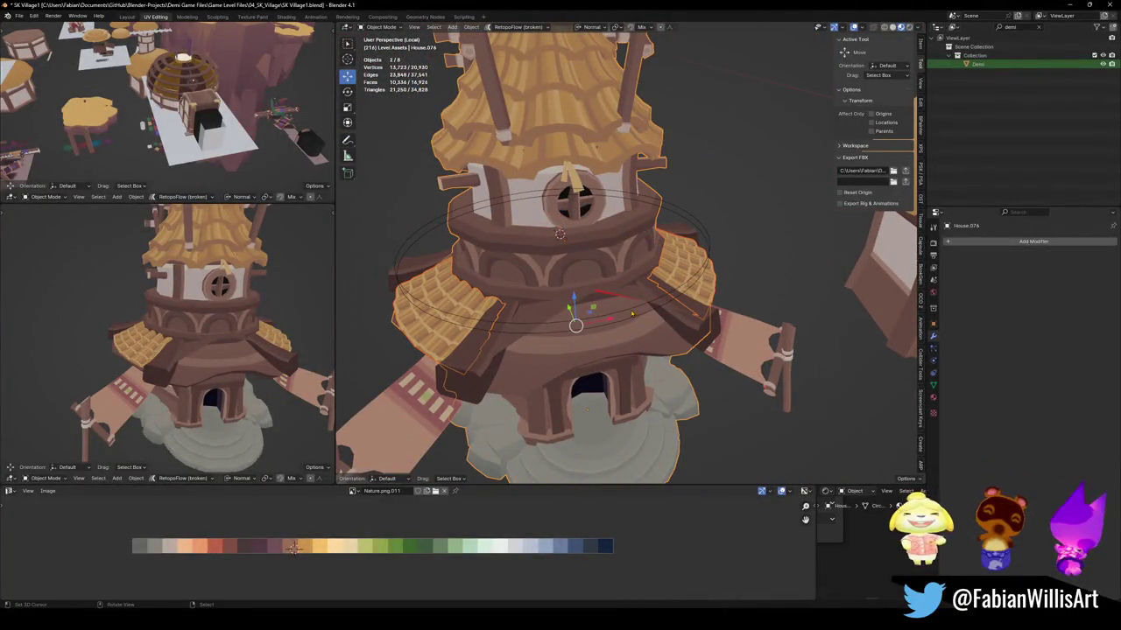
pyautogui.click(645, 310)
pyautogui.click(673, 275)
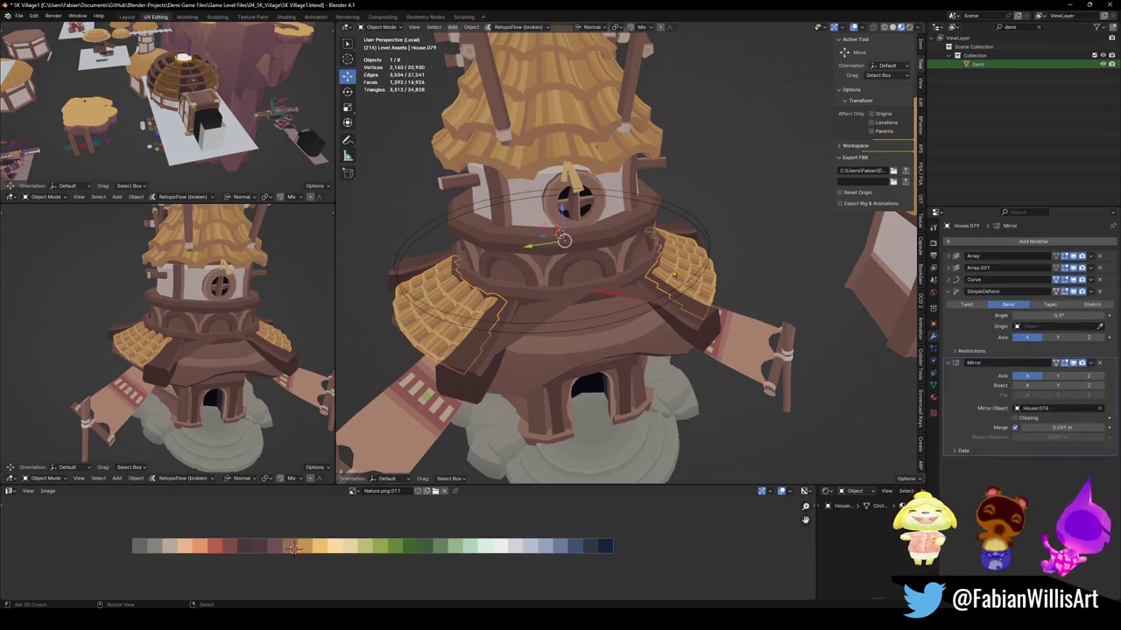
pyautogui.click(1059, 377)
pyautogui.click(1058, 377)
pyautogui.click(1075, 376)
pyautogui.click(1074, 376)
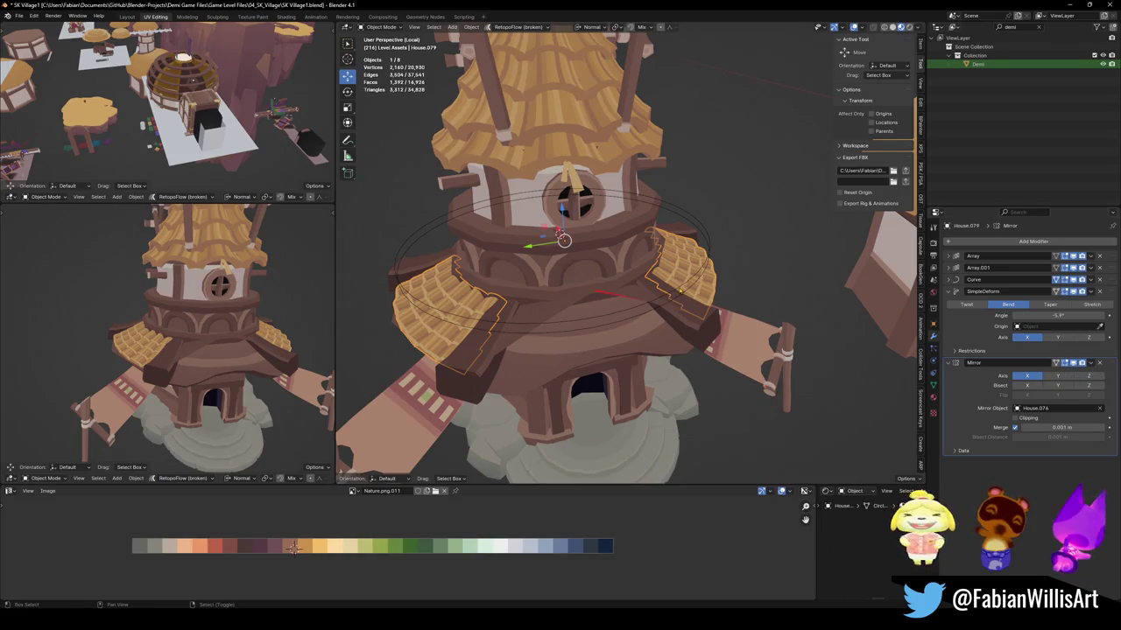
# Duplicate the roof piece together with its guide circle.
pyautogui.click(705, 256)
pyautogui.moveTo(706, 256); pyautogui.dragTo(665, 289, button='middle')
pyautogui.hotkey('shift', 'd')
# Rotate the roof copy around Z in two turns to place it around the tower.
pyautogui.press('r')
pyautogui.press('z')
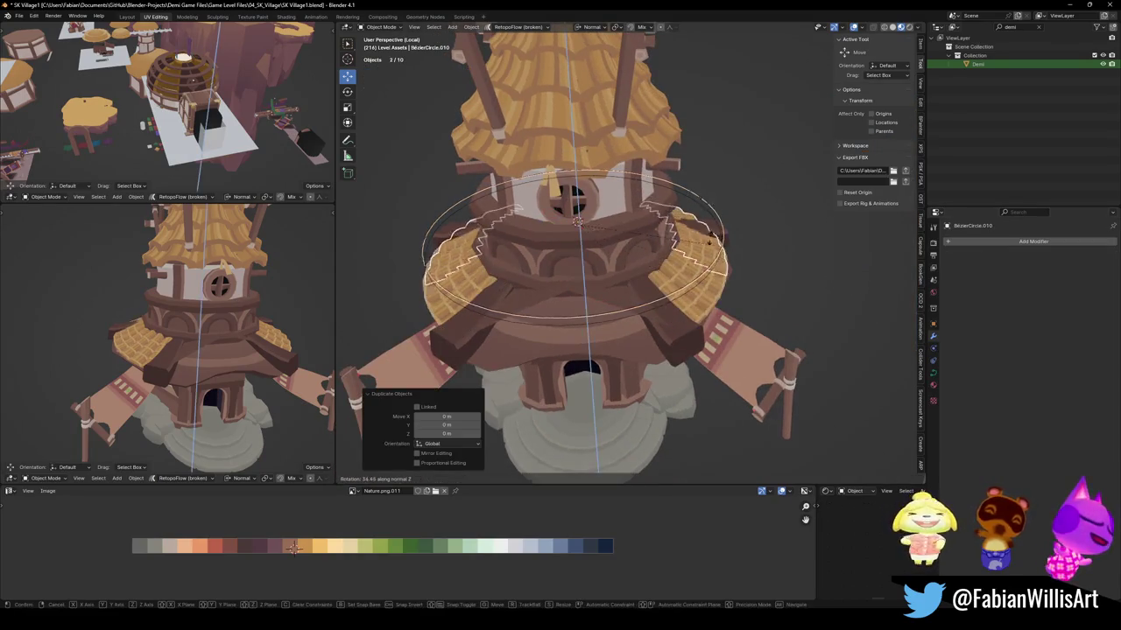
pyautogui.click(717, 253)
pyautogui.moveTo(717, 252); pyautogui.dragTo(738, 365, button='middle')
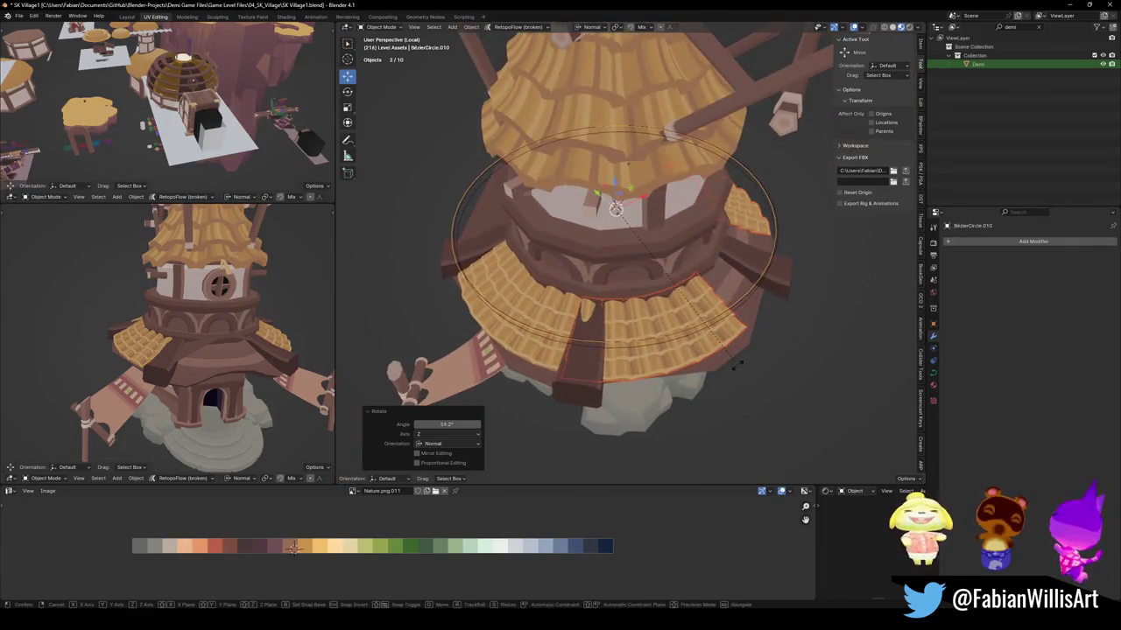
pyautogui.press('r')
pyautogui.press('z')
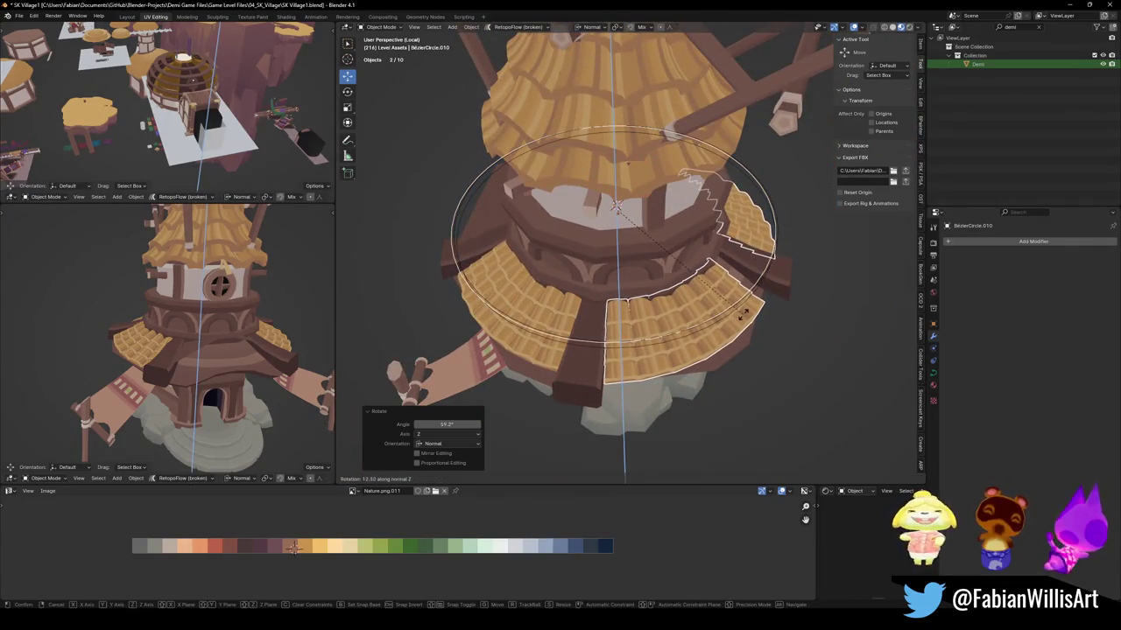
pyautogui.click(743, 312)
pyautogui.moveTo(742, 313); pyautogui.dragTo(692, 263, button='middle')
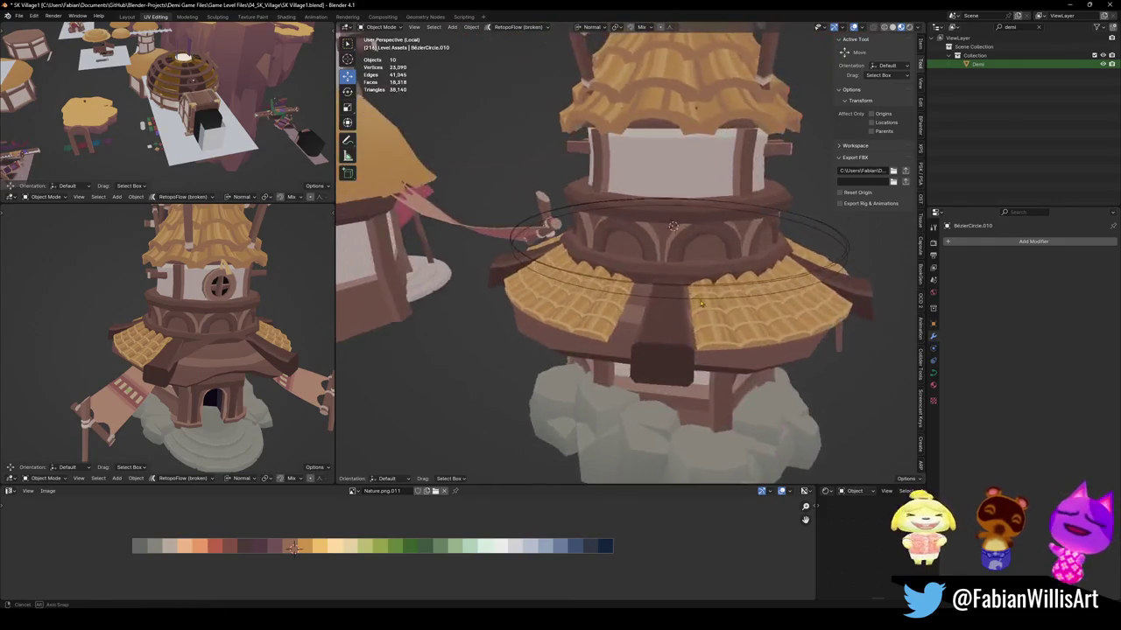
pyautogui.moveTo(684, 311); pyautogui.dragTo(665, 280, button='middle')
# Select the right-hand tile section House.079 to show its five-modifier stack.
pyautogui.scroll(-4, 666, 281)
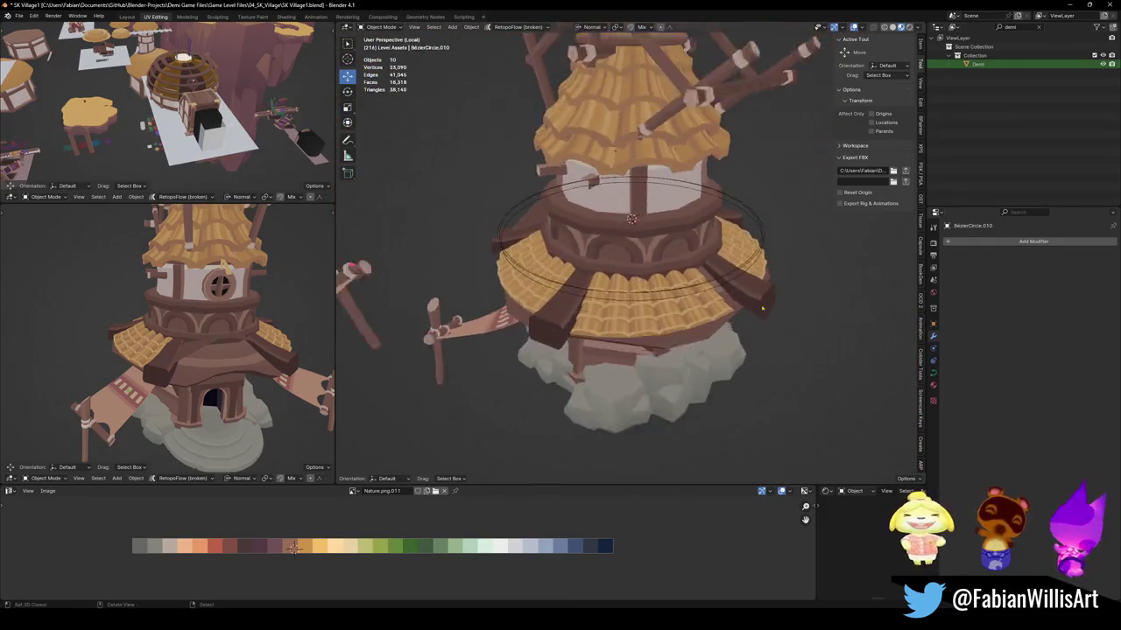
pyautogui.moveTo(171, 366); pyautogui.dragTo(257, 305, button='middle')
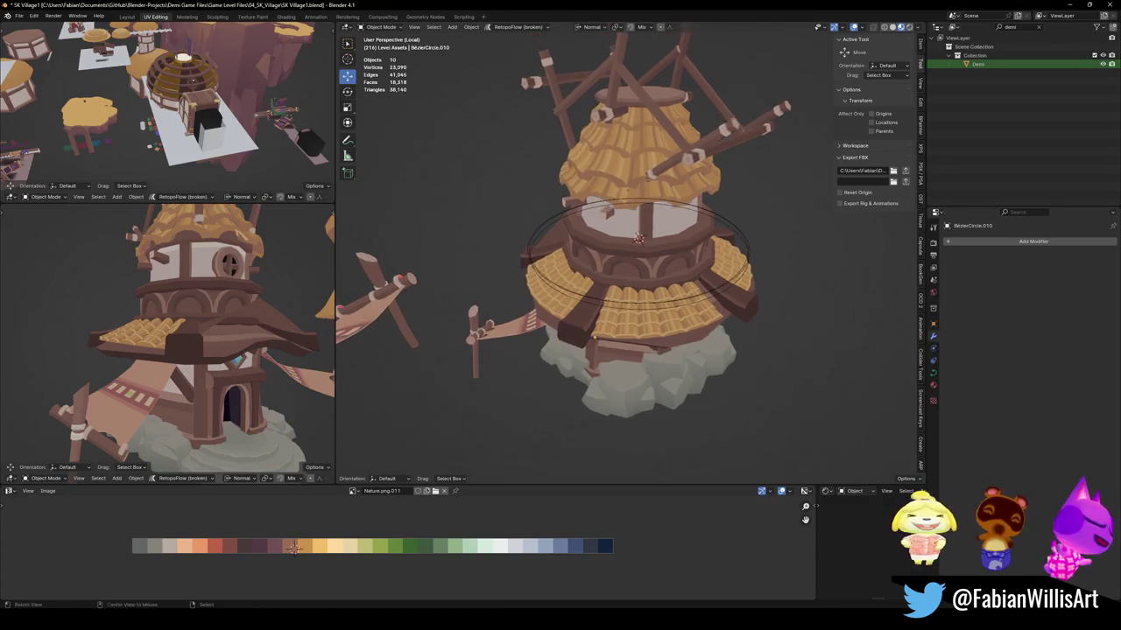
pyautogui.moveTo(424, 323); pyautogui.dragTo(729, 320, button='middle')
pyautogui.scroll(3, 730, 320)
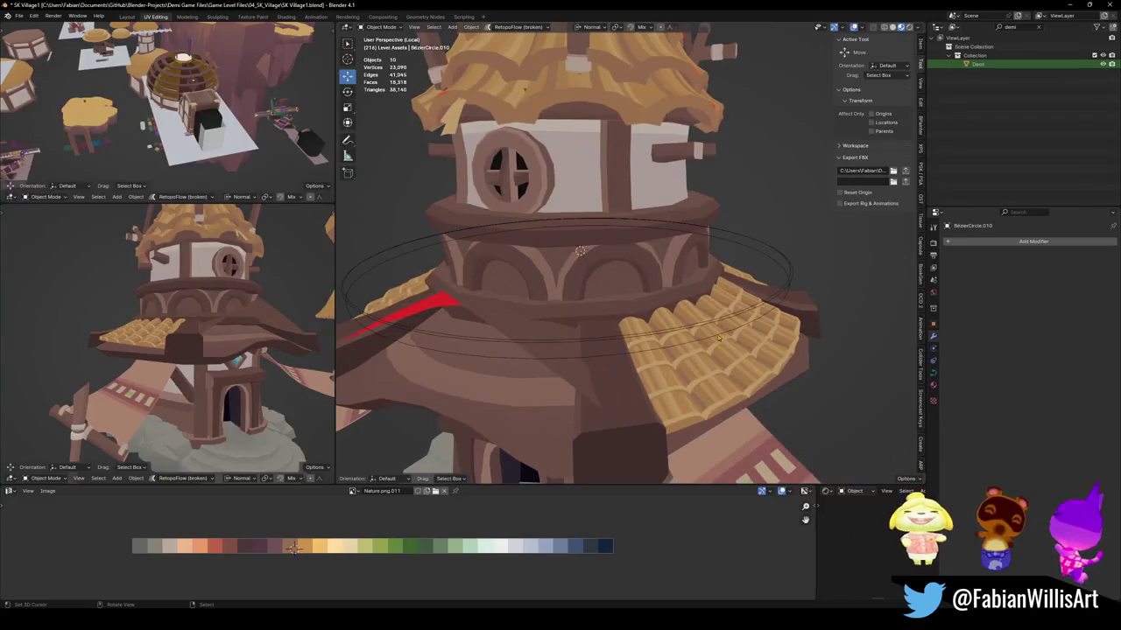
pyautogui.click(711, 375)
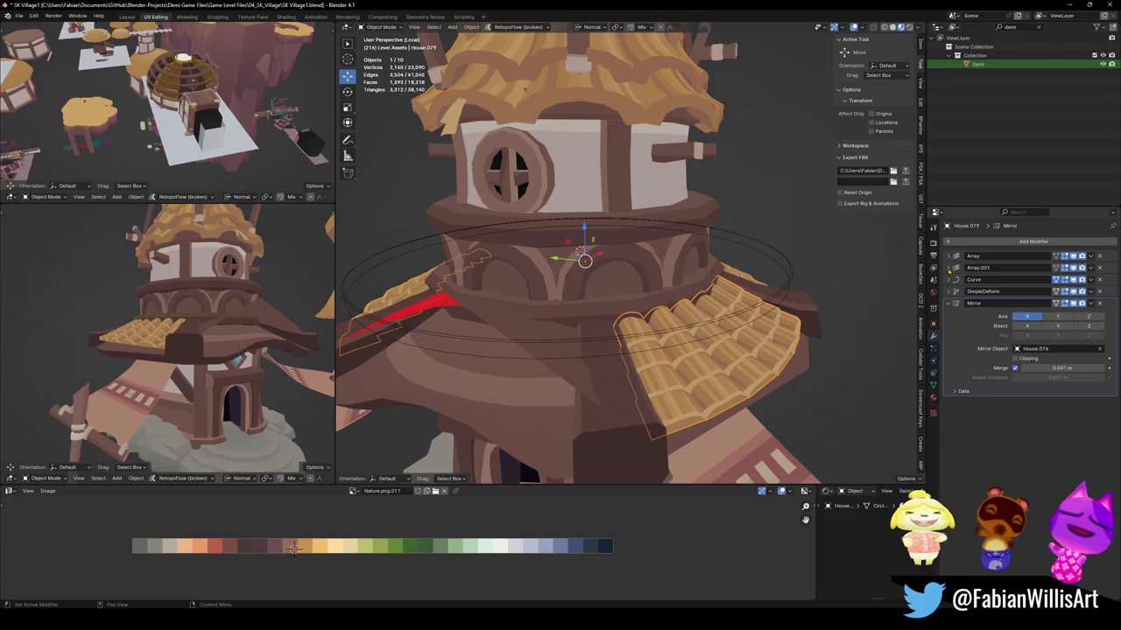
# Set Array.001 Count to 3 and shrink the tile section along normal Y.
pyautogui.click(949, 267)
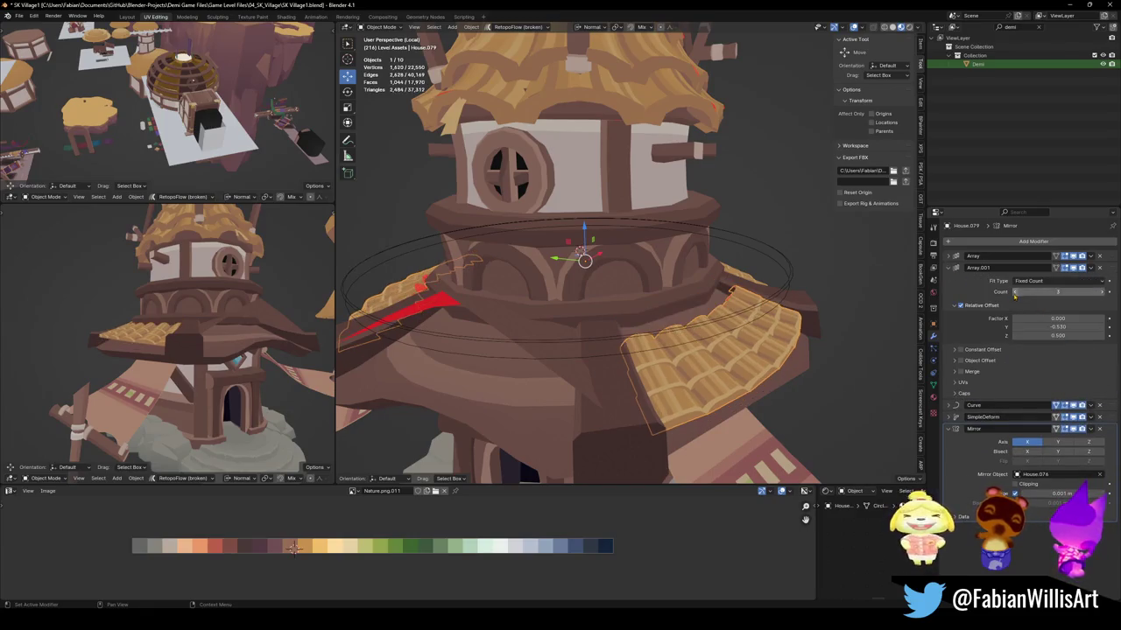
pyautogui.click(1015, 295)
pyautogui.press('s')
pyautogui.press('y')
pyautogui.press('y')
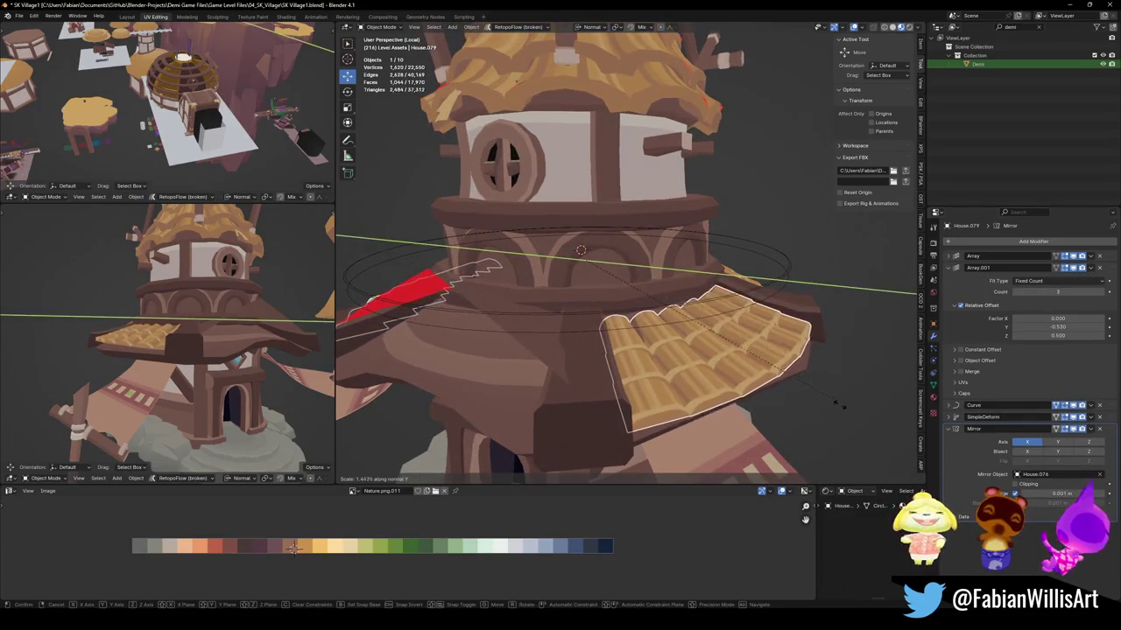
pyautogui.click(751, 375)
# In Edit Mode, scale the tile mesh down along normal Y and slide it along normal Y.
pyautogui.press('Tab')
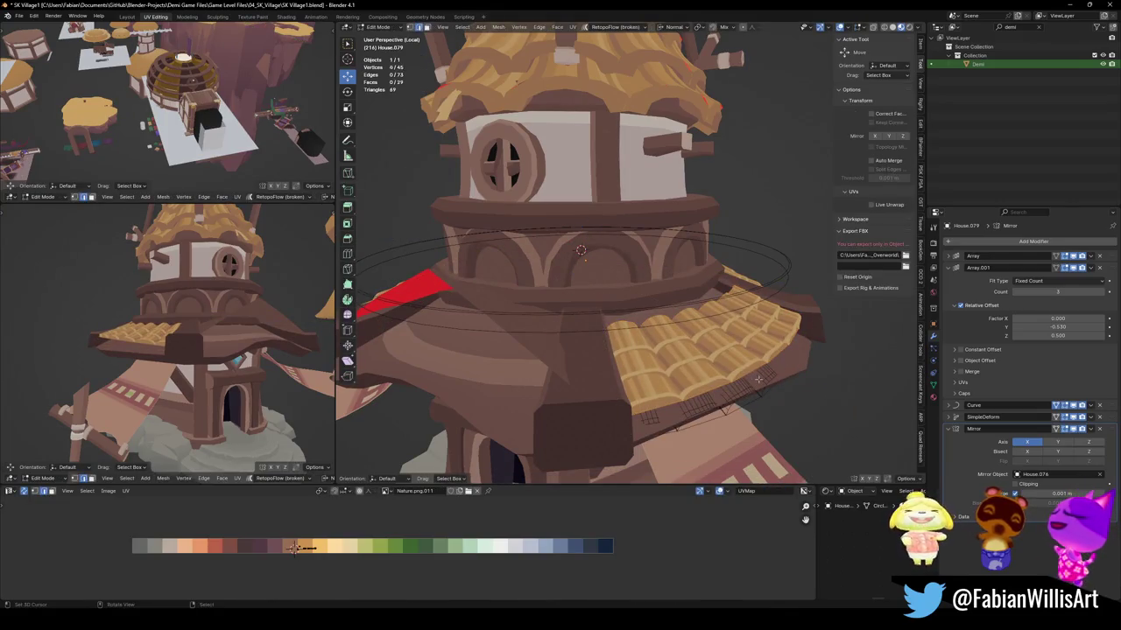
pyautogui.press('l')
pyautogui.press('s')
pyautogui.press('y')
pyautogui.press('y')
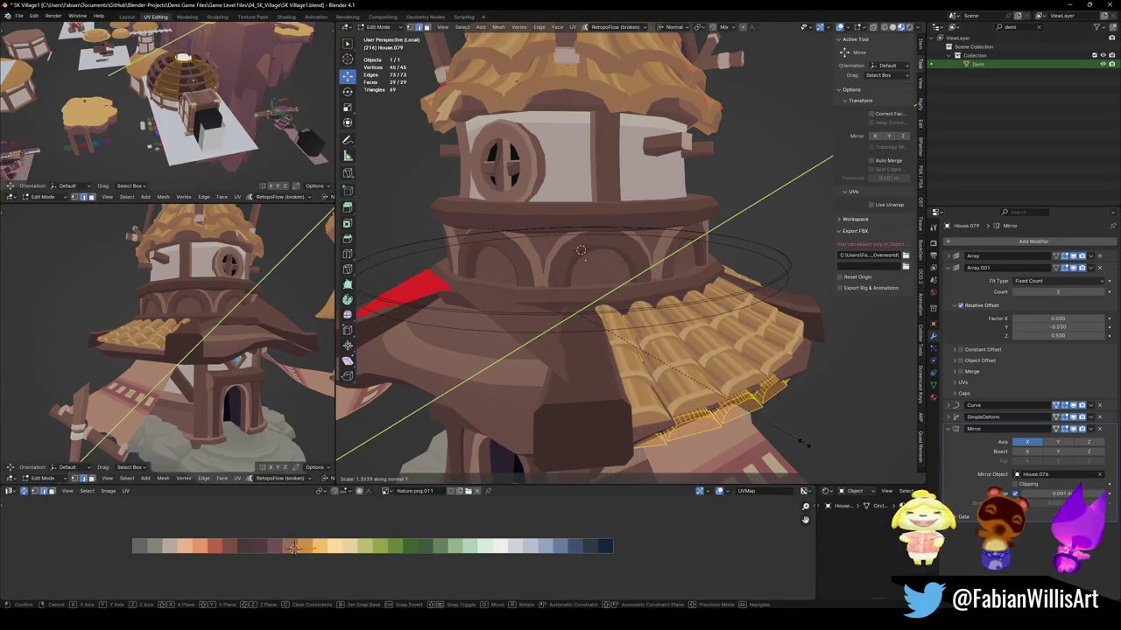
pyautogui.click(793, 410)
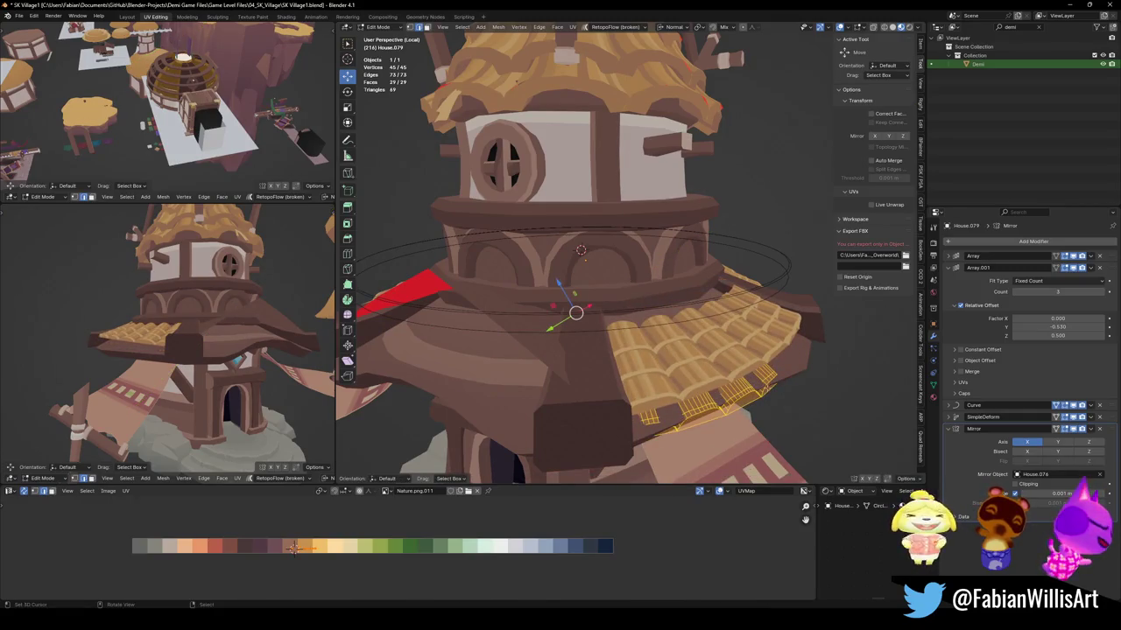
pyautogui.press('l')
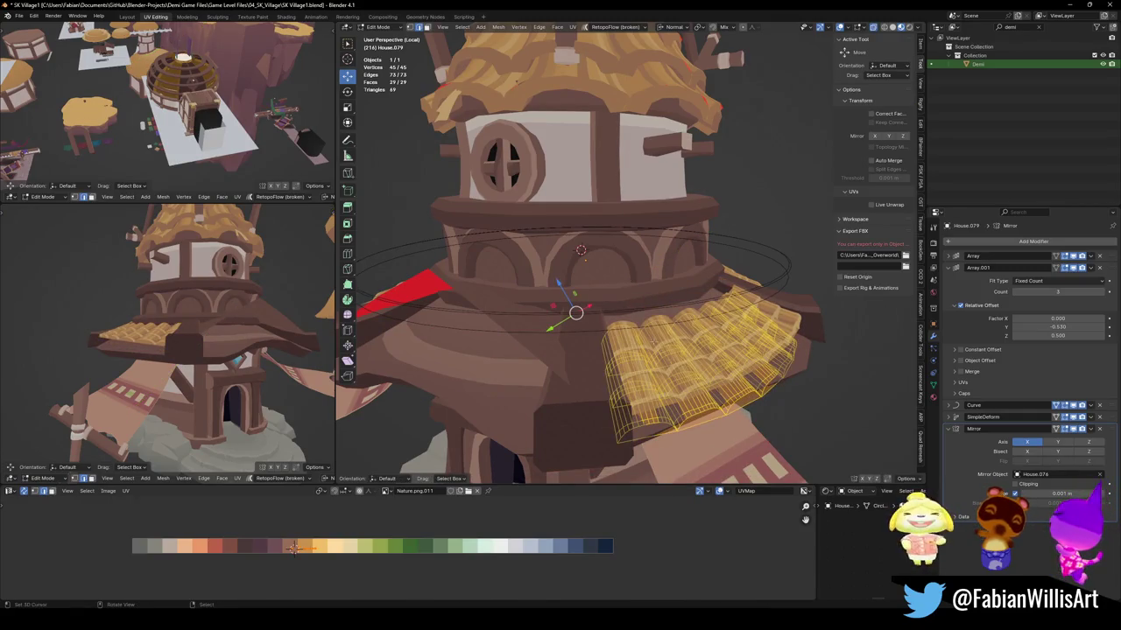
pyautogui.hotkey('alt', 'a')
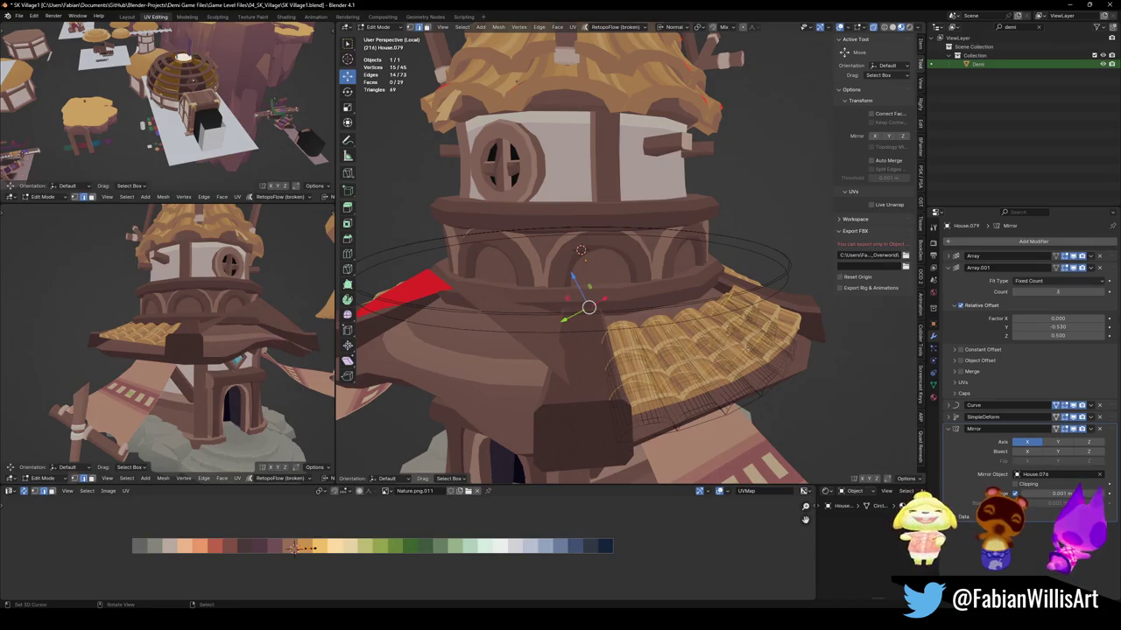
pyautogui.press('g')
pyautogui.press('g')
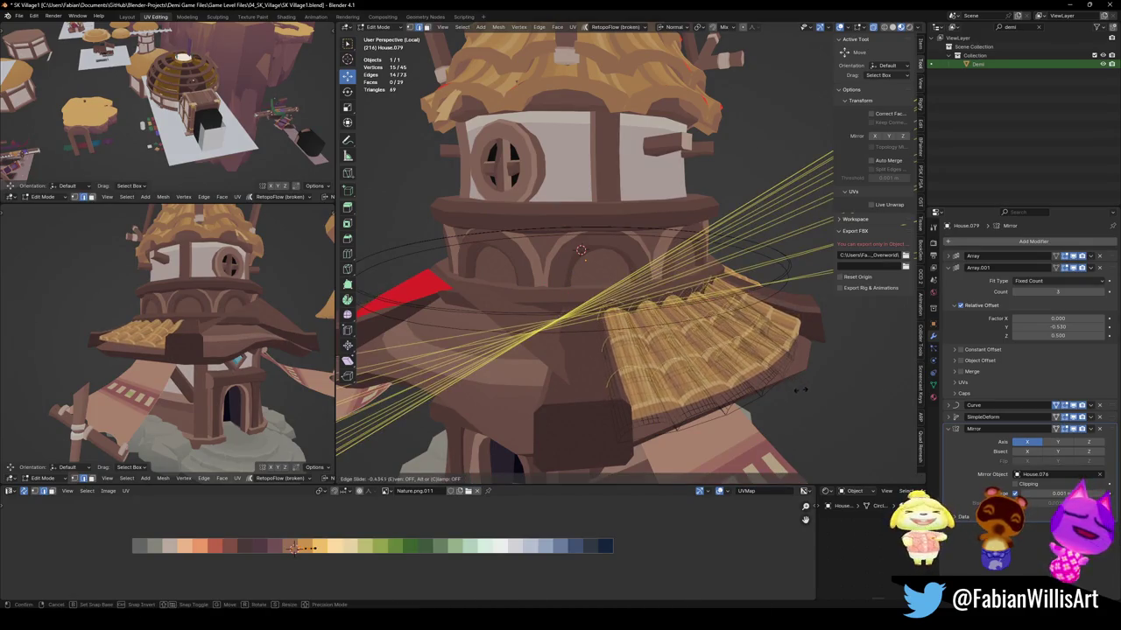
pyautogui.press('Escape')
pyautogui.press('g')
pyautogui.press('y')
pyautogui.press('y')
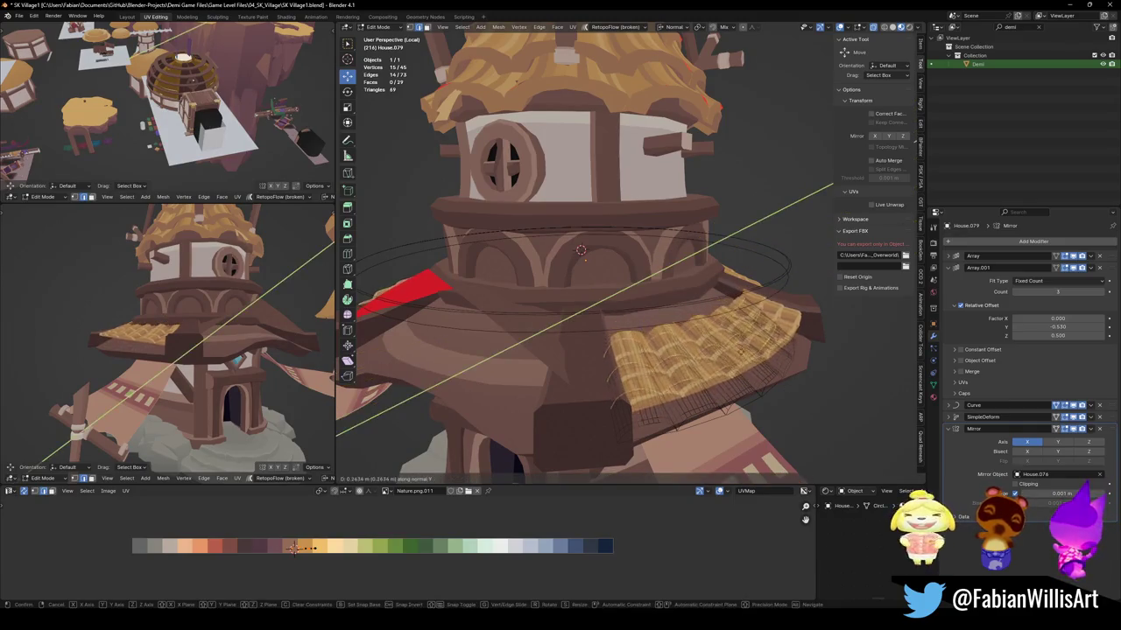
pyautogui.press('Return')
# Set the Simple Deform modifier to Taper on the Z axis with factor -0.253.
pyautogui.moveTo(219, 333); pyautogui.dragTo(416, 299, button='middle')
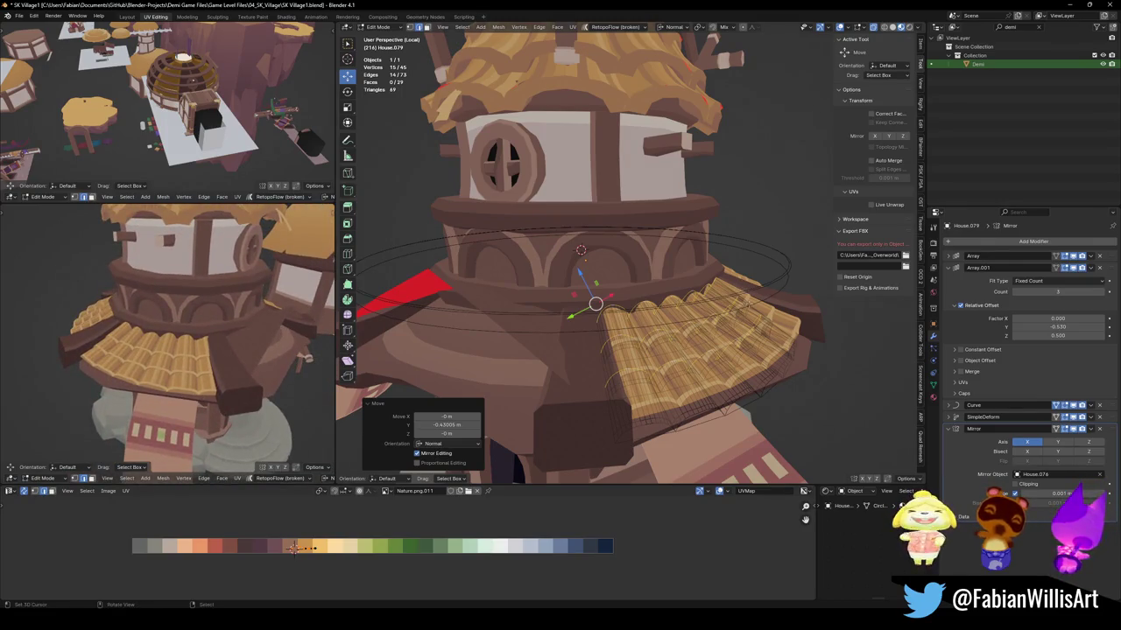
pyautogui.press('s')
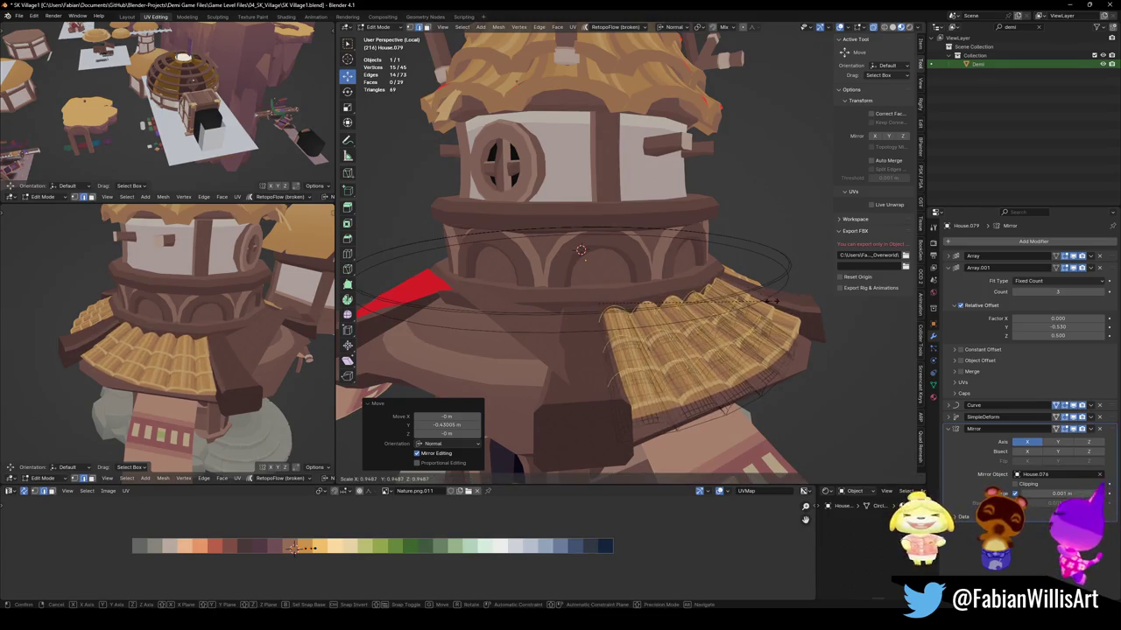
pyautogui.rightClick(771, 303)
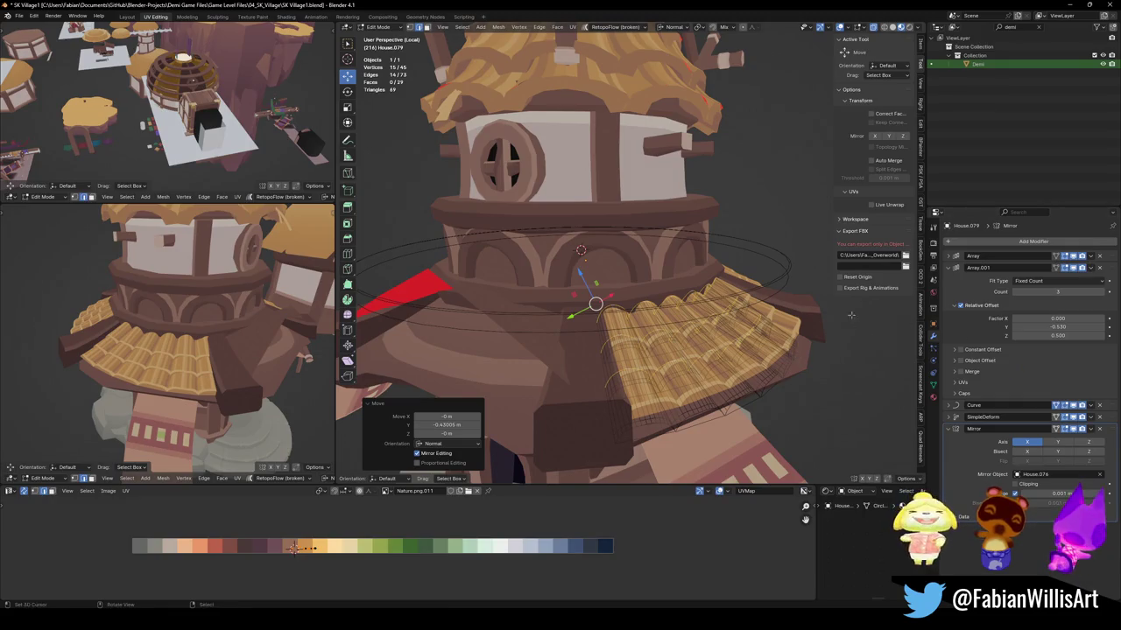
pyautogui.click(949, 417)
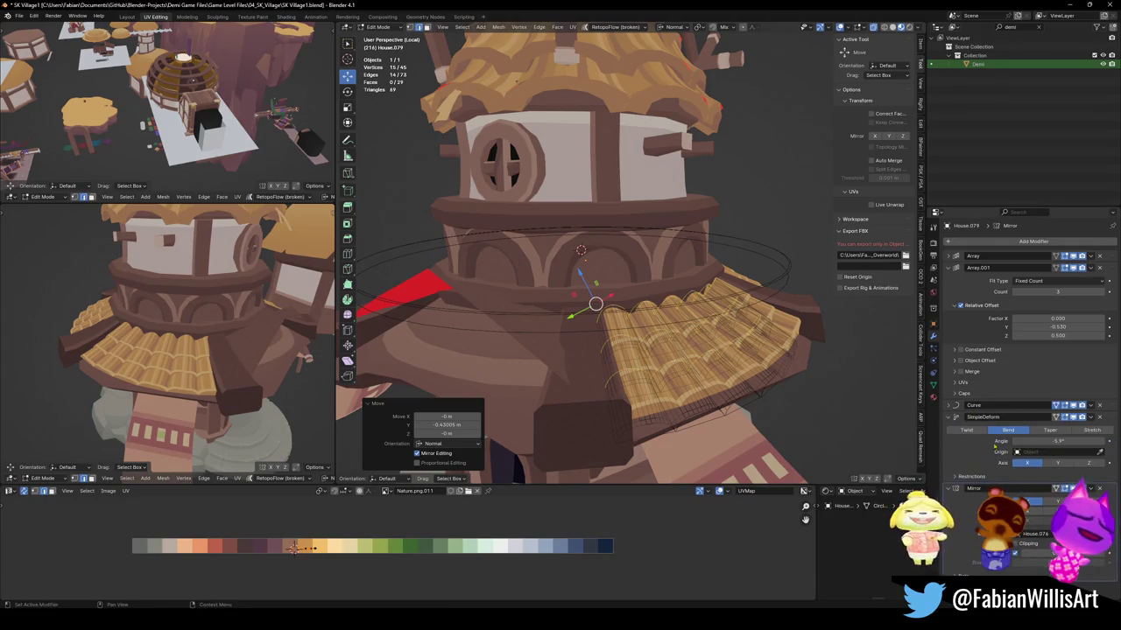
pyautogui.click(966, 430)
pyautogui.click(1008, 429)
pyautogui.click(1049, 430)
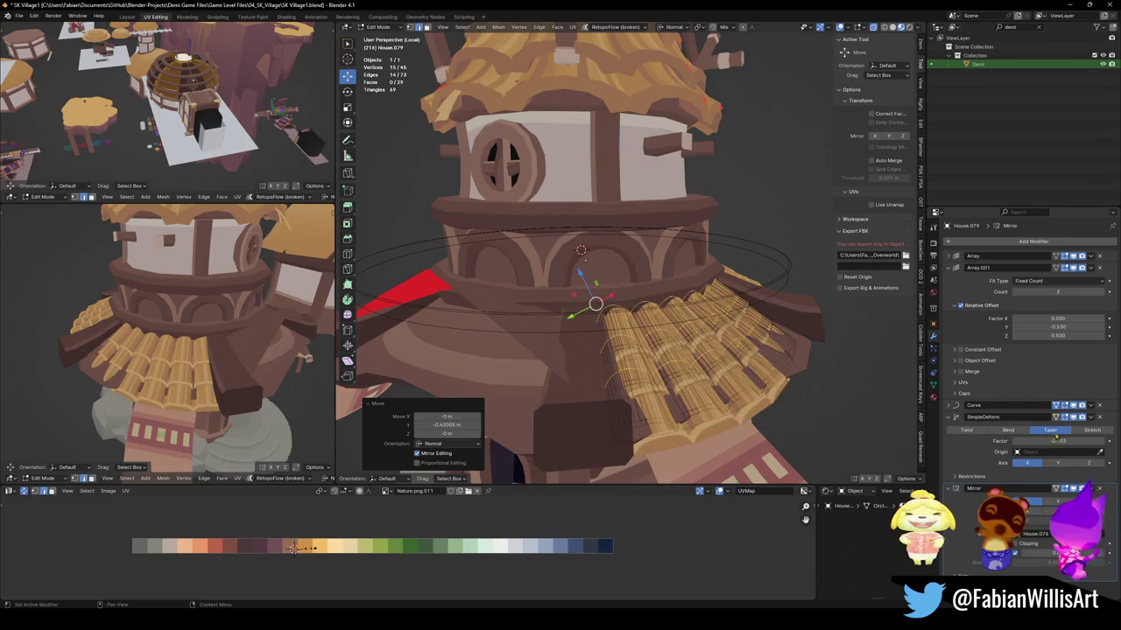
pyautogui.click(1059, 463)
pyautogui.click(1087, 463)
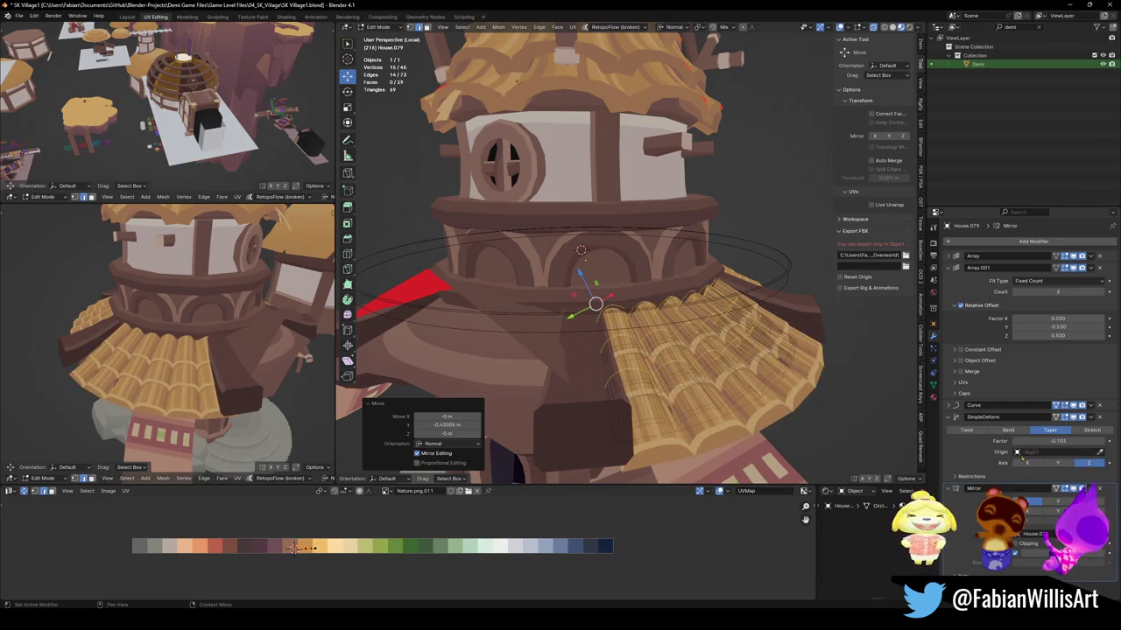
pyautogui.moveTo(1051, 441); pyautogui.dragTo(1077, 442)
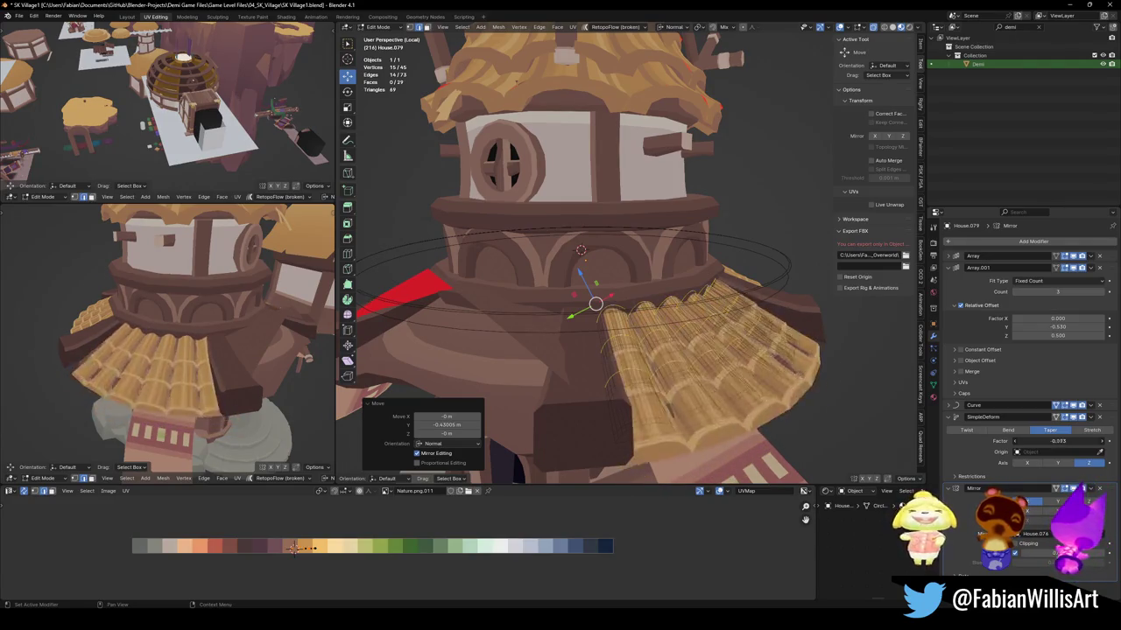
# Undo the last change, return to Object Mode and review the flared tiles around the tower.
pyautogui.moveTo(175, 332)
pyautogui.mouseDown(button='middle')
pyautogui.moveTo(228, 342)
pyautogui.moveTo(186, 373)
pyautogui.mouseUp(button='middle')
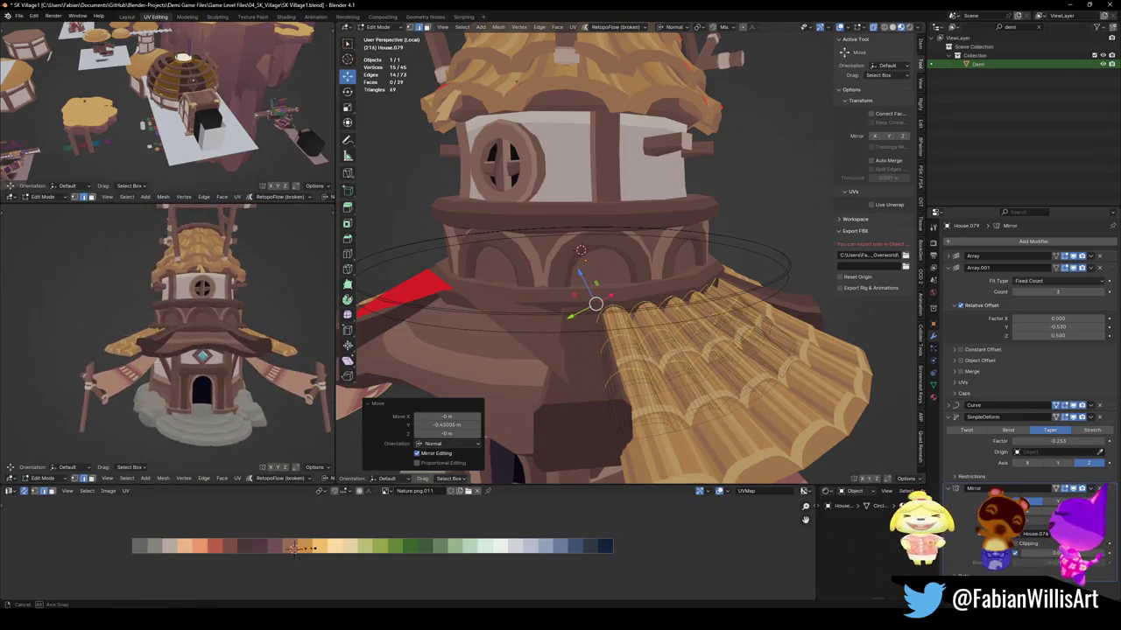
pyautogui.hotkey('ctrl', 'z')
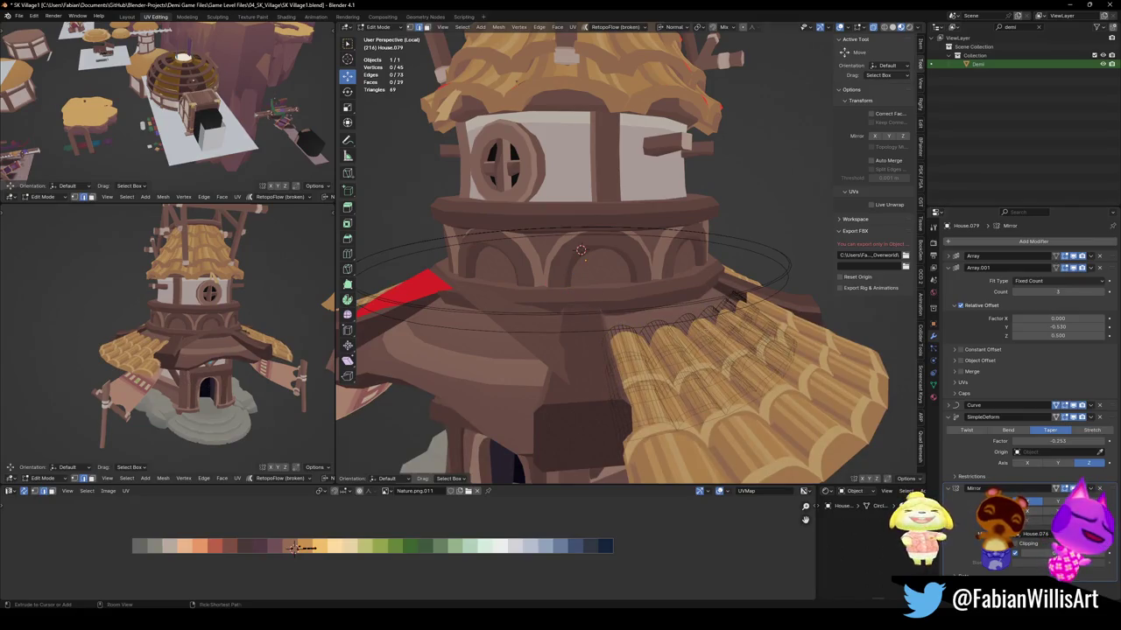
pyautogui.press('Tab')
pyautogui.scroll(-3, 578, 362)
pyautogui.moveTo(578, 362); pyautogui.dragTo(598, 259, button='middle')
pyautogui.scroll(3, 598, 260)
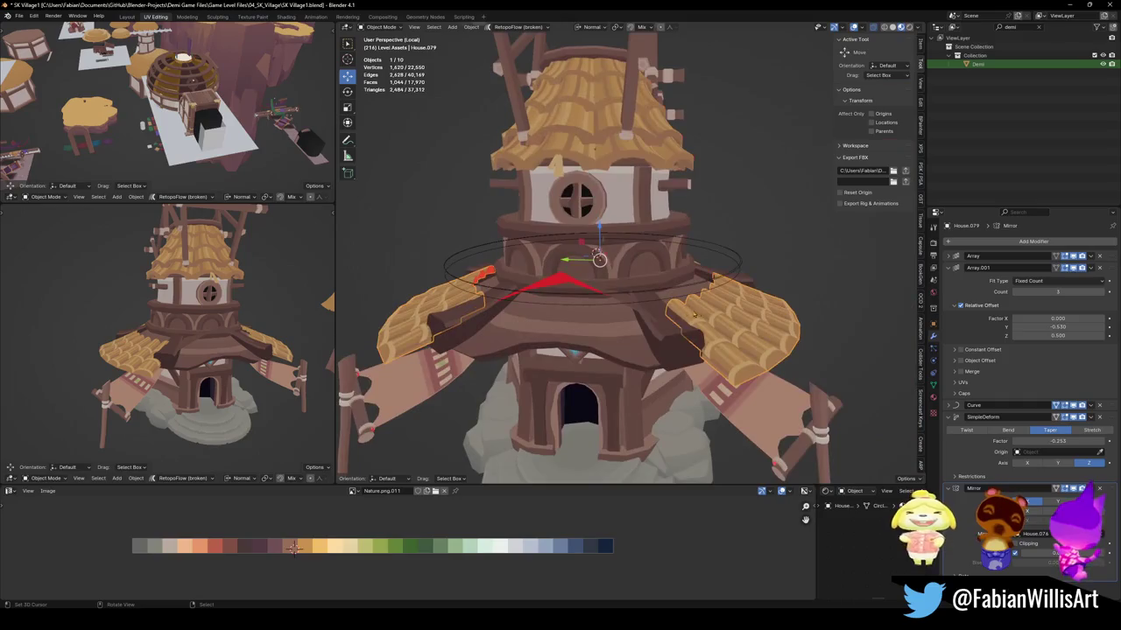
# Delete the extra thatch and tile pieces from the tower's lower roof.
pyautogui.moveTo(663, 333); pyautogui.dragTo(666, 326, button='middle')
pyautogui.press('Delete')
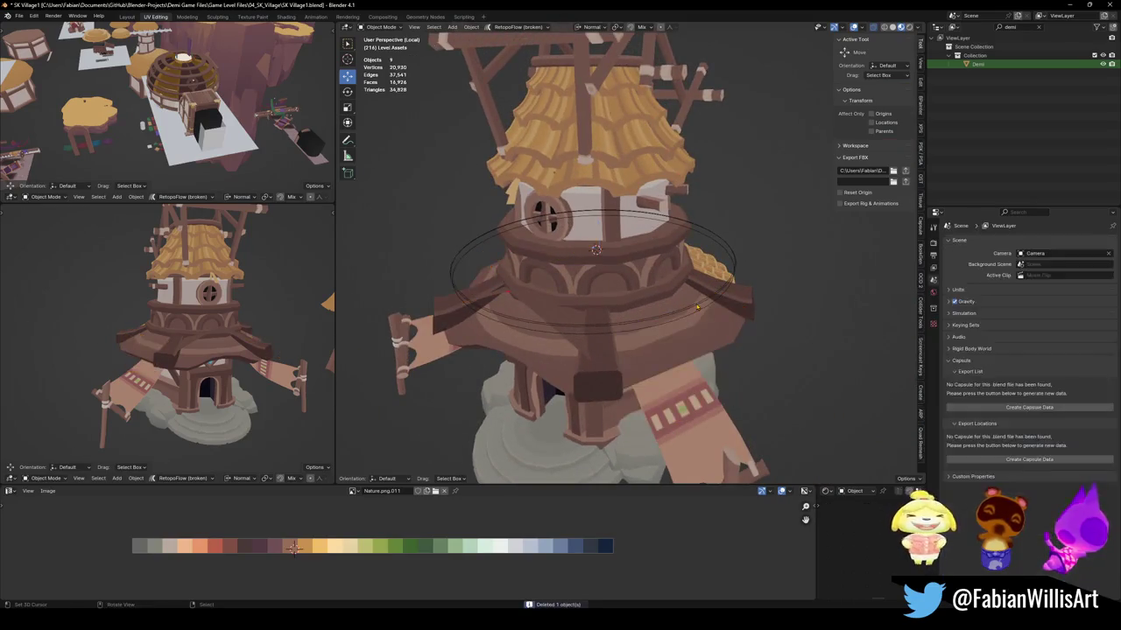
pyautogui.click(595, 251)
pyautogui.click(705, 284)
pyautogui.press('Delete')
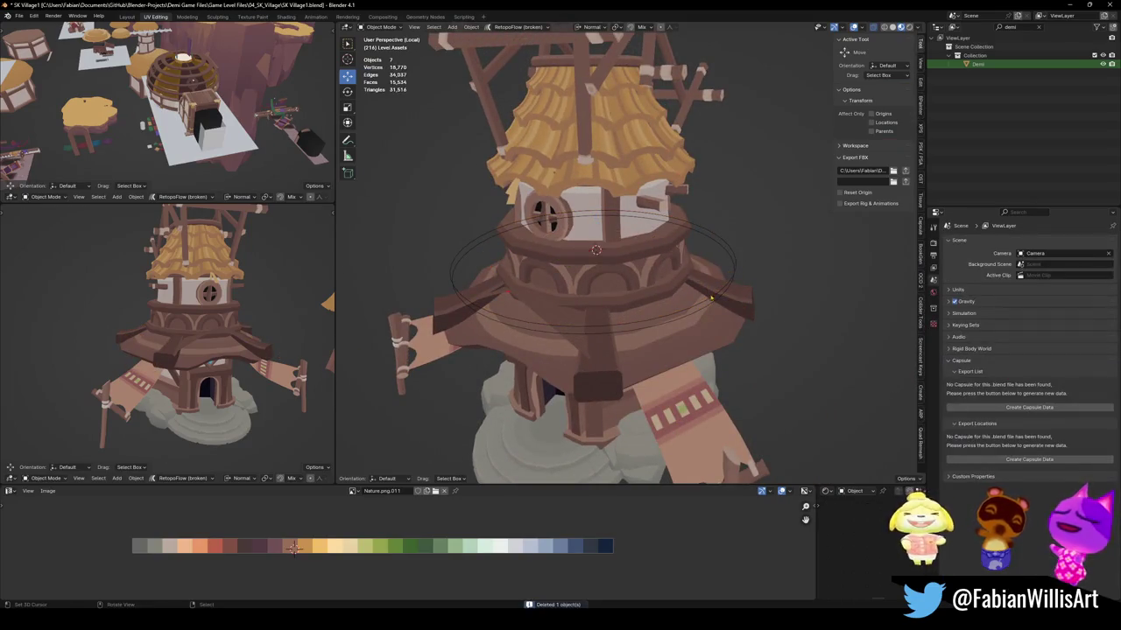
pyautogui.click(711, 301)
pyautogui.press('Delete')
pyautogui.click(711, 301)
pyautogui.press('Delete')
pyautogui.moveTo(710, 301)
pyautogui.mouseDown(button='middle')
pyautogui.moveTo(740, 296)
pyautogui.moveTo(605, 272)
pyautogui.mouseUp(button='middle')
# Restore the accidentally deleted roof skirt House.076, remove the two leftover tile sections, and save.
pyautogui.click(605, 273)
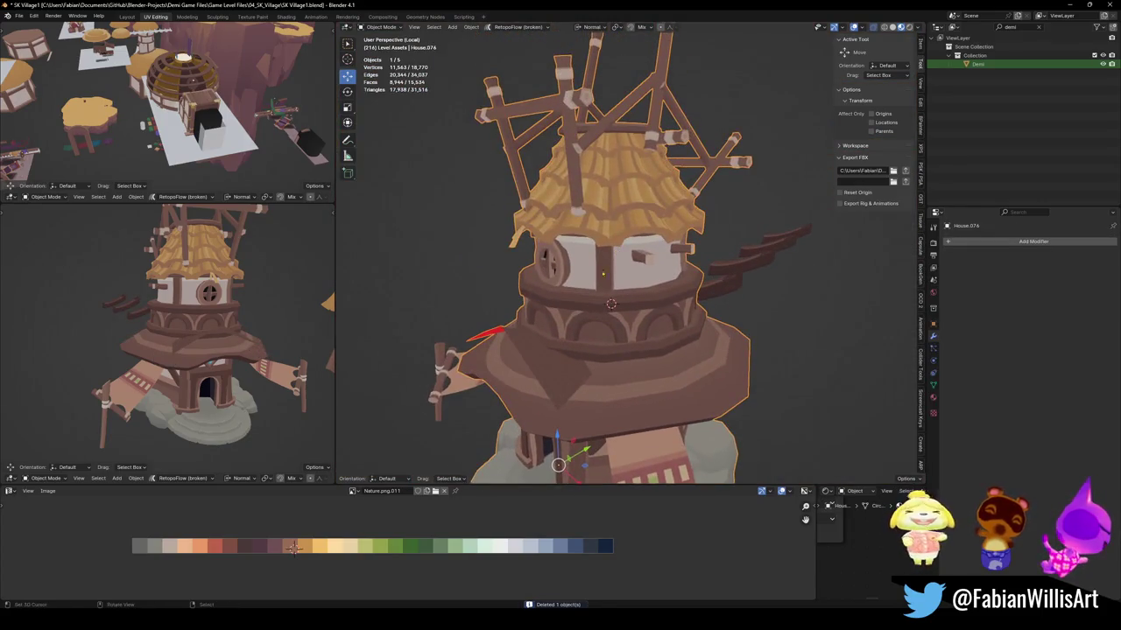
pyautogui.moveTo(569, 318); pyautogui.dragTo(600, 313, button='middle')
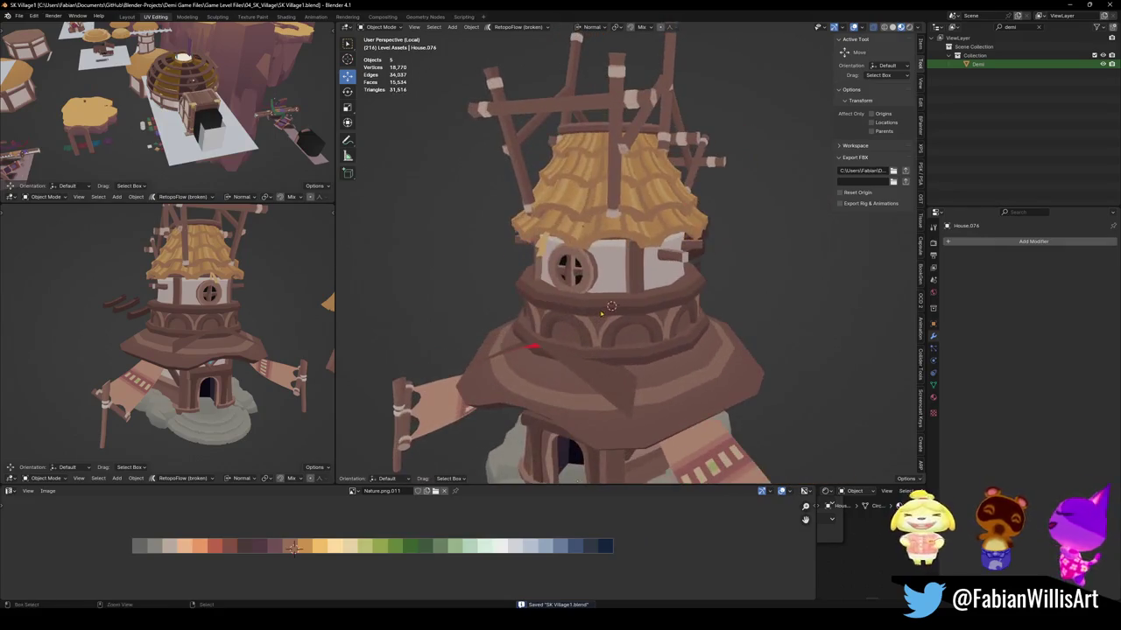
pyautogui.hotkey('ctrl', 'z')
pyautogui.hotkey('ctrl', 'z')
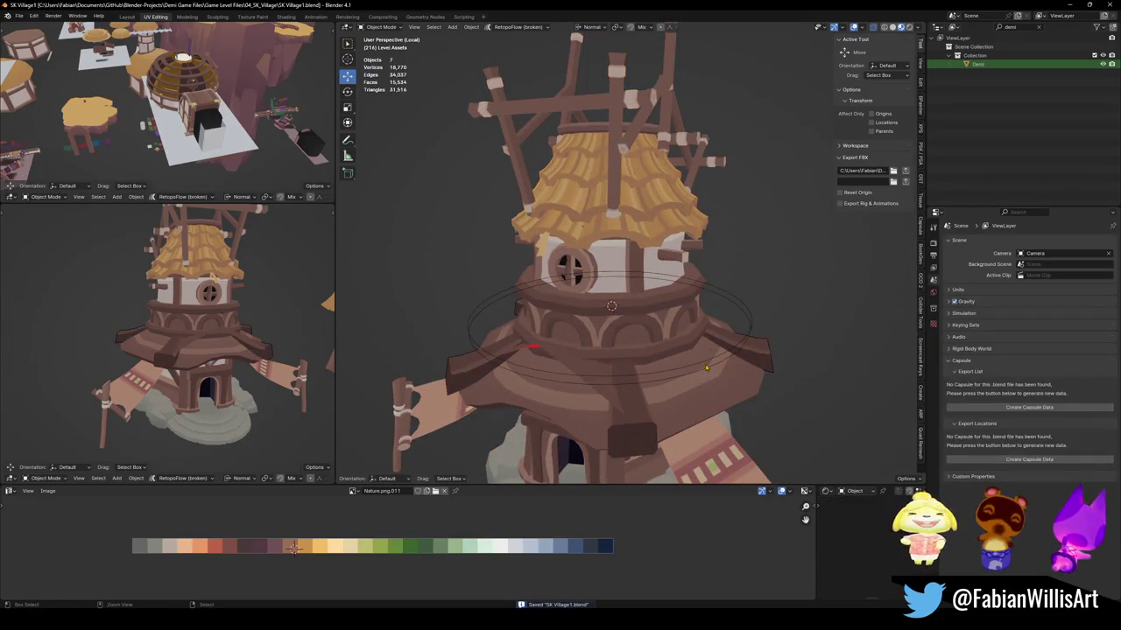
pyautogui.click(709, 363)
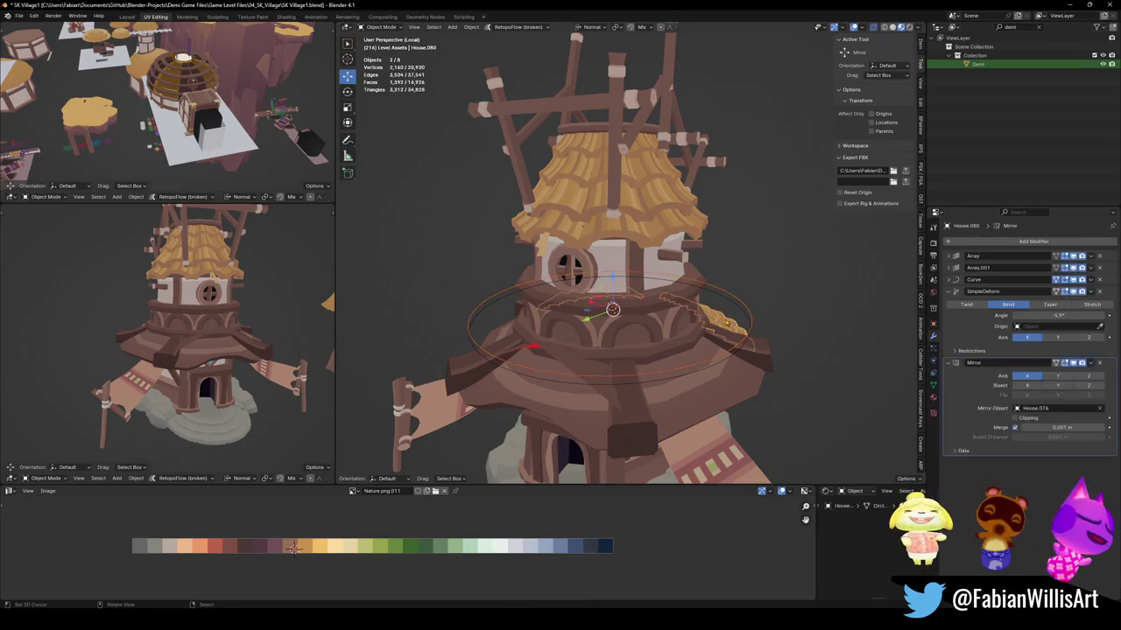
pyautogui.press('Delete')
pyautogui.keyDown('ctrl'); pyautogui.moveTo(737, 333); pyautogui.dragTo(737, 312, button='middle'); pyautogui.keyUp('ctrl')
pyautogui.hotkey('ctrl', 's')
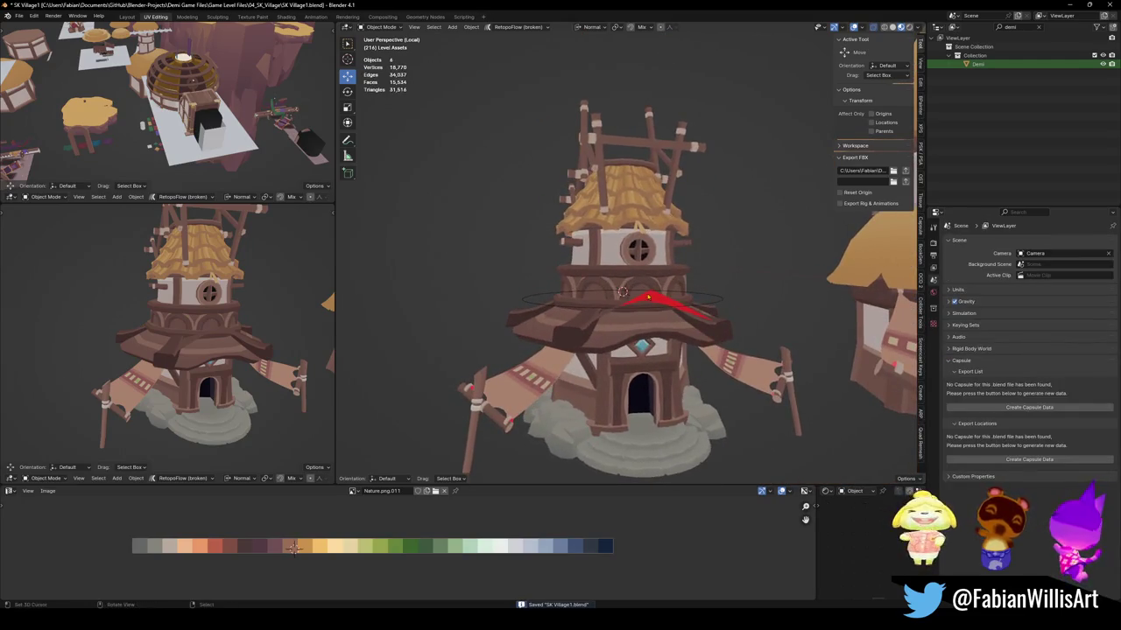
# Select the tower body House.074 and enter Edit Mode on its mesh.
pyautogui.click(661, 300)
pyautogui.press('Tab')
pyautogui.scroll(3, 661, 300)
pyautogui.moveTo(661, 300); pyautogui.dragTo(652, 390, button='middle')
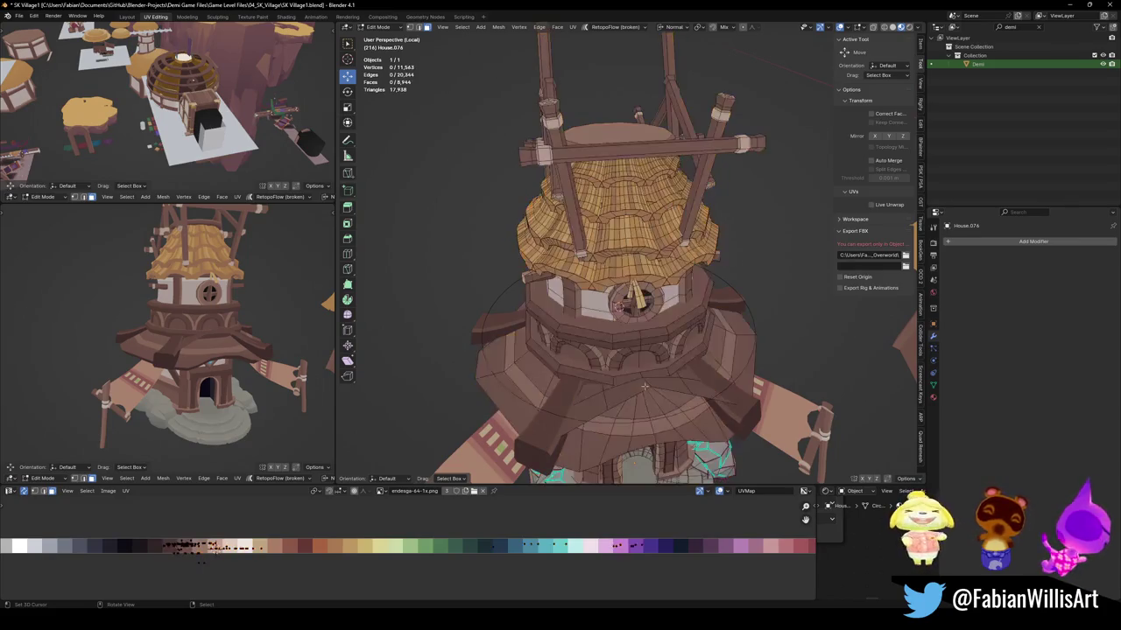
# Select the linked mesh part of House.074, return to Object Mode and frame the tower.
pyautogui.press('l')
pyautogui.rightClick(645, 386)
pyautogui.press('Escape')
pyautogui.press('Tab')
pyautogui.press('KP_Decimal')
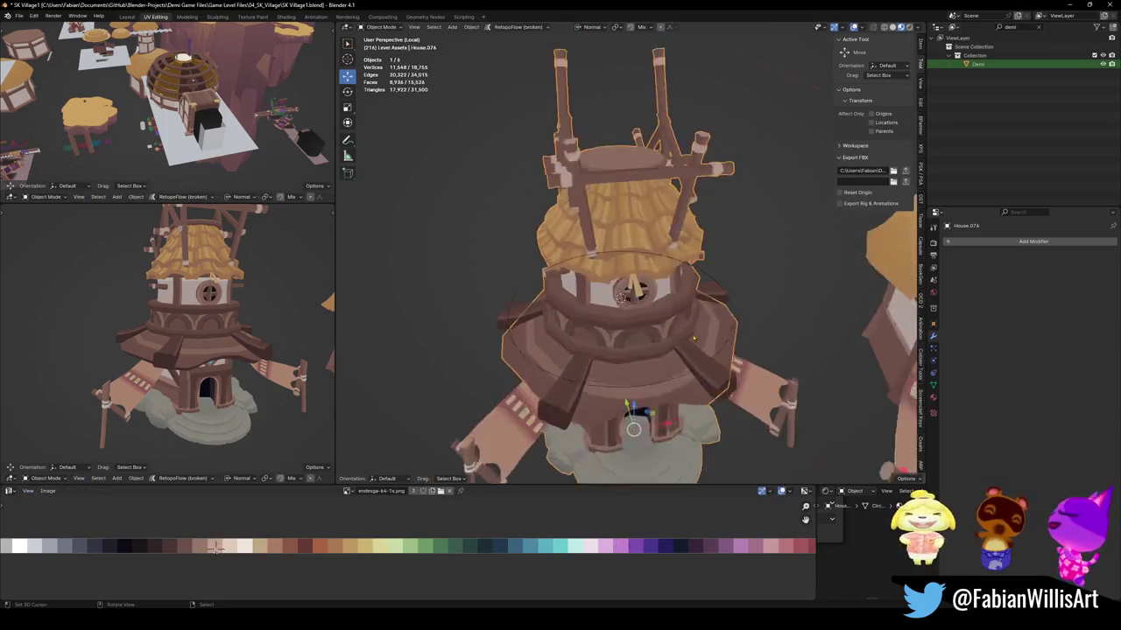
# Exit local view so the whole island is shown around the tower.
pyautogui.scroll(-2, 771, 304)
pyautogui.moveTo(753, 326)
pyautogui.mouseDown(button='middle')
pyautogui.moveTo(726, 345)
pyautogui.moveTo(696, 260)
pyautogui.moveTo(619, 305)
pyautogui.mouseUp(button='middle')
pyautogui.press('KP_Divide')
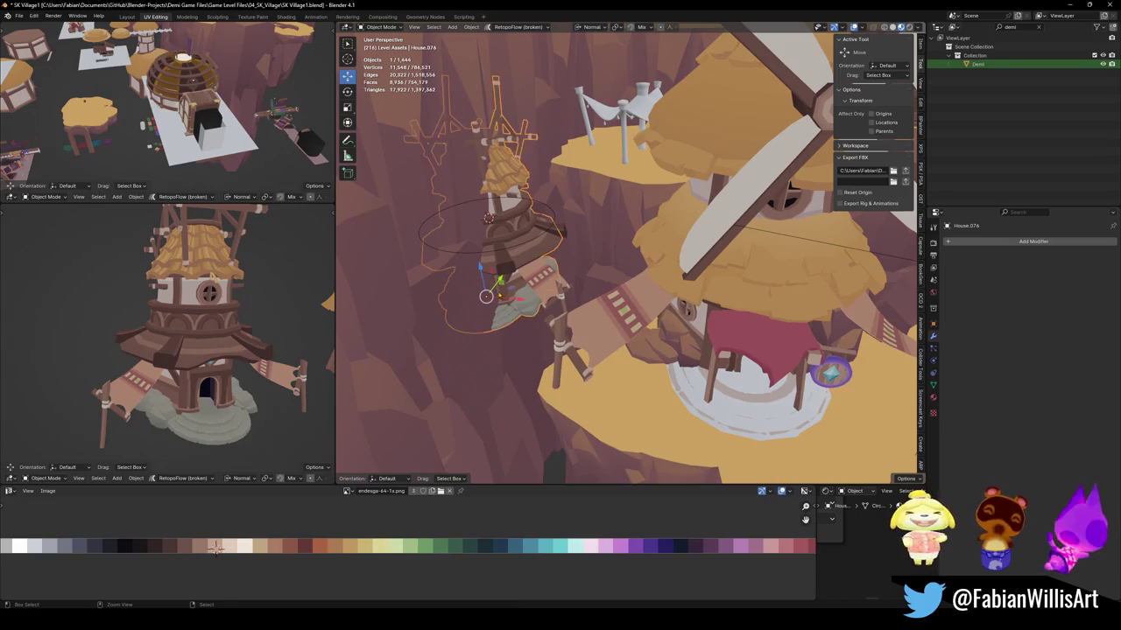
# Move the tower with its balcony and Bezier circle horizontally onto the cliff ledge beside the rope bridge.
pyautogui.keyDown('shift'); pyautogui.click(540, 292); pyautogui.keyUp('shift')
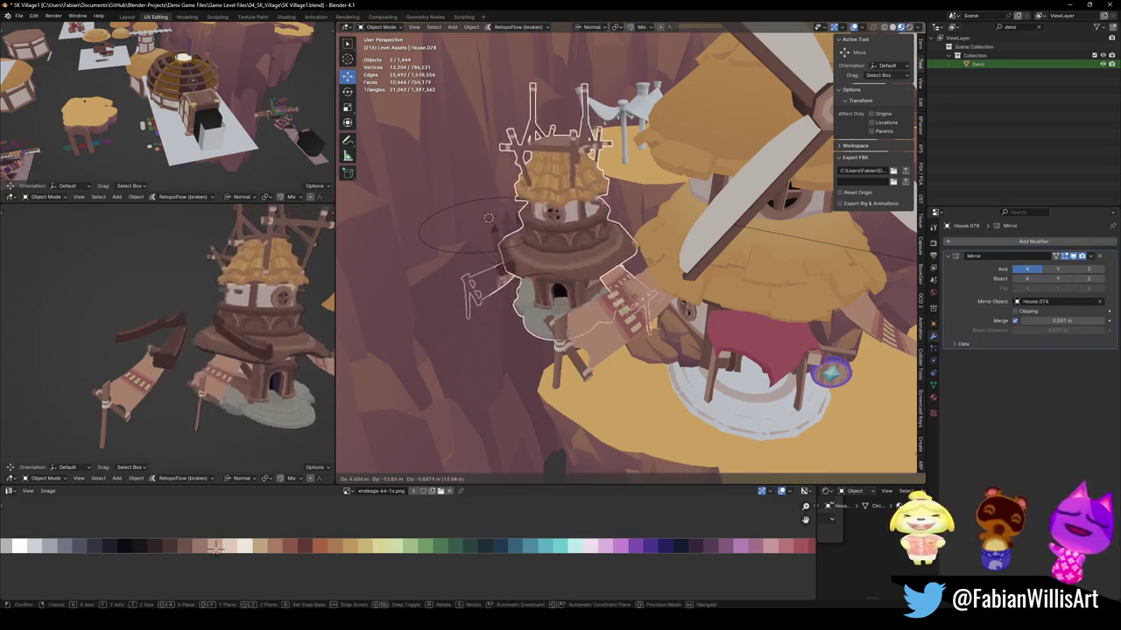
pyautogui.keyDown('shift'); pyautogui.click(513, 255); pyautogui.keyUp('shift')
pyautogui.moveTo(513, 255)
pyautogui.mouseDown(button='middle')
pyautogui.moveTo(600, 261)
pyautogui.moveTo(561, 263)
pyautogui.mouseUp(button='middle')
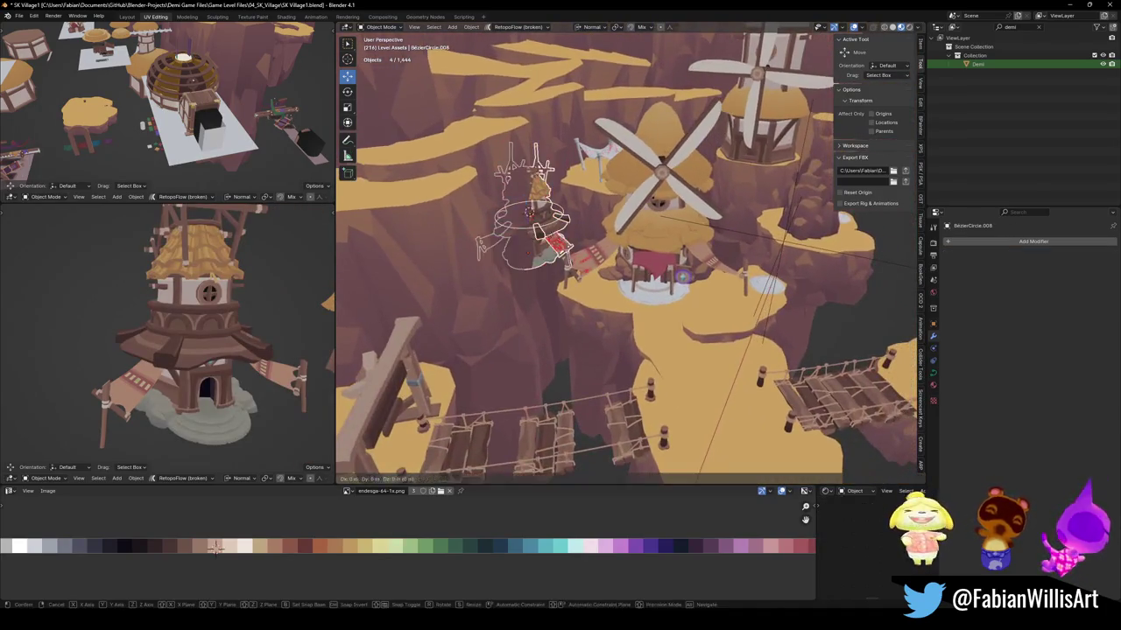
pyautogui.press('g')
pyautogui.hotkey('shift', 'z')
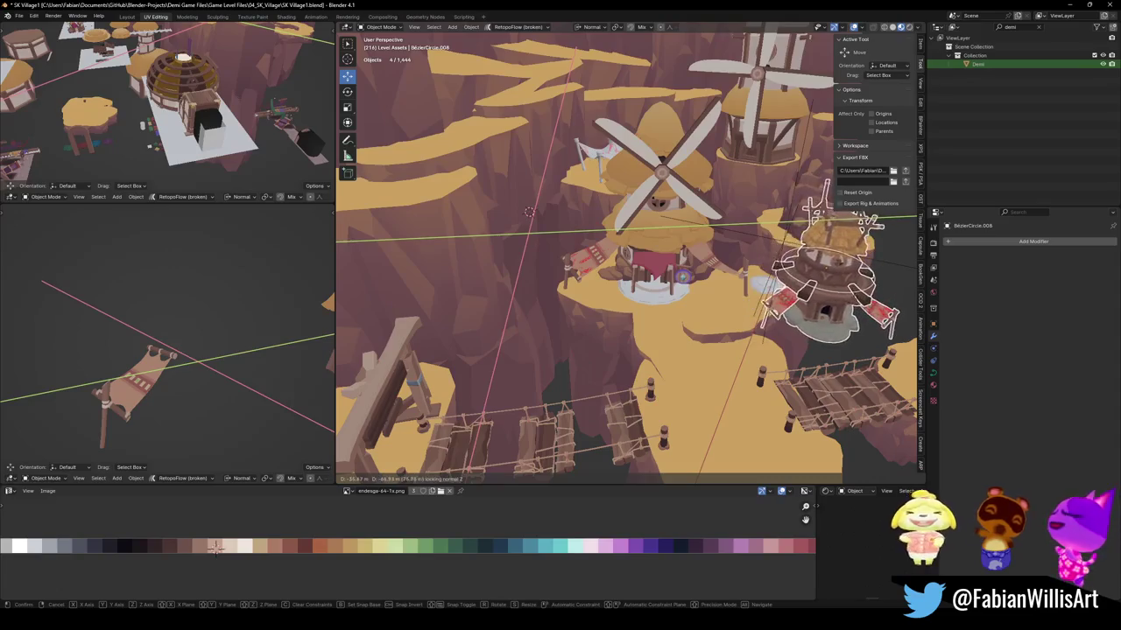
pyautogui.press('Return')
pyautogui.moveTo(648, 263)
pyautogui.mouseDown(button='middle')
pyautogui.moveTo(736, 263)
pyautogui.moveTo(714, 269)
pyautogui.moveTo(739, 275)
pyautogui.mouseUp(button='middle')
pyautogui.click(744, 277)
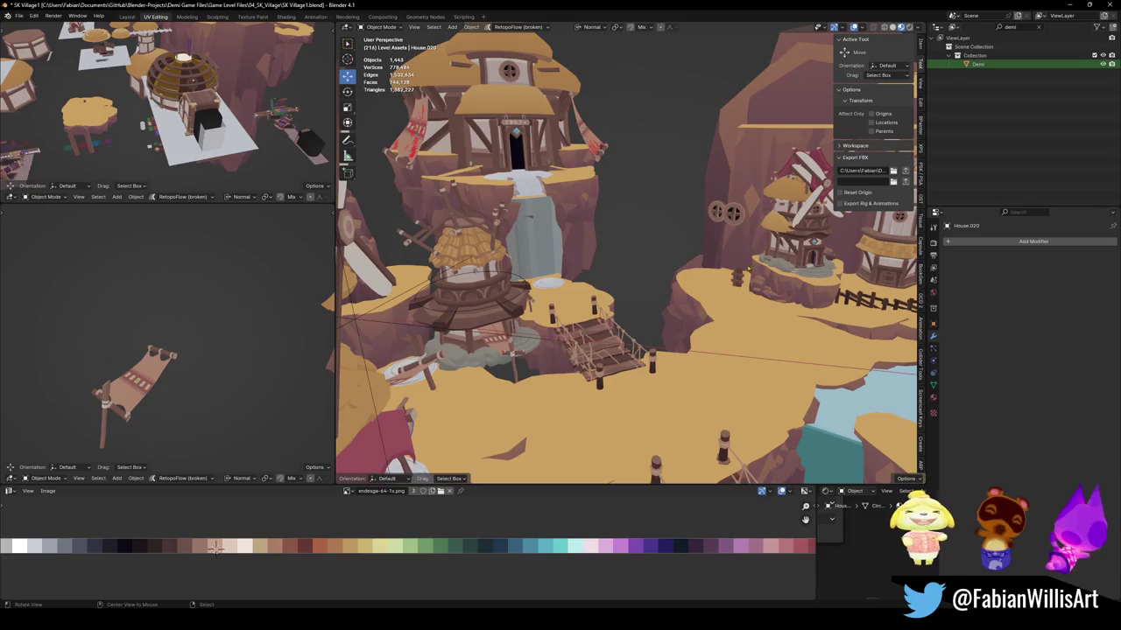
# Move the round-window house House.020 away from the windmill ledge.
pyautogui.click(742, 231)
pyautogui.press('KP_Decimal')
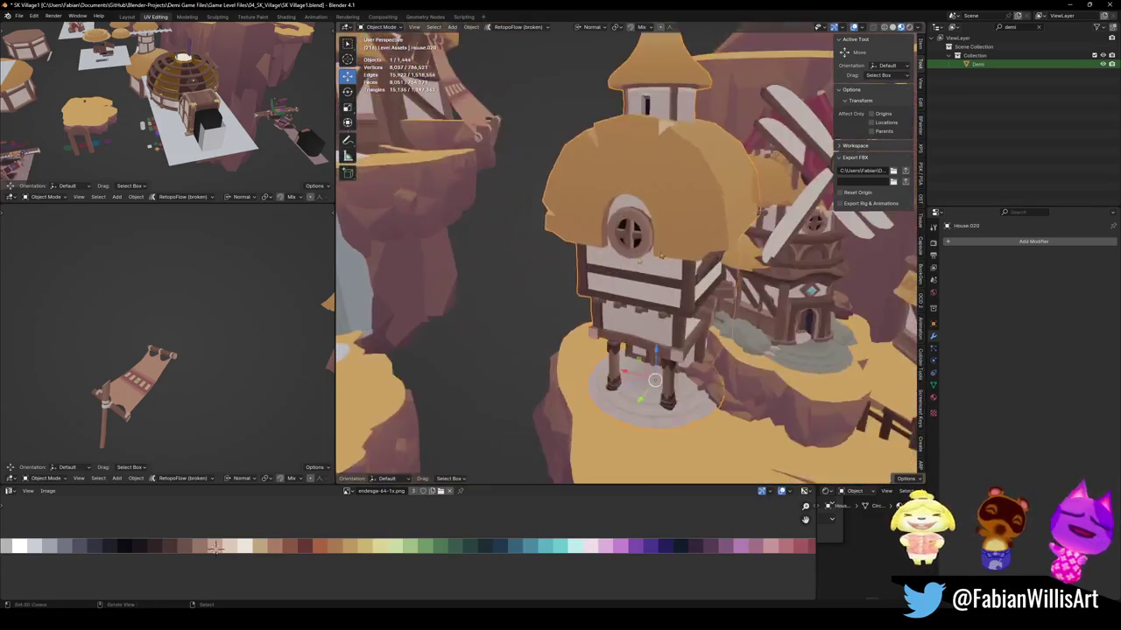
pyautogui.moveTo(578, 260); pyautogui.dragTo(536, 298, button='middle')
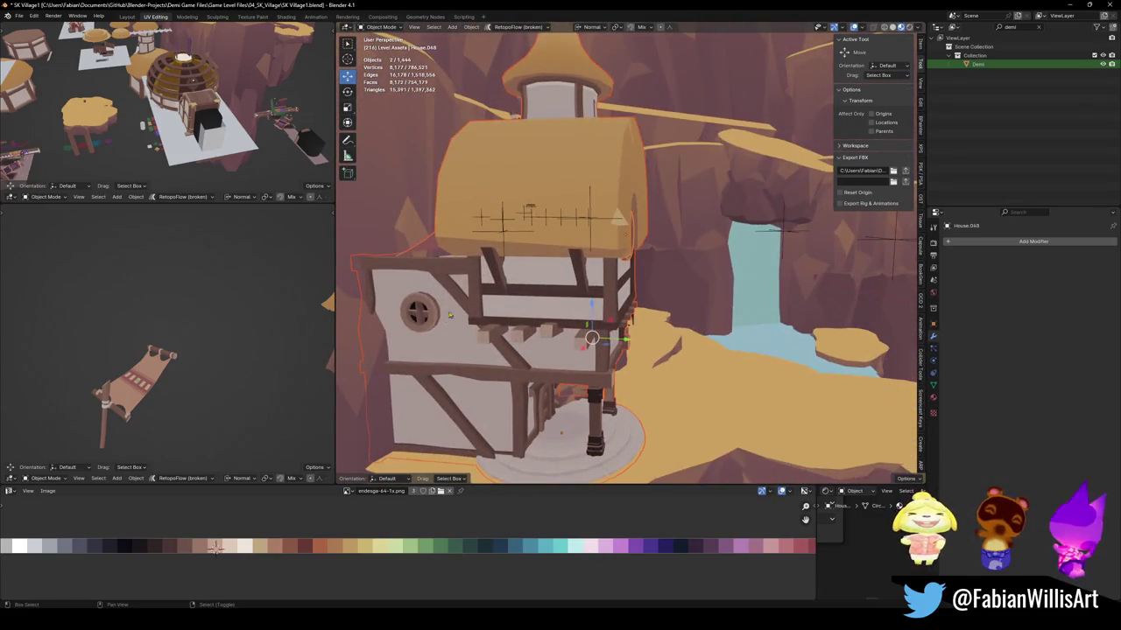
pyautogui.moveTo(443, 319); pyautogui.dragTo(633, 262, button='middle')
pyautogui.click(634, 262)
pyautogui.press('KP_Decimal')
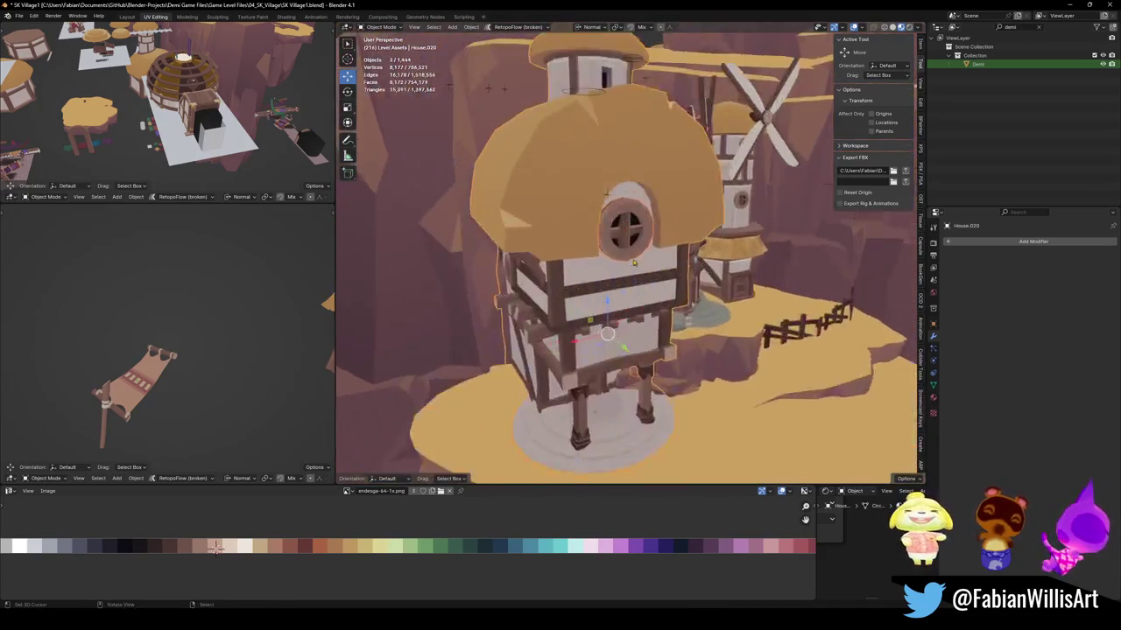
pyautogui.press('g')
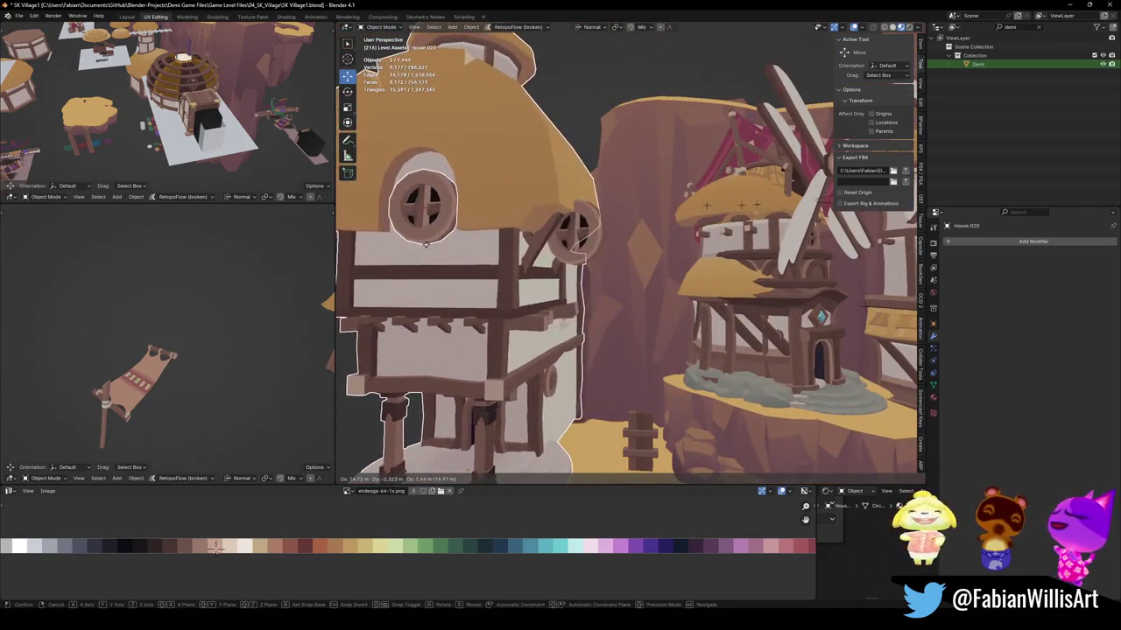
pyautogui.click(426, 244)
pyautogui.moveTo(426, 244); pyautogui.dragTo(473, 127, button='middle')
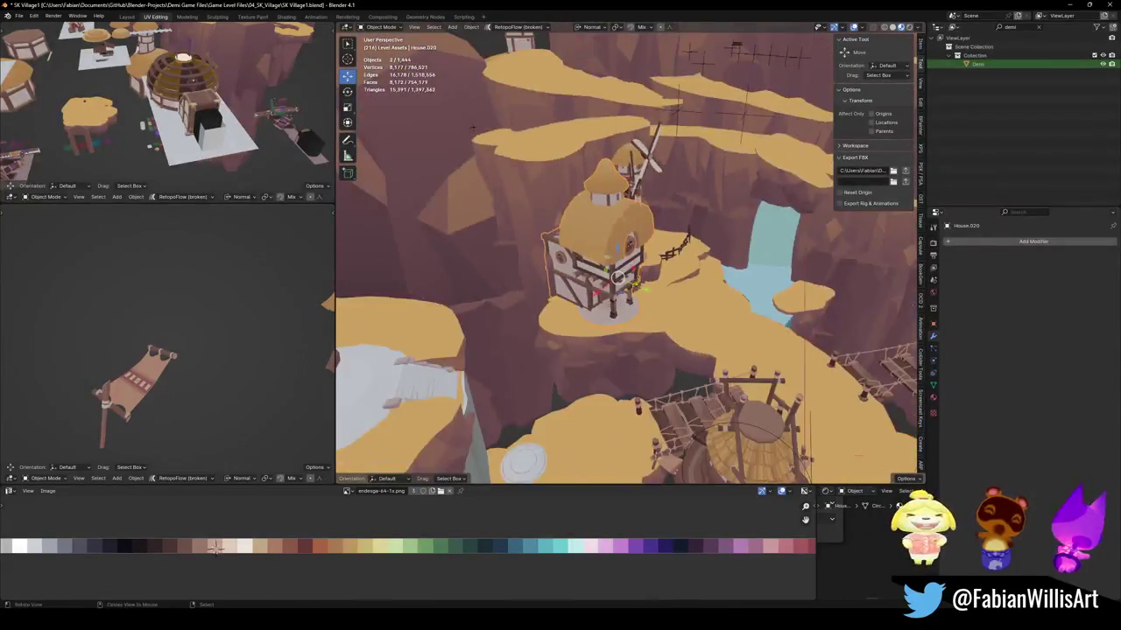
pyautogui.scroll(-5, 473, 127)
pyautogui.press('g')
pyautogui.hotkey('shift', 'z')
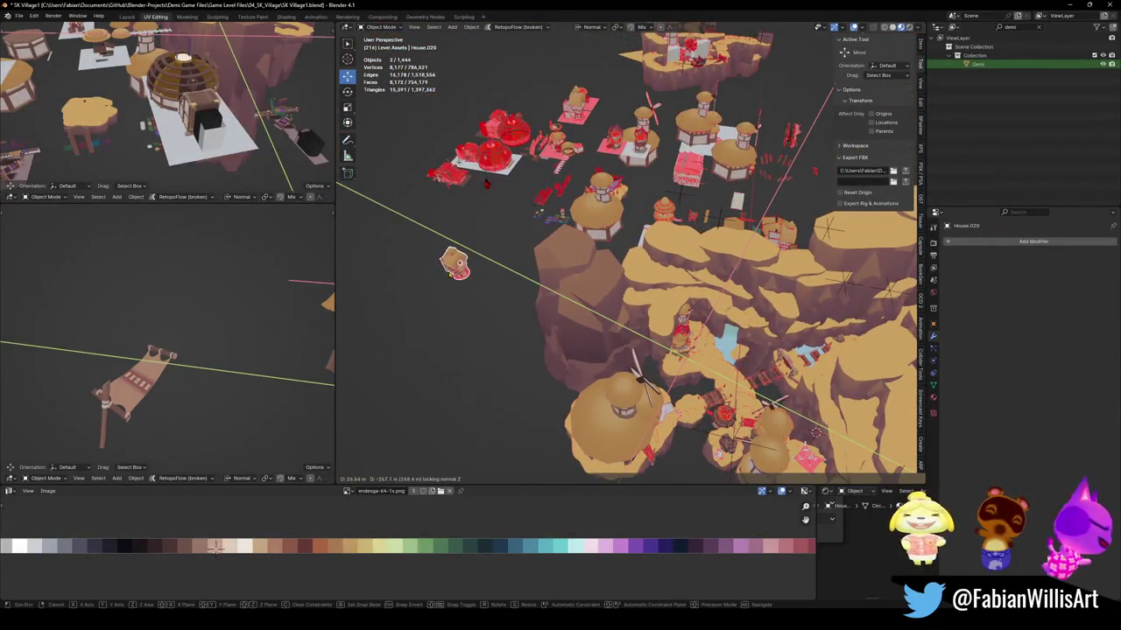
pyautogui.press('Escape')
pyautogui.press('KP_Decimal')
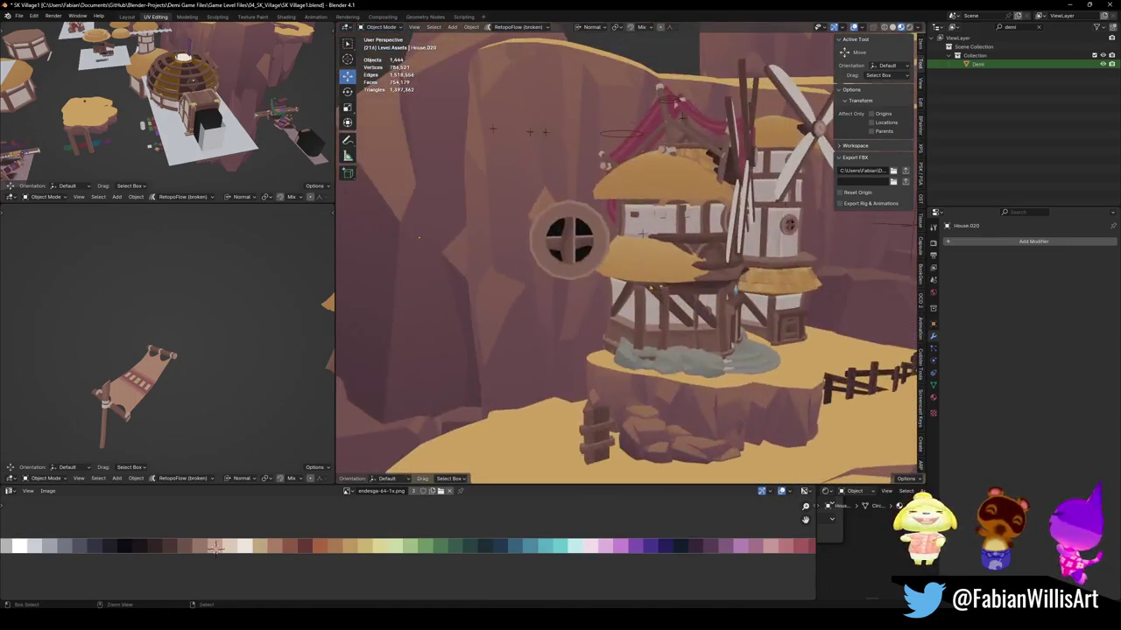
# Delete two stray objects and clean up an accidental duplicate of the windmill tower house.
pyautogui.press('Delete')
pyautogui.moveTo(613, 263); pyautogui.dragTo(688, 284, button='middle')
pyautogui.scroll(3, 687, 284)
pyautogui.scroll(4, 688, 284)
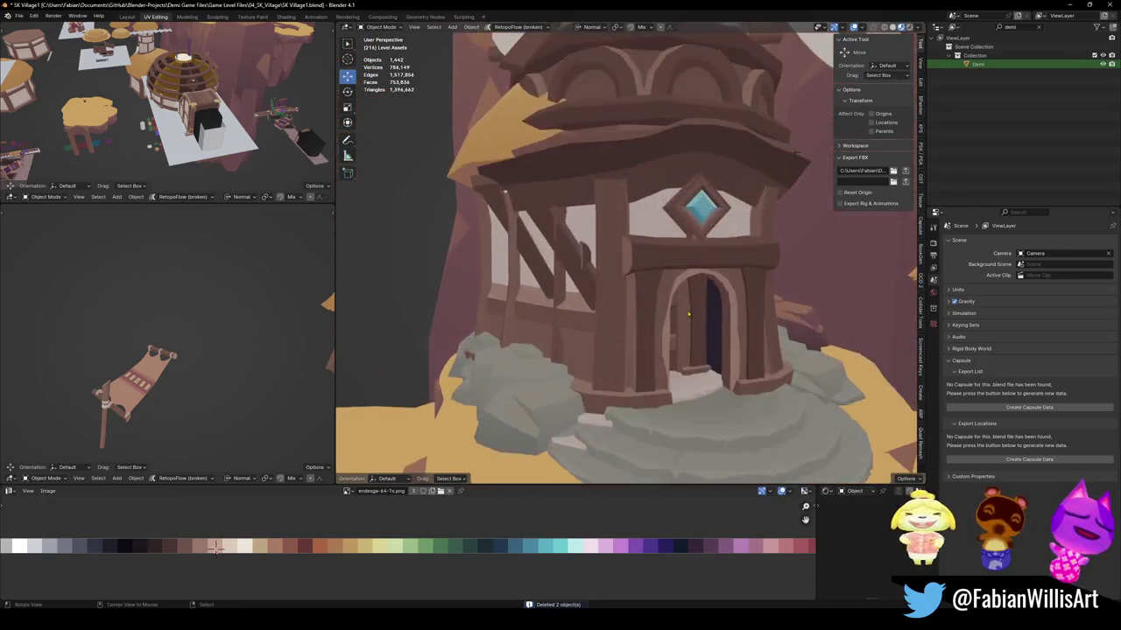
pyautogui.scroll(2, 674, 307)
pyautogui.click(674, 315)
pyautogui.moveTo(674, 315); pyautogui.dragTo(674, 315, button='middle')
pyautogui.scroll(-5, 674, 316)
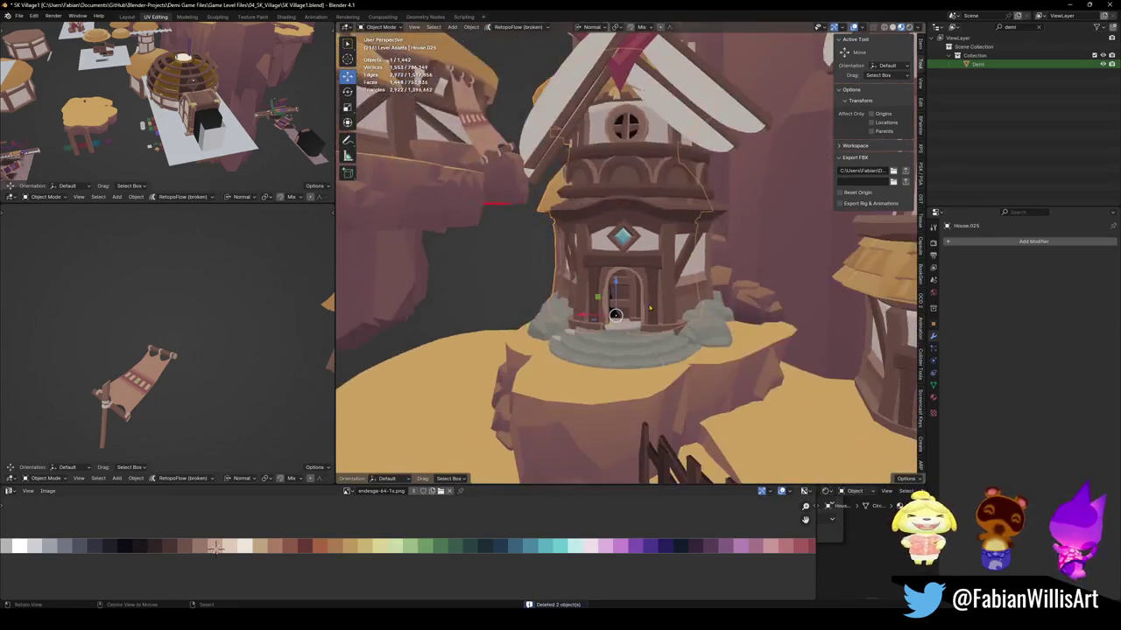
pyautogui.hotkey('shift', 'd')
pyautogui.press('Escape')
pyautogui.scroll(-4, 631, 289)
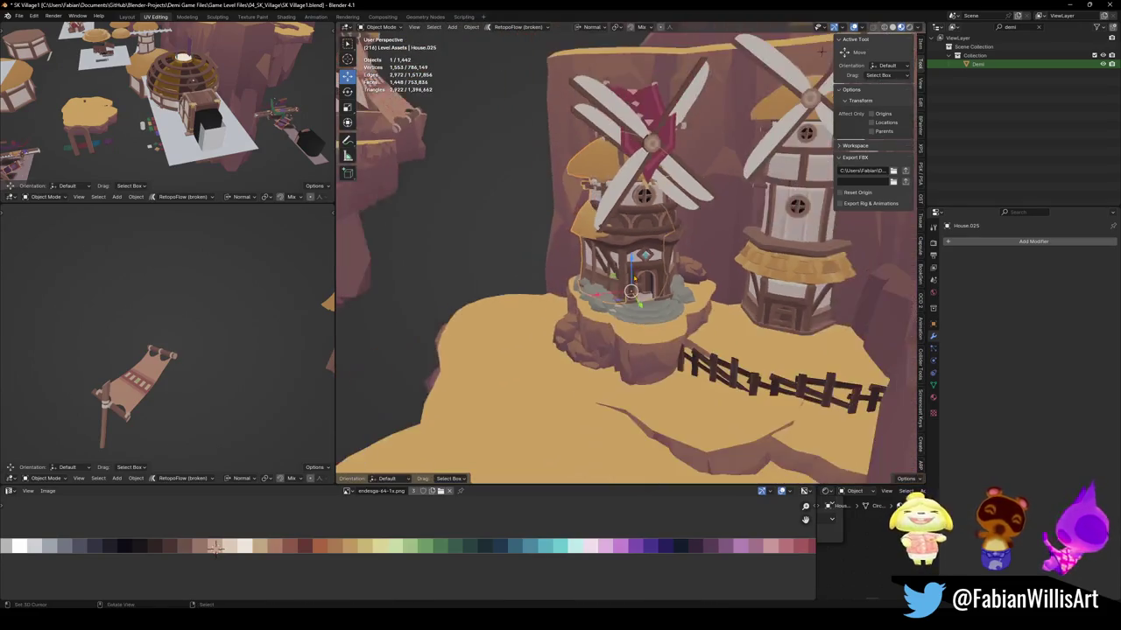
pyautogui.moveTo(630, 289); pyautogui.dragTo(665, 280, button='middle')
pyautogui.press('Delete')
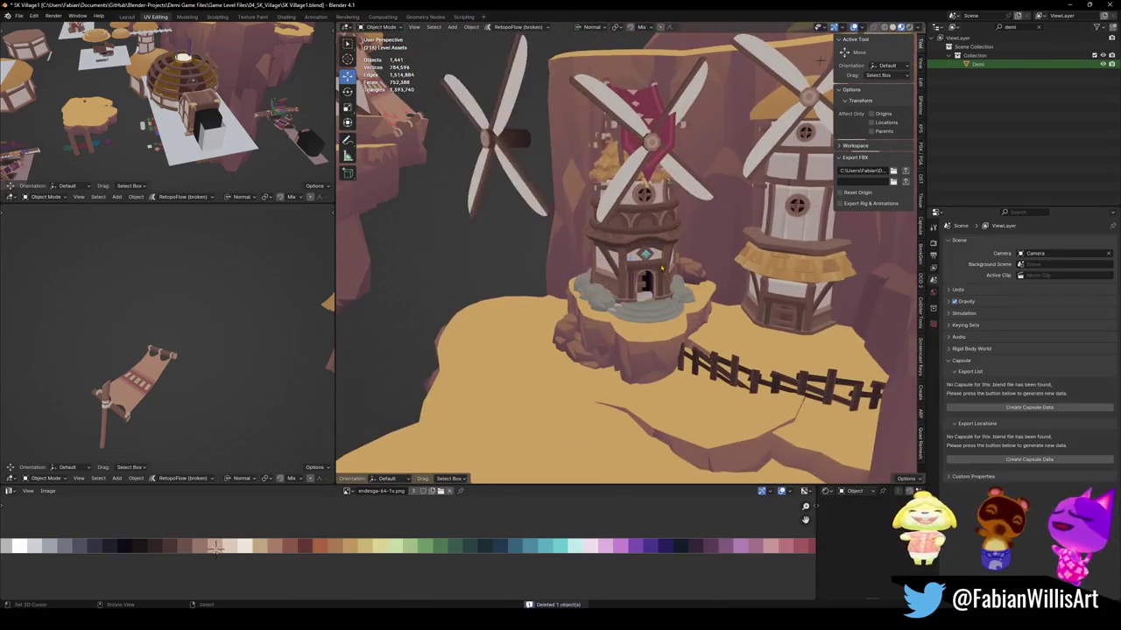
pyautogui.scroll(4, 642, 263)
pyautogui.scroll(-4, 642, 263)
pyautogui.hotkey('ctrl', 'z')
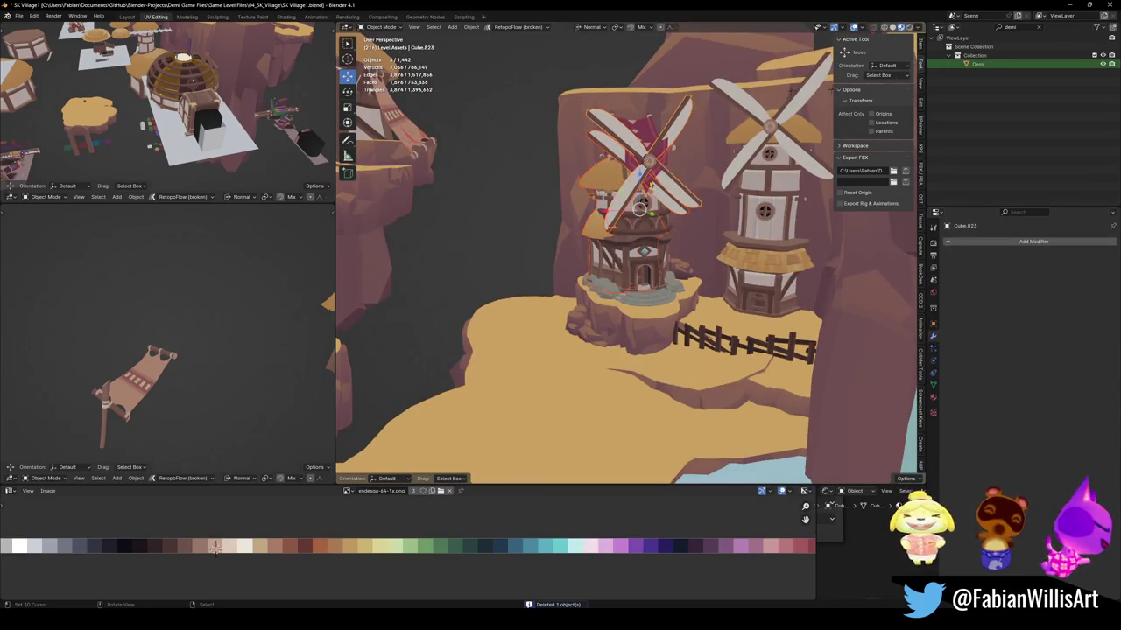
# Delete the windmill sails while keeping the thatched roof on the tower.
pyautogui.press('Delete')
pyautogui.click(635, 153)
pyautogui.press('g')
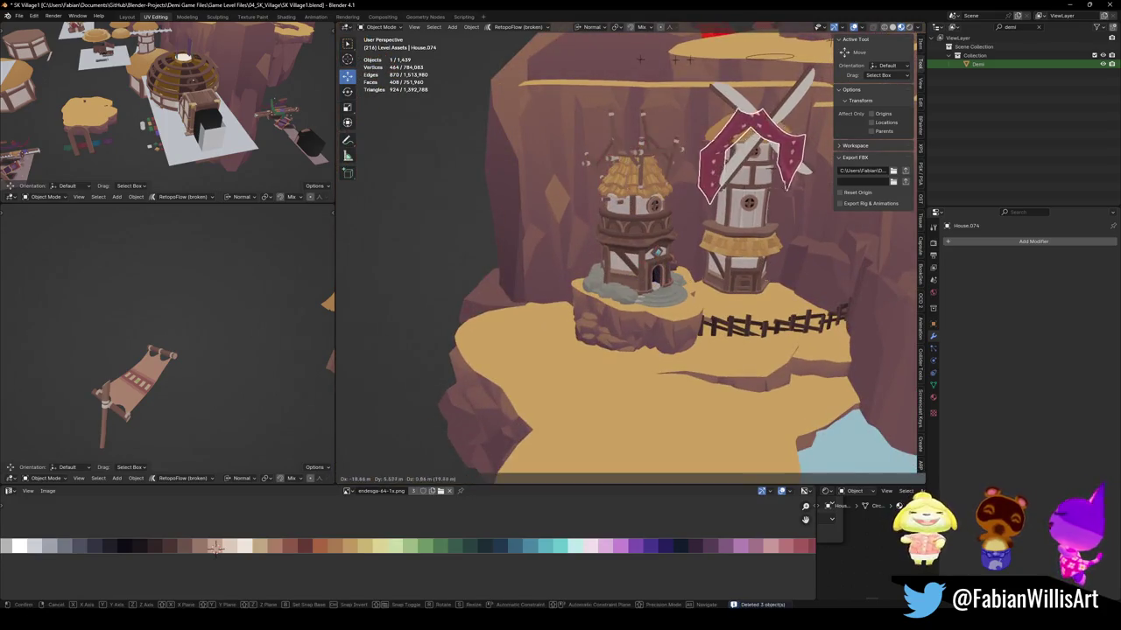
pyautogui.press('Escape')
pyautogui.keyDown('ctrl'); pyautogui.moveTo(662, 208); pyautogui.dragTo(678, 253, button='middle'); pyautogui.keyUp('ctrl')
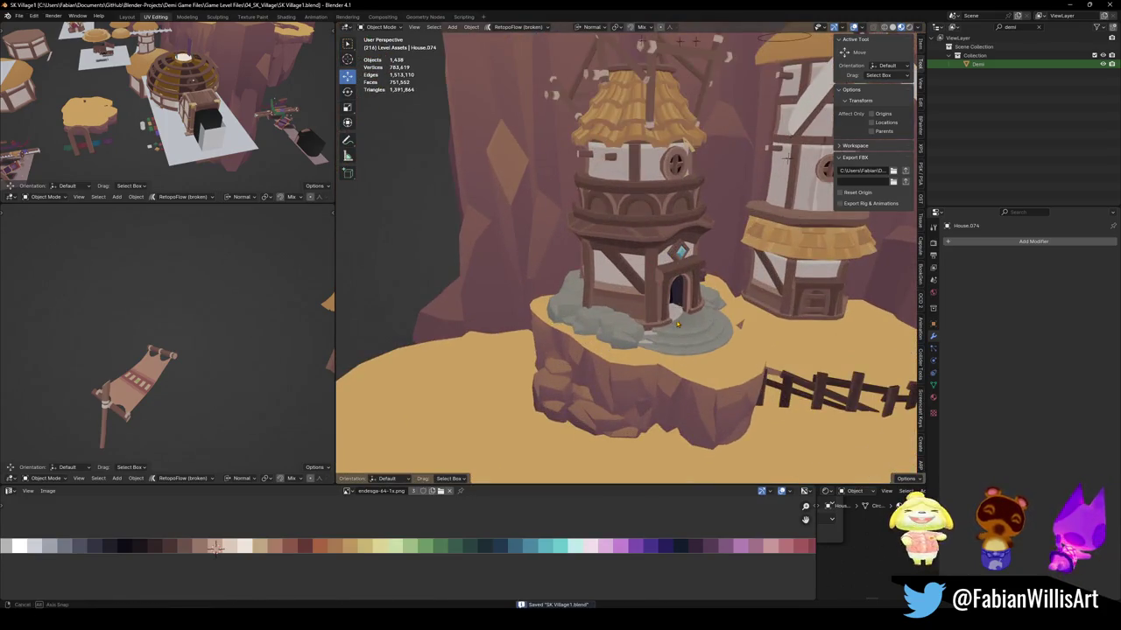
pyautogui.moveTo(680, 324); pyautogui.dragTo(649, 328, button='middle')
pyautogui.scroll(3, 626, 263)
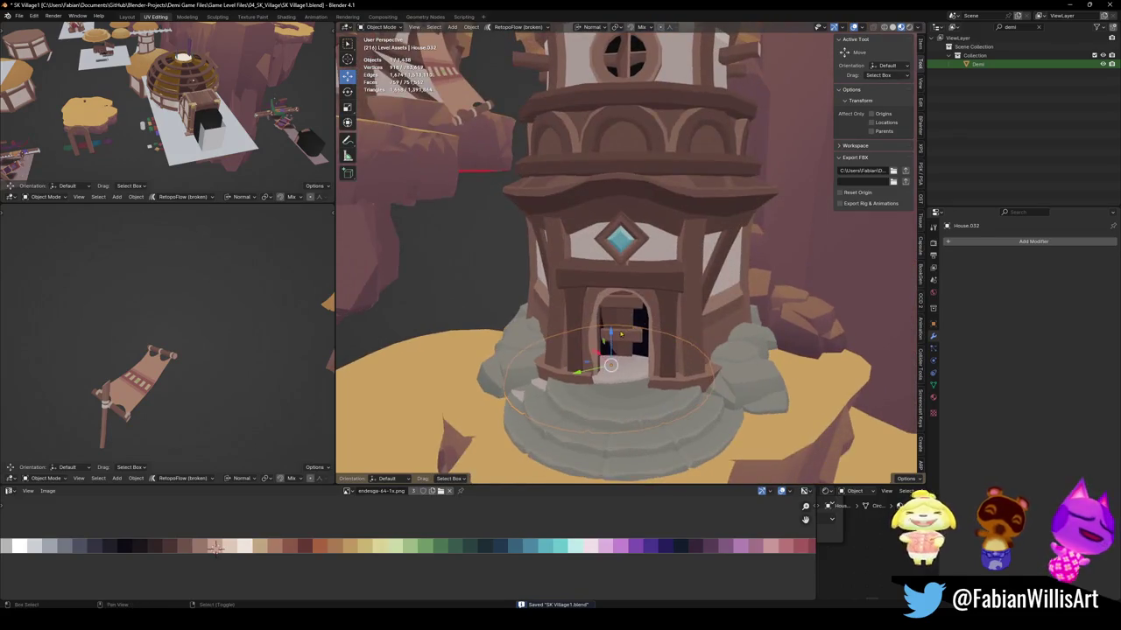
# Delete the tower's door cubes and confirm the tower's position on the ledge.
pyautogui.click(617, 342)
pyautogui.scroll(-3, 627, 263)
pyautogui.scroll(2, 626, 262)
pyautogui.press('Delete')
pyautogui.click(630, 192)
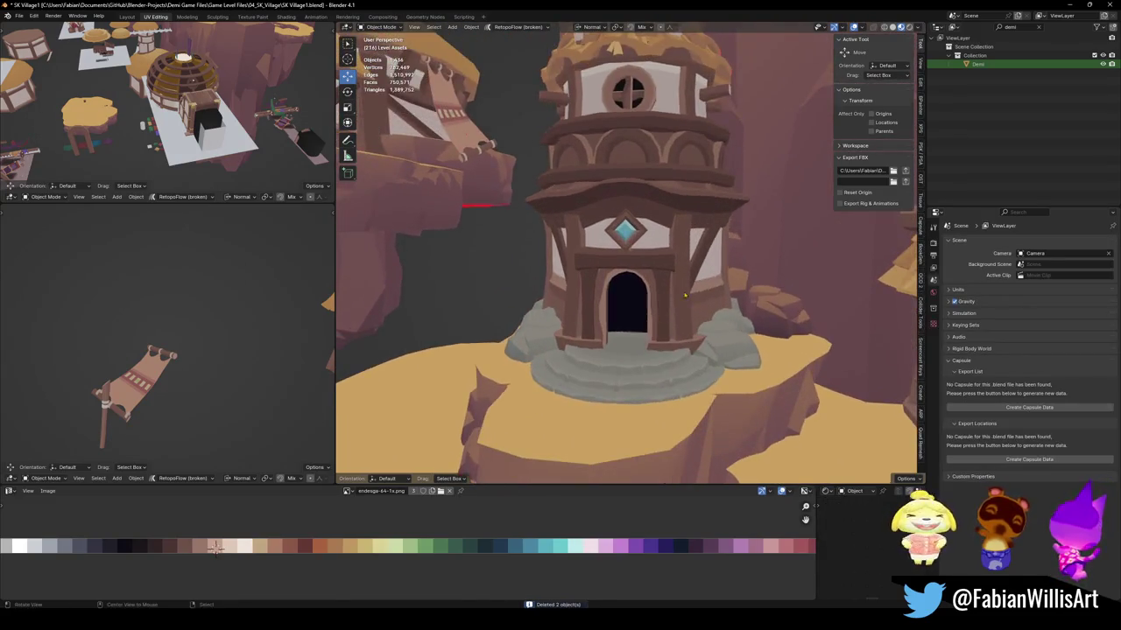
pyautogui.press('g')
pyautogui.press('Return')
# Save SK_Village1.blend and view the water under the canyon bridges.
pyautogui.moveTo(626, 262); pyautogui.dragTo(683, 254, button='middle')
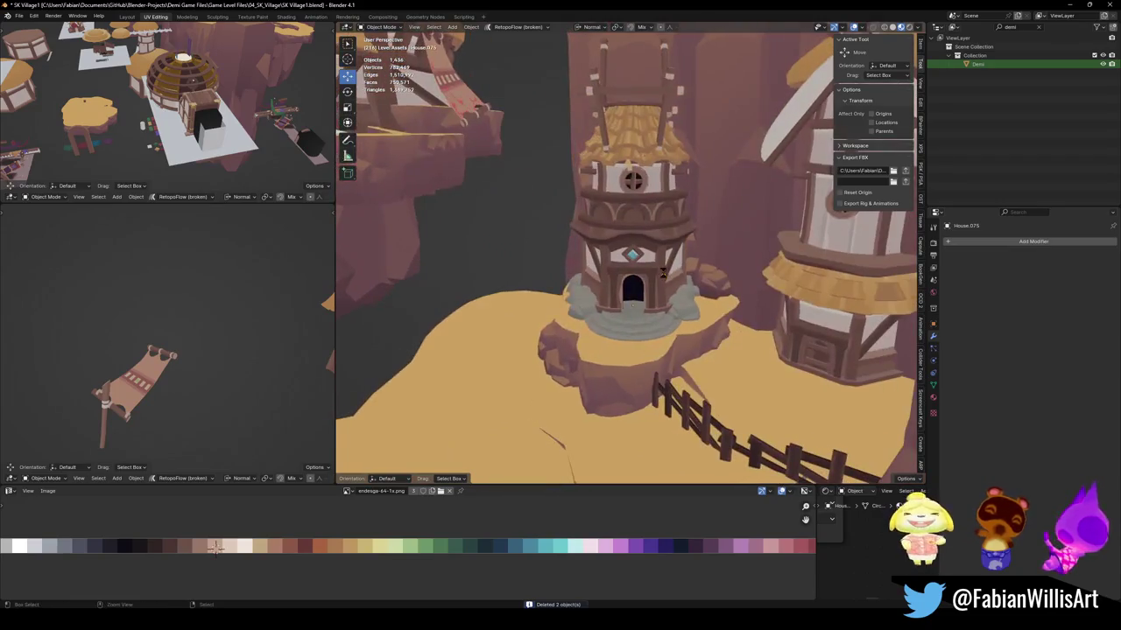
pyautogui.scroll(5, 683, 254)
pyautogui.scroll(-5, 756, 254)
pyautogui.hotkey('ctrl', 's')
pyautogui.moveTo(757, 254)
pyautogui.mouseDown(button='middle')
pyautogui.moveTo(670, 291)
pyautogui.moveTo(591, 289)
pyautogui.mouseUp(button='middle')
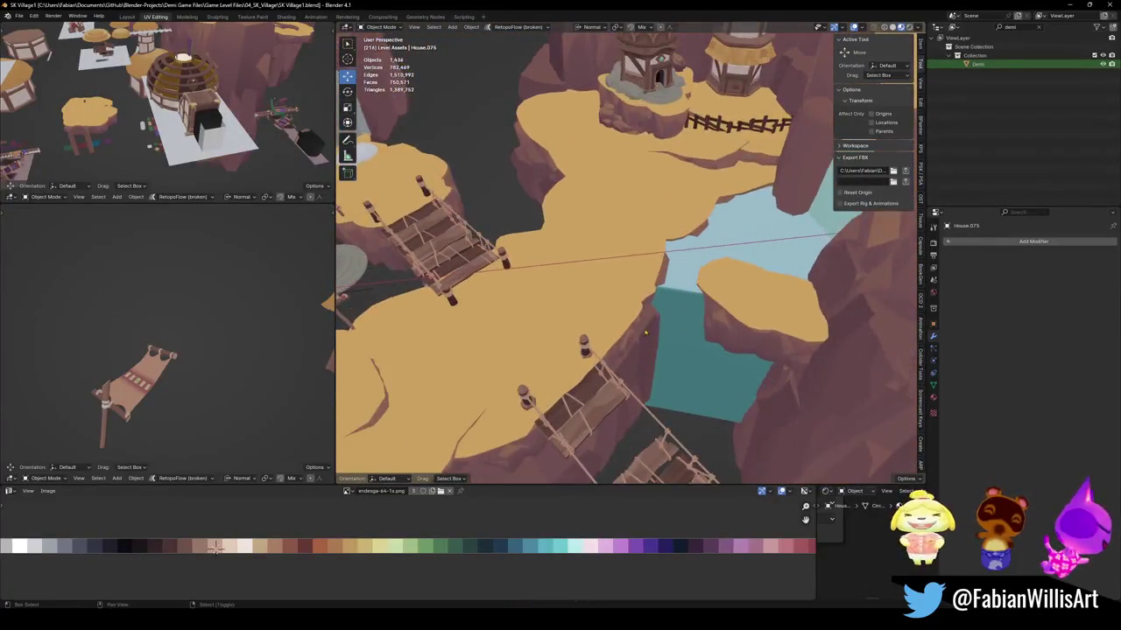
pyautogui.moveTo(592, 289); pyautogui.dragTo(603, 274, button='middle')
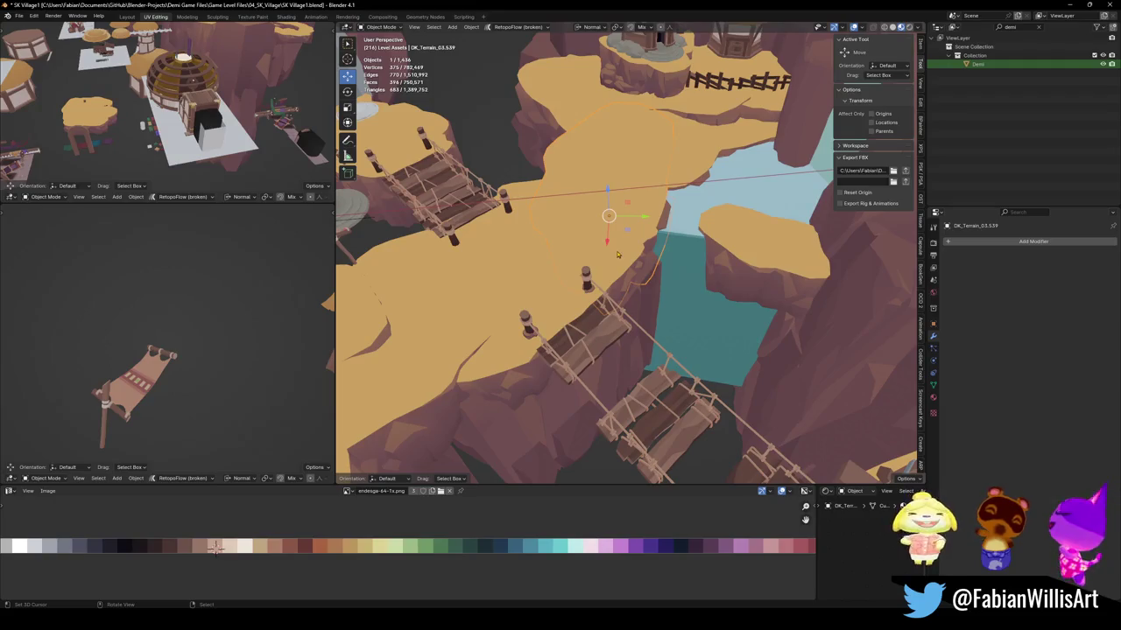
# Duplicate a terrain face into its own piece, set its origin to geometry and lower it toward the water.
pyautogui.press('Tab')
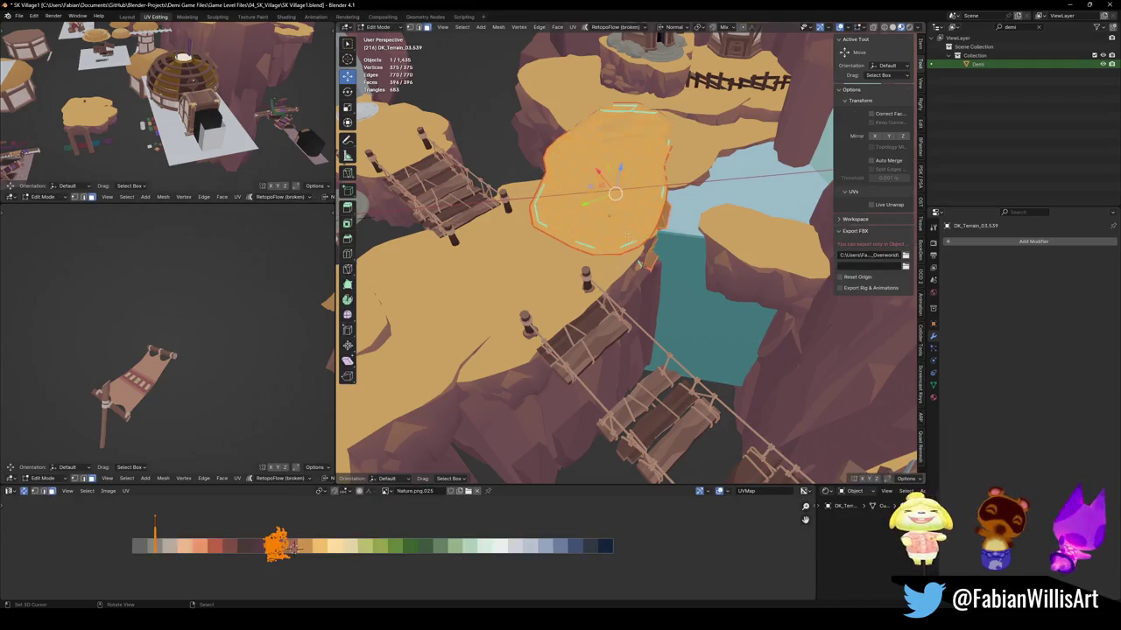
pyautogui.press('e')
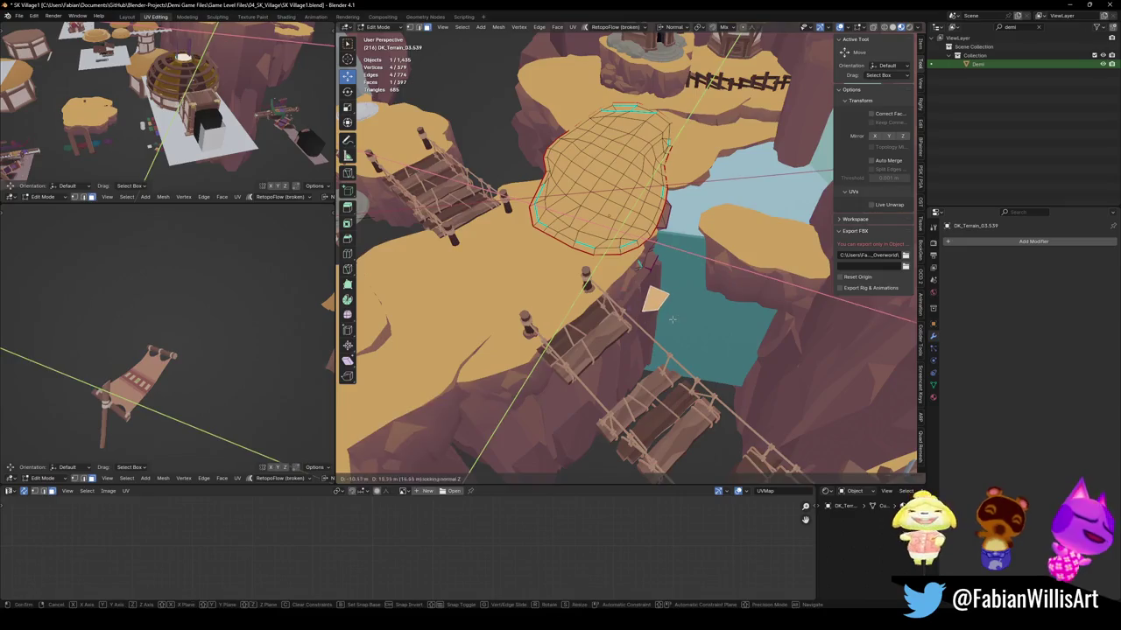
pyautogui.click(671, 319)
pyautogui.click(691, 319)
pyautogui.press('Tab')
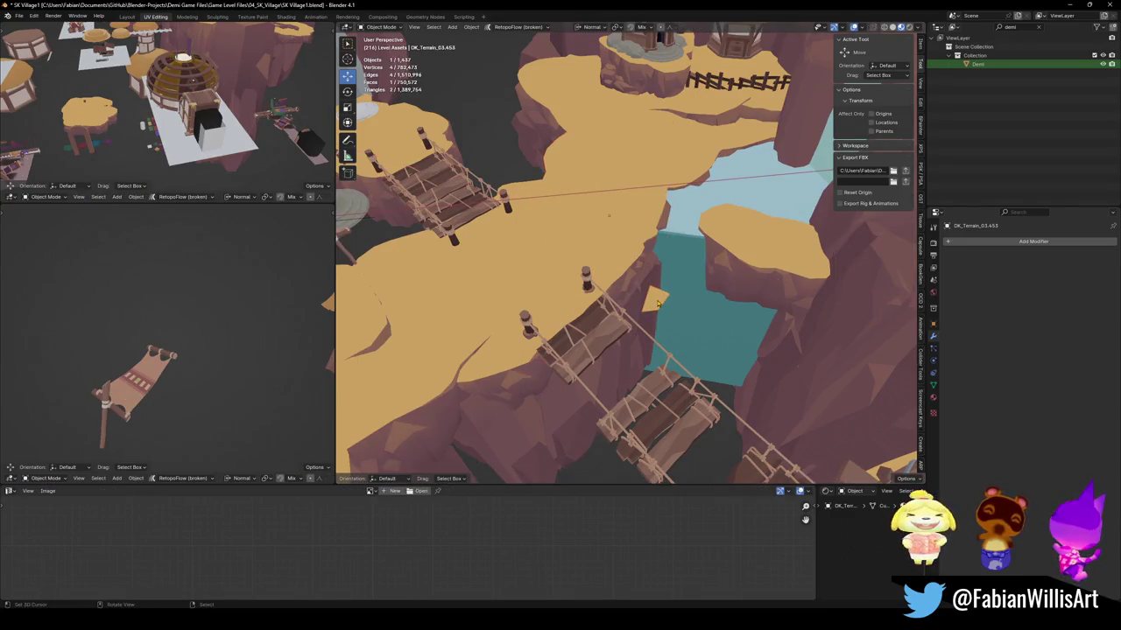
pyautogui.press('q')
pyautogui.click(629, 90)
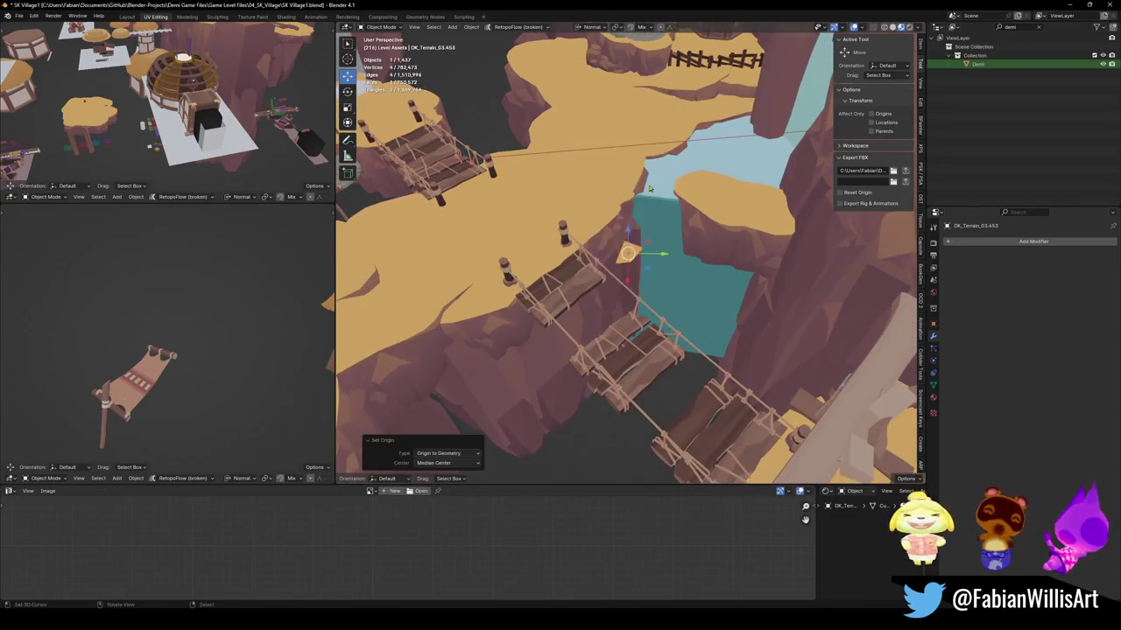
pyautogui.press('KP_Decimal')
pyautogui.press('g')
pyautogui.press('z')
pyautogui.click(659, 337)
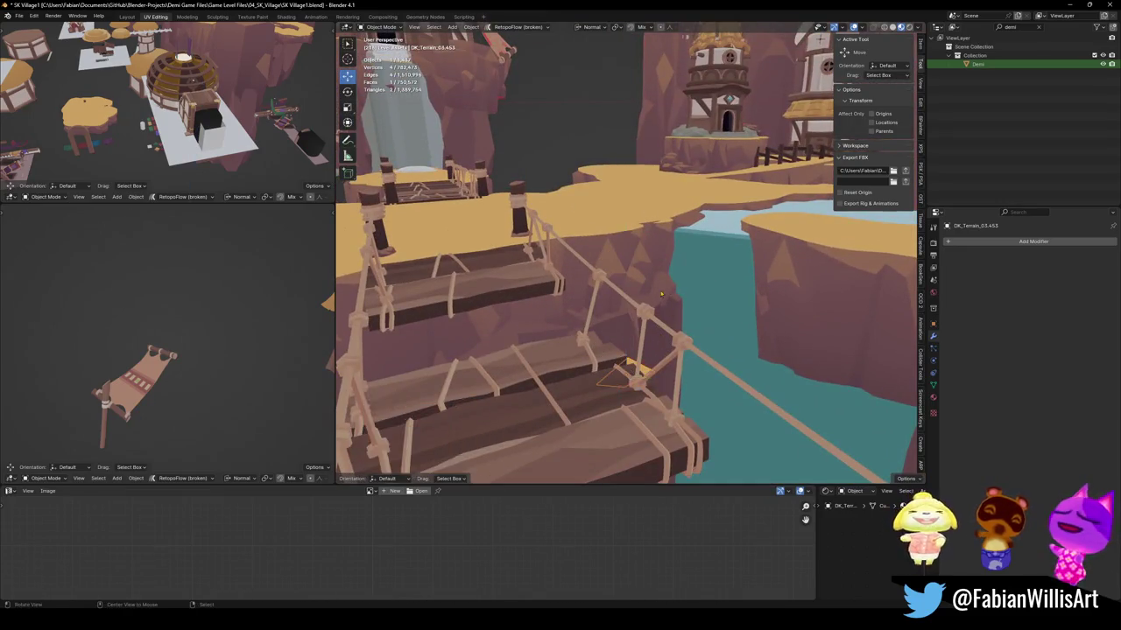
# Scale the new face up so it fills the gap under the bridge.
pyautogui.moveTo(659, 337); pyautogui.dragTo(753, 342, button='middle')
pyautogui.press('Tab')
pyautogui.press('s')
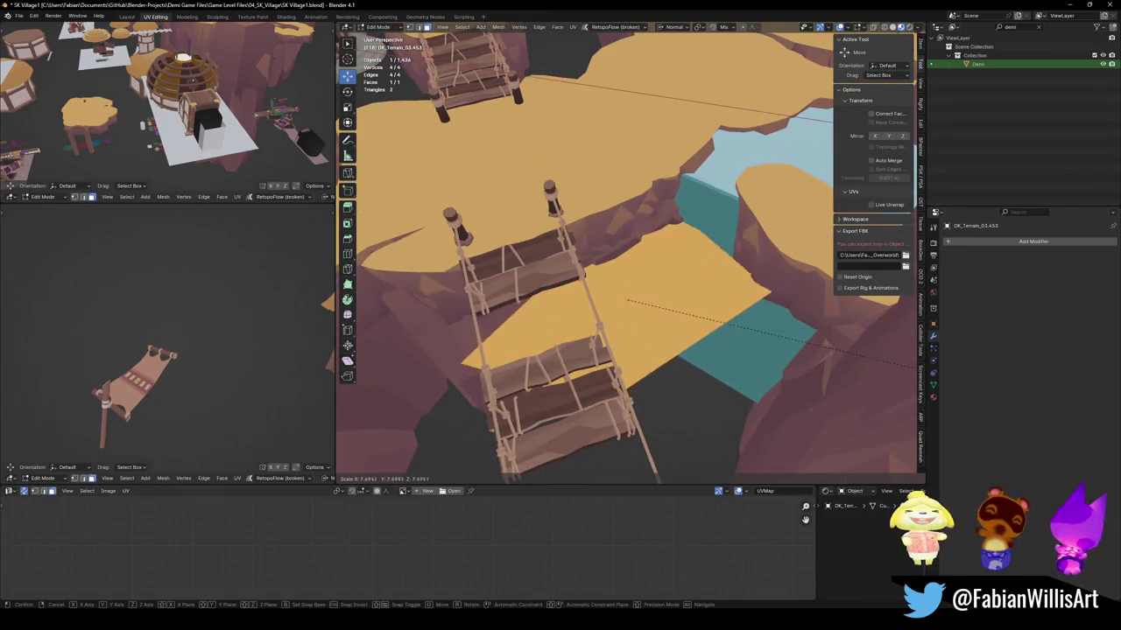
pyautogui.click(818, 355)
pyautogui.hotkey('alt', 'a')
# Reposition a terrain edge beside the bridge with an axis-constrained move.
pyautogui.moveTo(785, 283); pyautogui.dragTo(613, 341, button='middle')
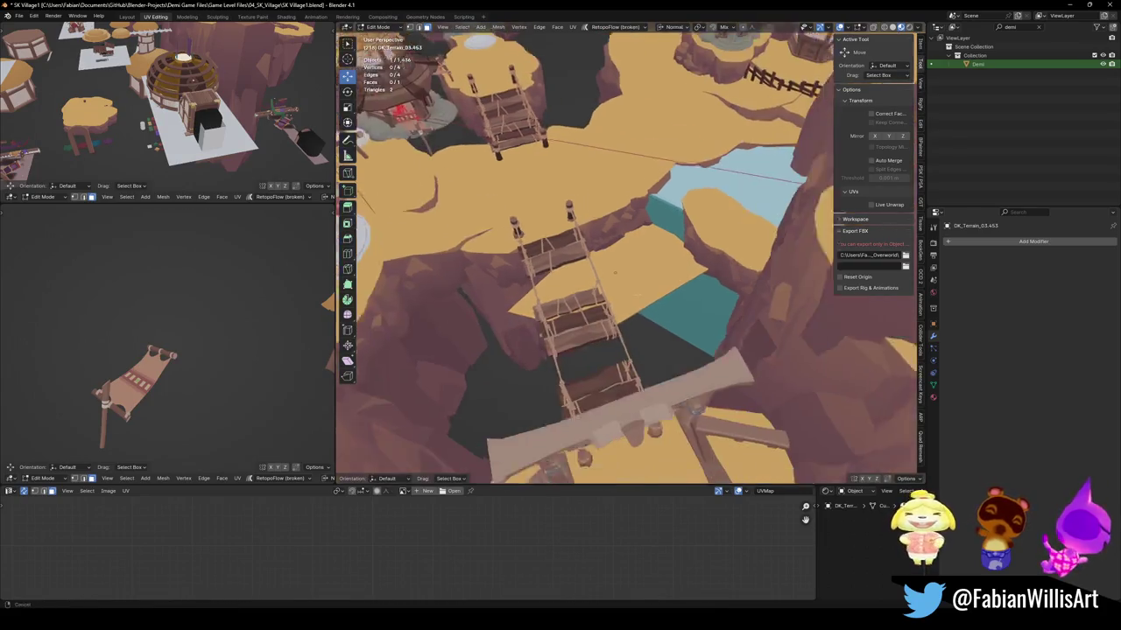
pyautogui.press('x')
pyautogui.press('Return')
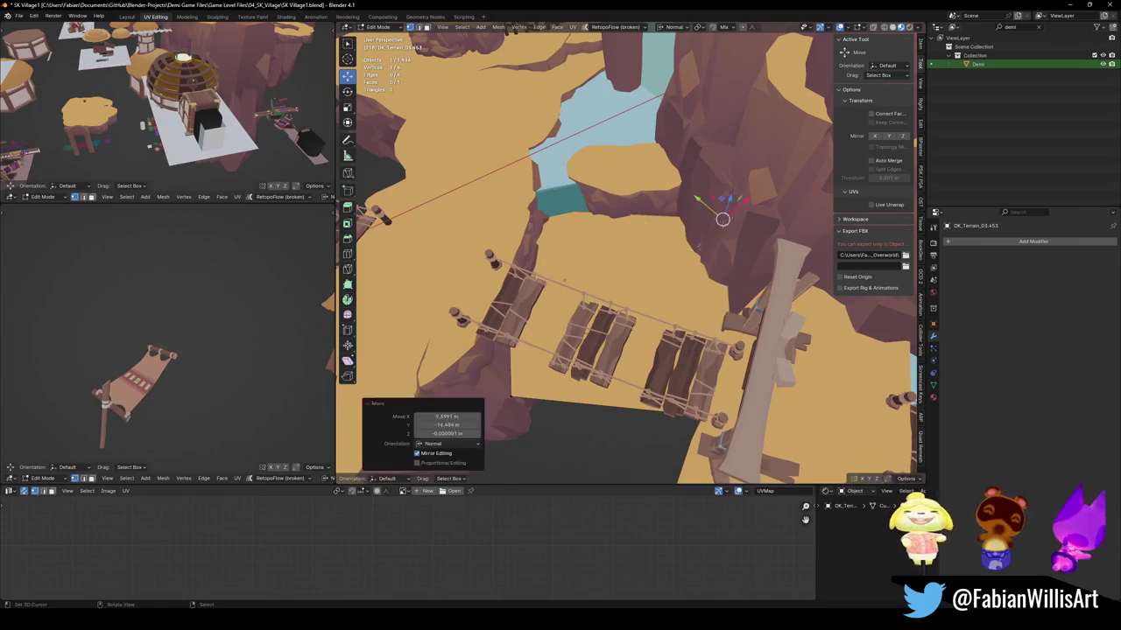
pyautogui.moveTo(613, 263); pyautogui.dragTo(613, 368, button='middle')
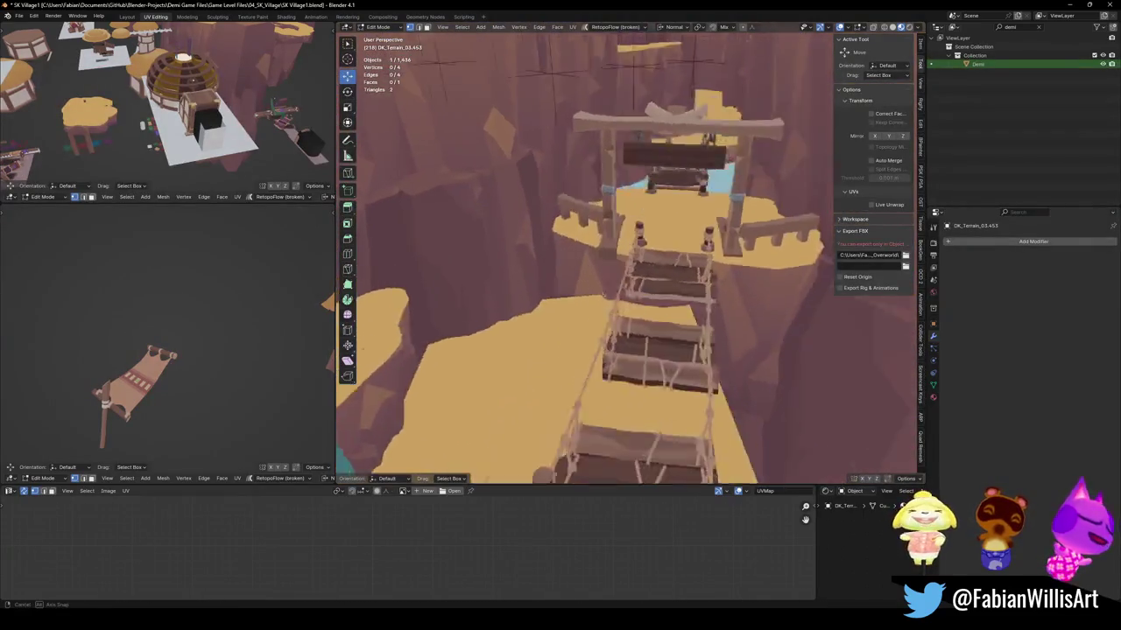
pyautogui.moveTo(506, 409); pyautogui.dragTo(560, 312, button='middle')
pyautogui.click(561, 312)
pyautogui.press('g')
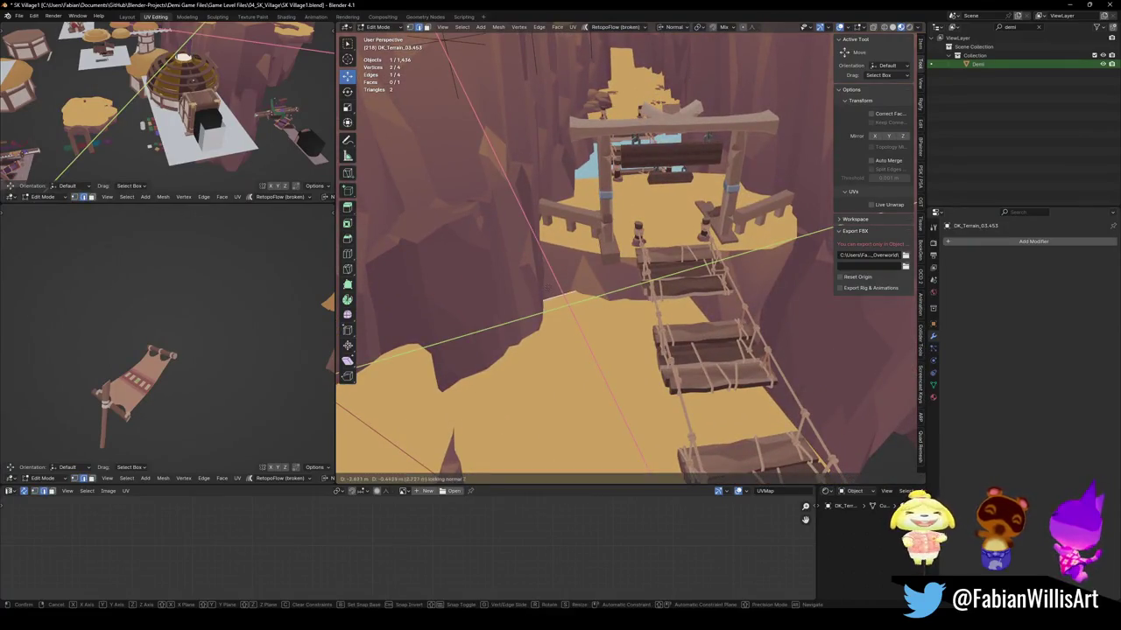
pyautogui.press('Escape')
# Slide a terrain vertex horizontally and rotate the edge about its normal to follow the bridge.
pyautogui.moveTo(538, 262)
pyautogui.mouseDown(button='middle')
pyautogui.moveTo(552, 277)
pyautogui.moveTo(670, 311)
pyautogui.moveTo(665, 321)
pyautogui.mouseUp(button='middle')
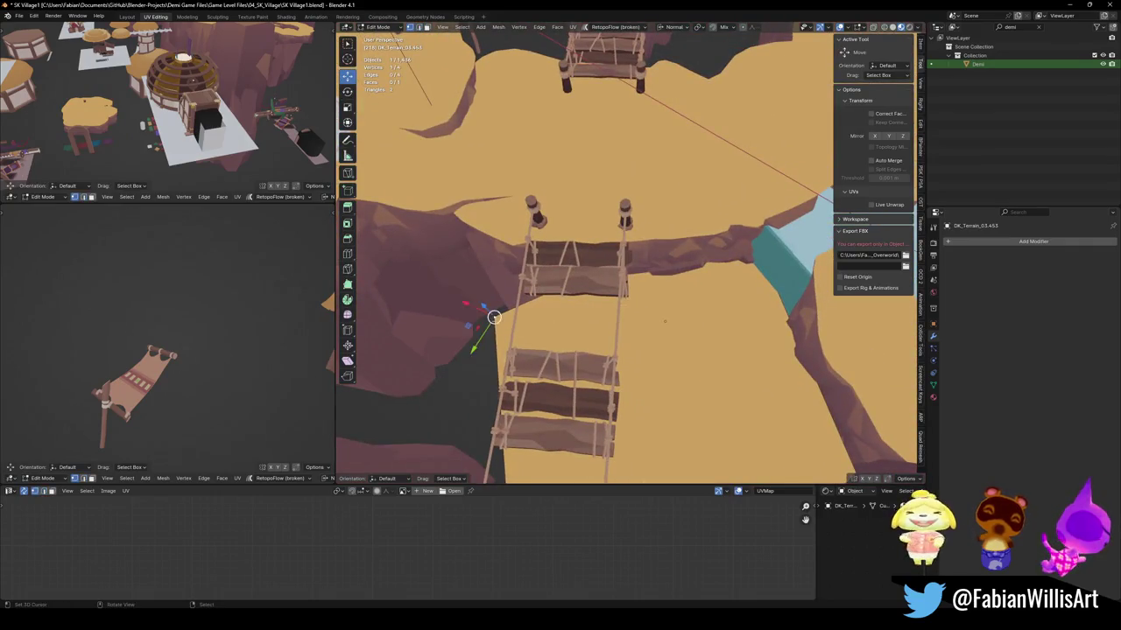
pyautogui.press('g')
pyautogui.hotkey('shift', 'z')
pyautogui.click(508, 235)
pyautogui.moveTo(508, 236); pyautogui.dragTo(599, 352, button='middle')
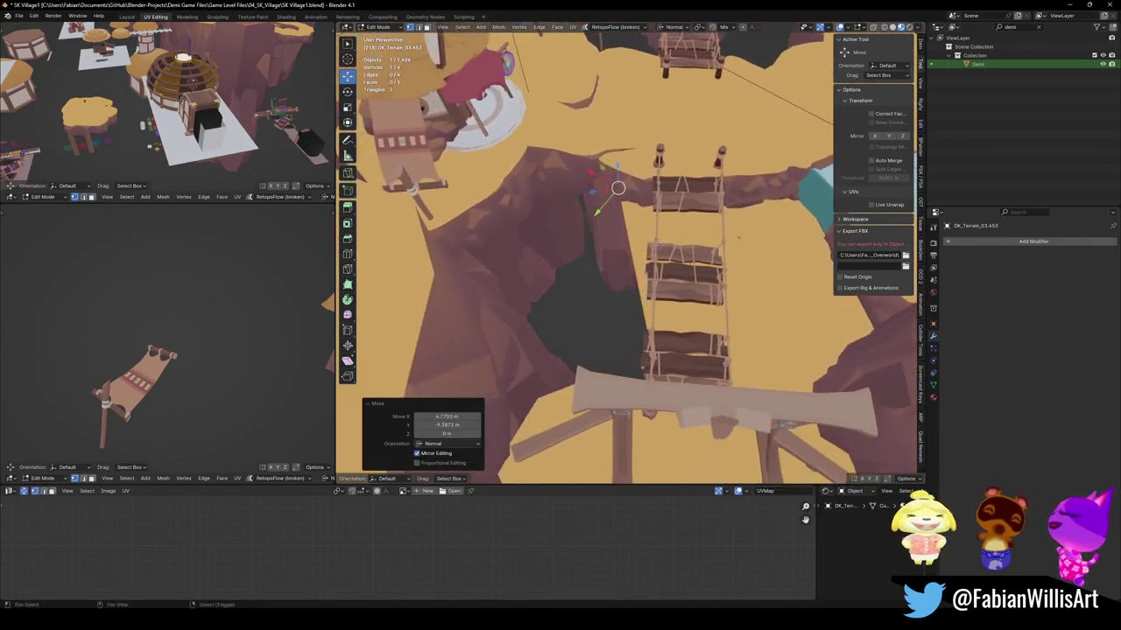
pyautogui.press('r')
pyautogui.press('z')
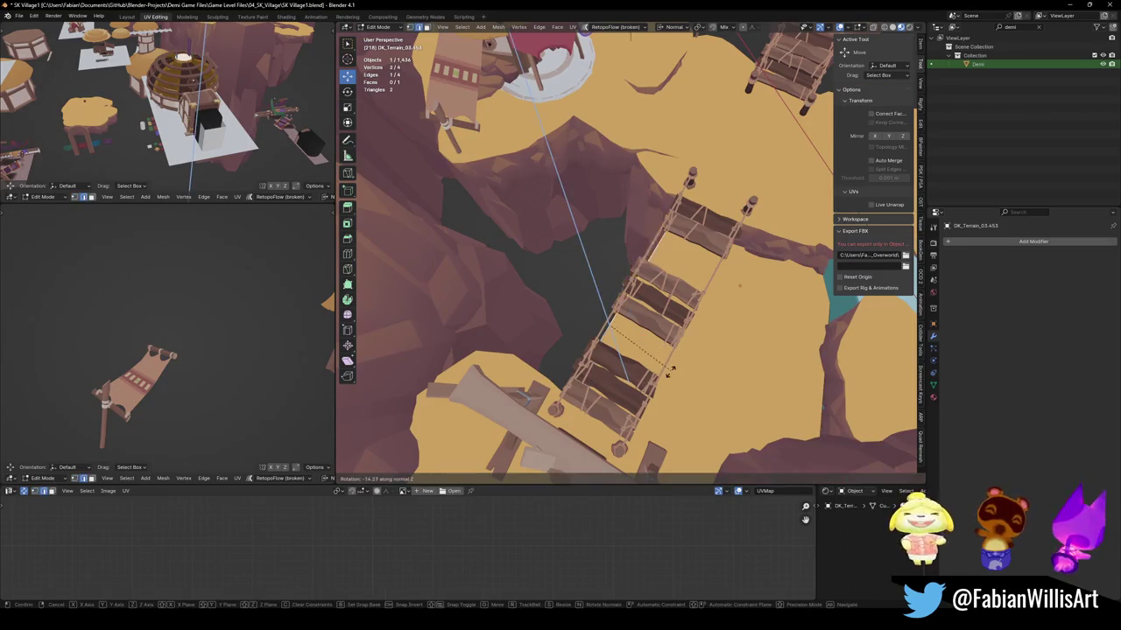
pyautogui.click(667, 374)
# Slide the rotated edge flat along the surface until it meets the bridge end.
pyautogui.press('g')
pyautogui.hotkey('shift', 'z')
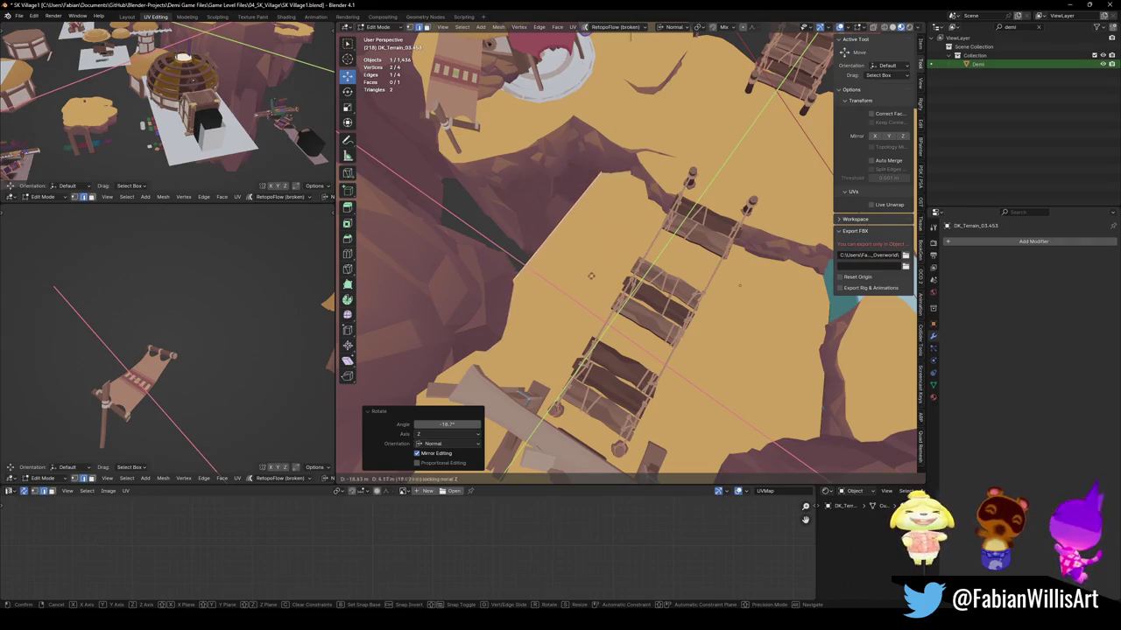
pyautogui.click(590, 276)
pyautogui.press('g')
pyautogui.hotkey('shift', 'z')
pyautogui.moveTo(590, 276); pyautogui.dragTo(563, 311, button='middle')
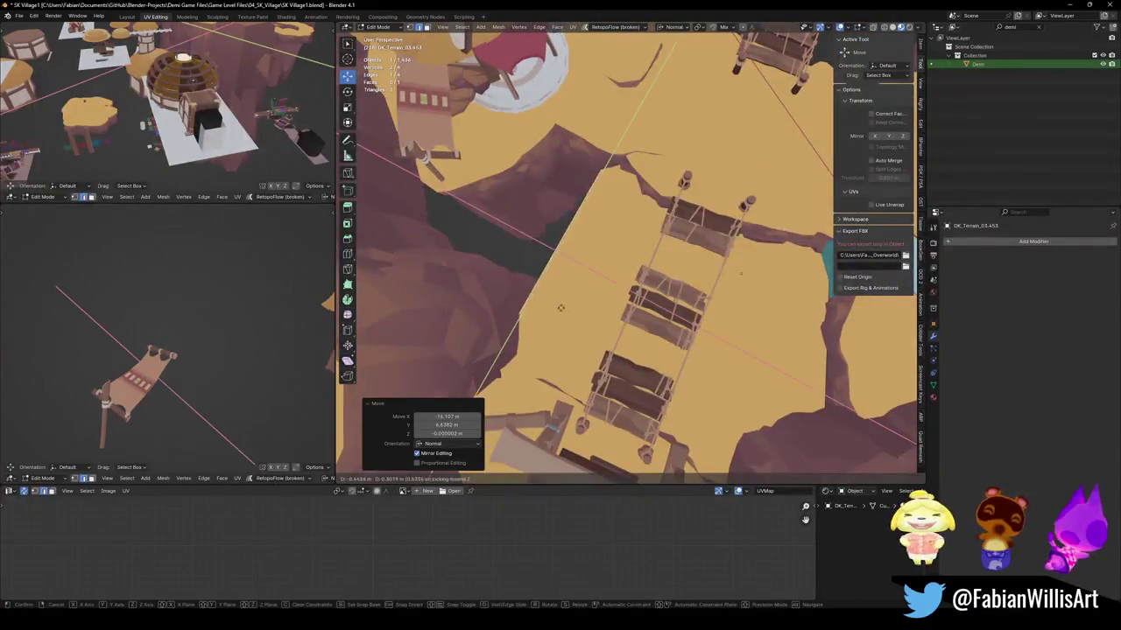
pyautogui.click(741, 273)
pyautogui.moveTo(741, 273)
pyautogui.mouseDown(button='middle')
pyautogui.moveTo(554, 239)
pyautogui.moveTo(409, 173)
pyautogui.mouseUp(button='middle')
pyautogui.press('Tab')
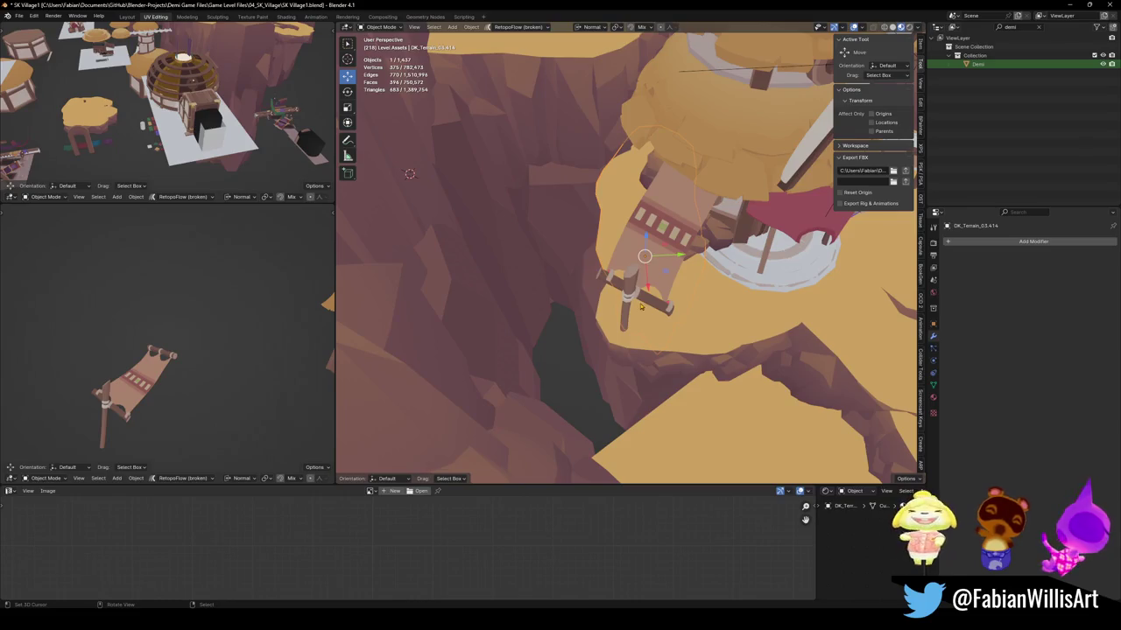
# Move a copy of the cliff ledge into the canyon and rotate it around Z.
pyautogui.moveTo(667, 347); pyautogui.dragTo(671, 317, button='middle')
pyautogui.click(671, 317)
pyautogui.press('g')
pyautogui.hotkey('shift', 'z')
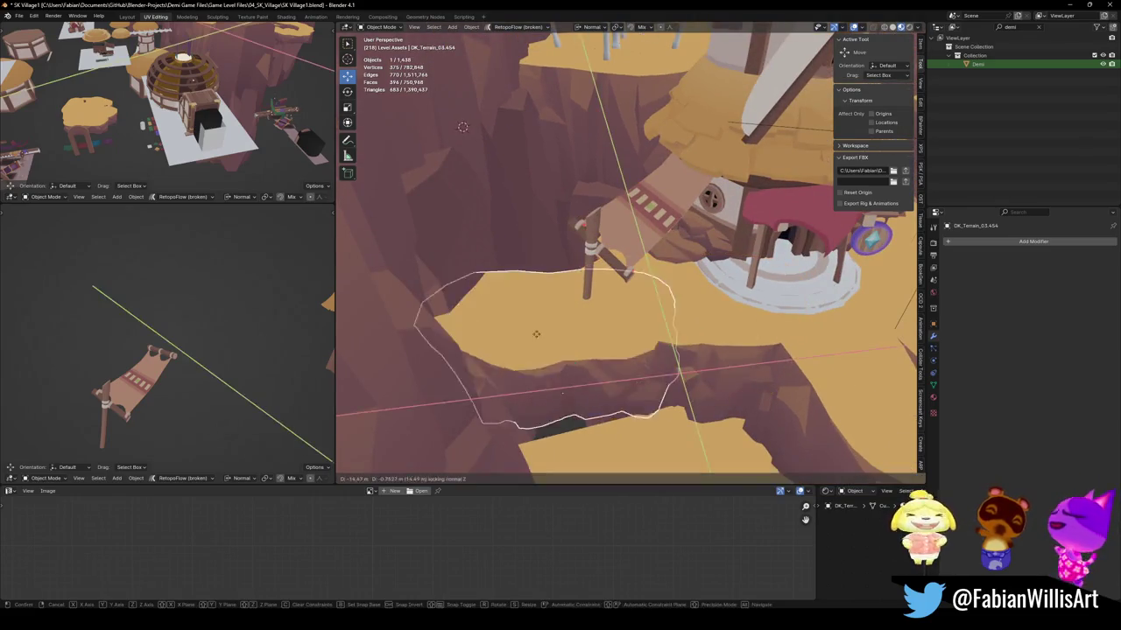
pyautogui.click(527, 331)
pyautogui.press('r')
pyautogui.press('z')
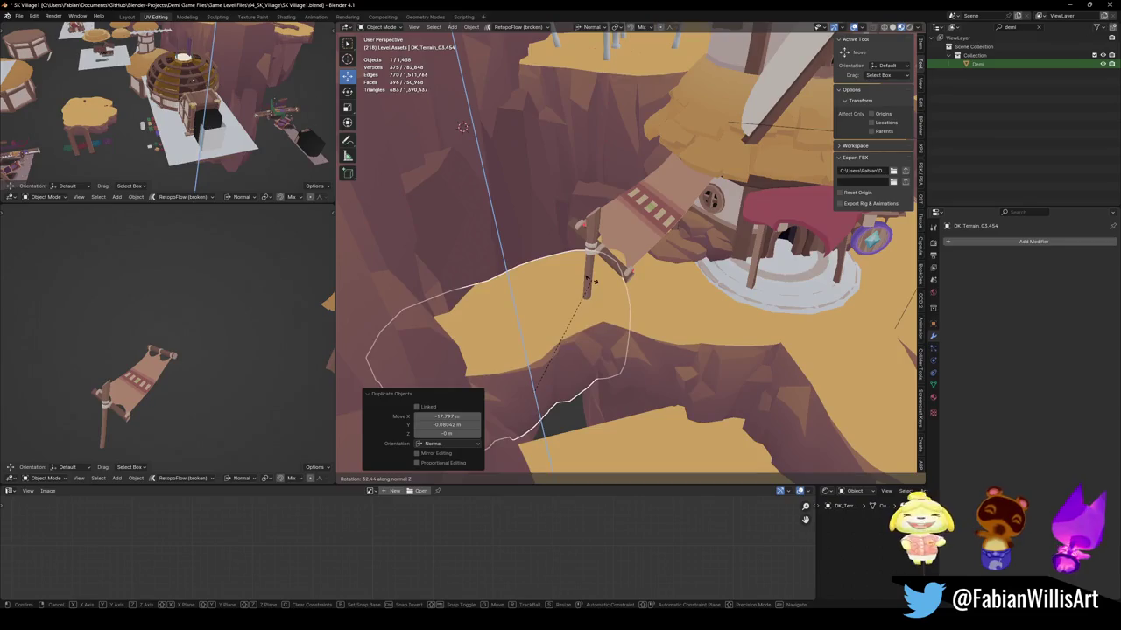
pyautogui.click(594, 280)
pyautogui.press('r')
pyautogui.press('z')
pyautogui.press('Escape')
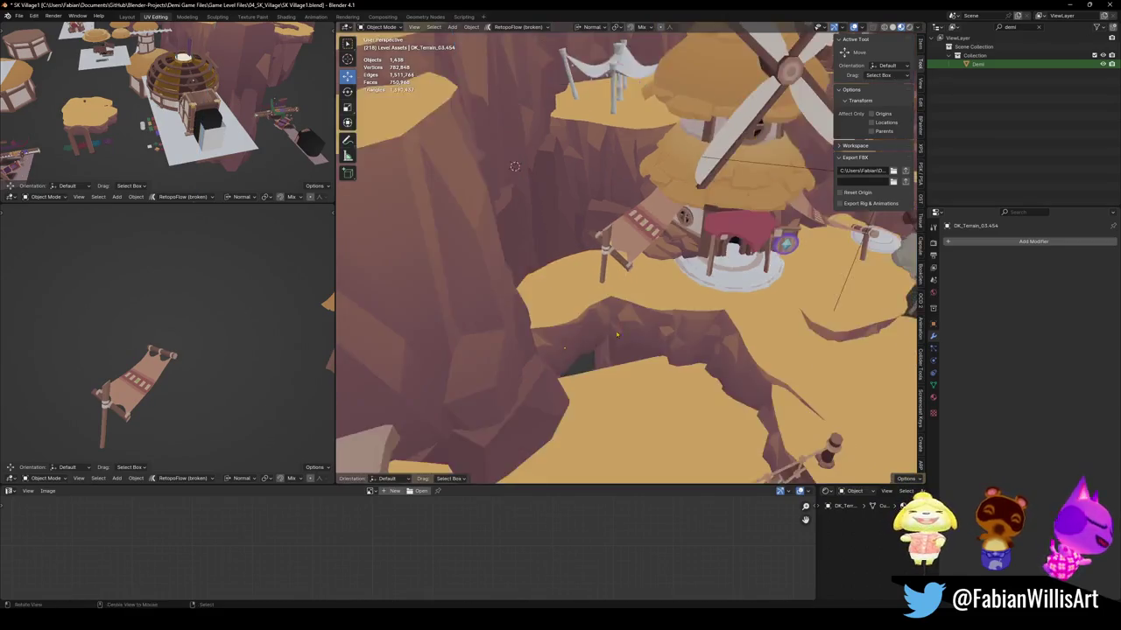
# Duplicate the canyon terrain piece and place the copy alongside it.
pyautogui.moveTo(613, 340); pyautogui.dragTo(619, 344, button='middle')
pyautogui.scroll(5, 624, 339)
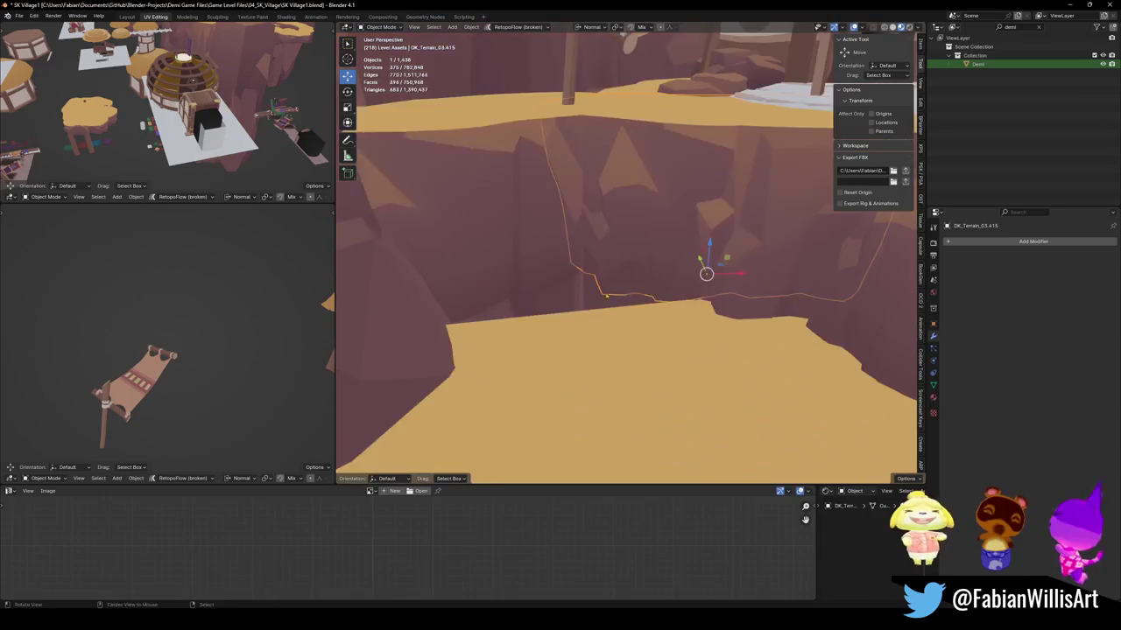
pyautogui.hotkey('alt', 'a')
pyautogui.hotkey('shift', 'd')
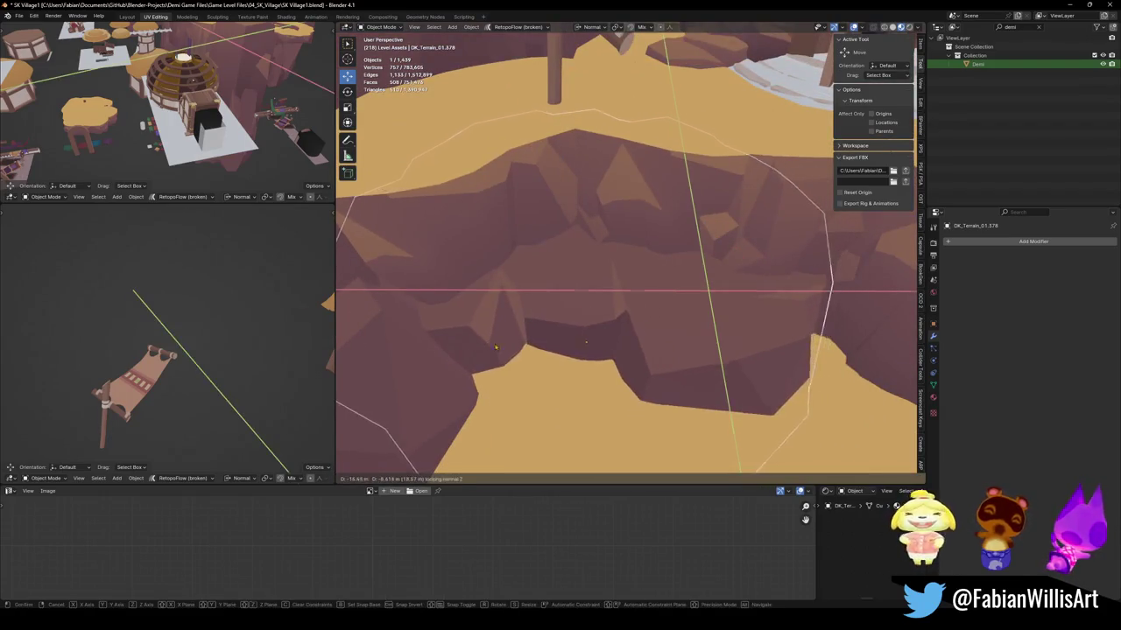
pyautogui.click(690, 333)
pyautogui.press('g')
pyautogui.press('z')
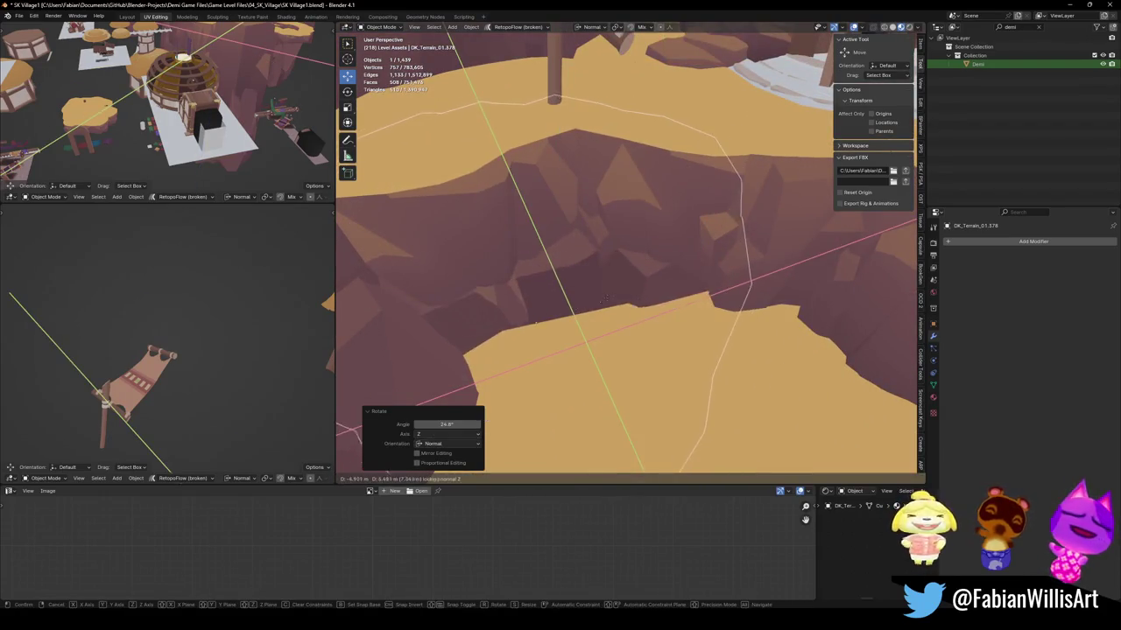
pyautogui.click(602, 311)
# Raise the terrain copy 4.1204 m along Z as a stepping platform and save the file.
pyautogui.press('g')
pyautogui.press('z')
pyautogui.click(611, 291)
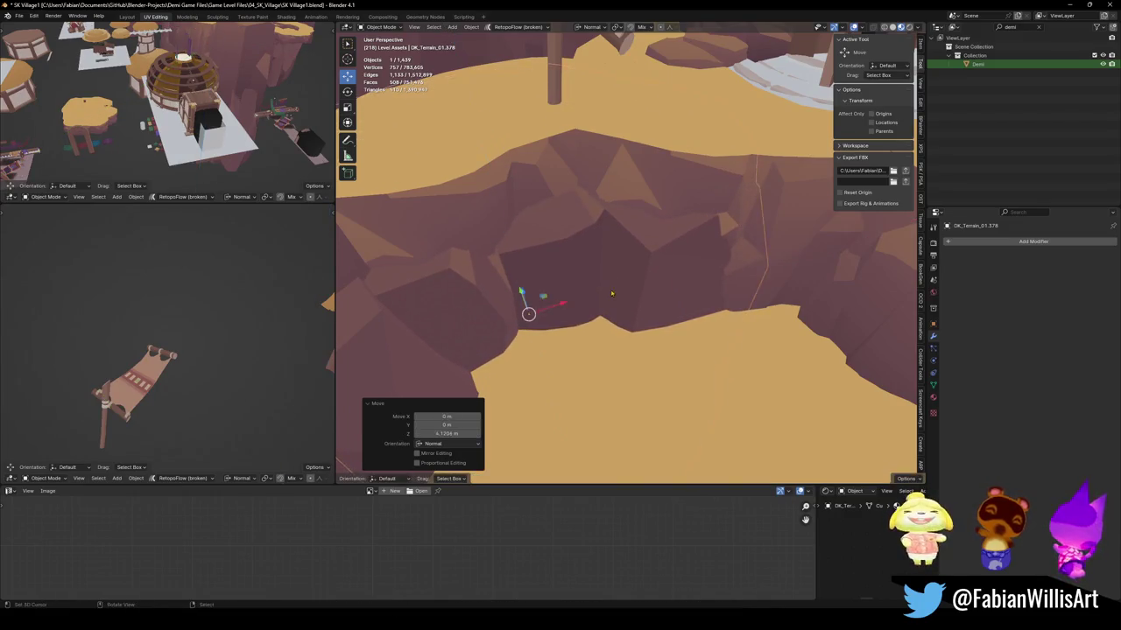
pyautogui.moveTo(583, 237)
pyautogui.mouseDown(button='middle')
pyautogui.moveTo(611, 281)
pyautogui.moveTo(573, 282)
pyautogui.moveTo(536, 304)
pyautogui.moveTo(716, 292)
pyautogui.moveTo(700, 262)
pyautogui.mouseUp(button='middle')
pyautogui.hotkey('ctrl', 's')
# Add two edge loops across the terrain face under the bridge and shift the new edges.
pyautogui.press('Tab')
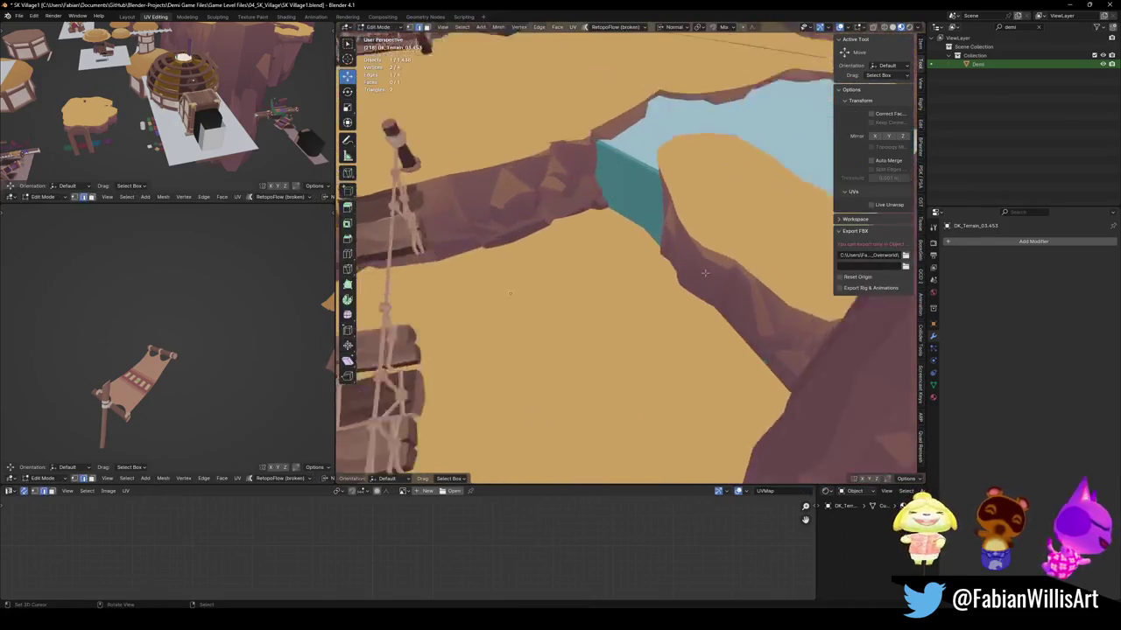
pyautogui.click(700, 263)
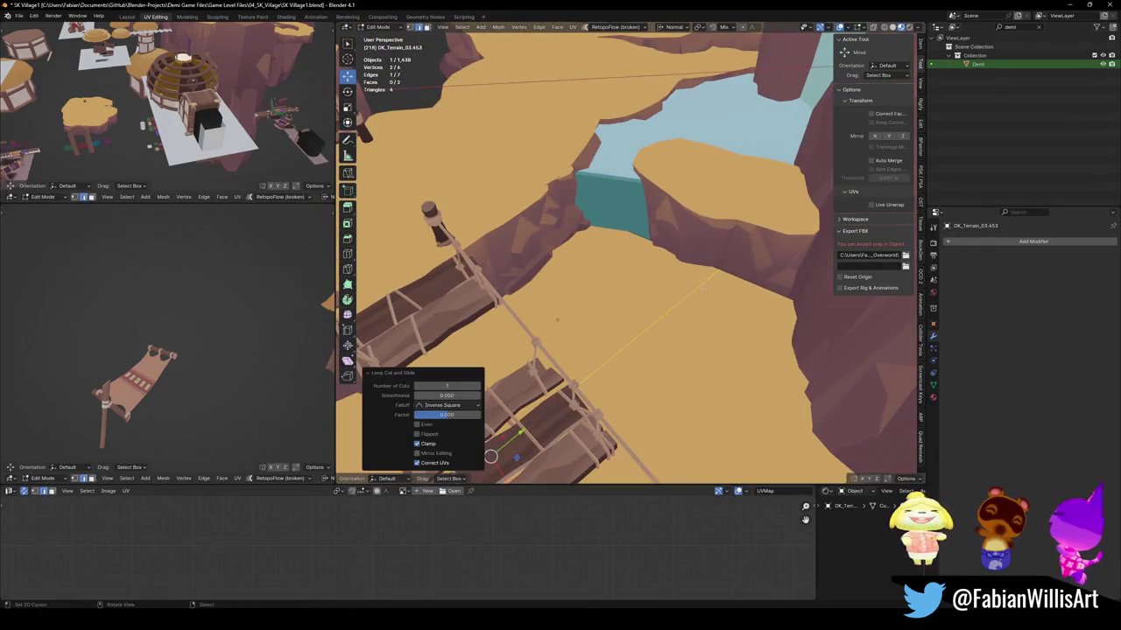
pyautogui.click(674, 306)
pyautogui.press('g')
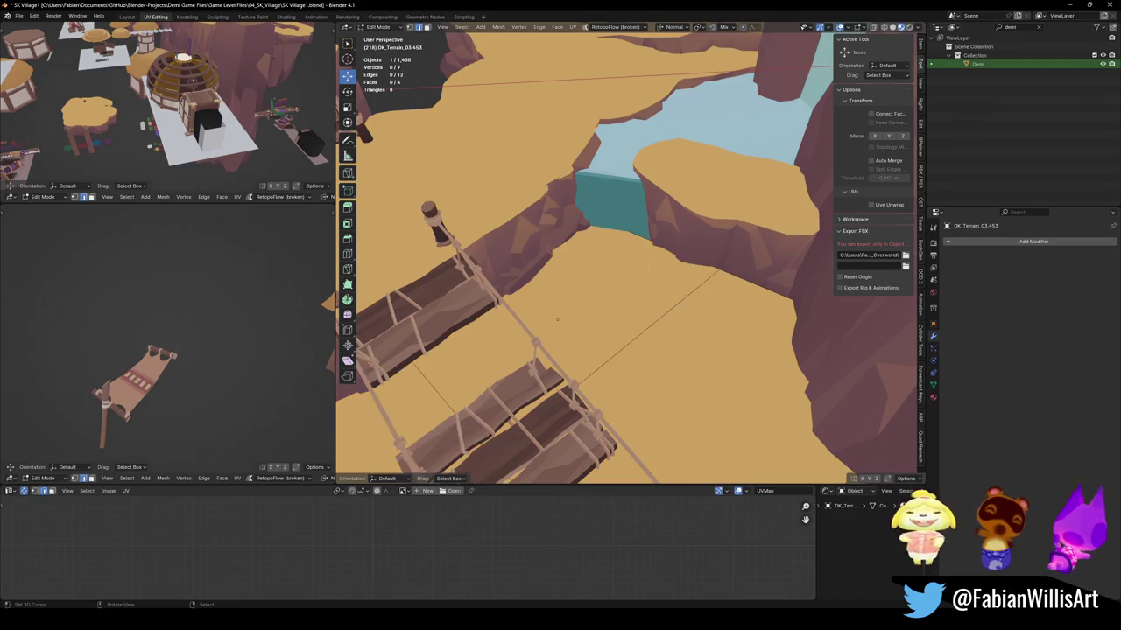
pyautogui.click(601, 287)
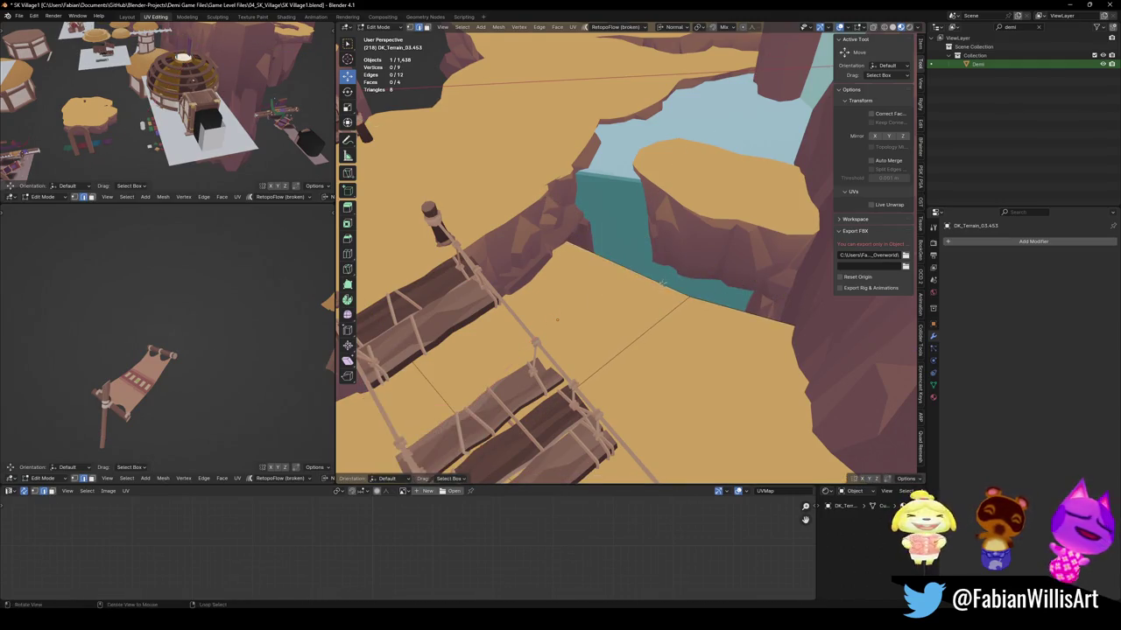
pyautogui.moveTo(601, 286); pyautogui.dragTo(634, 303, button='middle')
pyautogui.press('g')
pyautogui.hotkey('shift', 'z')
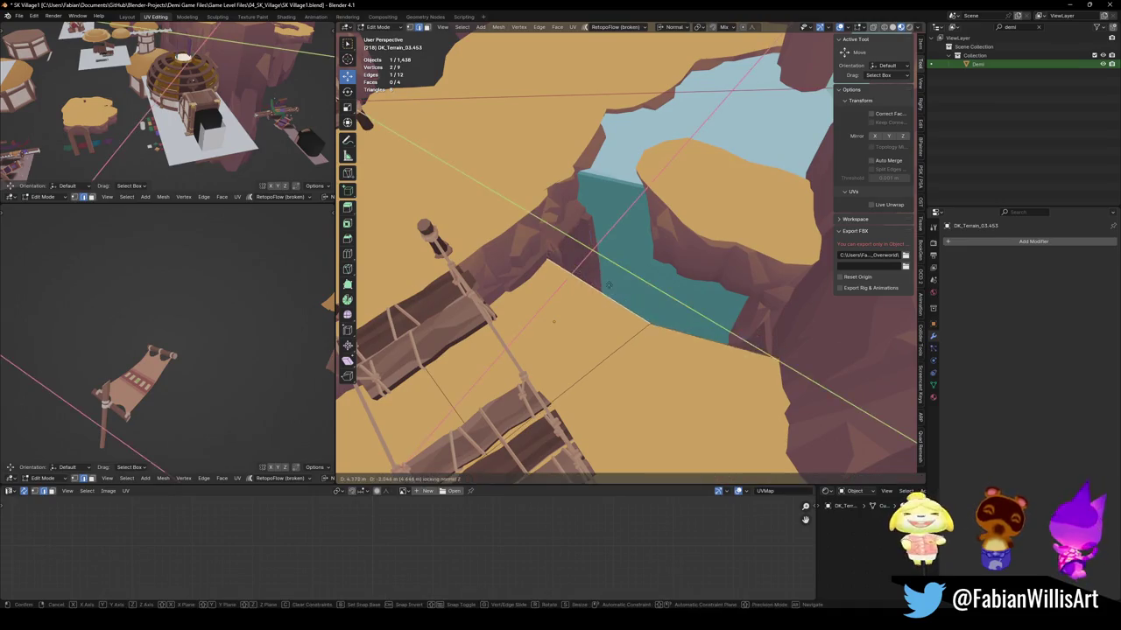
pyautogui.click(619, 280)
# Extrude the platform edge beside the water upward into a wall face.
pyautogui.moveTo(619, 280); pyautogui.dragTo(657, 322, button='middle')
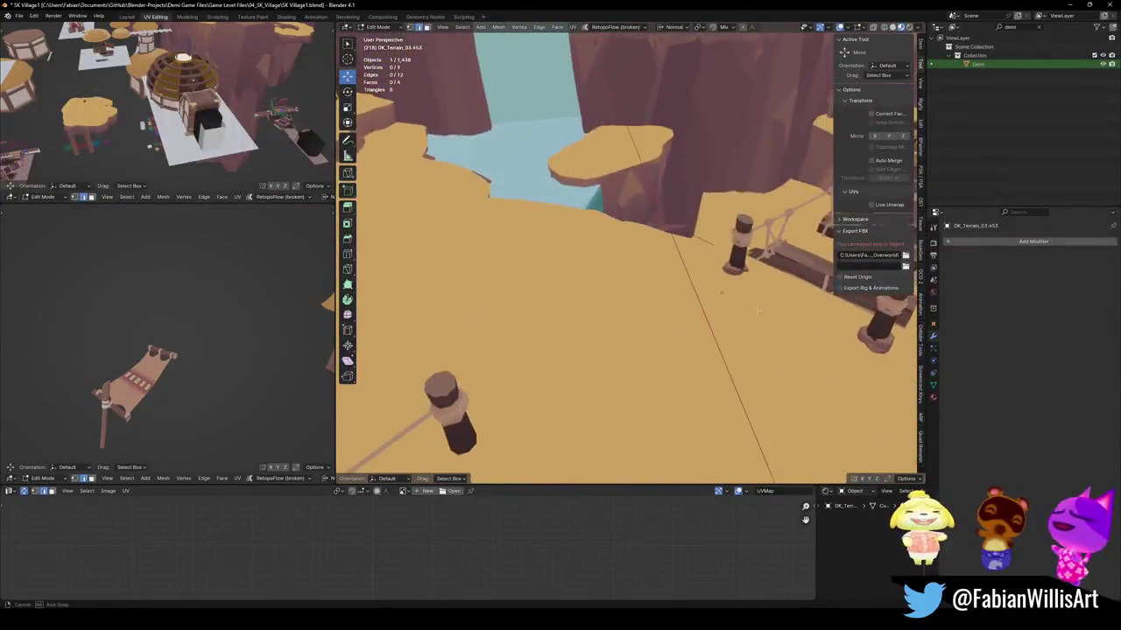
pyautogui.moveTo(656, 322); pyautogui.dragTo(637, 286, button='middle')
pyautogui.click(636, 287)
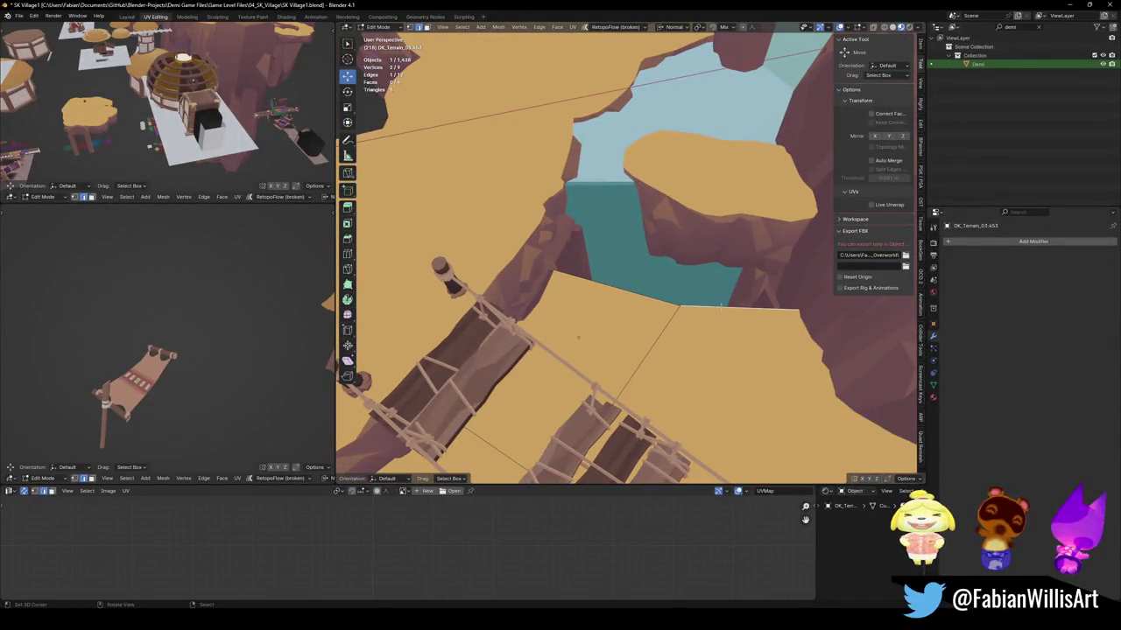
pyautogui.press('e')
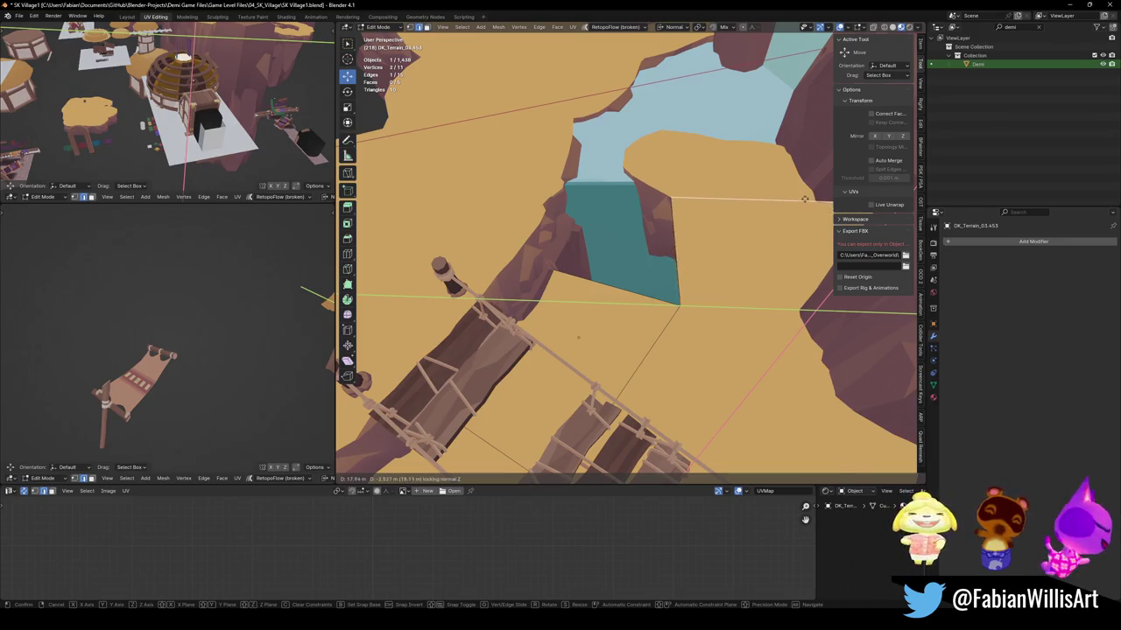
pyautogui.click(805, 200)
pyautogui.moveTo(804, 200)
pyautogui.mouseDown(button='middle')
pyautogui.moveTo(655, 246)
pyautogui.moveTo(668, 216)
pyautogui.mouseUp(button='middle')
pyautogui.press('g')
pyautogui.hotkey('shift', 'z')
pyautogui.rightClick(574, 244)
# Add a vertex on the wall face's right edge and pull it against the cliff.
pyautogui.moveTo(574, 244); pyautogui.dragTo(628, 471, button='middle')
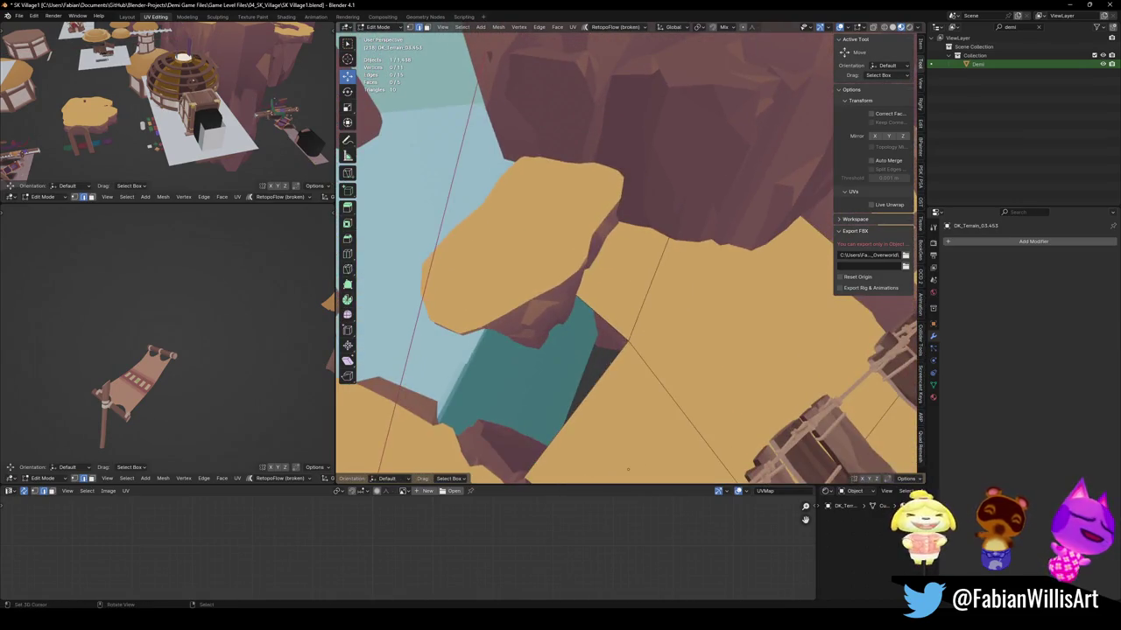
pyautogui.click(694, 289)
pyautogui.moveTo(592, 364); pyautogui.dragTo(582, 399)
pyautogui.hotkey('ctrl', 'z')
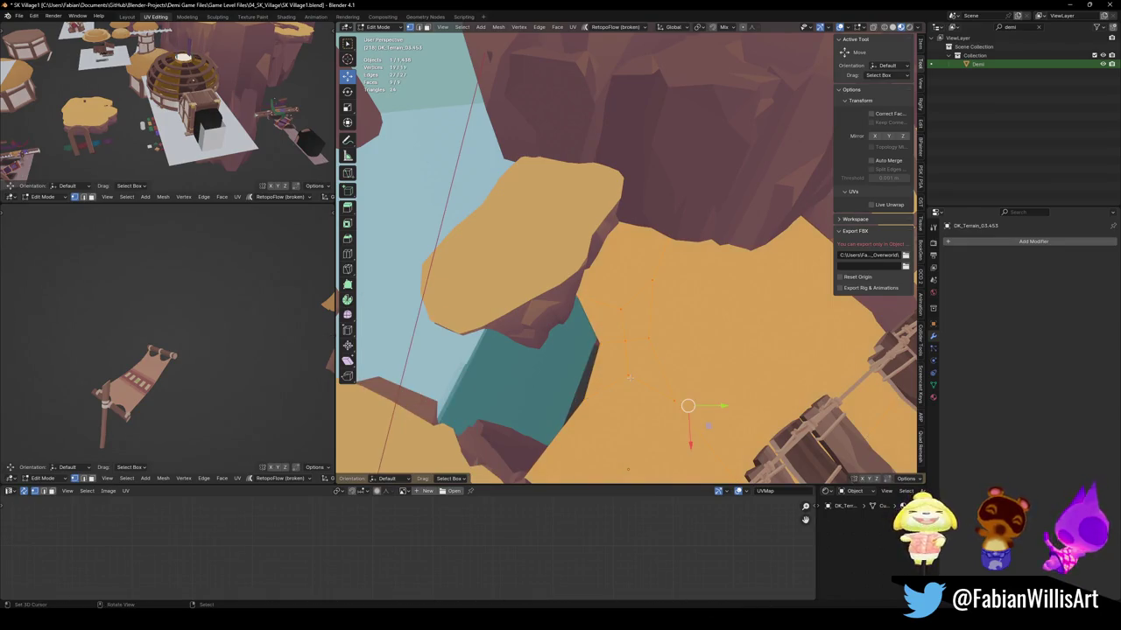
pyautogui.moveTo(594, 401)
pyautogui.mouseDown()
pyautogui.moveTo(585, 413)
pyautogui.moveTo(615, 341)
pyautogui.mouseUp()
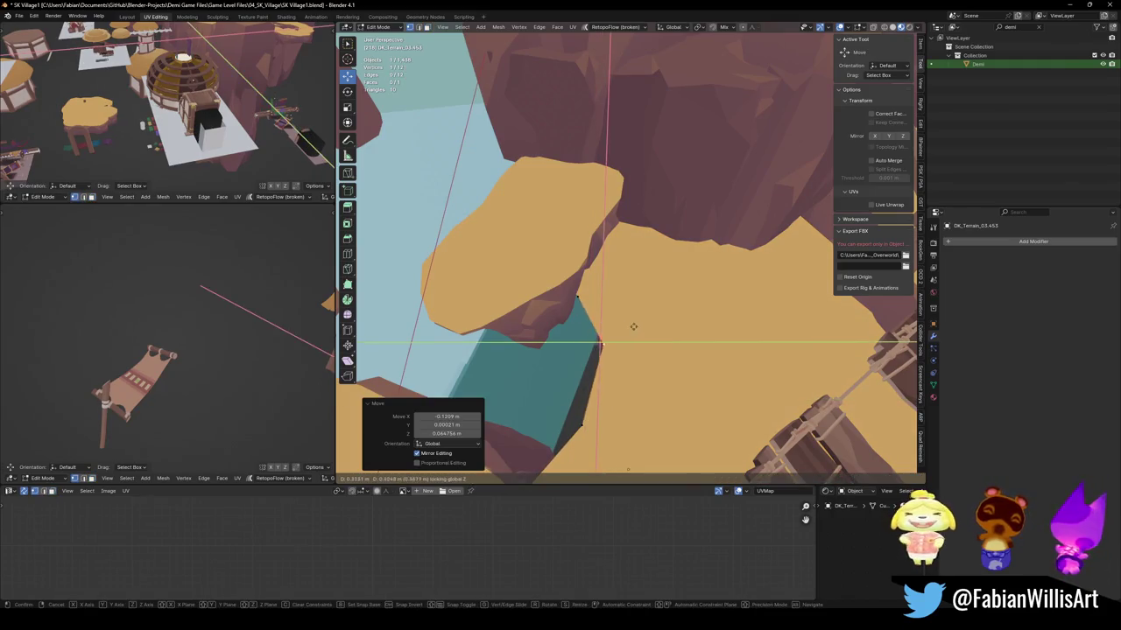
pyautogui.rightClick(633, 326)
pyautogui.keyDown('ctrl'); pyautogui.rightClick(607, 323); pyautogui.keyUp('ctrl')
pyautogui.moveTo(607, 323); pyautogui.dragTo(635, 366)
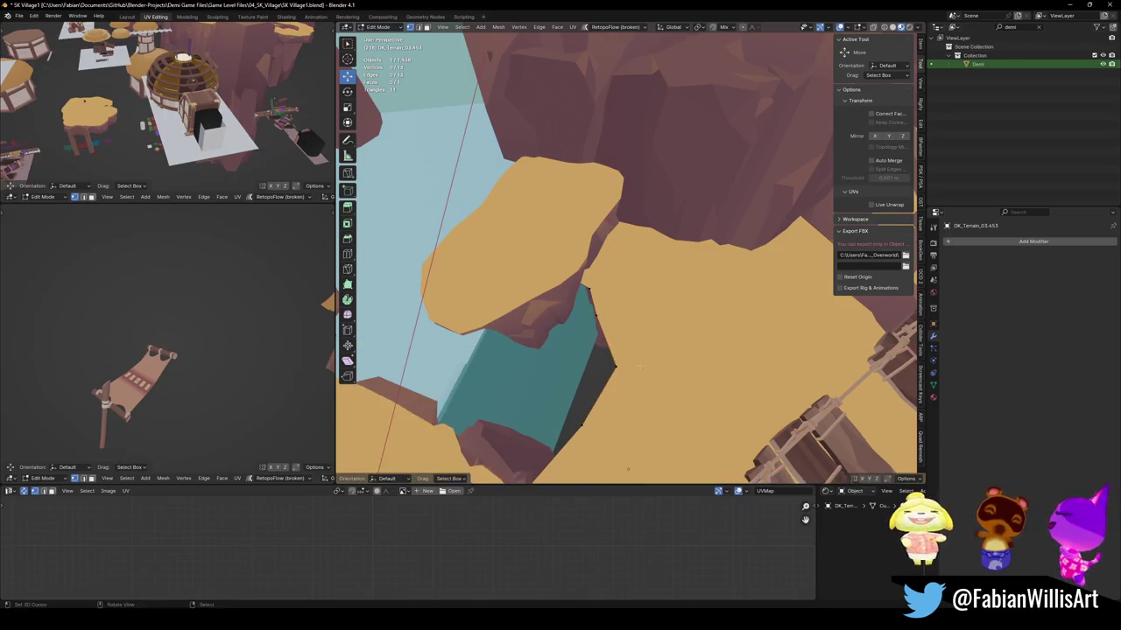
pyautogui.hotkey('alt', 'q')
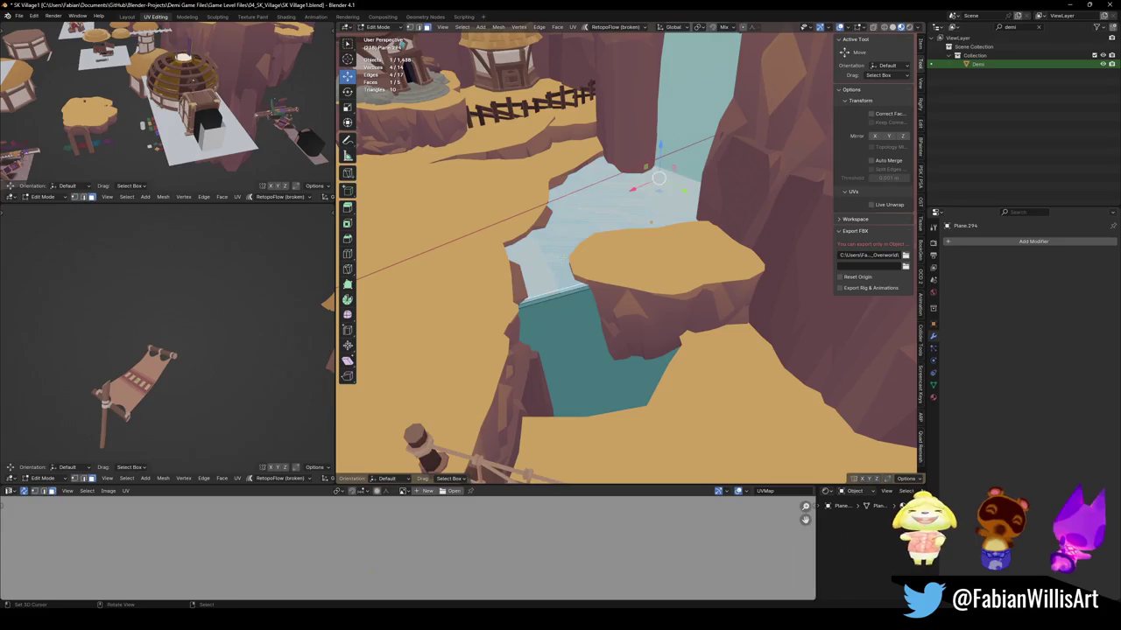
# Duplicate the water plane geometry into a patch under the bridge and set its height.
pyautogui.hotkey('shift', 'd')
pyautogui.press('z')
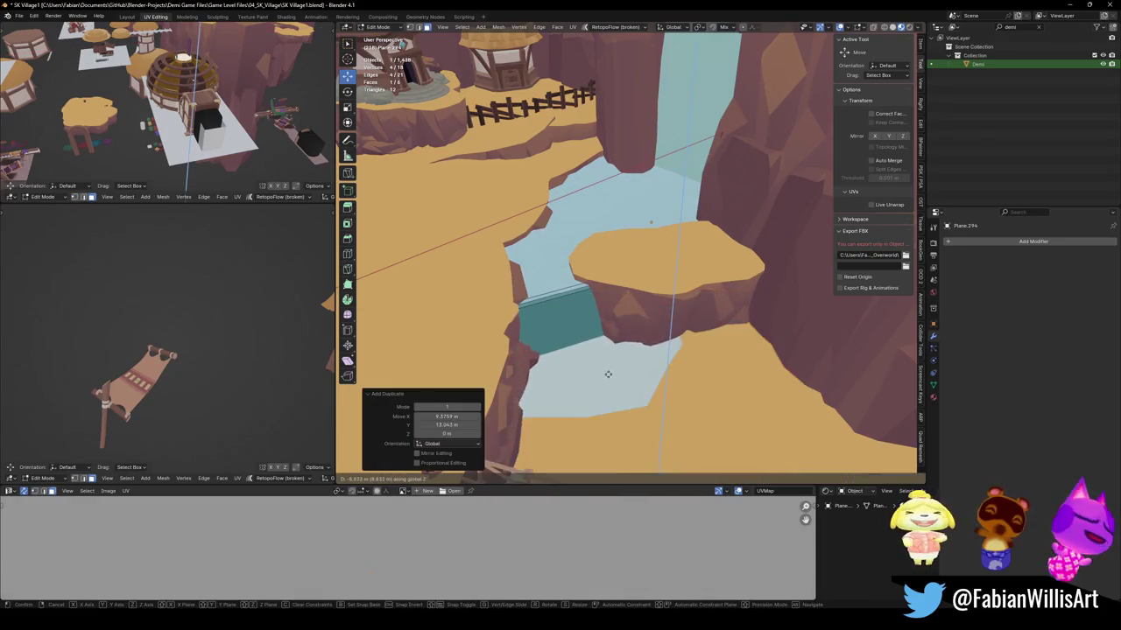
pyautogui.click(607, 374)
pyautogui.moveTo(607, 374)
pyautogui.mouseDown(button='middle')
pyautogui.moveTo(574, 311)
pyautogui.moveTo(630, 303)
pyautogui.mouseUp(button='middle')
pyautogui.press('g')
pyautogui.press('z')
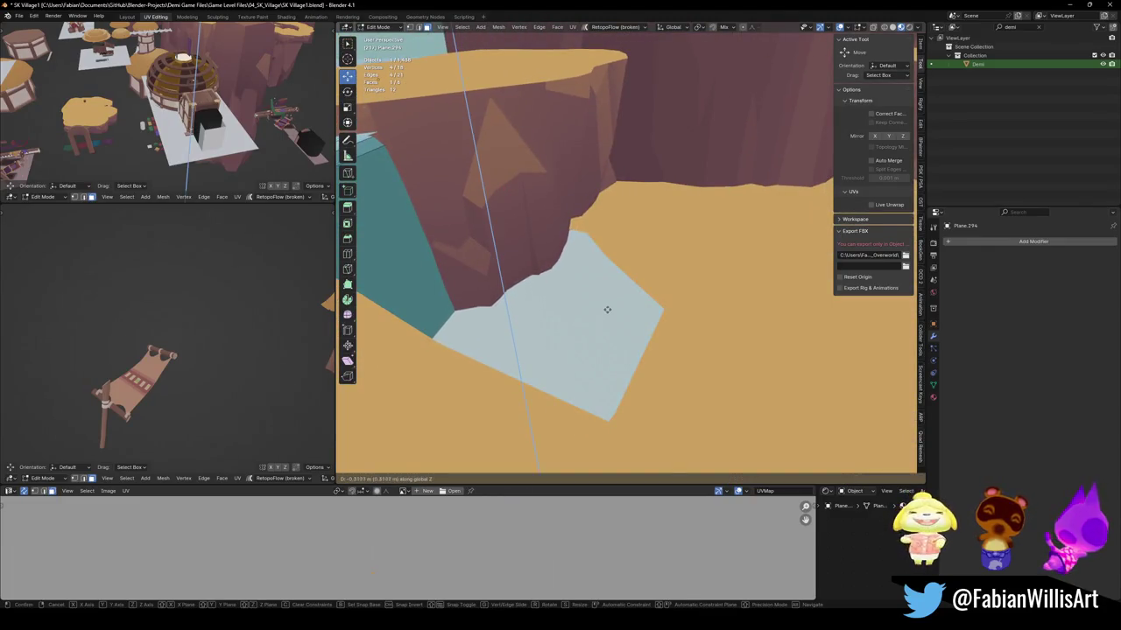
pyautogui.click(608, 306)
pyautogui.press('Tab')
# Lower the face of water plane Plane.294 slightly along Z.
pyautogui.scroll(5, 648, 286)
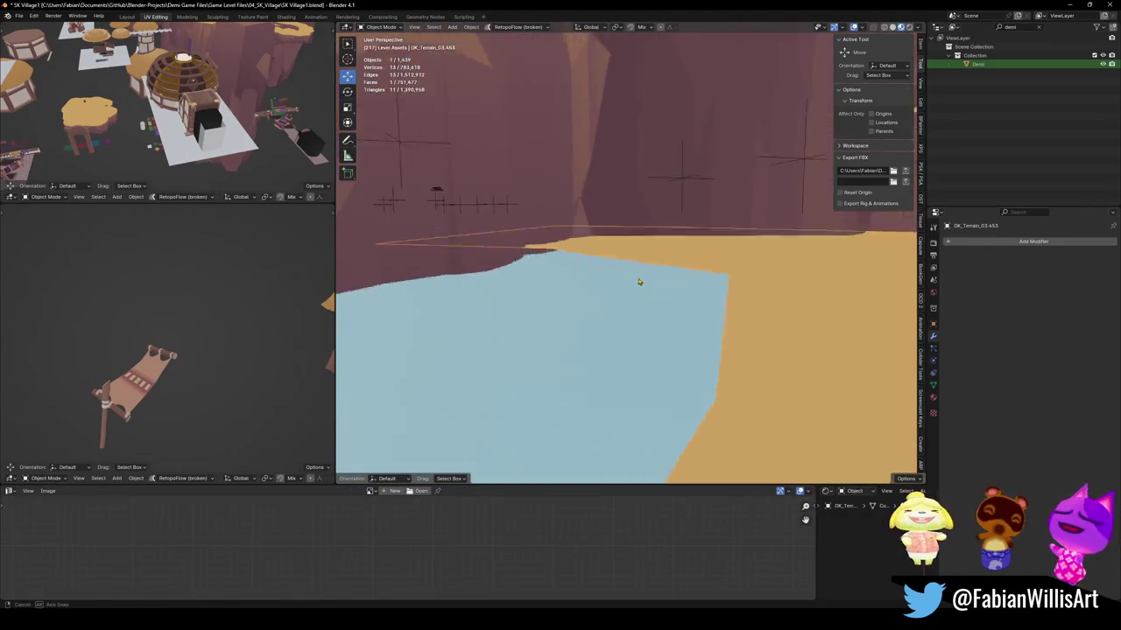
pyautogui.moveTo(643, 285); pyautogui.dragTo(632, 326, button='middle')
pyautogui.click(645, 306)
pyautogui.press('Tab')
pyautogui.click(634, 326)
pyautogui.press('g')
pyautogui.press('z')
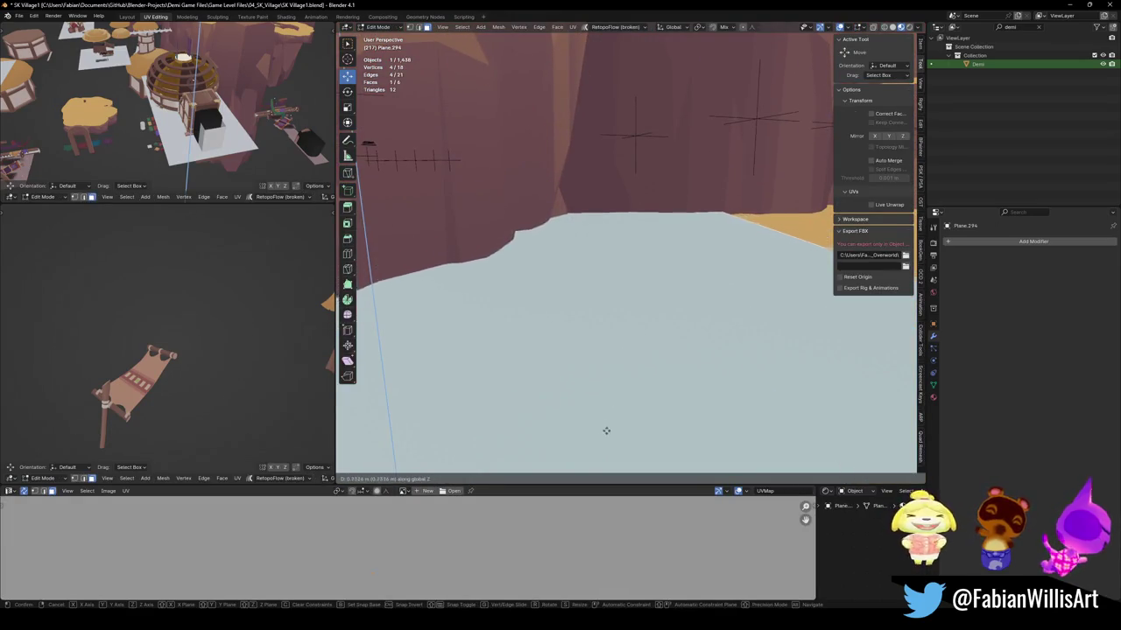
pyautogui.click(601, 111)
# Return to Object Mode, undo the last change and save SK_Village1.blend.
pyautogui.hotkey('shift', 'a')
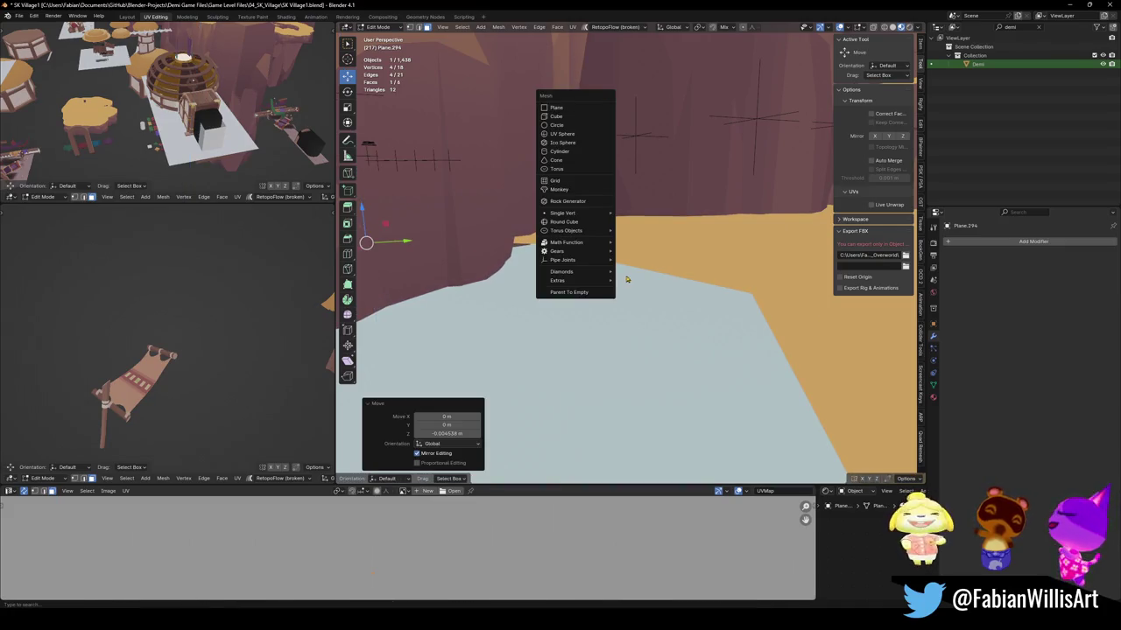
pyautogui.press('Escape')
pyautogui.press('Tab')
pyautogui.hotkey('ctrl', 'z')
pyautogui.hotkey('ctrl', 's')
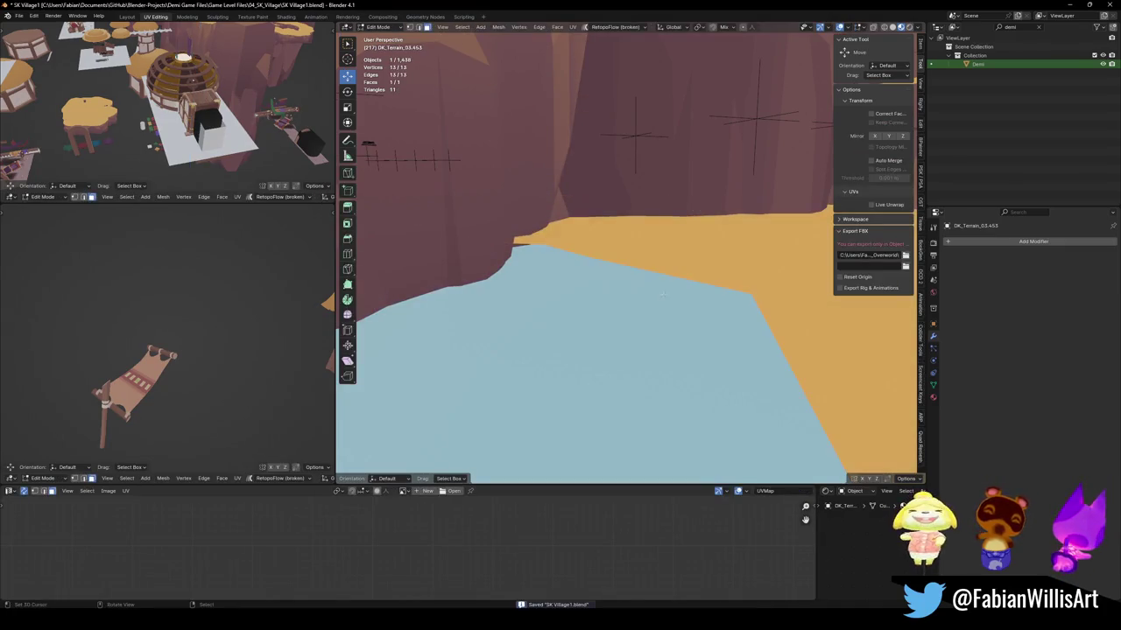
# Slide three water-outline vertices horizontally so they follow the sand edge under the arch.
pyautogui.moveTo(662, 274); pyautogui.dragTo(491, 340, button='middle')
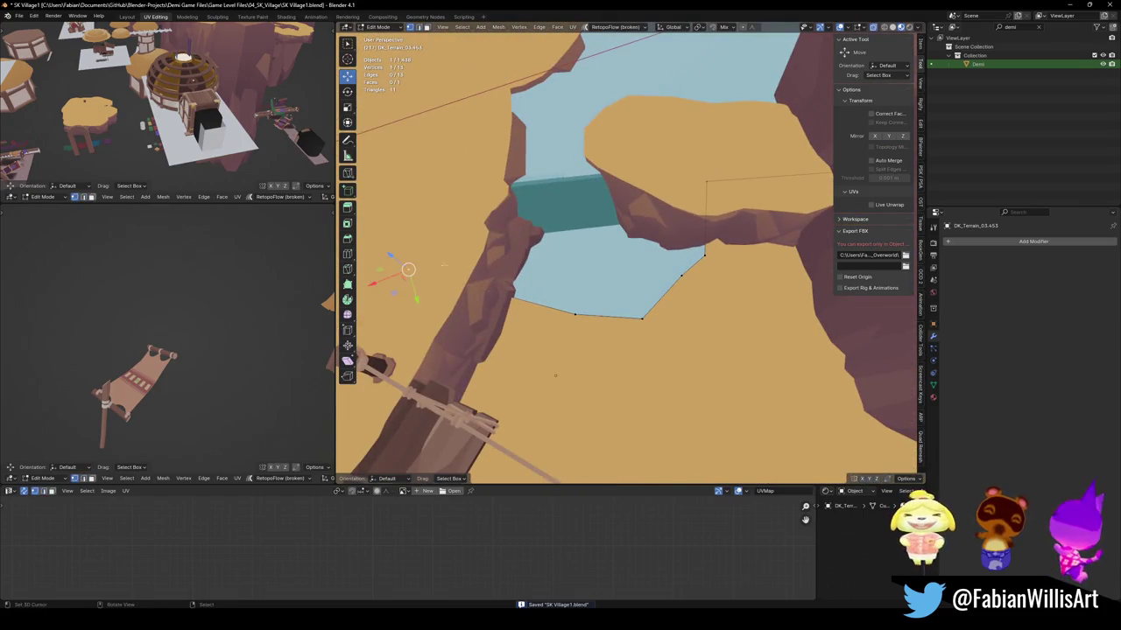
pyautogui.press('g')
pyautogui.hotkey('shift', 'z')
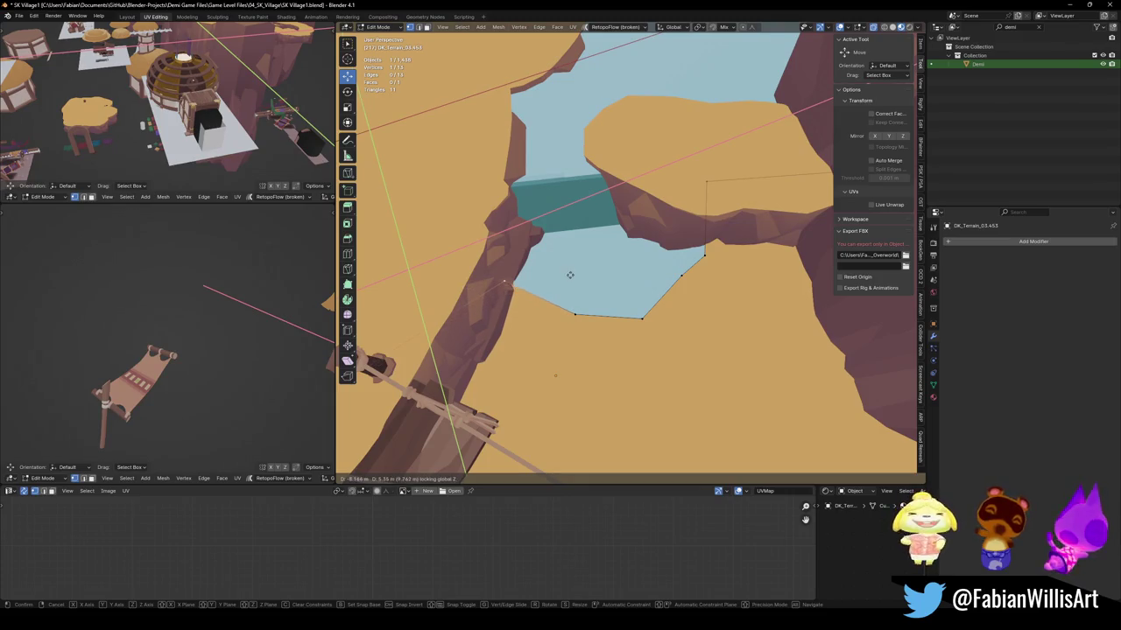
pyautogui.click(570, 275)
pyautogui.press('g')
pyautogui.hotkey('shift', 'z')
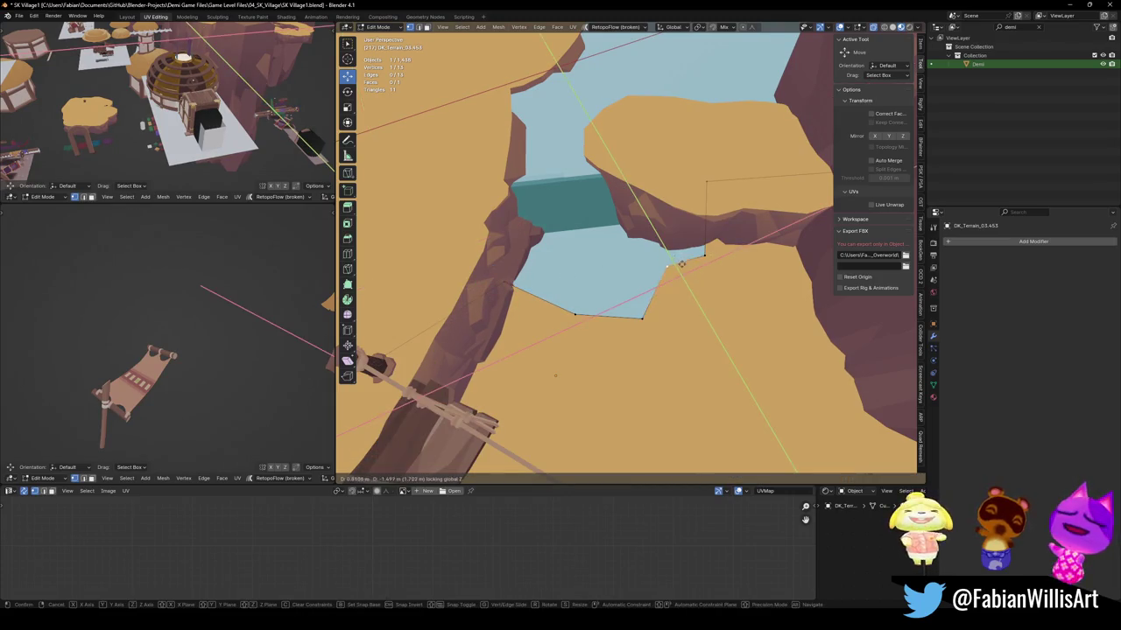
pyautogui.click(684, 269)
pyautogui.press('g')
pyautogui.hotkey('shift', 'z')
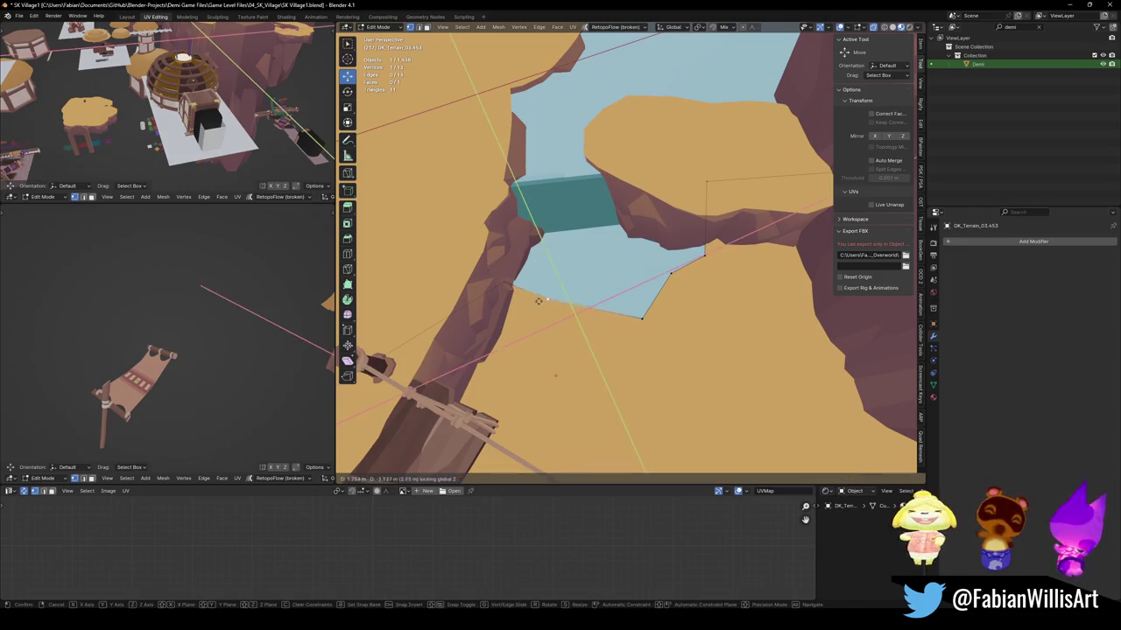
pyautogui.click(534, 317)
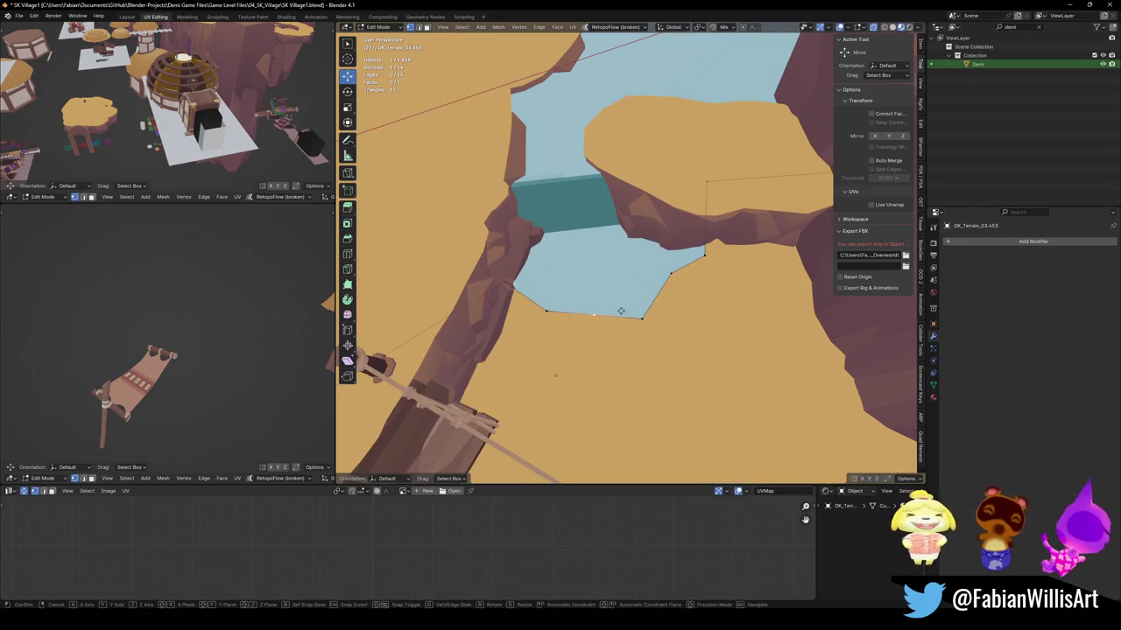
# Extrude a new outline vertex along the shore and add a loop cut midway along the water edge.
pyautogui.press('e')
pyautogui.hotkey('shift', 'z')
pyautogui.click(624, 302)
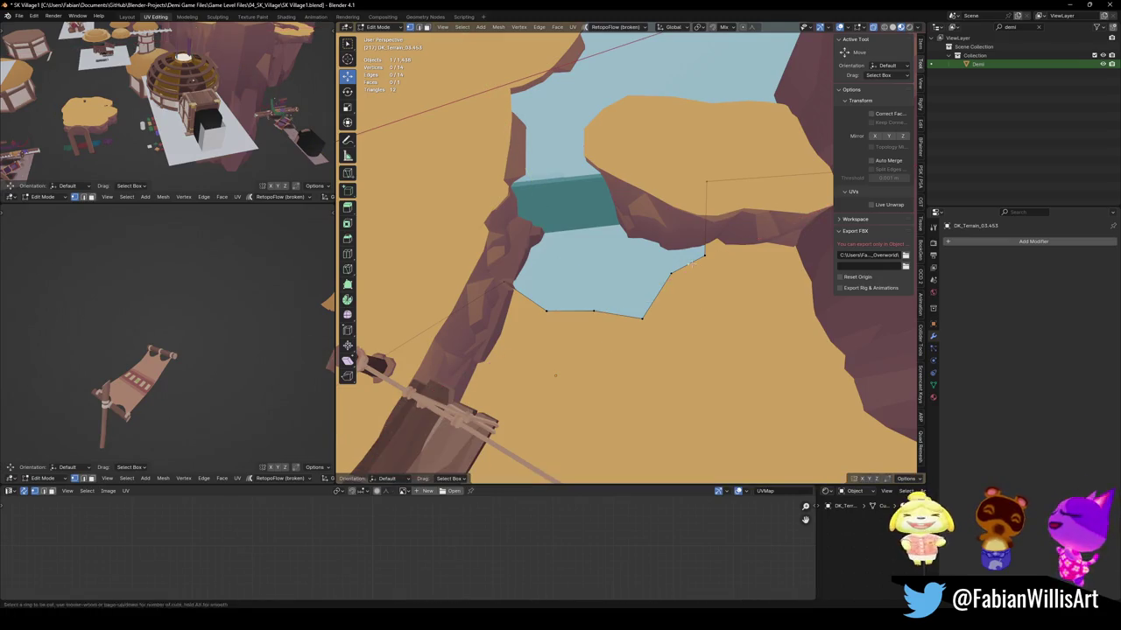
pyautogui.hotkey('ctrl', 'r')
pyautogui.click(692, 261)
pyautogui.rightClick(715, 264)
# Drop the shoreline outline edges vertically to form a bank wall.
pyautogui.moveTo(688, 301); pyautogui.dragTo(715, 270, button='middle')
pyautogui.click(715, 270)
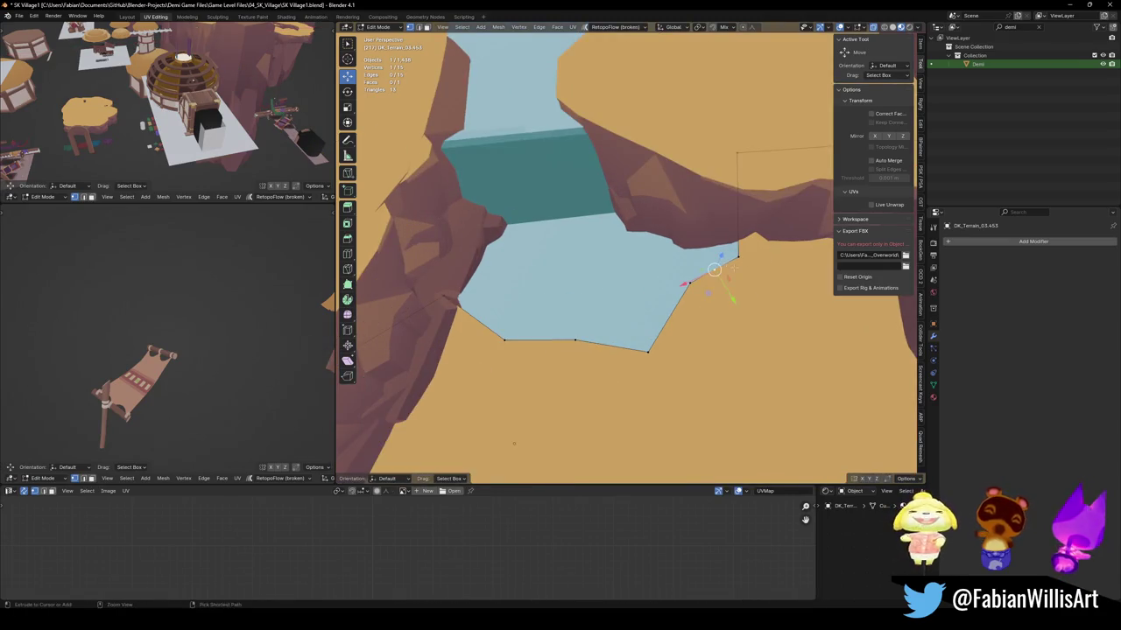
pyautogui.keyDown('ctrl'); pyautogui.click(430, 309); pyautogui.keyUp('ctrl')
pyautogui.moveTo(525, 298)
pyautogui.mouseDown(button='middle')
pyautogui.moveTo(666, 280)
pyautogui.moveTo(726, 300)
pyautogui.moveTo(656, 248)
pyautogui.moveTo(656, 263)
pyautogui.mouseUp(button='middle')
pyautogui.press('g')
pyautogui.press('z')
pyautogui.click(690, 291)
pyautogui.click(713, 300)
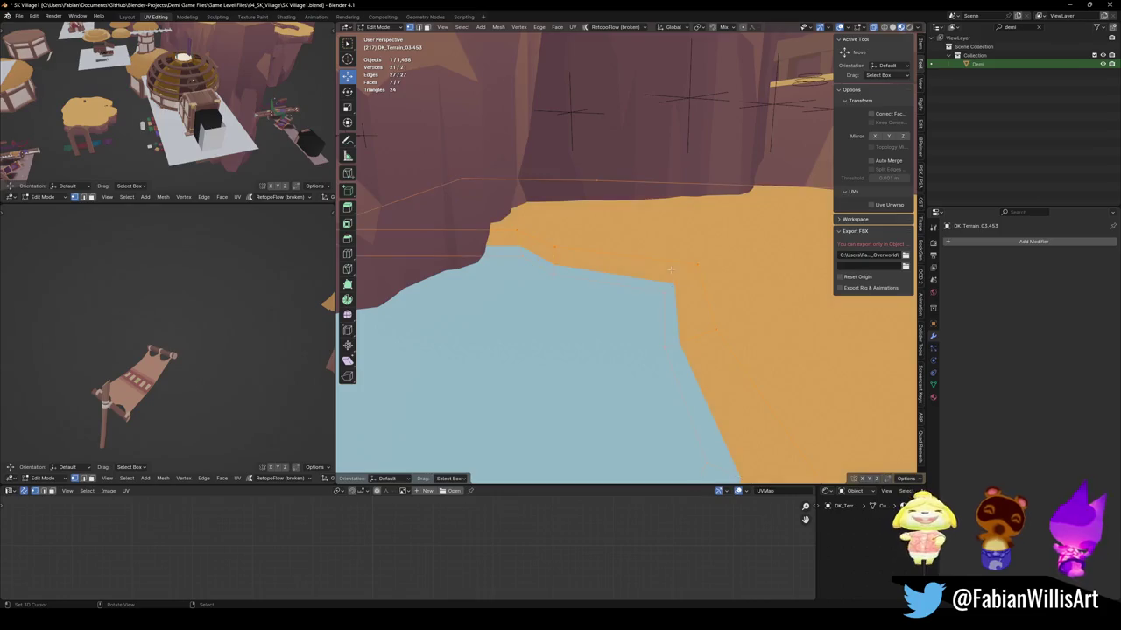
# Lower the wall edge and the water edge further along Z into a shallow bank.
pyautogui.press('g')
pyautogui.press('z')
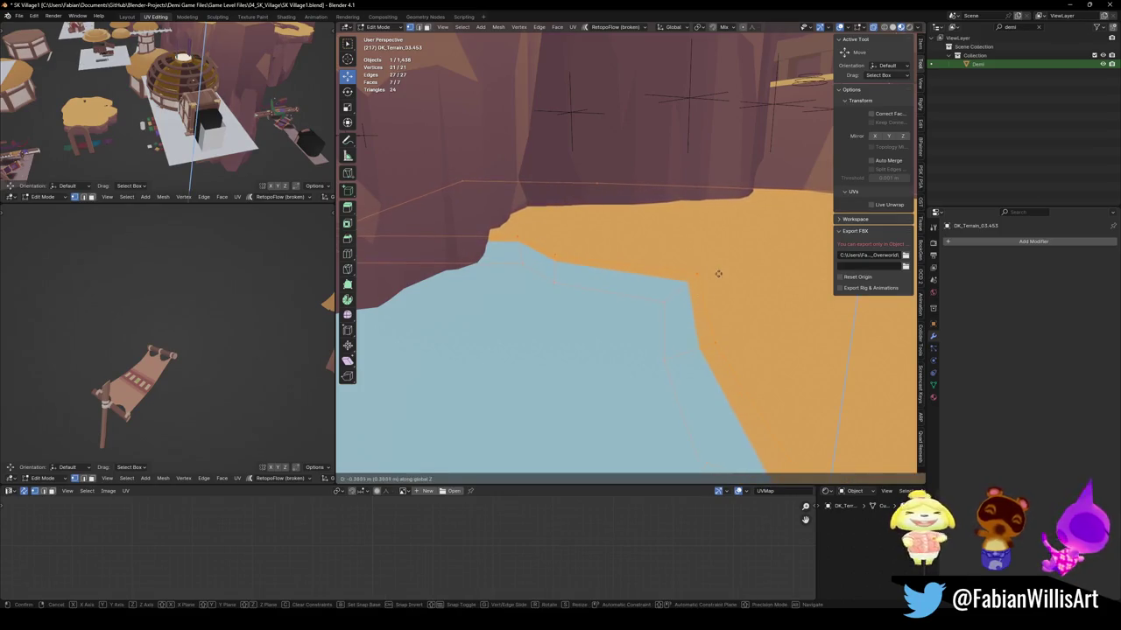
pyautogui.click(720, 268)
pyautogui.hotkey('alt', 'a')
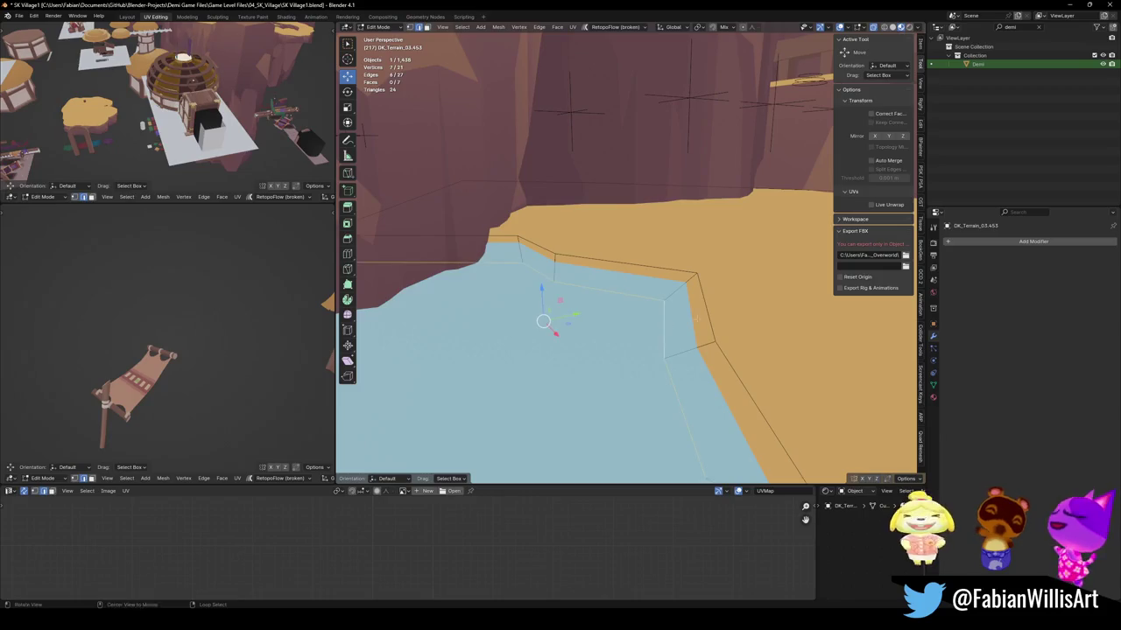
pyautogui.press('g')
pyautogui.press('z')
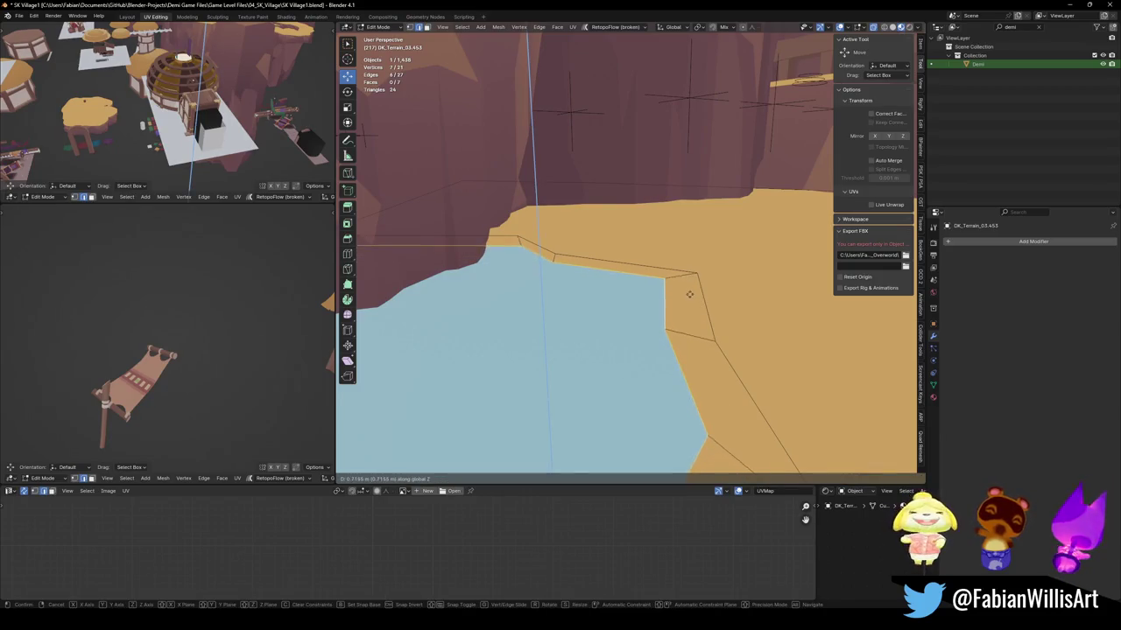
pyautogui.click(687, 305)
# Loop-cut the bank and slide the new edge along the shore at constant height.
pyautogui.moveTo(686, 304); pyautogui.dragTo(613, 262, button='middle')
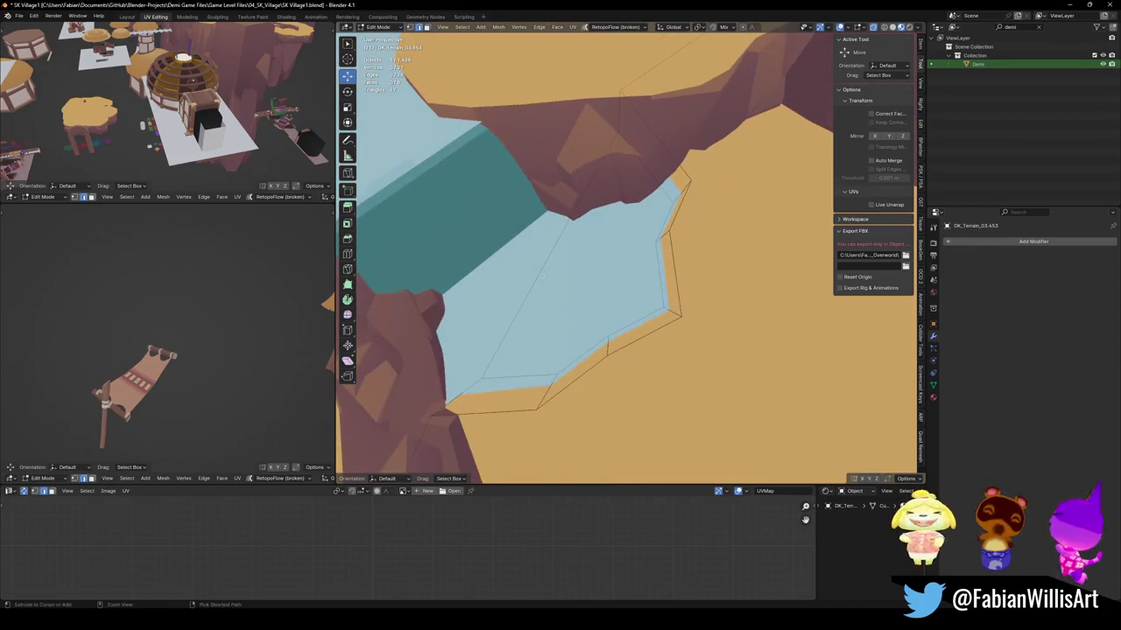
pyautogui.hotkey('ctrl', 'r')
pyautogui.click(569, 262)
pyautogui.hotkey('ctrl', 'z')
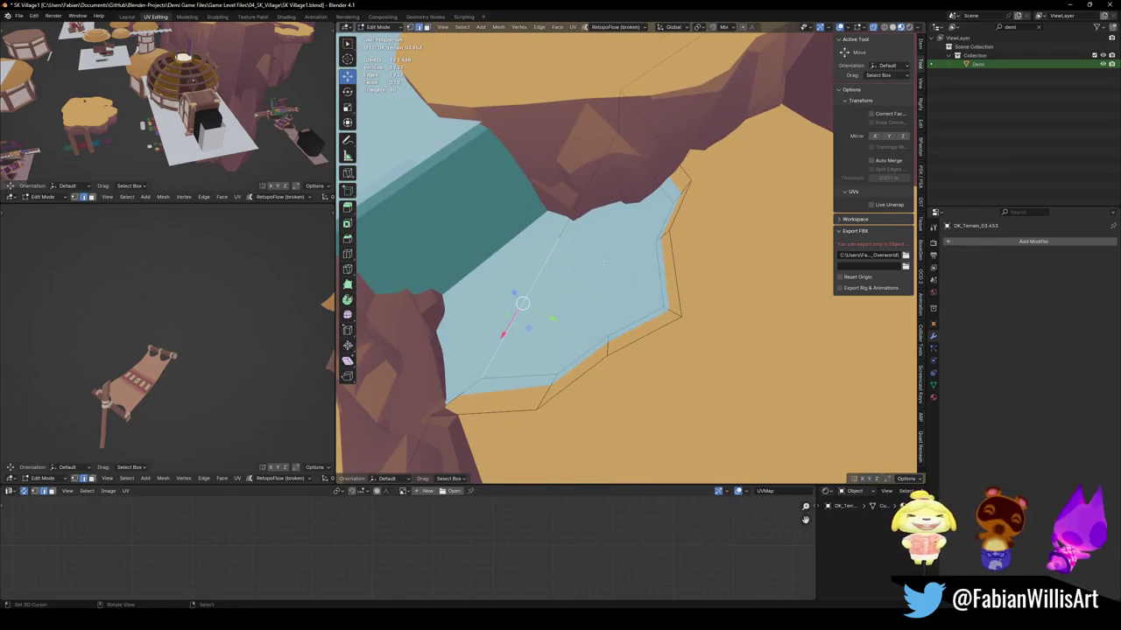
pyautogui.press('g')
pyautogui.hotkey('shift', 'z')
pyautogui.click(537, 268)
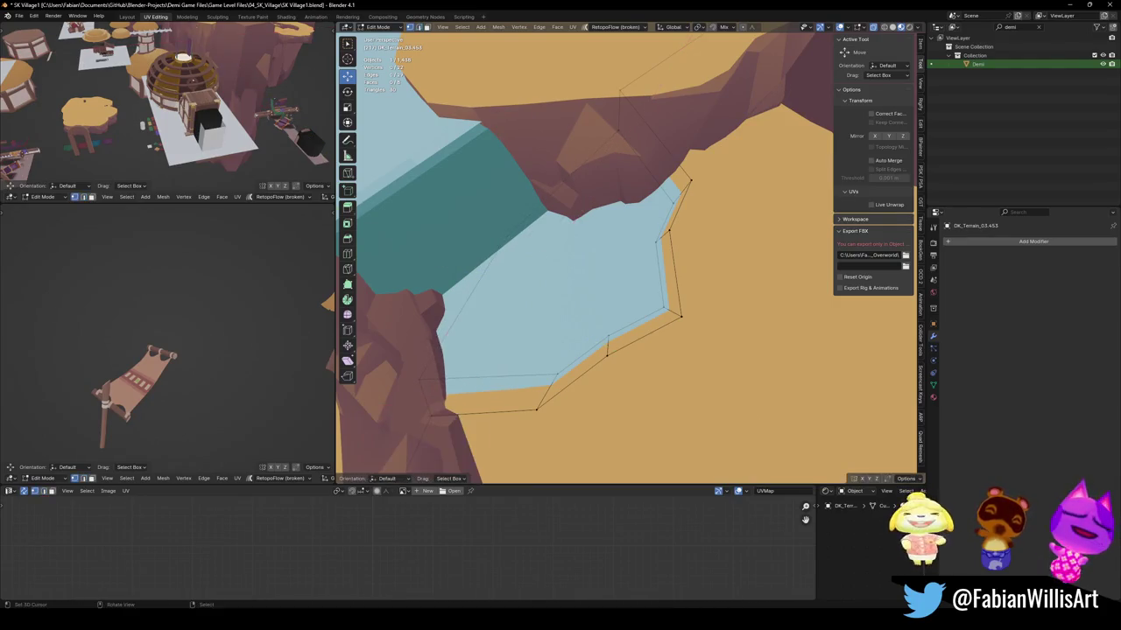
pyautogui.press('g')
pyautogui.hotkey('shift', 'z')
pyautogui.click(474, 294)
# Return to Object Mode and save SK_Village1.blend.
pyautogui.moveTo(474, 294); pyautogui.dragTo(546, 235, button='middle')
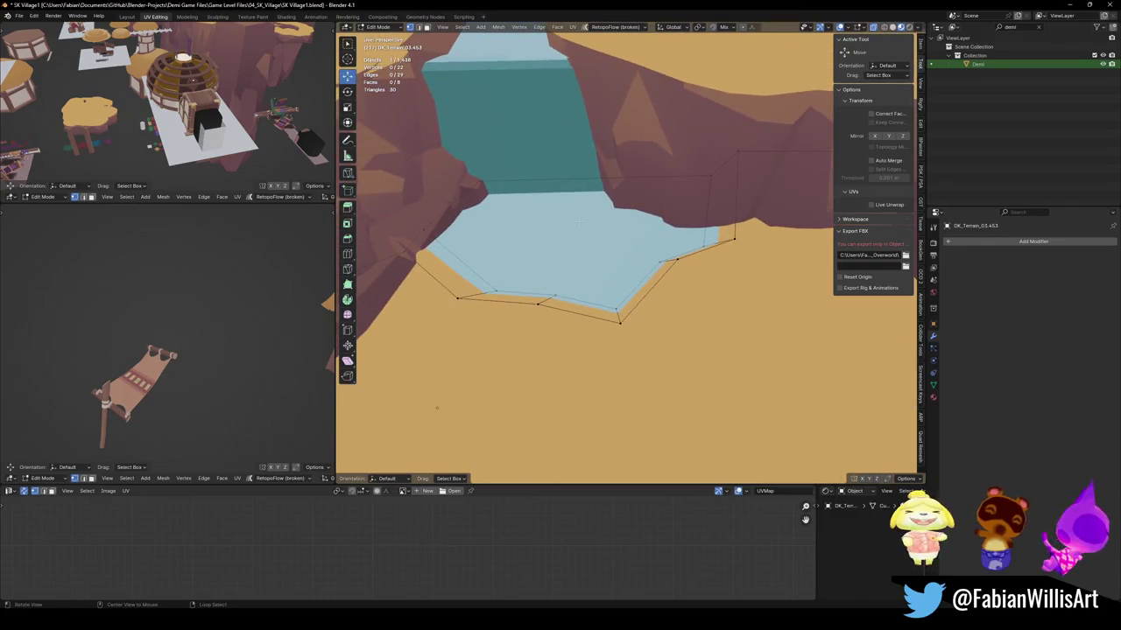
pyautogui.press('Tab')
pyautogui.moveTo(651, 251)
pyautogui.mouseDown(button='middle')
pyautogui.moveTo(523, 249)
pyautogui.moveTo(704, 300)
pyautogui.mouseUp(button='middle')
pyautogui.hotkey('ctrl', 's')
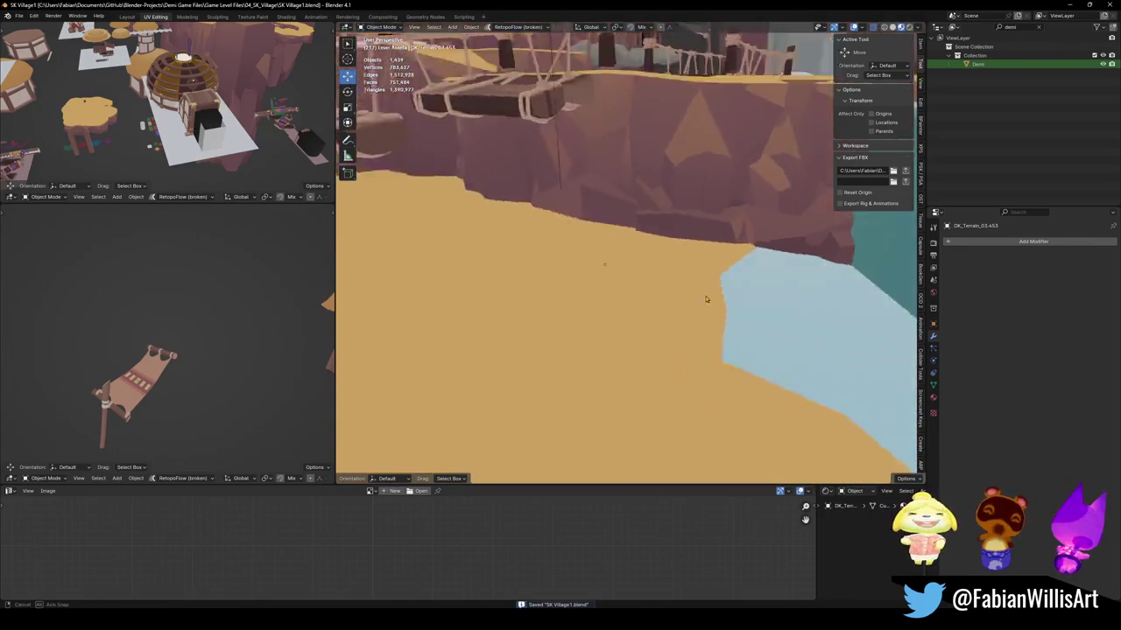
# Place a cliff terrain piece at the bridge entrance, rotate it about Z and set it beside the cliff.
pyautogui.moveTo(703, 300)
pyautogui.mouseDown(button='middle')
pyautogui.moveTo(582, 254)
pyautogui.moveTo(697, 281)
pyautogui.mouseUp(button='middle')
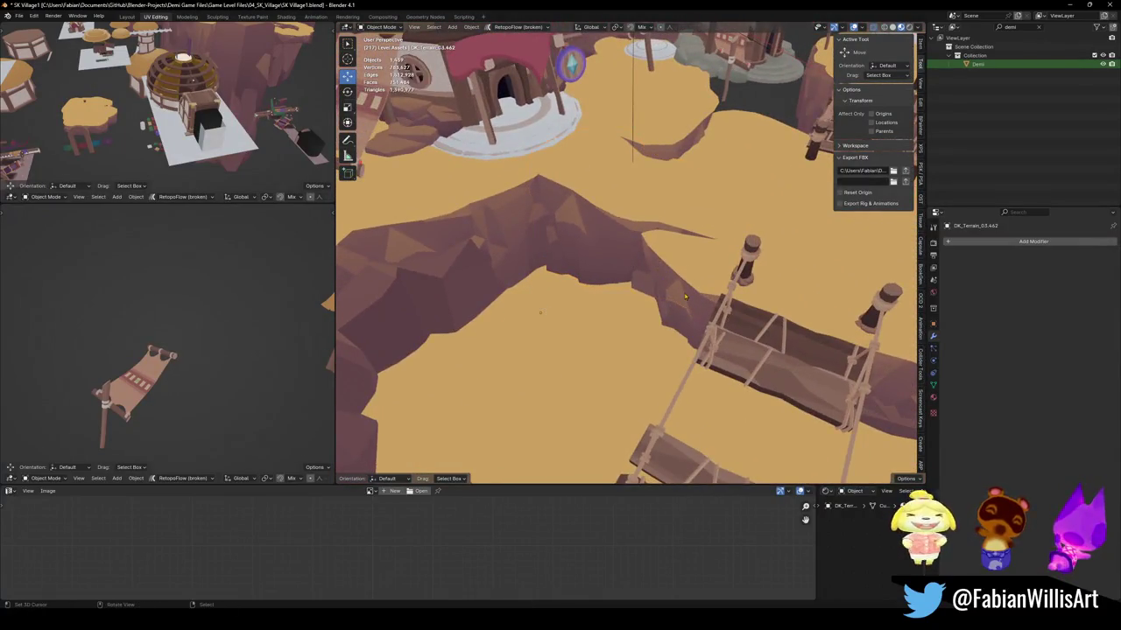
pyautogui.press('g')
pyautogui.click(568, 266)
pyautogui.press('r')
pyautogui.press('z')
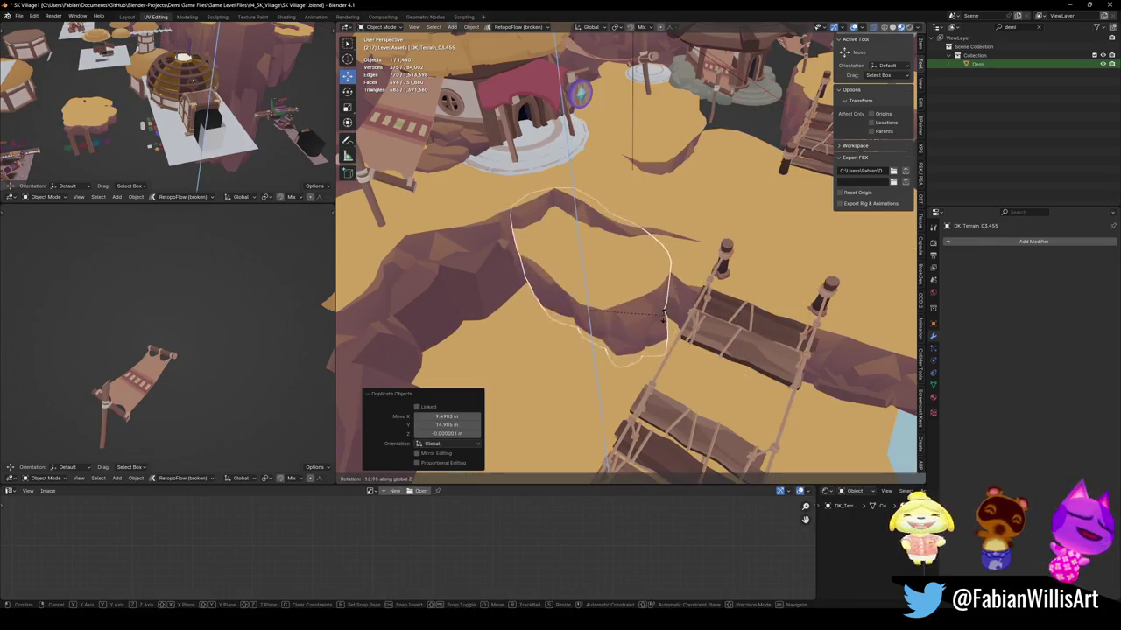
pyautogui.click(657, 320)
pyautogui.moveTo(658, 320)
pyautogui.mouseDown(button='middle')
pyautogui.moveTo(691, 350)
pyautogui.moveTo(718, 311)
pyautogui.mouseUp(button='middle')
pyautogui.press('r')
pyautogui.press('z')
pyautogui.click(692, 364)
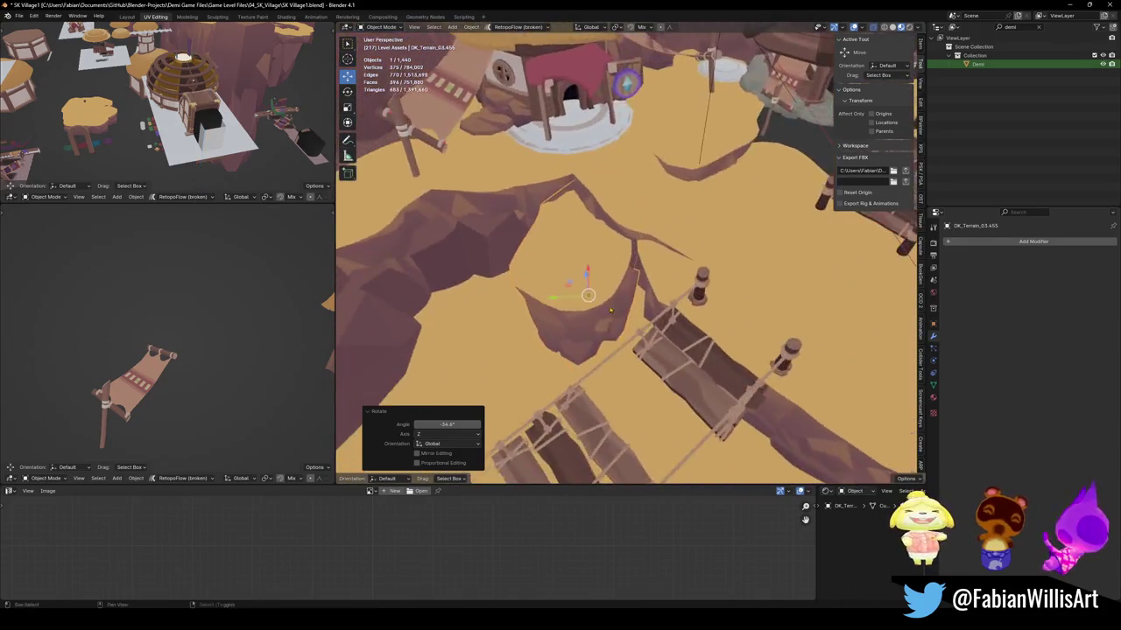
pyautogui.press('g')
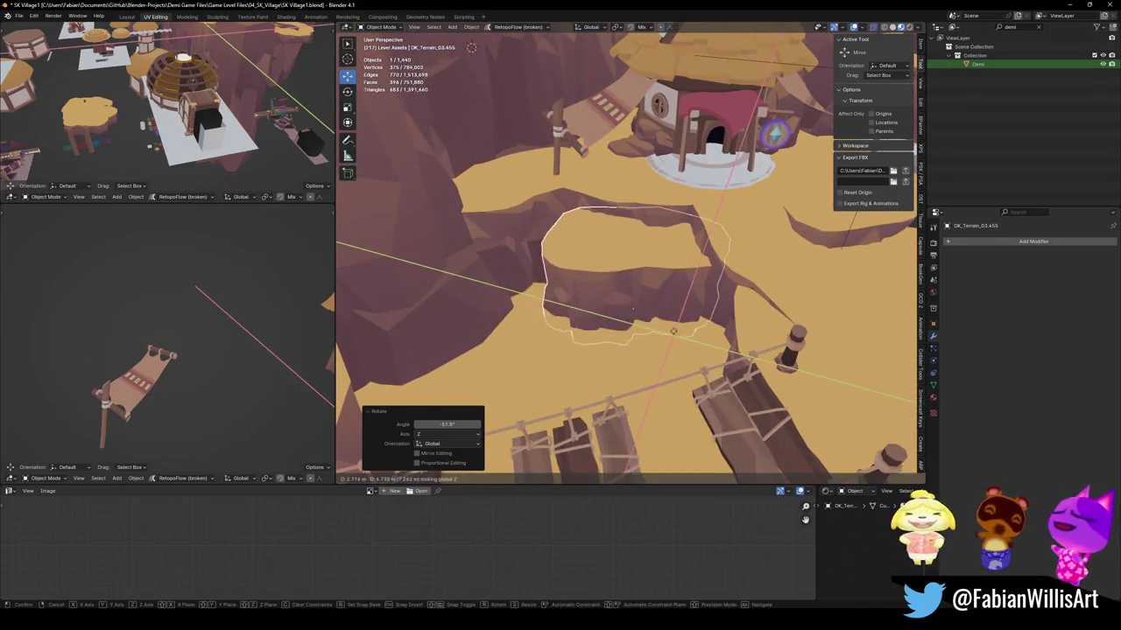
pyautogui.click(687, 334)
# Snap the Demi character to the 3D cursor and frame the view on it.
pyautogui.hotkey('alt', 'a')
pyautogui.moveTo(686, 334); pyautogui.dragTo(636, 362, button='middle')
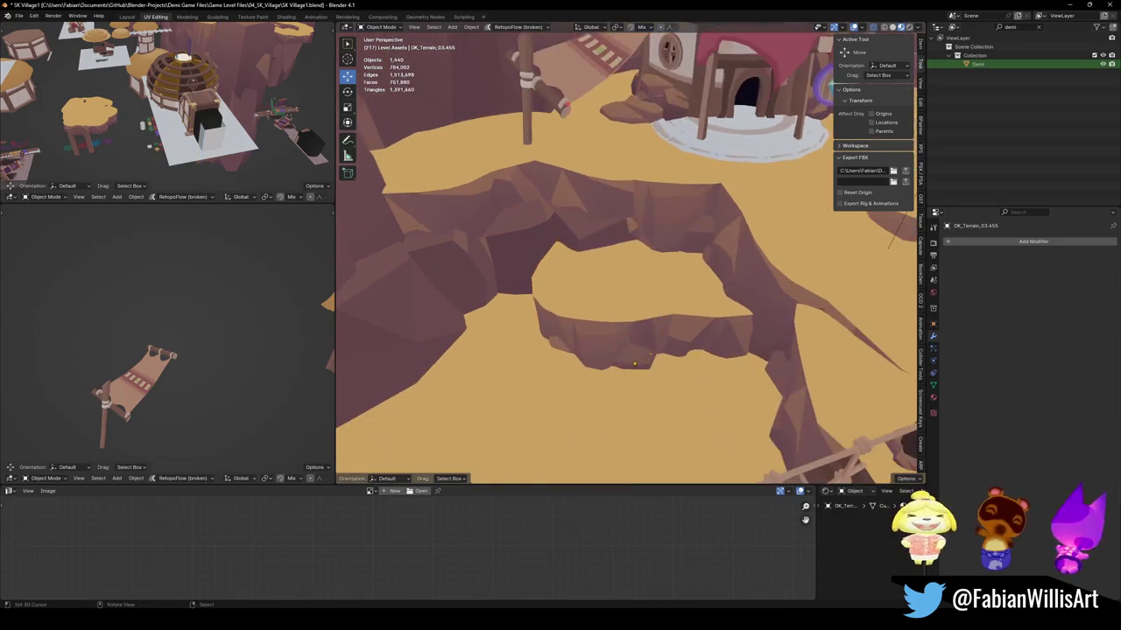
pyautogui.click(978, 63)
pyautogui.hotkey('shift', 's')
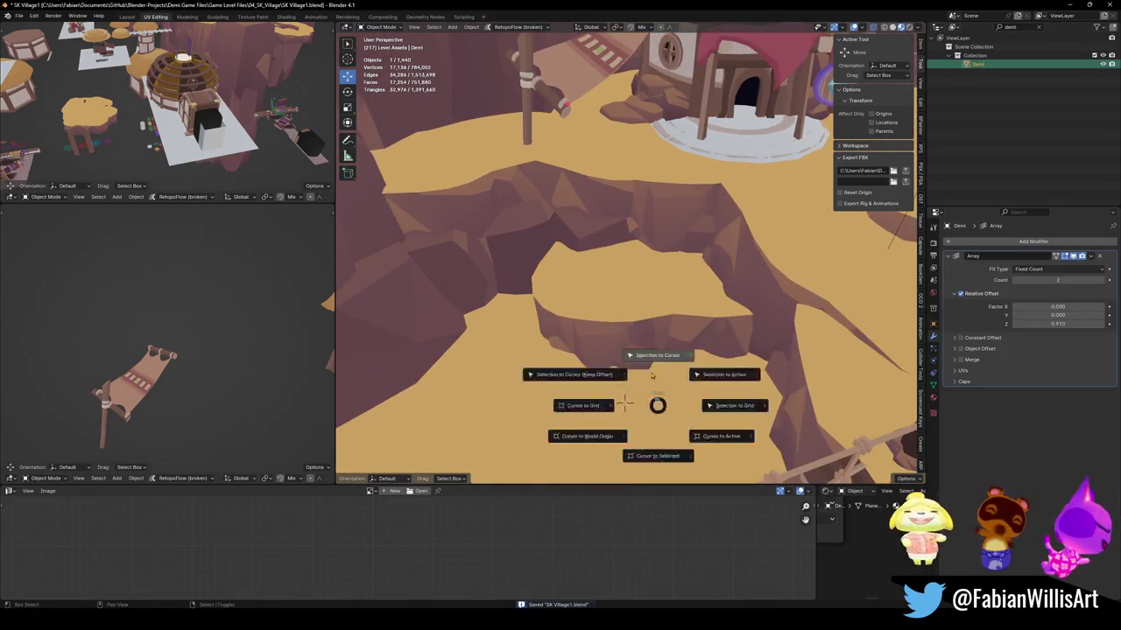
pyautogui.click(652, 350)
pyautogui.press('KP_Decimal')
pyautogui.moveTo(654, 293)
pyautogui.mouseDown(button='middle')
pyautogui.moveTo(592, 271)
pyautogui.moveTo(626, 290)
pyautogui.moveTo(607, 349)
pyautogui.moveTo(583, 345)
pyautogui.mouseUp(button='middle')
# Lower the cliff terrain piece vertically by about 3.65 m.
pyautogui.click(593, 271)
pyautogui.press('g')
pyautogui.press('z')
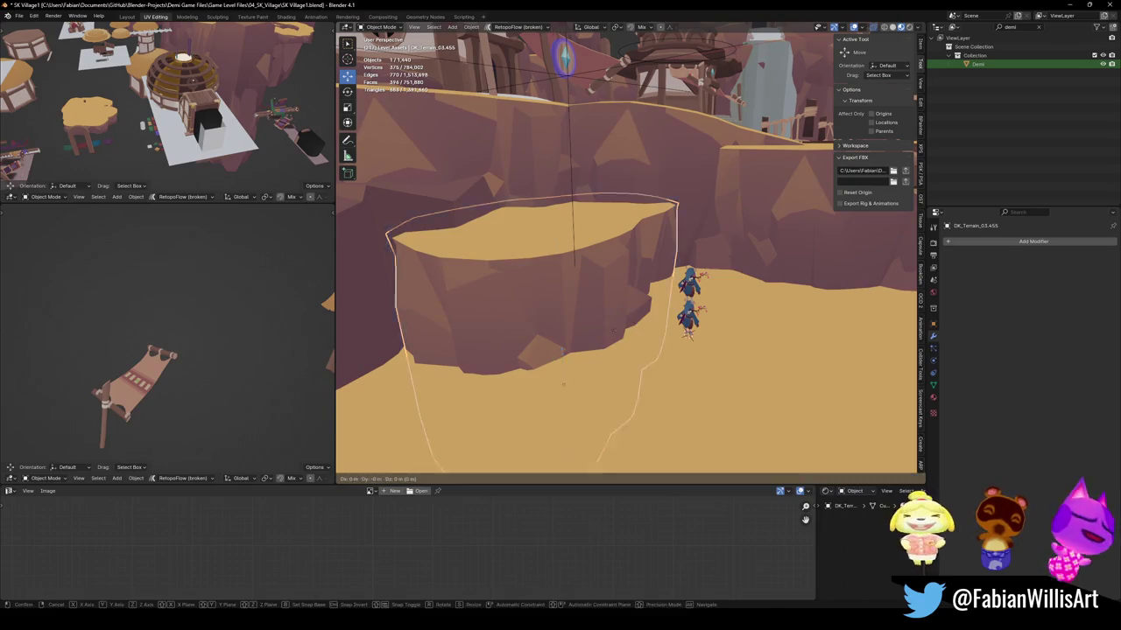
pyautogui.click(631, 377)
pyautogui.moveTo(631, 377); pyautogui.dragTo(630, 420, button='middle')
# Copy the cliff piece, then rotate, position and raise it as a stepping platform.
pyautogui.press('g')
pyautogui.hotkey('shift', 'z')
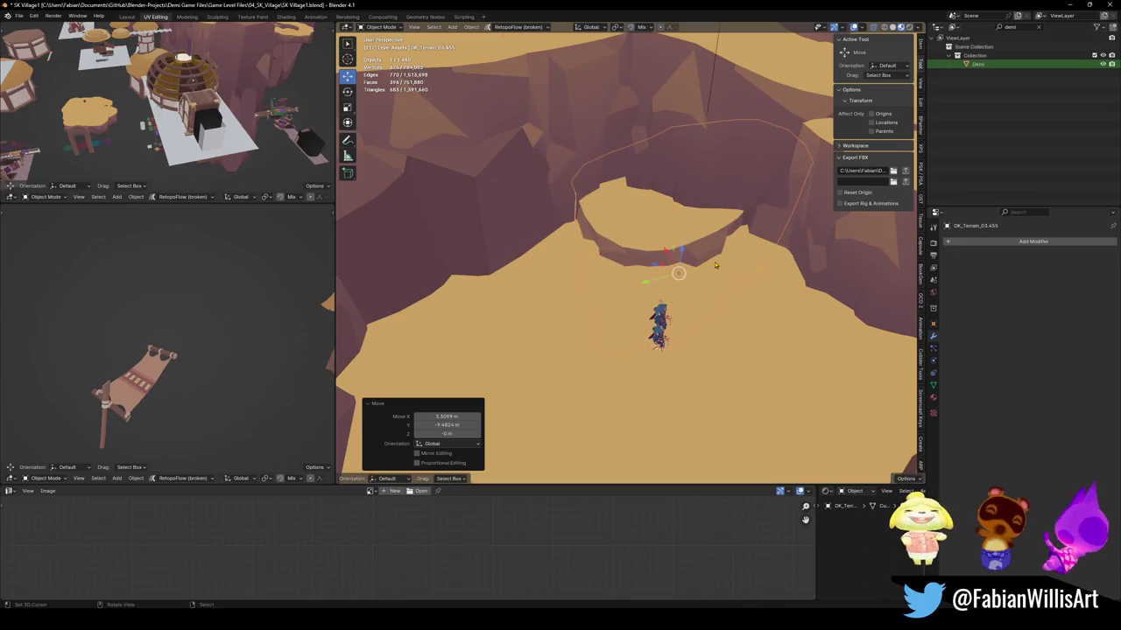
pyautogui.click(560, 341)
pyautogui.press('r')
pyautogui.press('z')
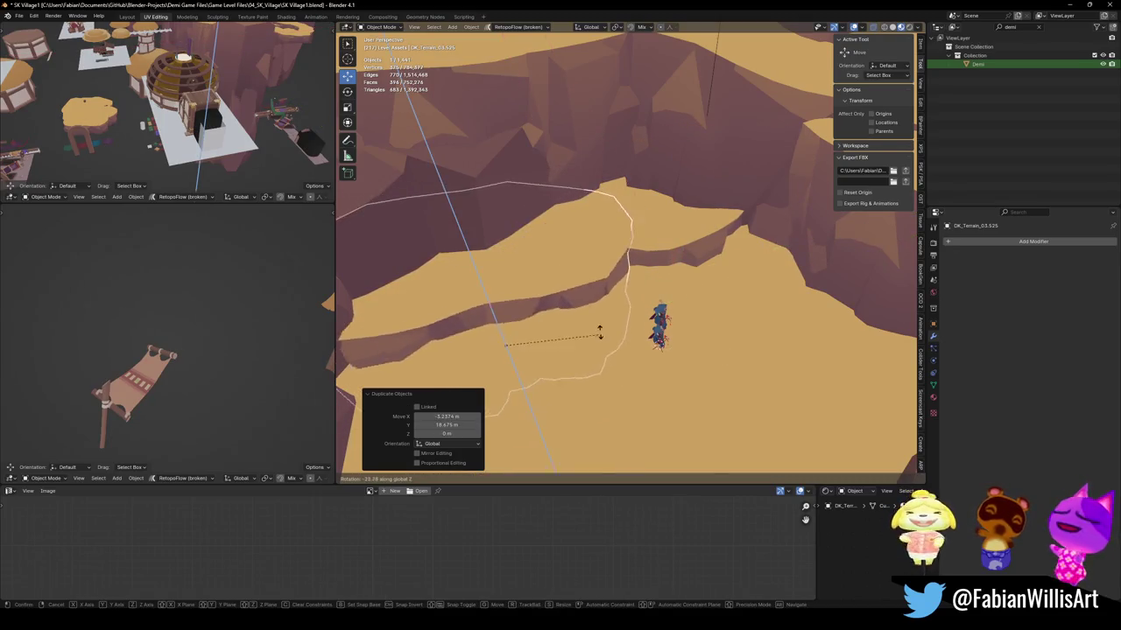
pyautogui.click(589, 347)
pyautogui.press('g')
pyautogui.hotkey('shift', 'z')
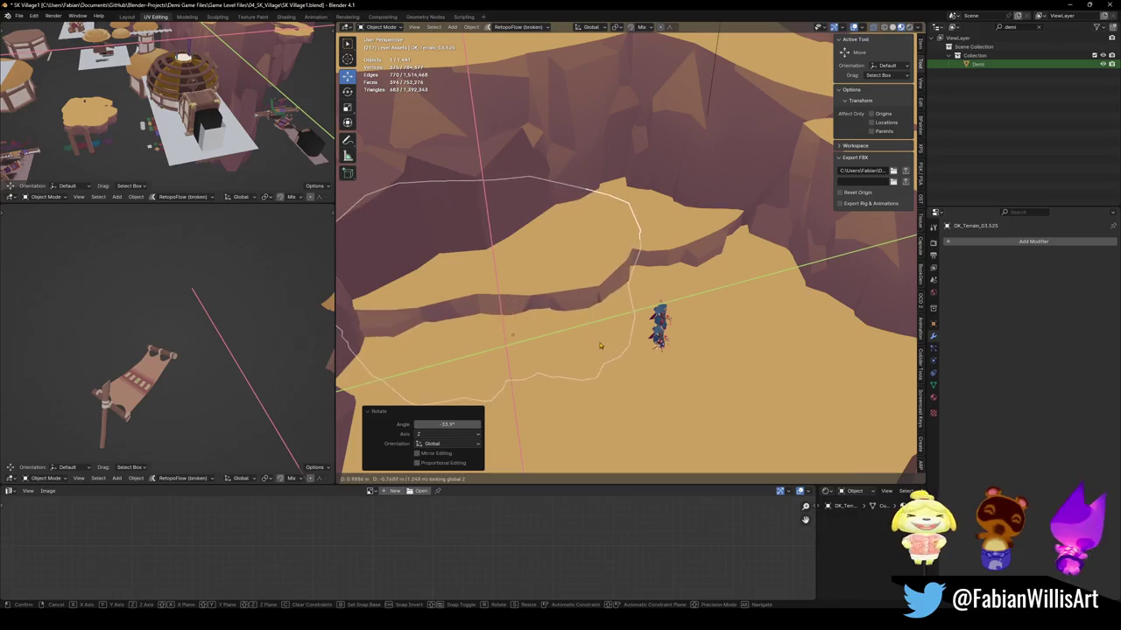
pyautogui.click(601, 334)
pyautogui.press('g')
pyautogui.press('z')
pyautogui.click(601, 324)
# Duplicate the cliff piece again, rotating and placing it as a second stepping platform.
pyautogui.hotkey('shift', 'd')
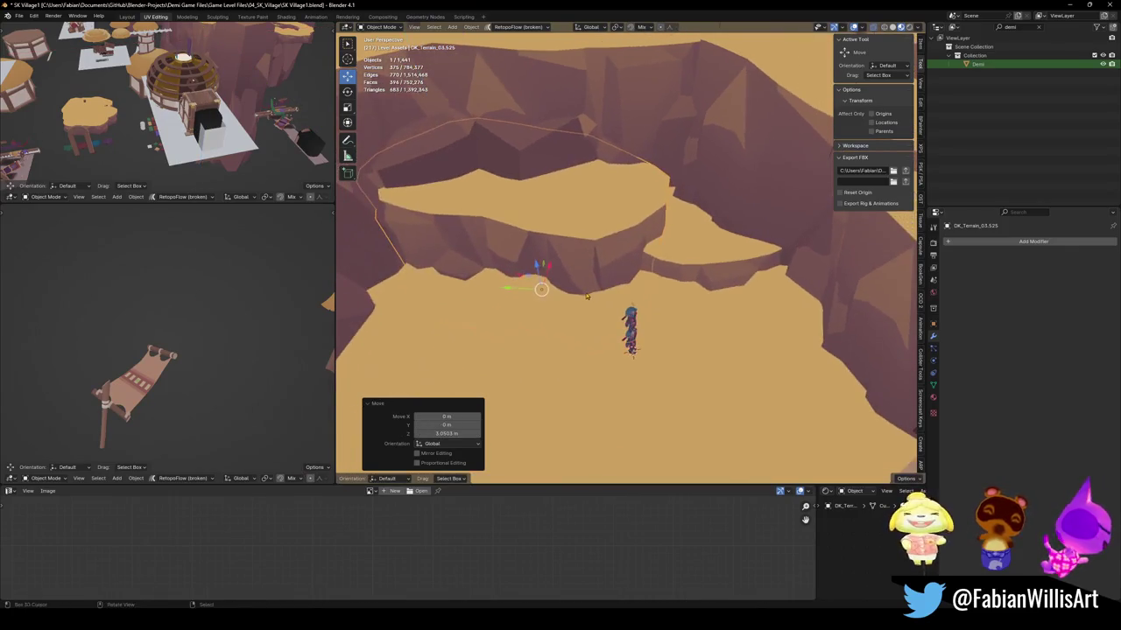
pyautogui.click(465, 283)
pyautogui.press('r')
pyautogui.press('z')
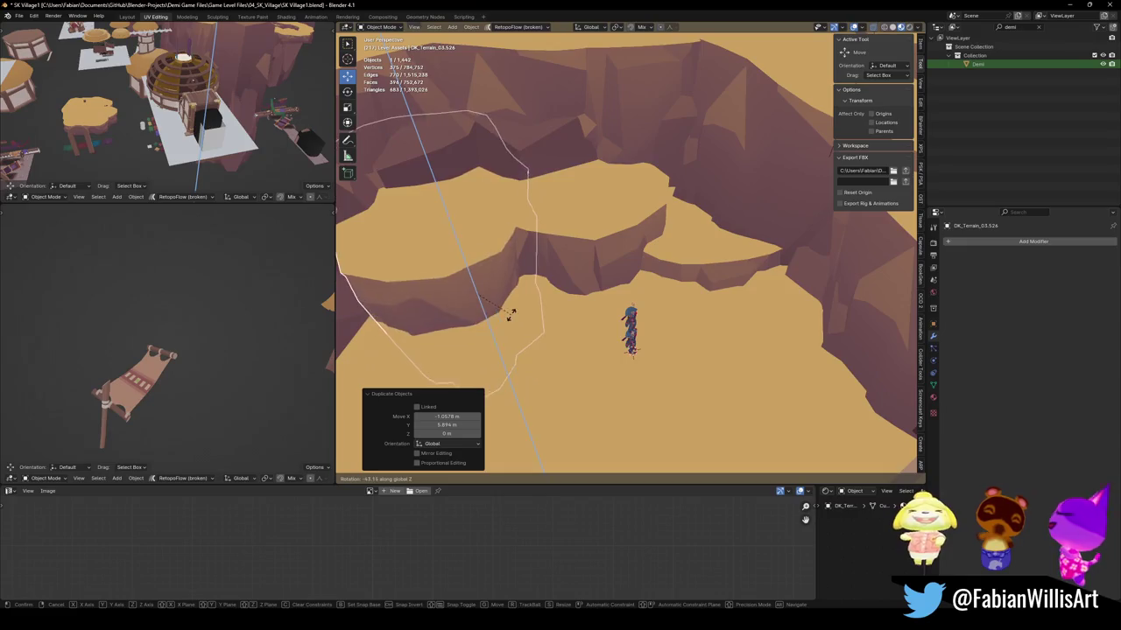
pyautogui.click(506, 318)
pyautogui.press('g')
pyautogui.hotkey('shift', 'z')
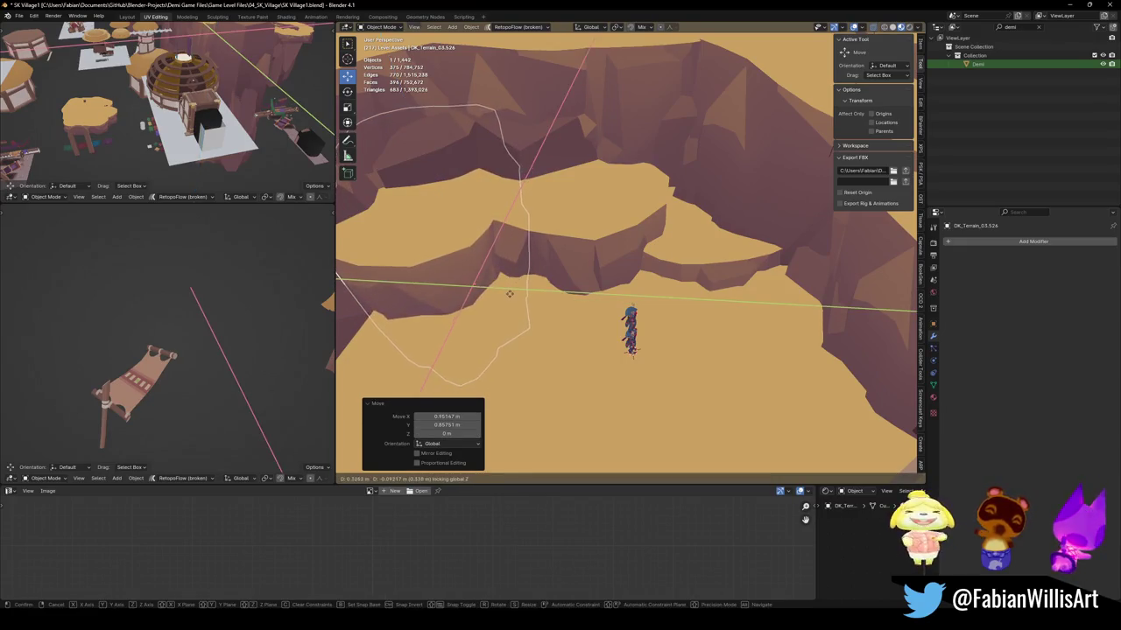
pyautogui.click(516, 278)
pyautogui.moveTo(516, 279)
pyautogui.mouseDown(button='middle')
pyautogui.moveTo(587, 312)
pyautogui.moveTo(605, 287)
pyautogui.moveTo(613, 422)
pyautogui.mouseUp(button='middle')
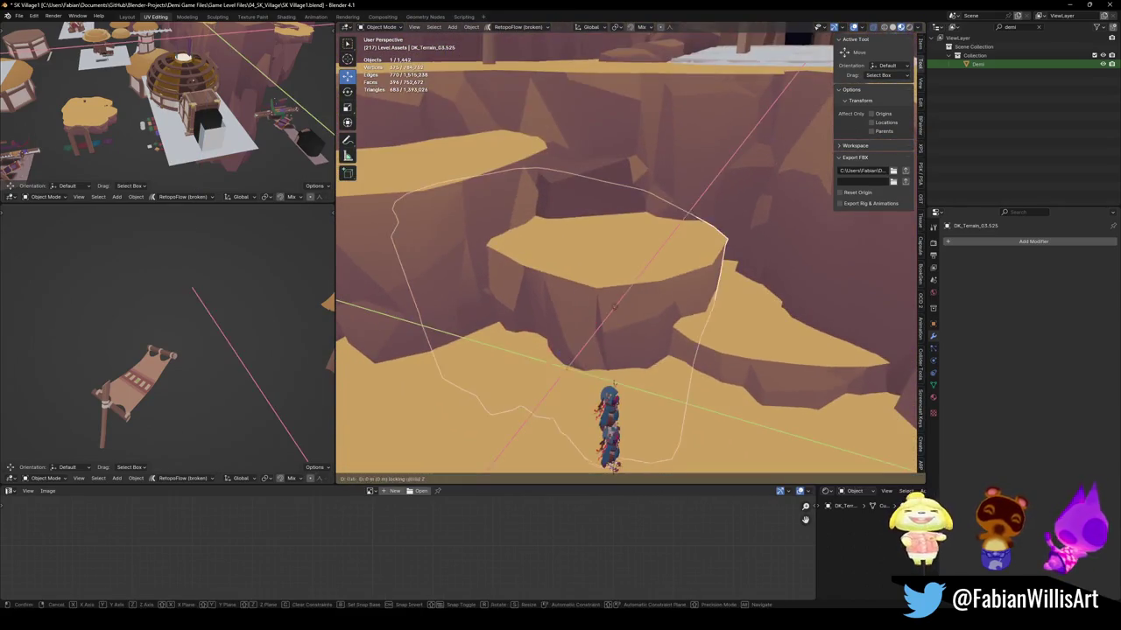
# Nudge the Demi character along X and select the DK_Terrain_03.525 cliff block.
pyautogui.click(613, 422)
pyautogui.press('g')
pyautogui.press('x')
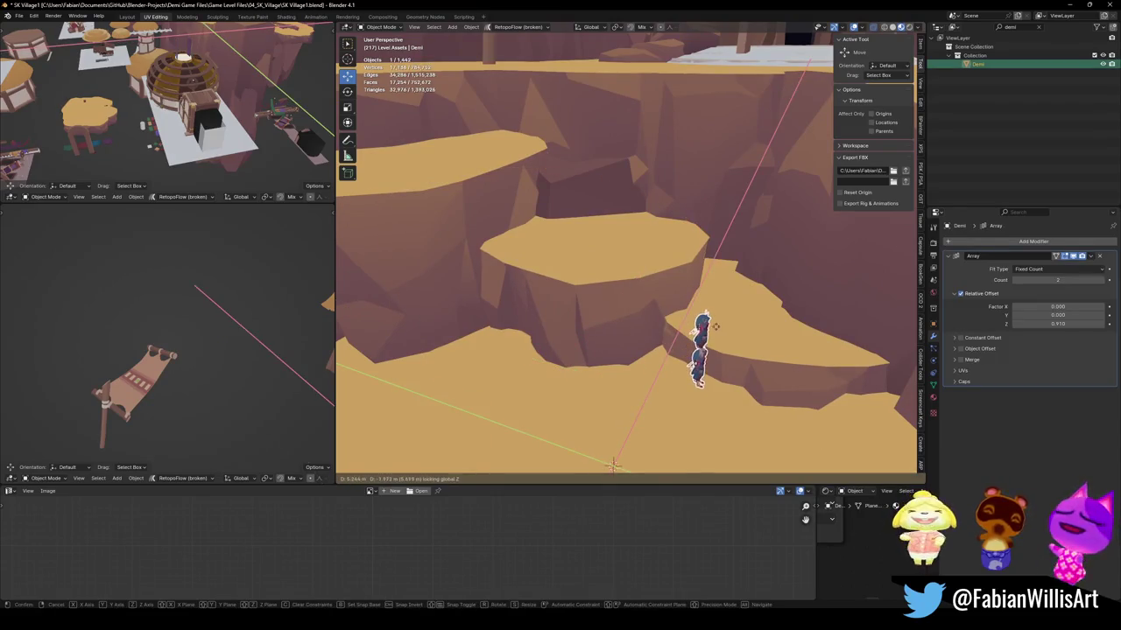
pyautogui.click(613, 464)
pyautogui.moveTo(613, 464); pyautogui.dragTo(683, 286, button='middle')
pyautogui.click(684, 286)
# Raise DK_Terrain_03.525 vertically to 1.1329 m.
pyautogui.press('g')
pyautogui.press('z')
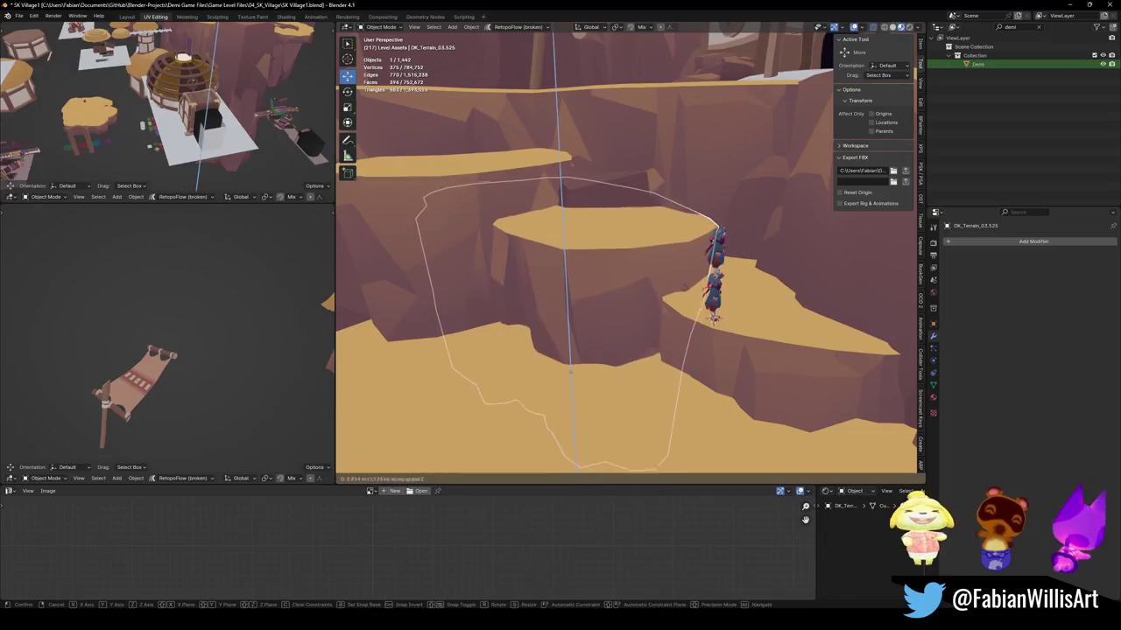
pyautogui.click(684, 290)
pyautogui.moveTo(570, 376)
pyautogui.mouseDown(button='middle')
pyautogui.moveTo(605, 400)
pyautogui.moveTo(601, 444)
pyautogui.moveTo(577, 271)
pyautogui.mouseUp(button='middle')
pyautogui.press('g')
pyautogui.press('z')
pyautogui.click(601, 426)
# Raise the neighbouring block DK_Terrain_03.526 vertically to continue the staircase.
pyautogui.click(543, 250)
pyautogui.press('g')
pyautogui.press('z')
pyautogui.click(551, 388)
pyautogui.hotkey('alt', 'a')
# Snap Demi to the 3D cursor and slide it to a new spot on the platforms.
pyautogui.click(621, 274)
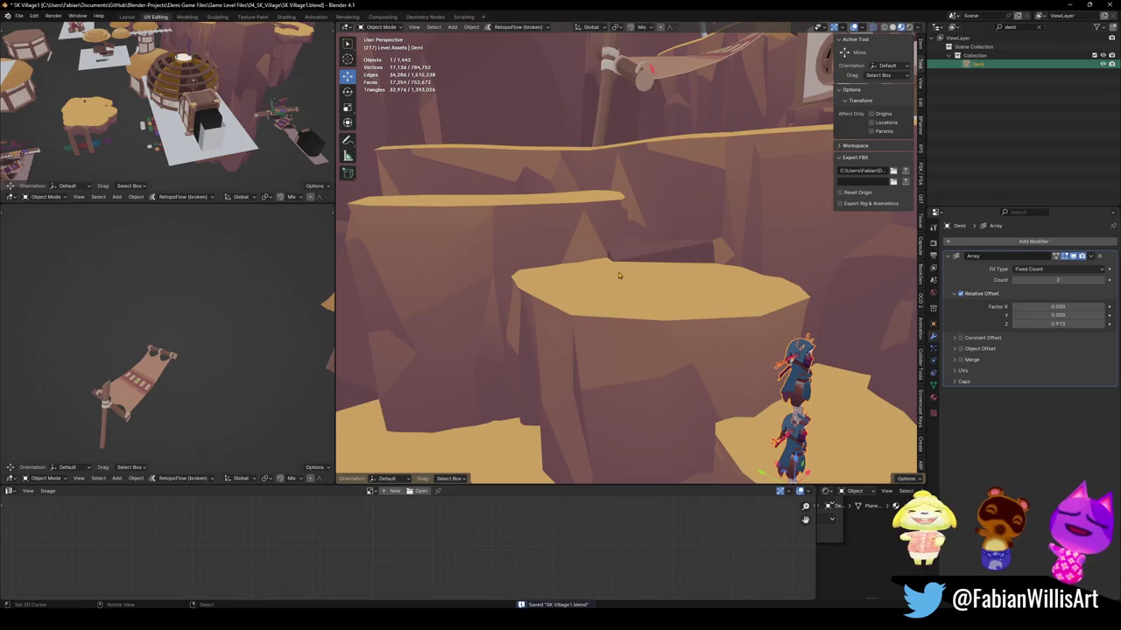
pyautogui.click(604, 261)
pyautogui.moveTo(604, 261)
pyautogui.mouseDown(button='middle')
pyautogui.moveTo(683, 341)
pyautogui.moveTo(627, 307)
pyautogui.mouseUp(button='middle')
pyautogui.press('g')
pyautogui.hotkey('shift', 'z')
pyautogui.click(693, 362)
pyautogui.hotkey('alt', 'a')
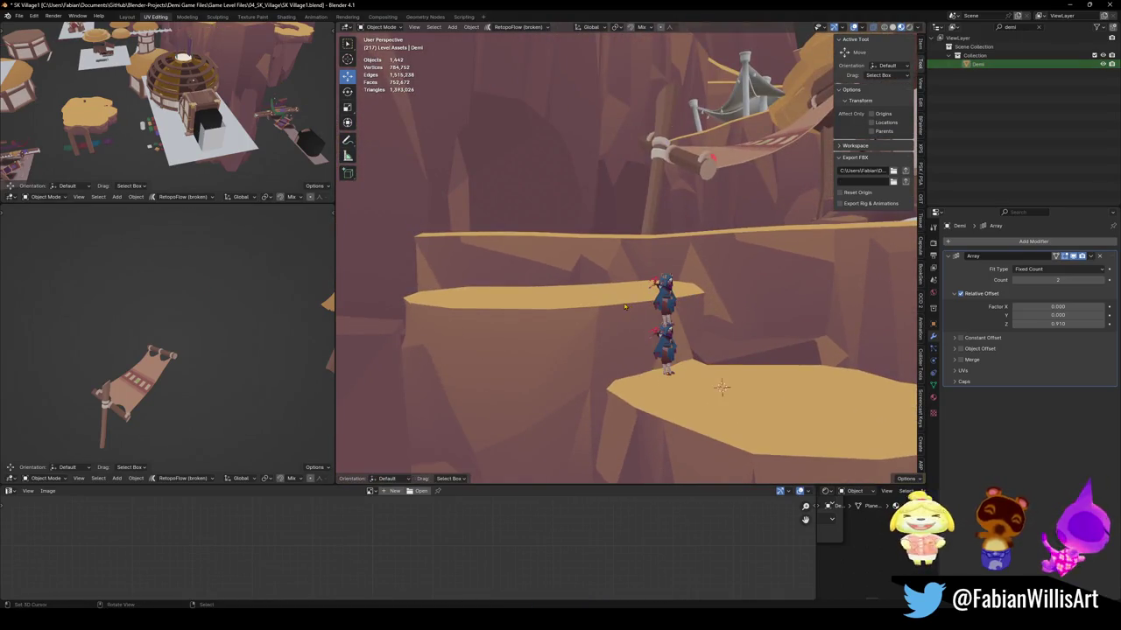
# Move the view to the rope bridge and open water plane Plane.294 in Edit Mode.
pyautogui.moveTo(683, 333)
pyautogui.mouseDown(button='middle')
pyautogui.moveTo(668, 311)
pyautogui.moveTo(639, 311)
pyautogui.mouseUp(button='middle')
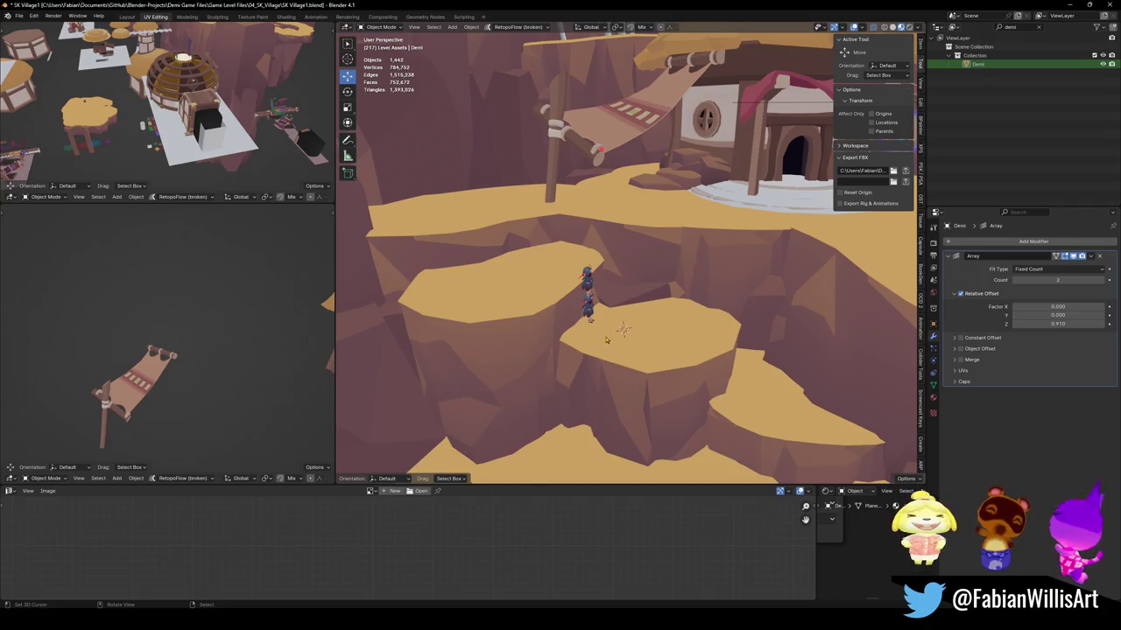
pyautogui.moveTo(663, 322)
pyautogui.mouseDown(button='middle')
pyautogui.moveTo(709, 307)
pyautogui.moveTo(687, 208)
pyautogui.moveTo(690, 241)
pyautogui.mouseUp(button='middle')
pyautogui.click(687, 208)
pyautogui.press('Tab')
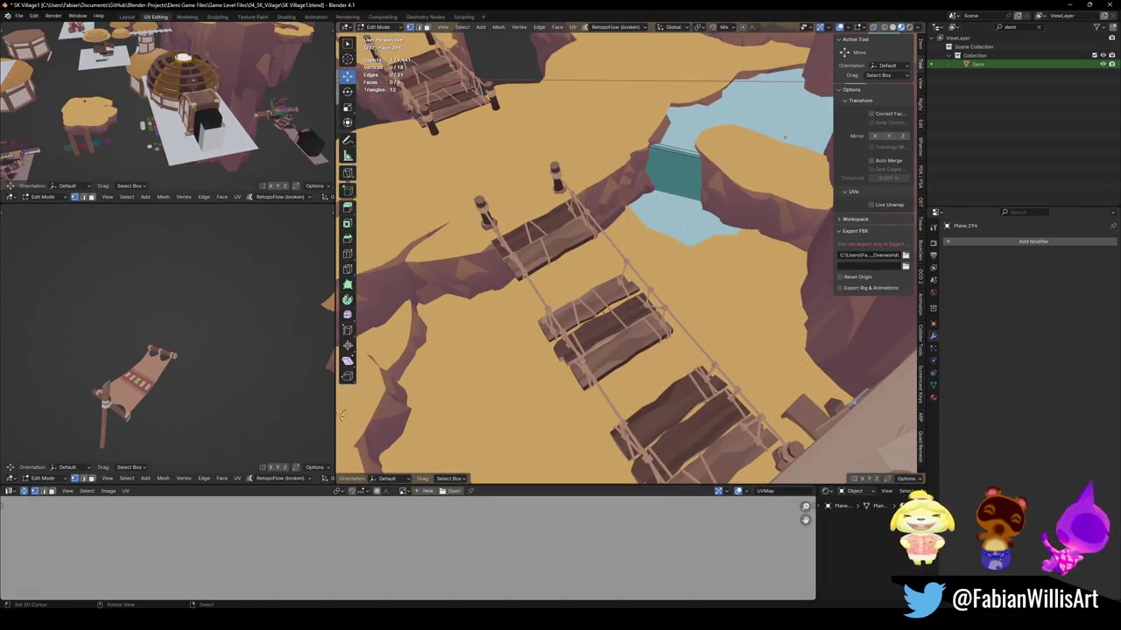
# Separate the chosen rope-bridge part into its own object, Plane.312, and return to Object Mode.
pyautogui.click(688, 228)
pyautogui.press('Tab')
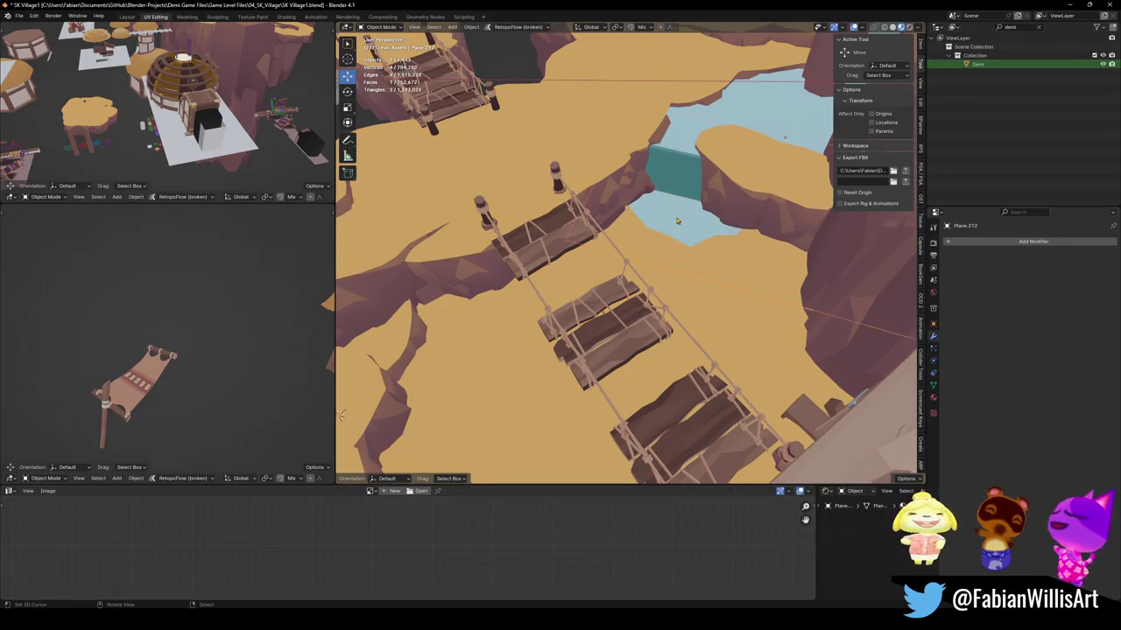
pyautogui.keyDown('shift'); pyautogui.click(678, 278); pyautogui.keyUp('shift')
pyautogui.hotkey('shift', '`')
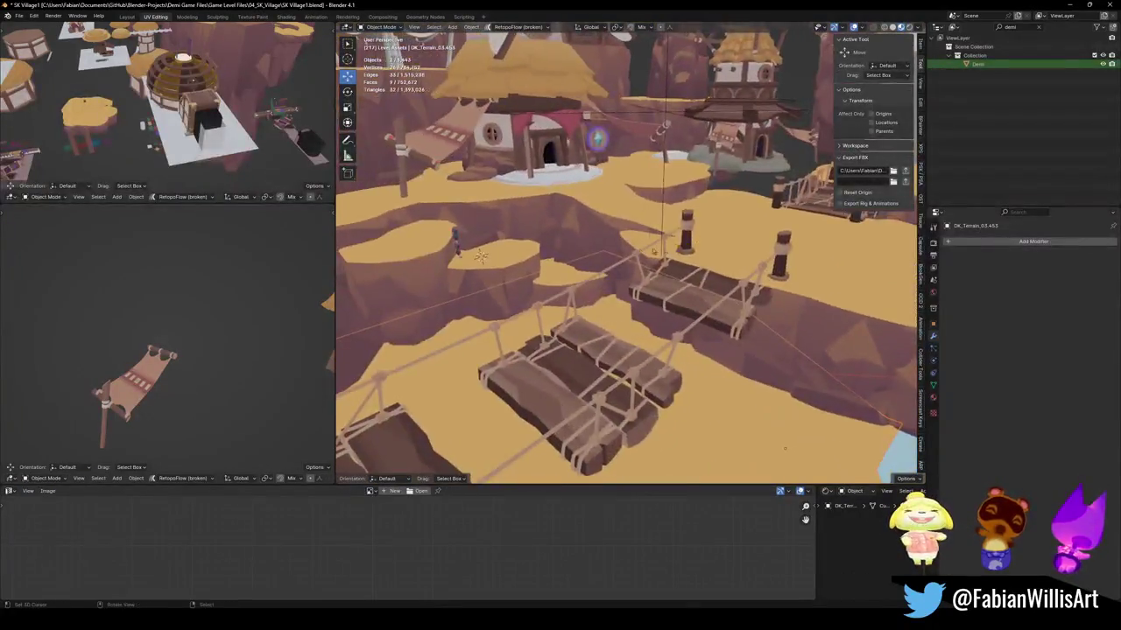
pyautogui.click(595, 264)
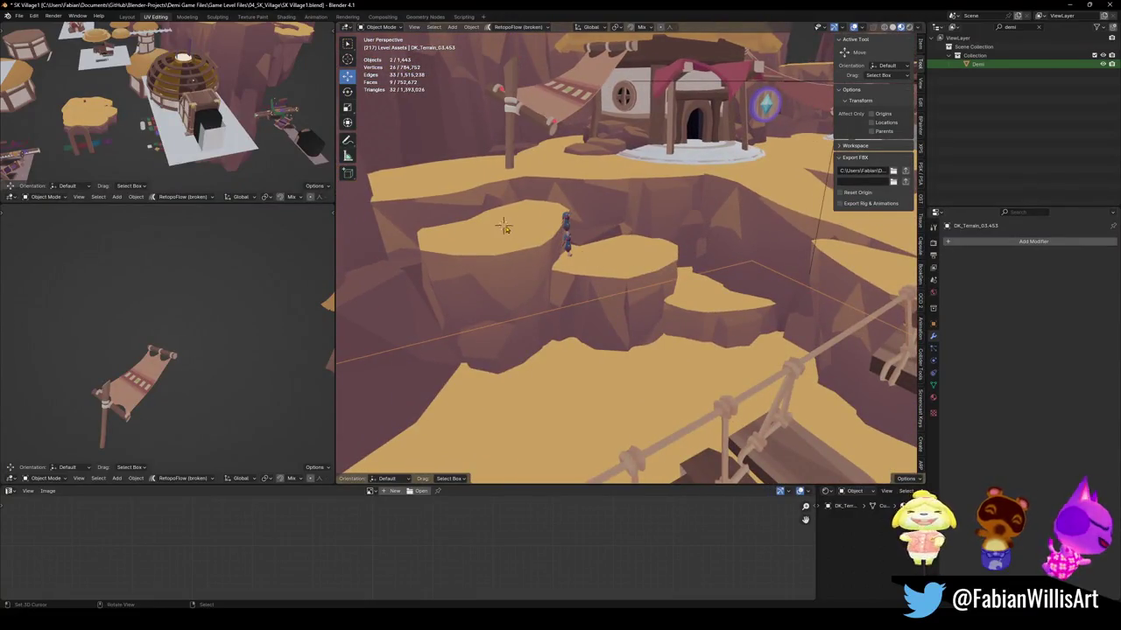
# Snap the Demi character to the 3D cursor, frame it, and move it vertically.
pyautogui.click(565, 225)
pyautogui.hotkey('shift', 's')
pyautogui.press('KP_Decimal')
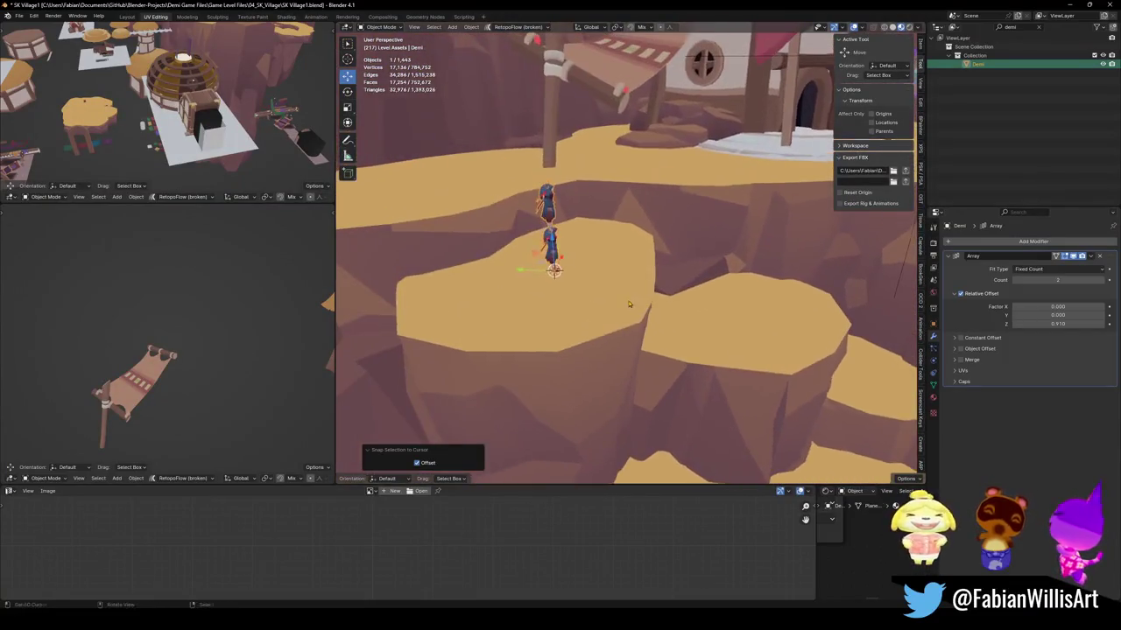
pyautogui.press('g')
pyautogui.press('z')
pyautogui.scroll(-2, 597, 282)
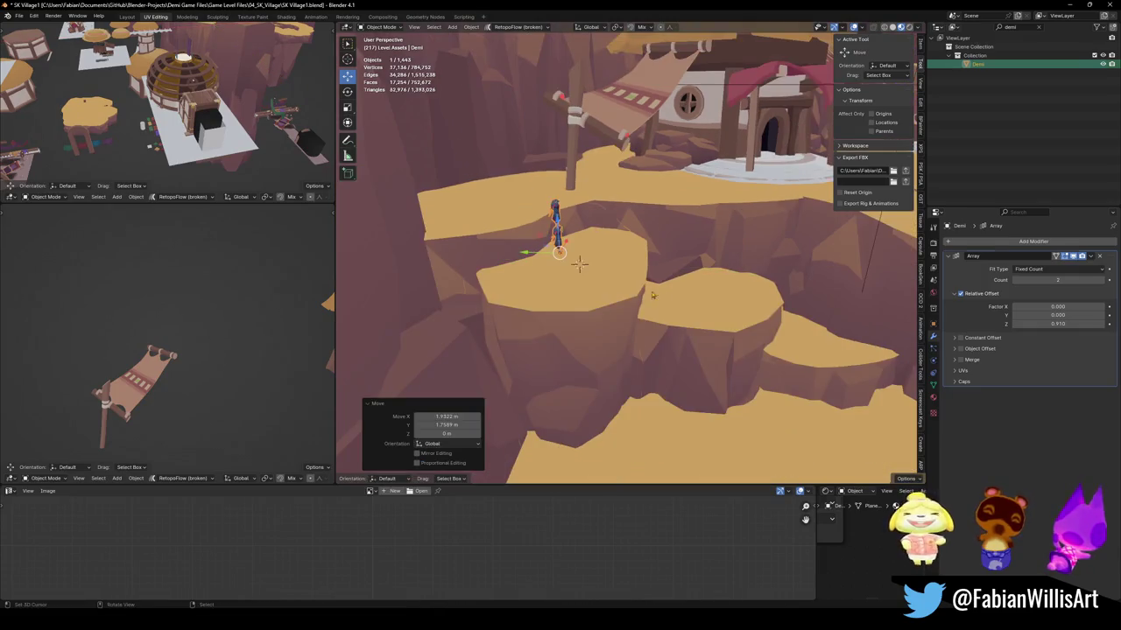
# Select the DK_Terrain_03.453 platforms with Plane.312 and lower them about 1.07 m along Z.
pyautogui.keyDown('shift'); pyautogui.click(701, 318); pyautogui.keyUp('shift')
pyautogui.moveTo(702, 318)
pyautogui.keyDown('shift'); pyautogui.mouseDown(button='middle')
pyautogui.moveTo(663, 271)
pyautogui.moveTo(734, 305)
pyautogui.mouseUp(button='middle'); pyautogui.keyUp('shift')
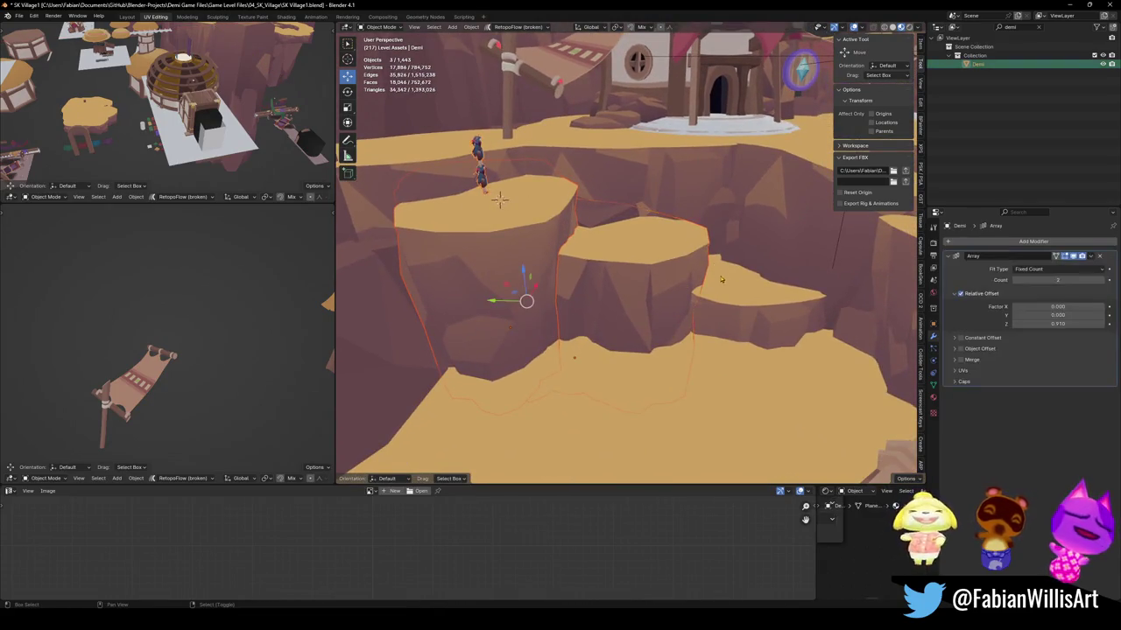
pyautogui.keyDown('shift'); pyautogui.click(712, 362); pyautogui.keyUp('shift')
pyautogui.moveTo(713, 362)
pyautogui.keyDown('shift'); pyautogui.mouseDown(button='middle')
pyautogui.moveTo(672, 302)
pyautogui.moveTo(794, 207)
pyautogui.mouseUp(button='middle'); pyautogui.keyUp('shift')
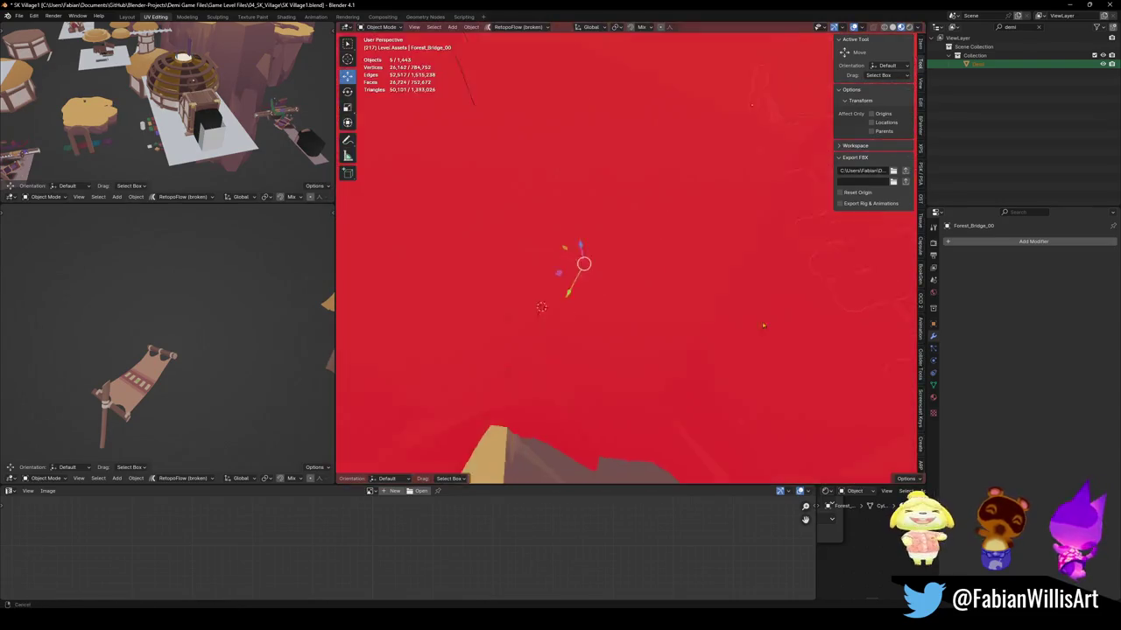
pyautogui.keyDown('shift'); pyautogui.click(794, 207); pyautogui.keyUp('shift')
pyautogui.keyDown('shift'); pyautogui.click(794, 207); pyautogui.keyUp('shift')
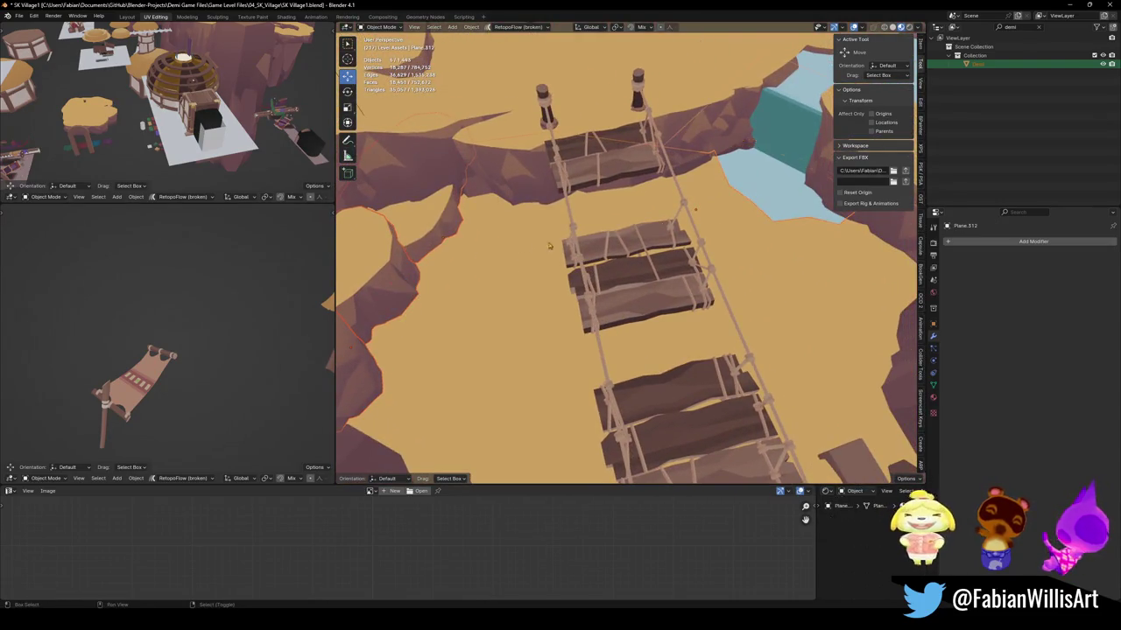
pyautogui.moveTo(794, 208)
pyautogui.keyDown('shift'); pyautogui.mouseDown(button='middle')
pyautogui.moveTo(589, 296)
pyautogui.moveTo(525, 219)
pyautogui.mouseUp(button='middle'); pyautogui.keyUp('shift')
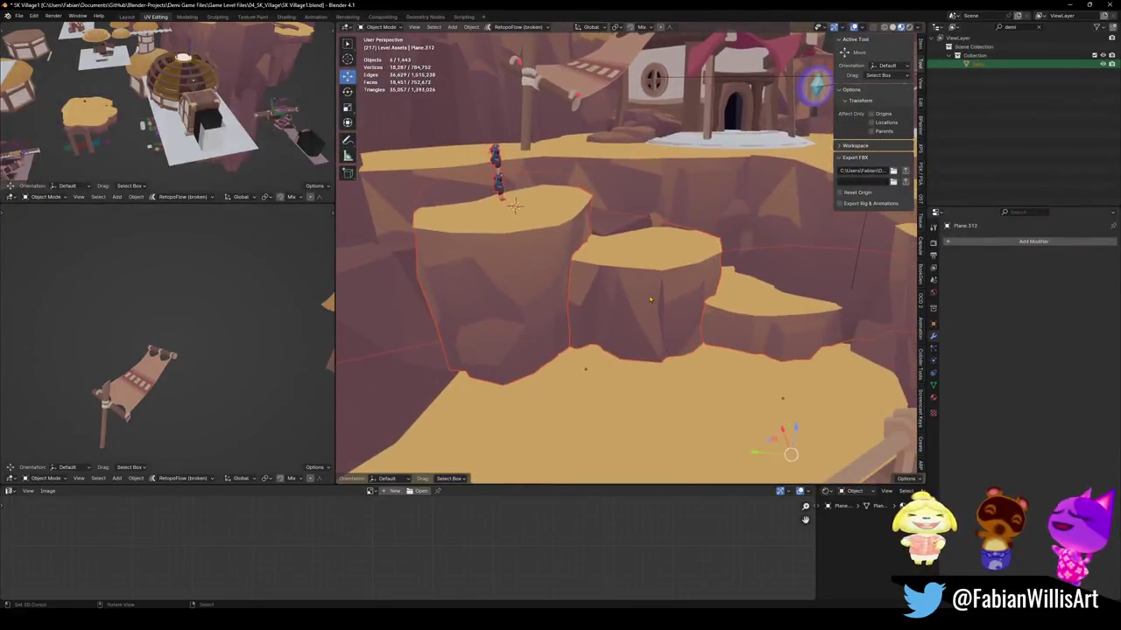
pyautogui.press('g')
pyautogui.press('z')
pyautogui.click(667, 470)
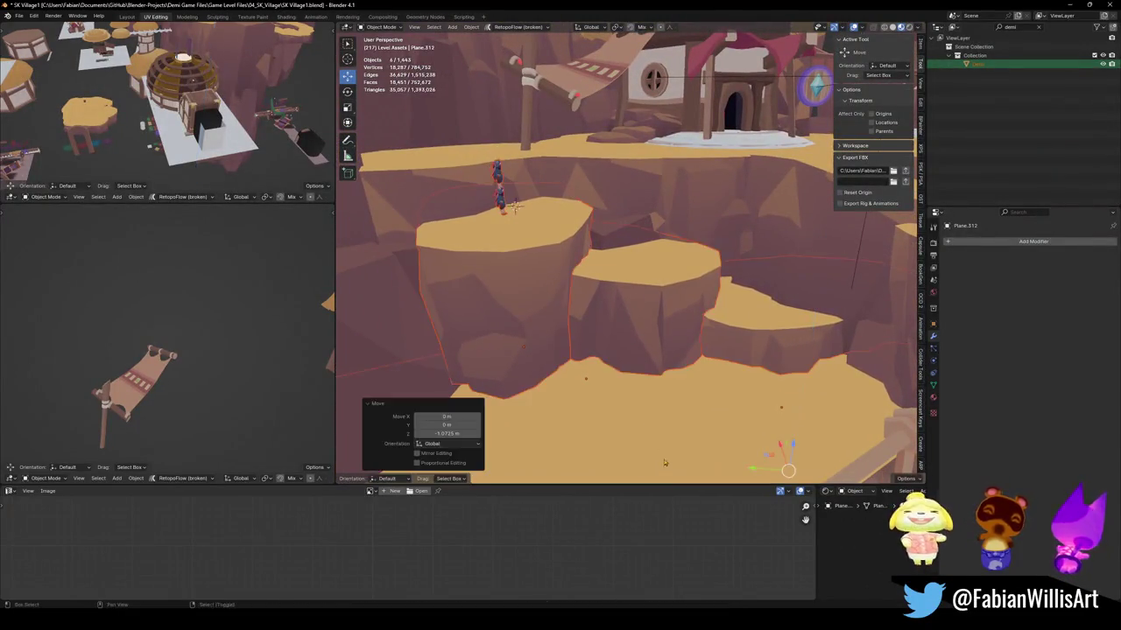
pyautogui.moveTo(667, 469)
pyautogui.mouseDown(button='middle')
pyautogui.moveTo(609, 298)
pyautogui.moveTo(644, 412)
pyautogui.moveTo(708, 357)
pyautogui.moveTo(619, 340)
pyautogui.moveTo(685, 326)
pyautogui.mouseUp(button='middle')
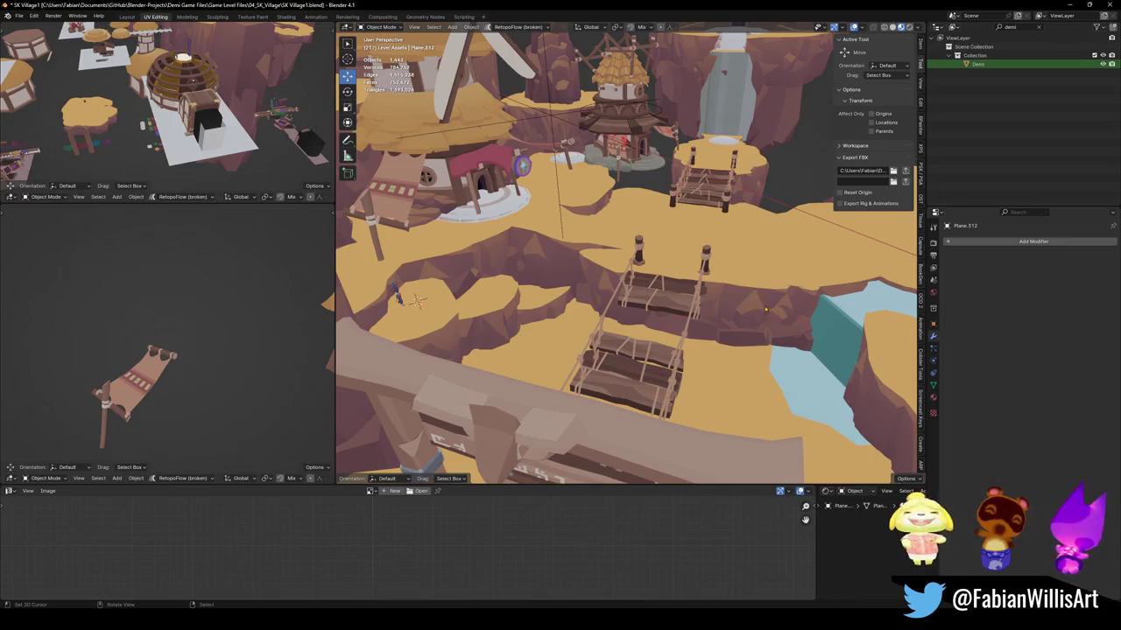
# Orbit around the rope bridge to inspect it, saving SK Village1.blend along the way.
pyautogui.scroll(2, 767, 308)
pyautogui.scroll(2, 767, 308)
pyautogui.moveTo(767, 308)
pyautogui.mouseDown(button='middle')
pyautogui.moveTo(574, 317)
pyautogui.moveTo(539, 266)
pyautogui.mouseUp(button='middle')
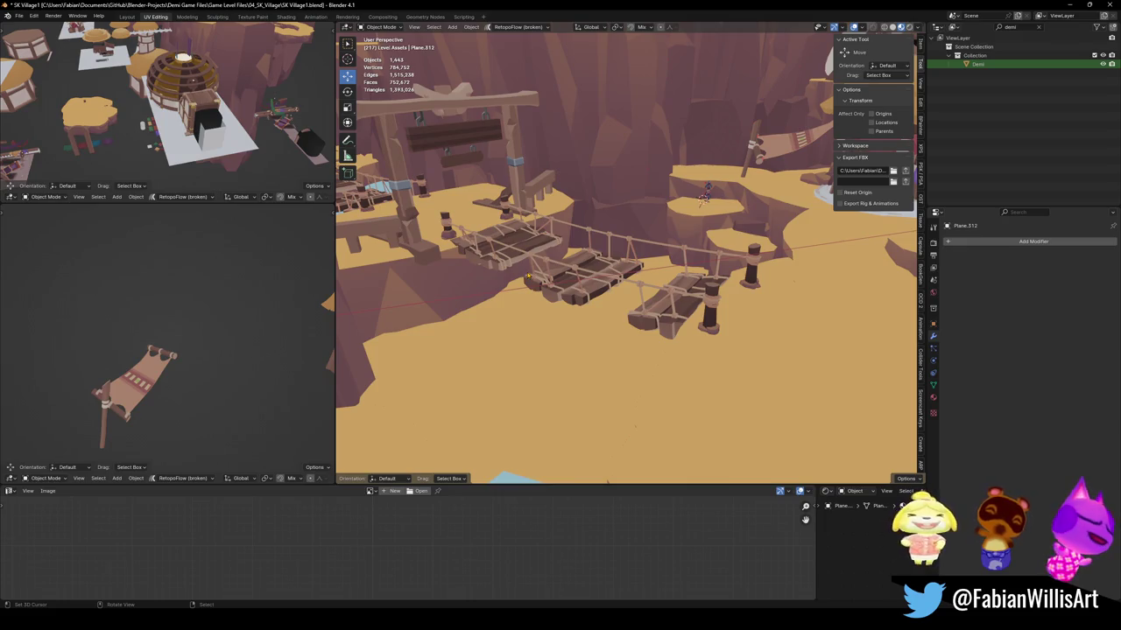
pyautogui.moveTo(517, 218)
pyautogui.mouseDown(button='middle')
pyautogui.moveTo(645, 301)
pyautogui.moveTo(762, 290)
pyautogui.mouseUp(button='middle')
pyautogui.hotkey('ctrl', 's')
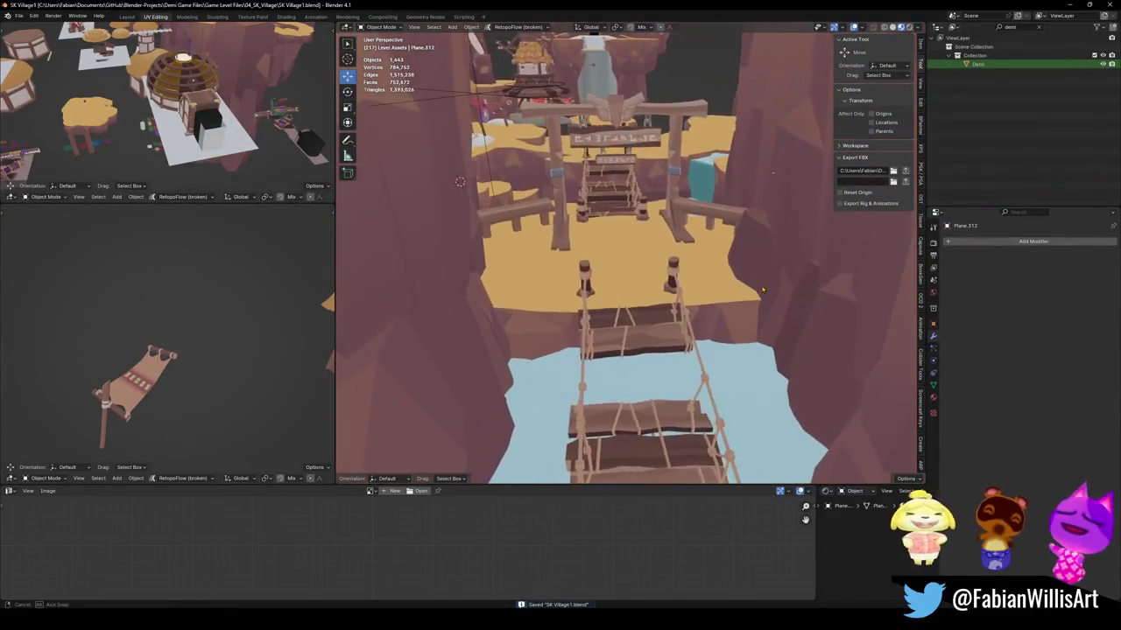
pyautogui.moveTo(762, 290)
pyautogui.mouseDown(button='middle')
pyautogui.moveTo(750, 308)
pyautogui.moveTo(702, 293)
pyautogui.moveTo(635, 234)
pyautogui.moveTo(501, 248)
pyautogui.mouseUp(button='middle')
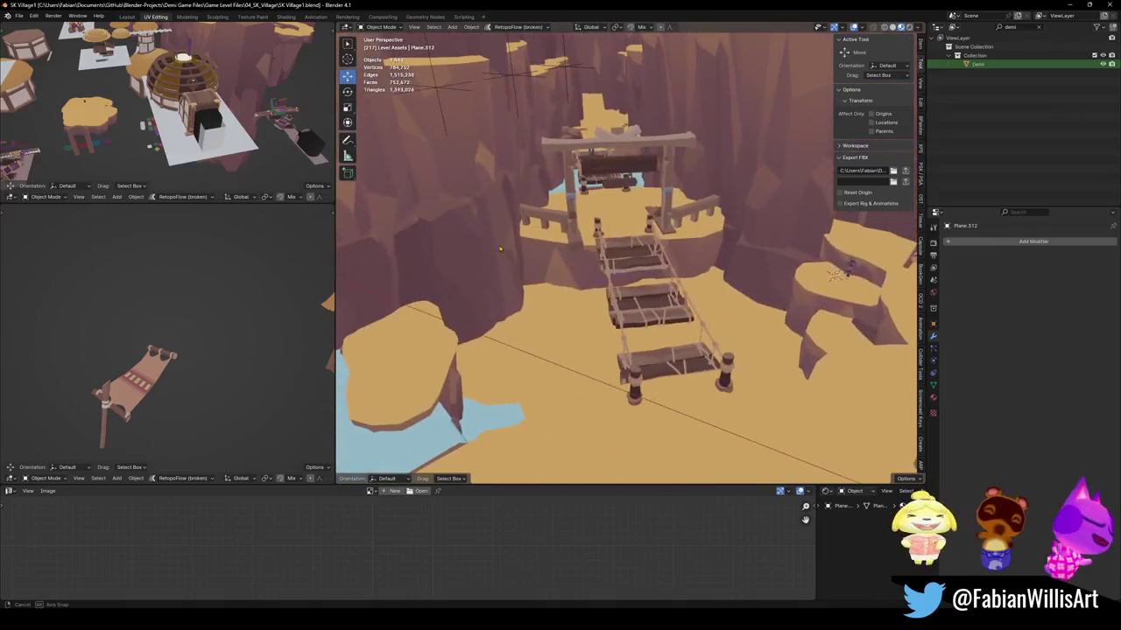
pyautogui.hotkey('ctrl', 's')
pyautogui.moveTo(501, 248); pyautogui.dragTo(636, 286, button='middle')
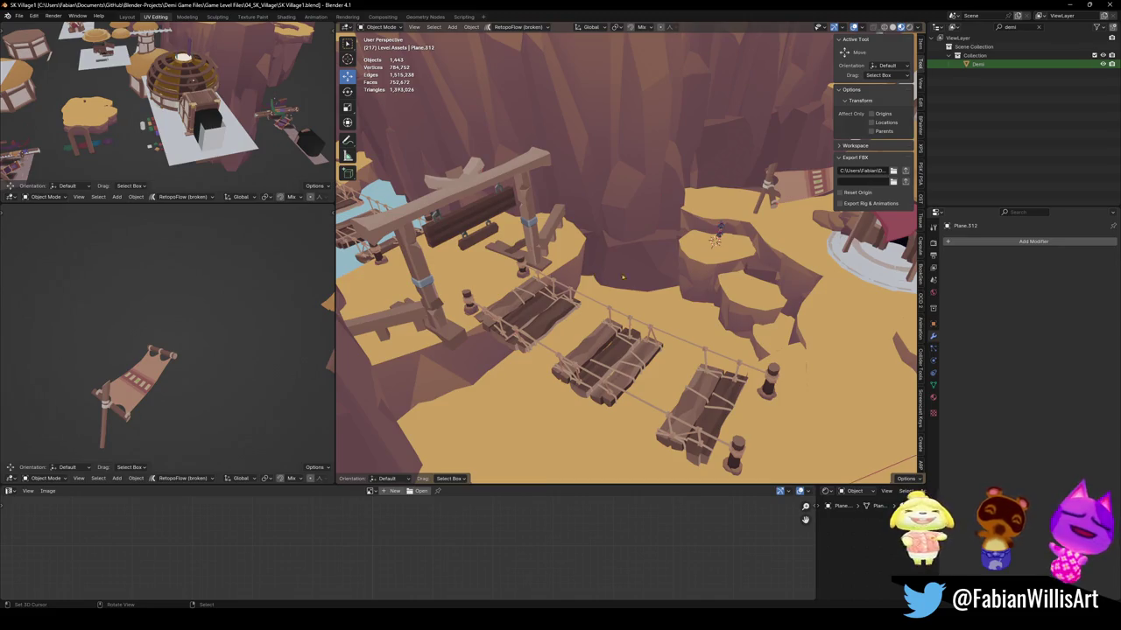
pyautogui.moveTo(785, 278)
pyautogui.mouseDown(button='middle')
pyautogui.moveTo(794, 354)
pyautogui.moveTo(738, 337)
pyautogui.mouseUp(button='middle')
pyautogui.hotkey('ctrl', 's')
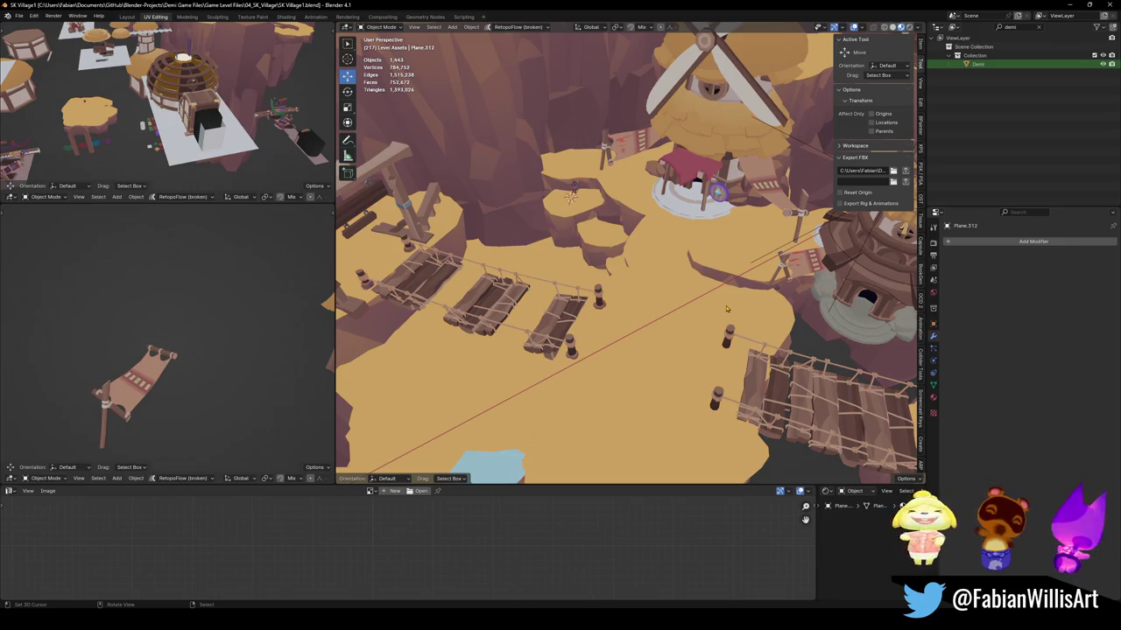
pyautogui.moveTo(627, 289)
pyautogui.mouseDown(button='middle')
pyautogui.moveTo(612, 279)
pyautogui.moveTo(673, 277)
pyautogui.moveTo(513, 256)
pyautogui.moveTo(615, 281)
pyautogui.moveTo(658, 314)
pyautogui.moveTo(601, 368)
pyautogui.moveTo(622, 293)
pyautogui.moveTo(729, 303)
pyautogui.mouseUp(button='middle')
# Apply Plane.312's rotation, then select DK_Terrain_03.455, Demi and DK_Terrain_03.453.
pyautogui.hotkey('ctrl', 's')
pyautogui.hotkey('ctrl', 'a')
pyautogui.click(613, 280)
pyautogui.click(659, 314)
pyautogui.click(580, 348)
pyautogui.click(665, 297)
# Select the separated Plane.312 piece on the cliffs and save the village file.
pyautogui.moveTo(824, 300); pyautogui.dragTo(599, 243, button='middle')
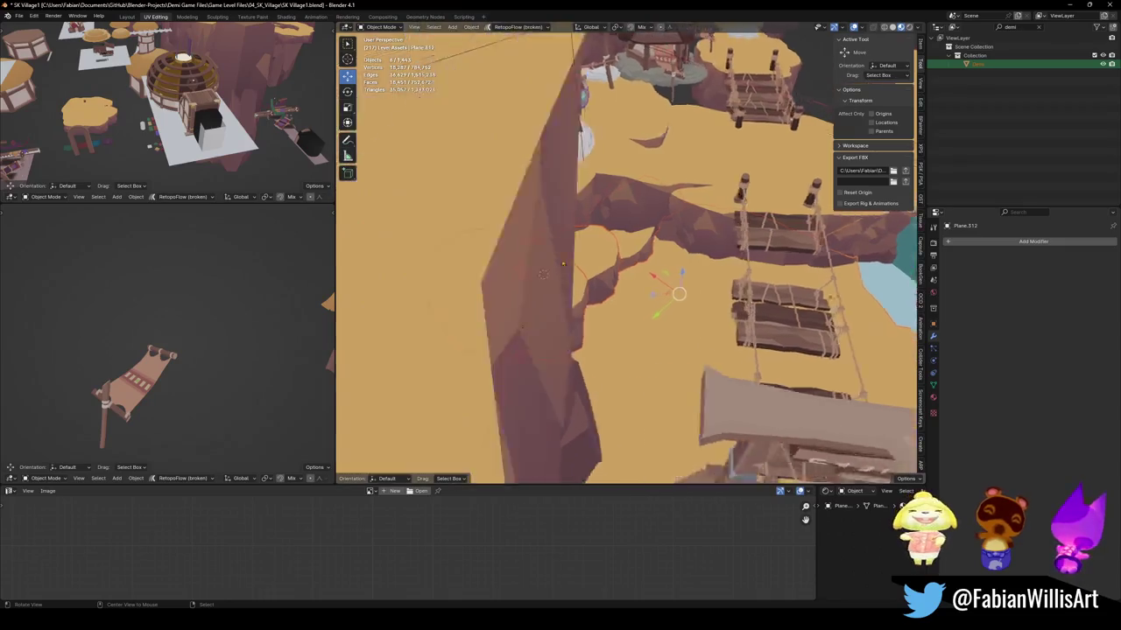
pyautogui.click(599, 243)
pyautogui.scroll(5, 599, 242)
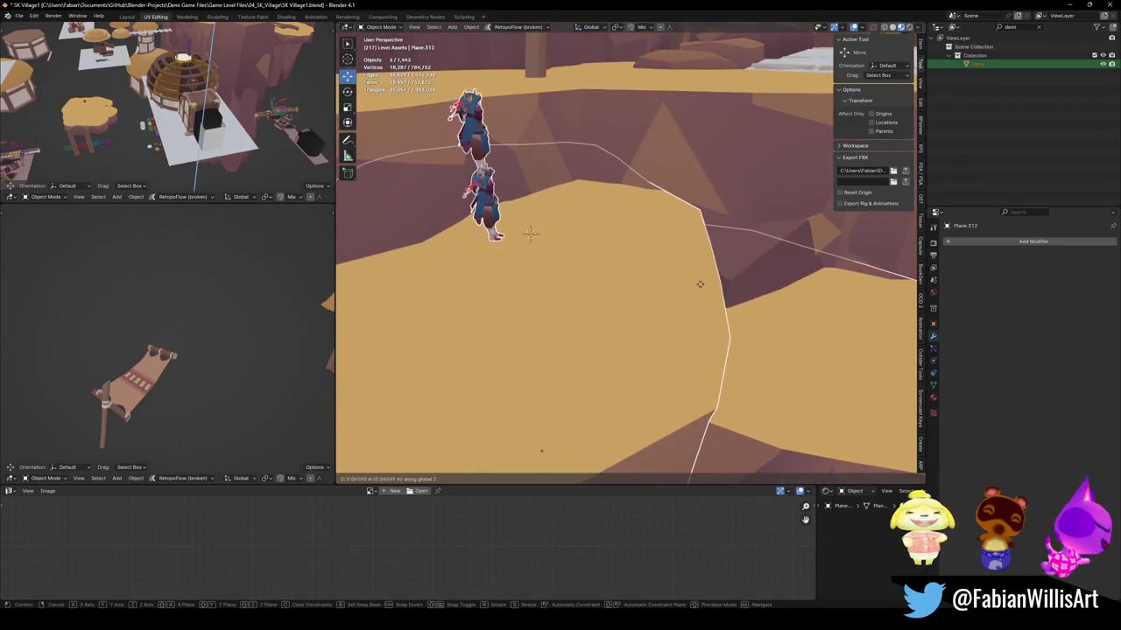
pyautogui.scroll(-5, 720, 277)
pyautogui.hotkey('ctrl', 's')
# Orbit and zoom out over the village, waterfall and windmill base.
pyautogui.moveTo(720, 276); pyautogui.dragTo(642, 288, button='middle')
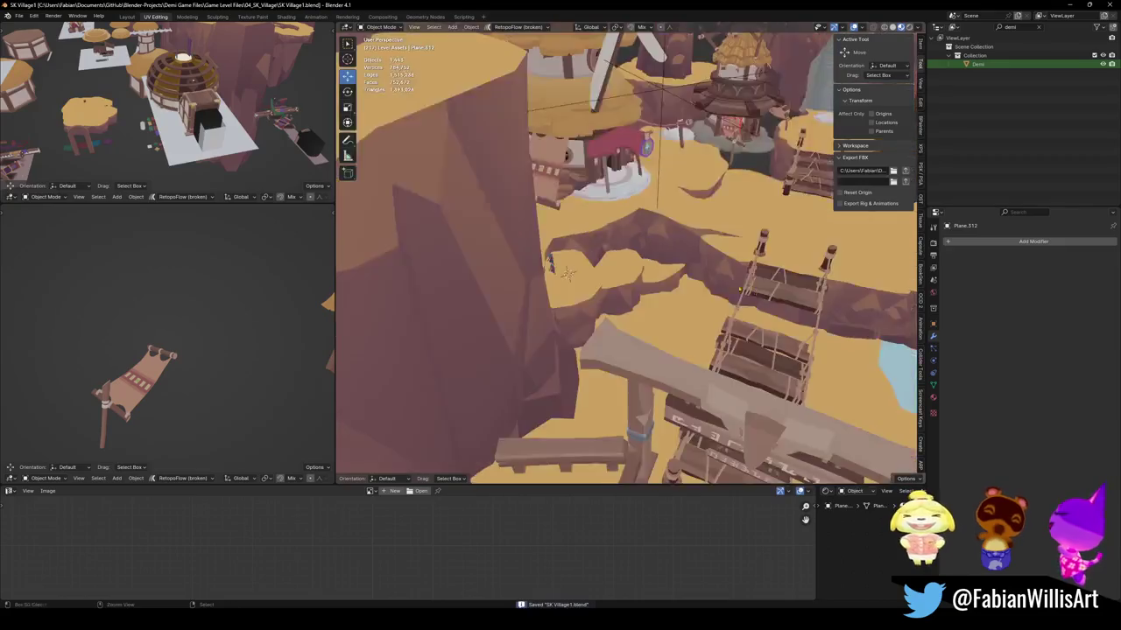
pyautogui.scroll(3, 642, 289)
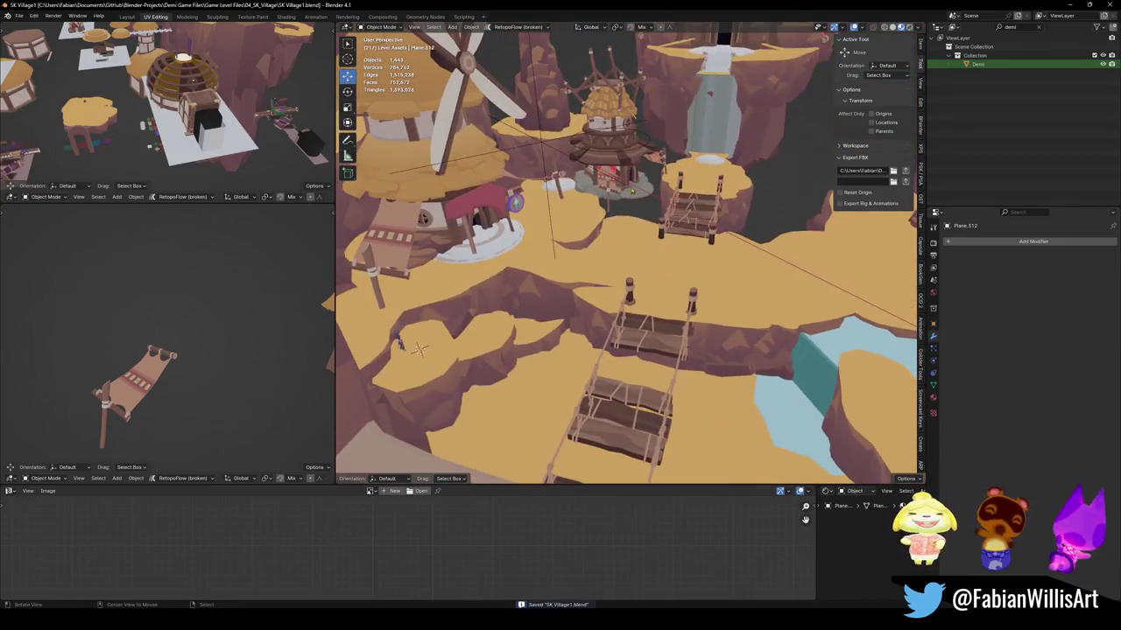
pyautogui.scroll(4, 654, 232)
pyautogui.moveTo(654, 232)
pyautogui.mouseDown(button='middle')
pyautogui.moveTo(686, 235)
pyautogui.moveTo(645, 280)
pyautogui.moveTo(676, 261)
pyautogui.moveTo(732, 106)
pyautogui.moveTo(728, 189)
pyautogui.mouseUp(button='middle')
pyautogui.scroll(-3, 686, 235)
pyautogui.scroll(4, 645, 280)
pyautogui.scroll(-5, 676, 261)
pyautogui.scroll(2, 732, 106)
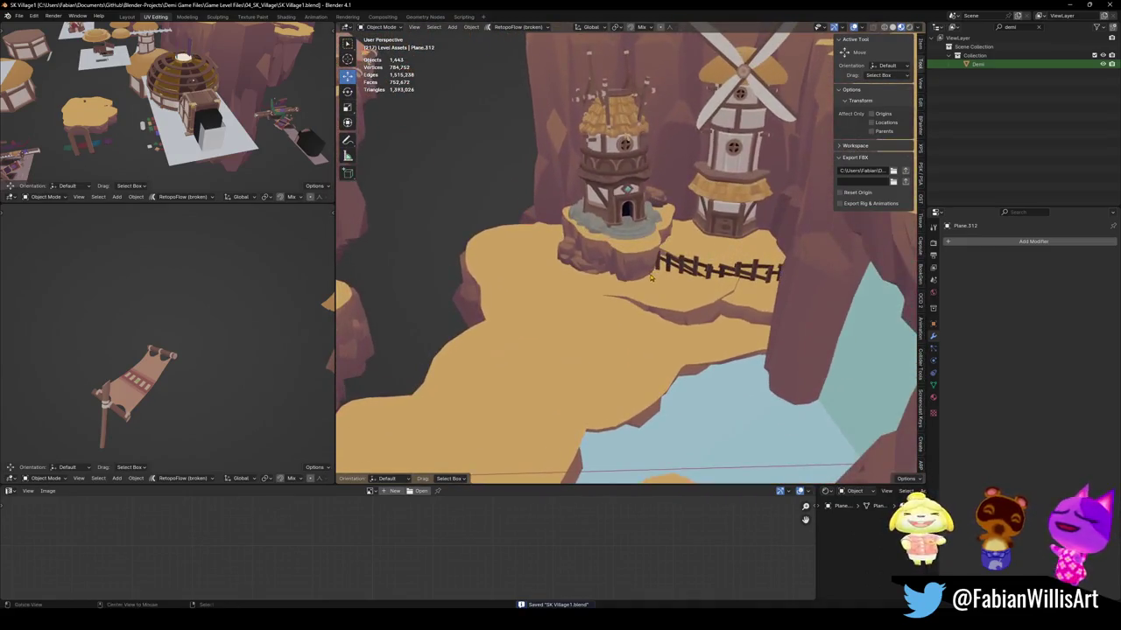
pyautogui.moveTo(727, 189)
pyautogui.mouseDown(button='middle')
pyautogui.moveTo(655, 265)
pyautogui.moveTo(675, 262)
pyautogui.moveTo(675, 278)
pyautogui.mouseUp(button='middle')
pyautogui.scroll(5, 655, 265)
# Delete Plane.312 and save SK Village1.blend.
pyautogui.press('Delete')
pyautogui.hotkey('ctrl', 's')
pyautogui.scroll(-5, 681, 277)
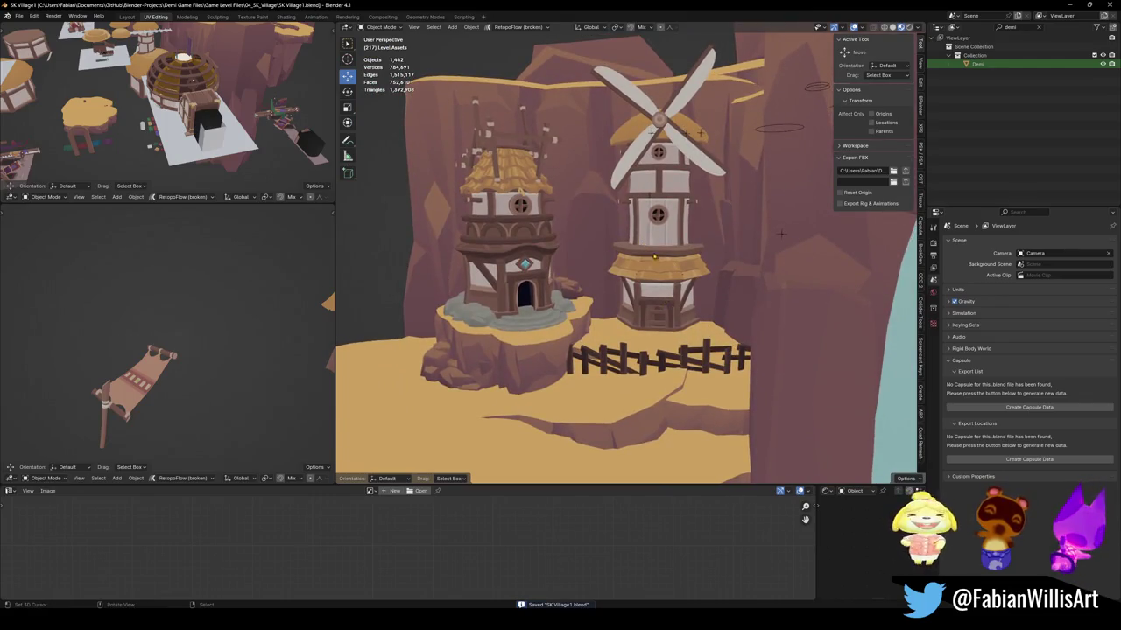
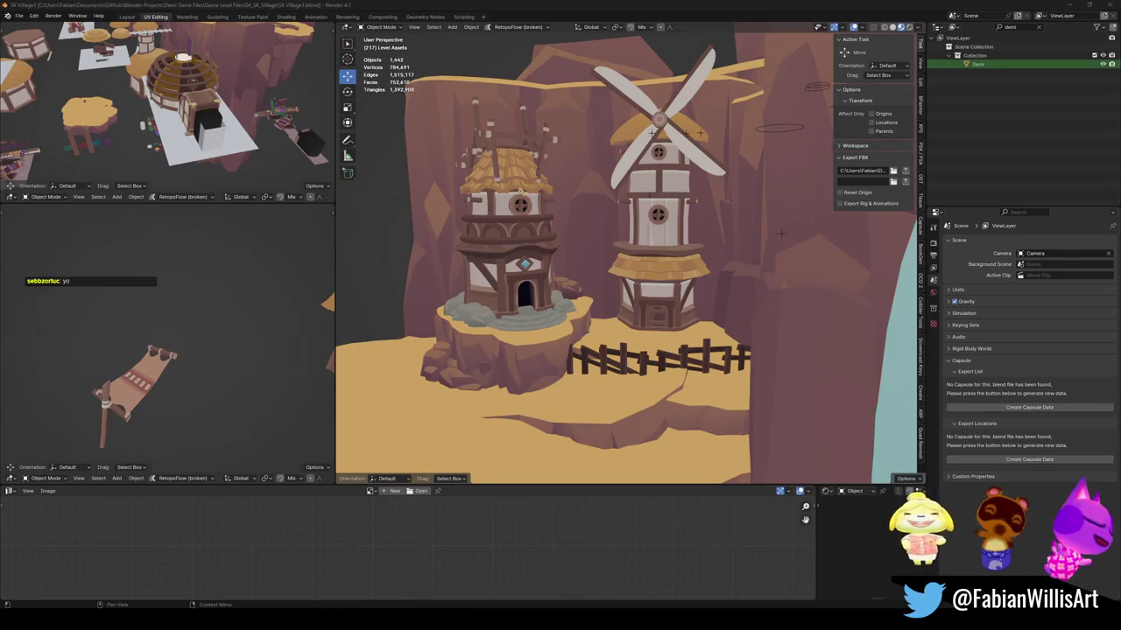
# Reveal the hidden objects, hide the red banner again, select the left tower and save.
pyautogui.moveTo(561, 289); pyautogui.dragTo(699, 226, button='middle')
pyautogui.hotkey('alt', 'h')
pyautogui.press('h')
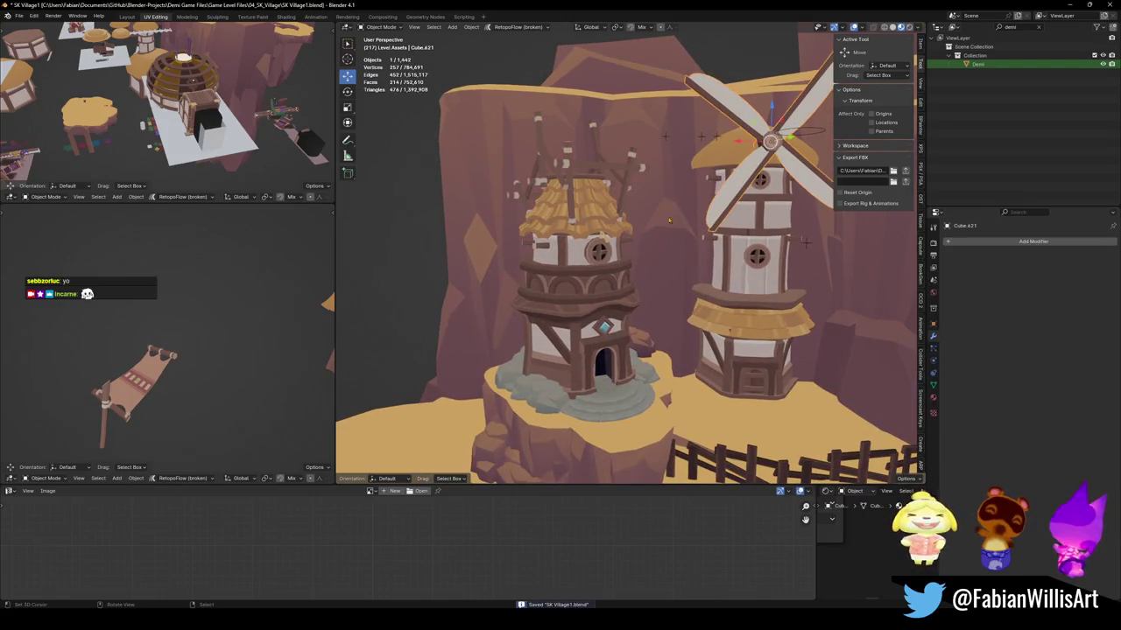
pyautogui.click(612, 258)
pyautogui.hotkey('ctrl', 's')
# Duplicate the right windmill's blades and bring the copy over to the left tower.
pyautogui.click(611, 204)
pyautogui.hotkey('shift', 's')
pyautogui.press('r')
pyautogui.press('z')
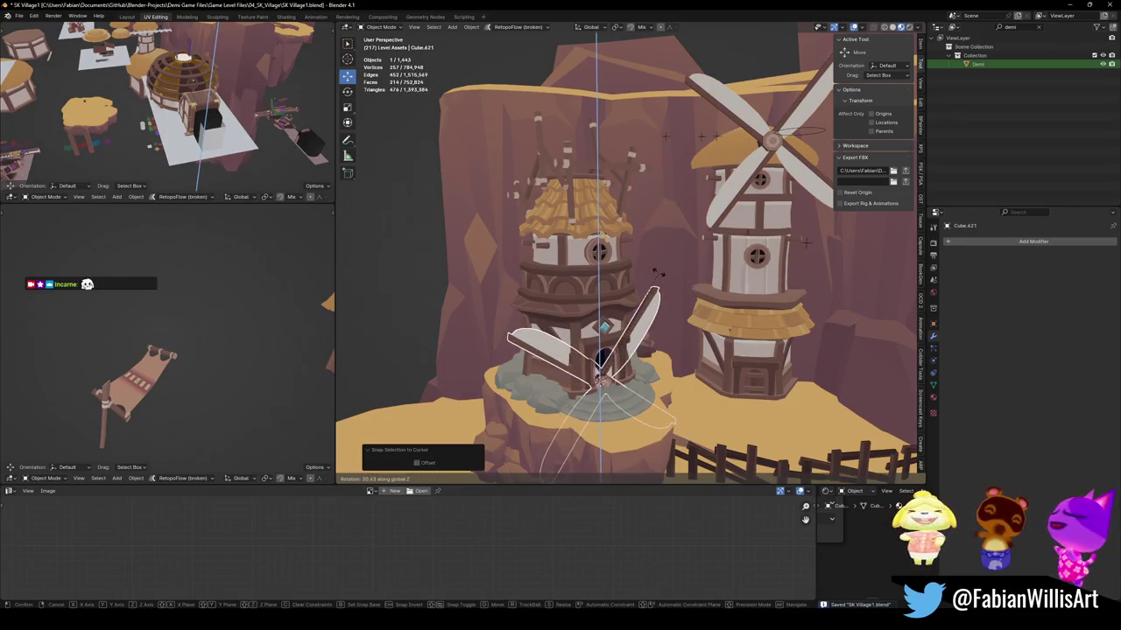
pyautogui.click(648, 268)
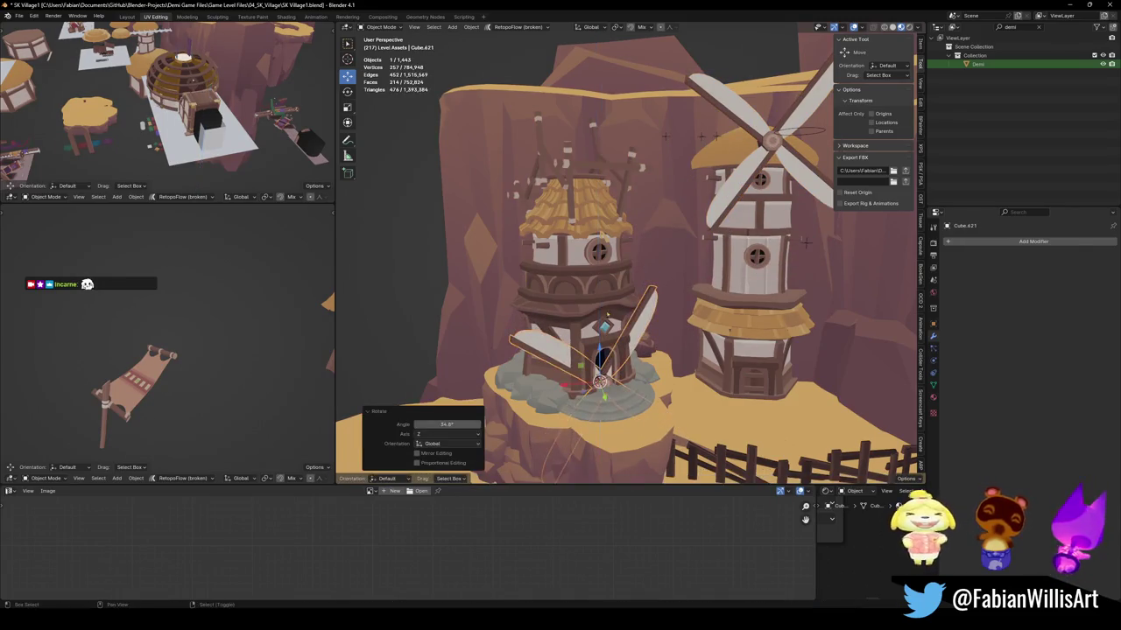
# Copy the left tower's rotation onto the new blades, then turn them 180° about Z.
pyautogui.keyDown('shift'); pyautogui.click(604, 306); pyautogui.keyUp('shift')
pyautogui.hotkey('ctrl', 'c')
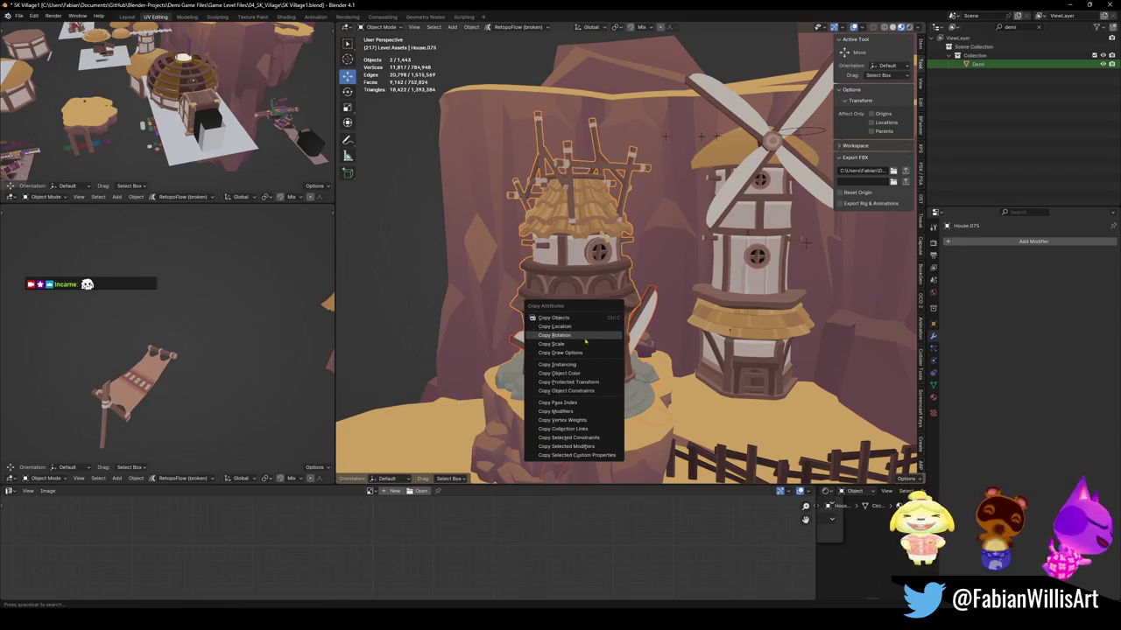
pyautogui.click(593, 335)
pyautogui.click(613, 384)
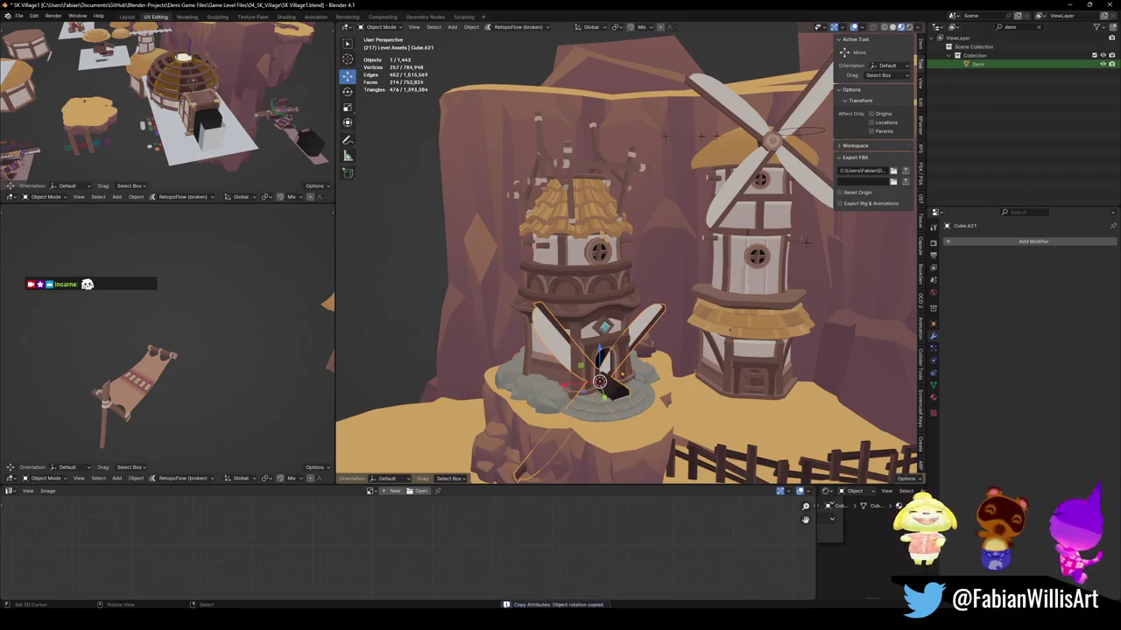
pyautogui.write('rz180')
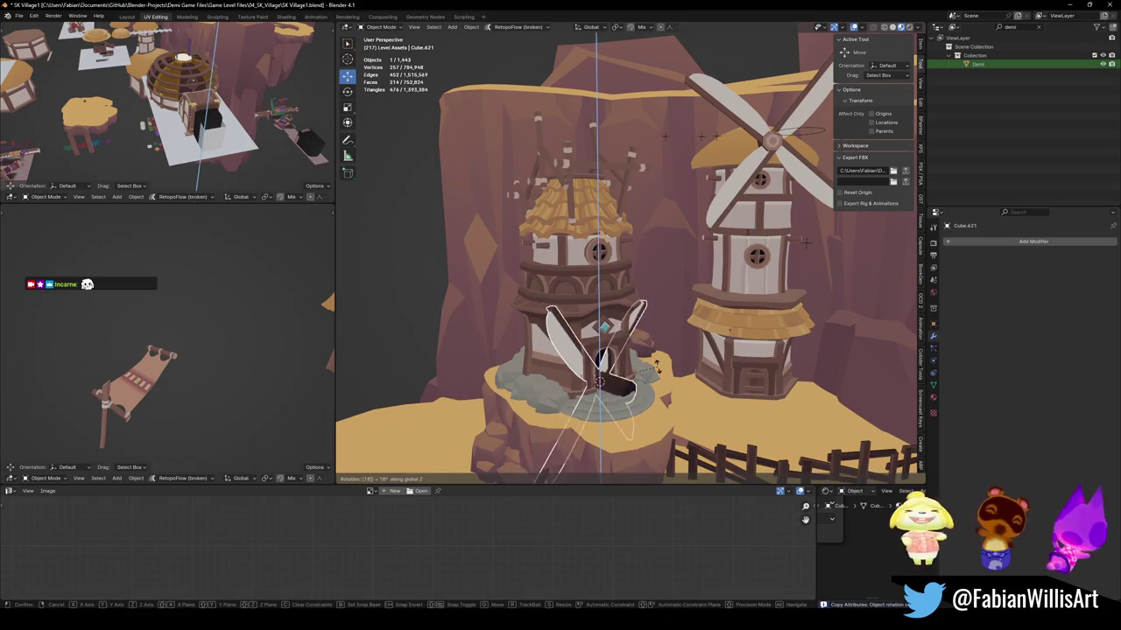
pyautogui.press('Return')
# Raise the copied blades to the left tower's roof and shift them along Y into place.
pyautogui.press('g')
pyautogui.press('z')
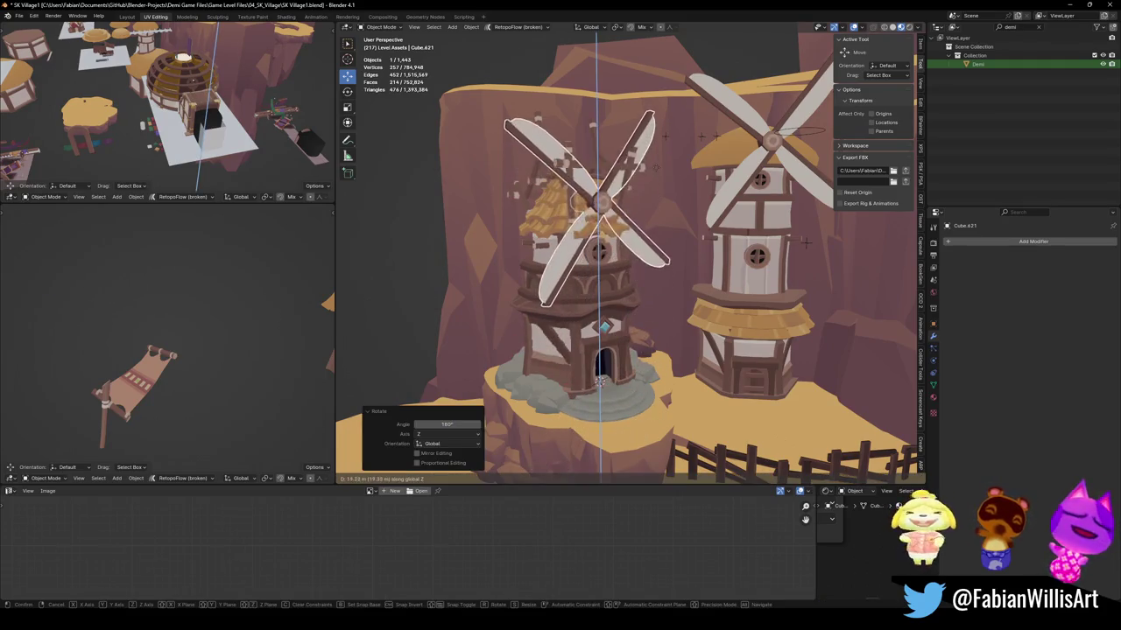
pyautogui.click(600, 378)
pyautogui.moveTo(600, 378); pyautogui.dragTo(602, 372, button='middle')
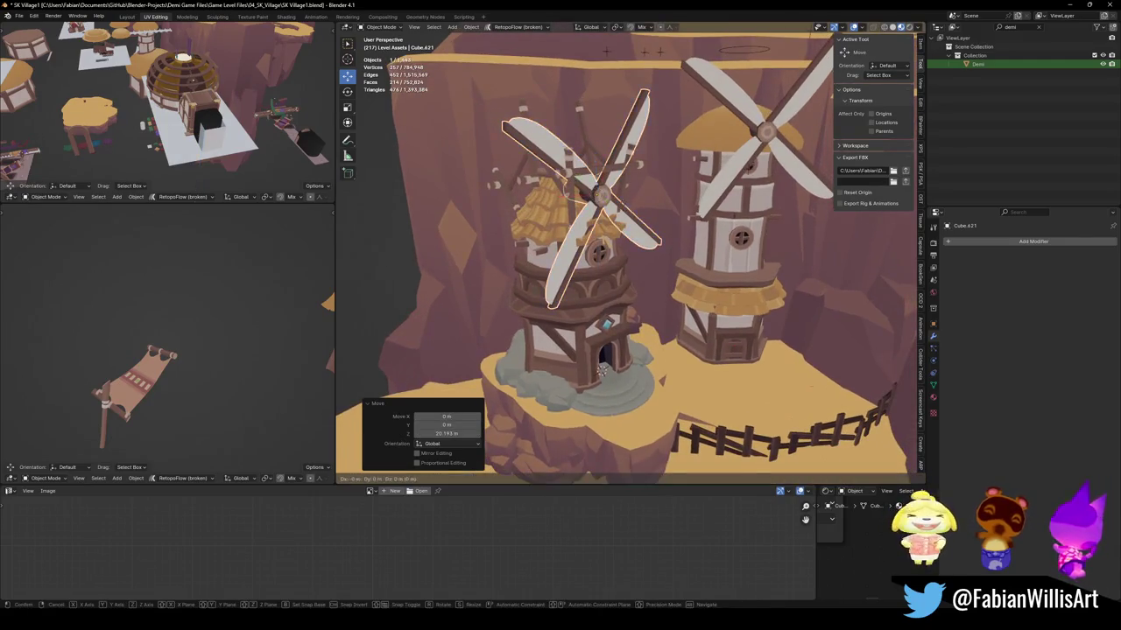
pyautogui.press('g')
pyautogui.press('y')
pyautogui.click(602, 372)
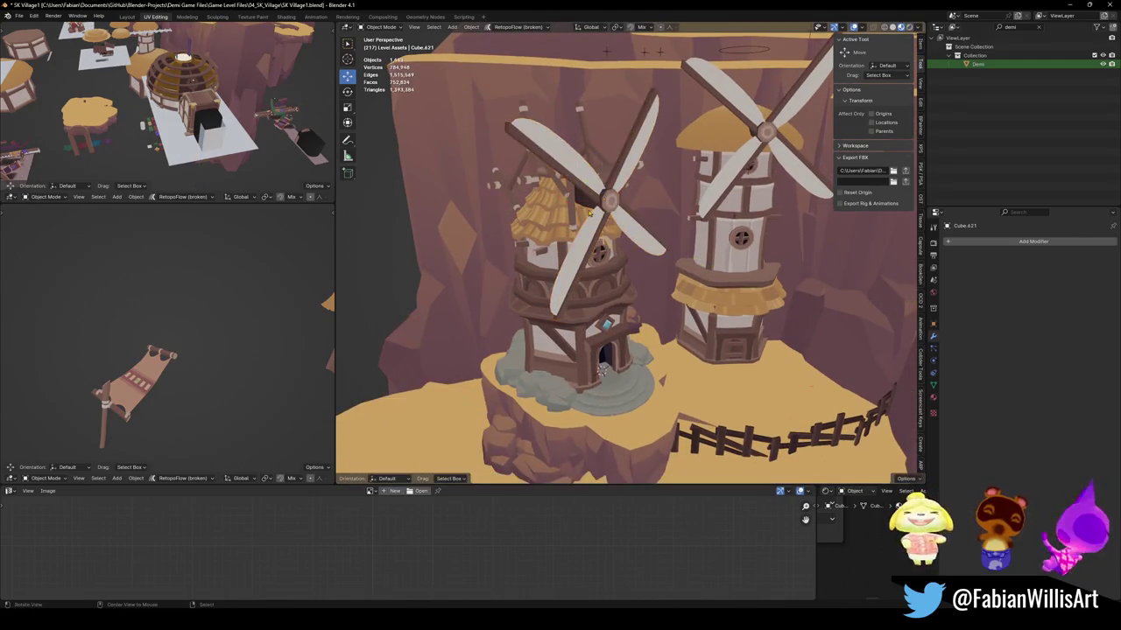
pyautogui.scroll(5, 634, 219)
pyautogui.moveTo(636, 218); pyautogui.dragTo(640, 283, button='middle')
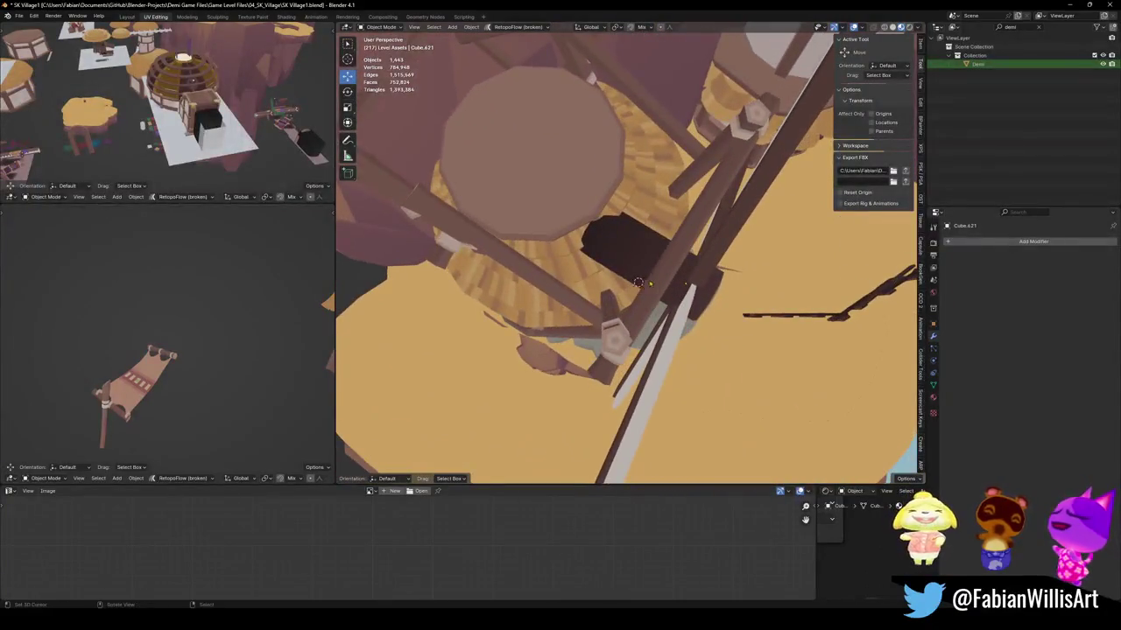
# Turn the new blades about 11° around Z and shift them sideways along X.
pyautogui.click(698, 298)
pyautogui.press('r')
pyautogui.press('z')
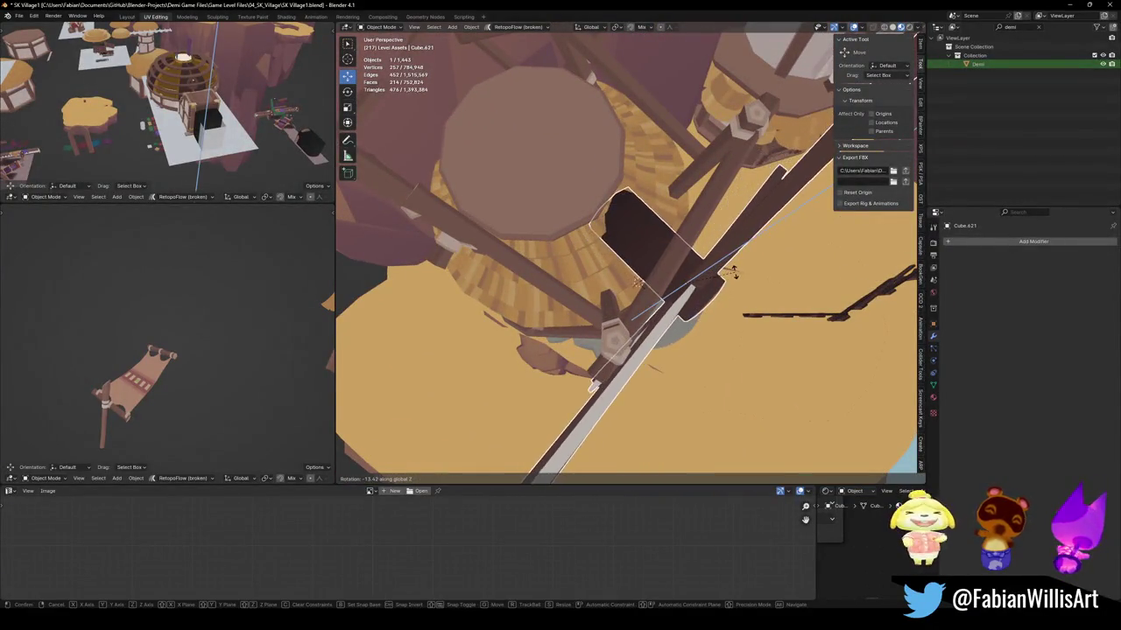
pyautogui.click(733, 265)
pyautogui.moveTo(733, 266)
pyautogui.mouseDown(button='middle')
pyautogui.moveTo(660, 214)
pyautogui.moveTo(648, 228)
pyautogui.moveTo(718, 320)
pyautogui.moveTo(732, 316)
pyautogui.mouseUp(button='middle')
pyautogui.press('g')
pyautogui.press('x')
pyautogui.click(680, 239)
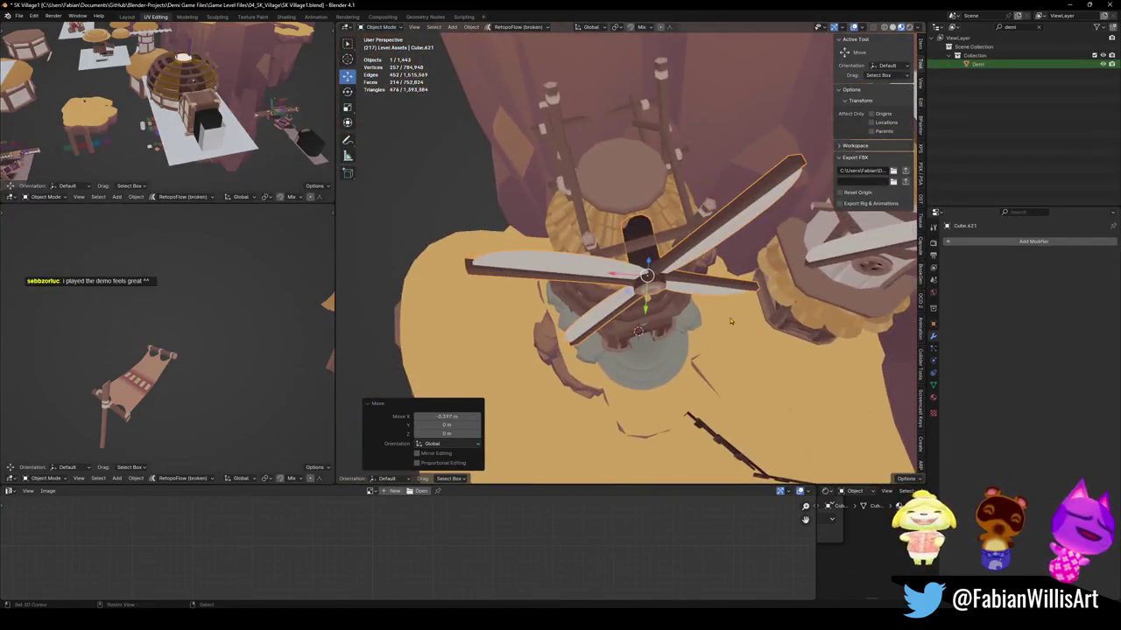
# Refine the blades with further 2.27° and 1.76° turns and a small X nudge.
pyautogui.press('r')
pyautogui.press('z')
pyautogui.click(732, 316)
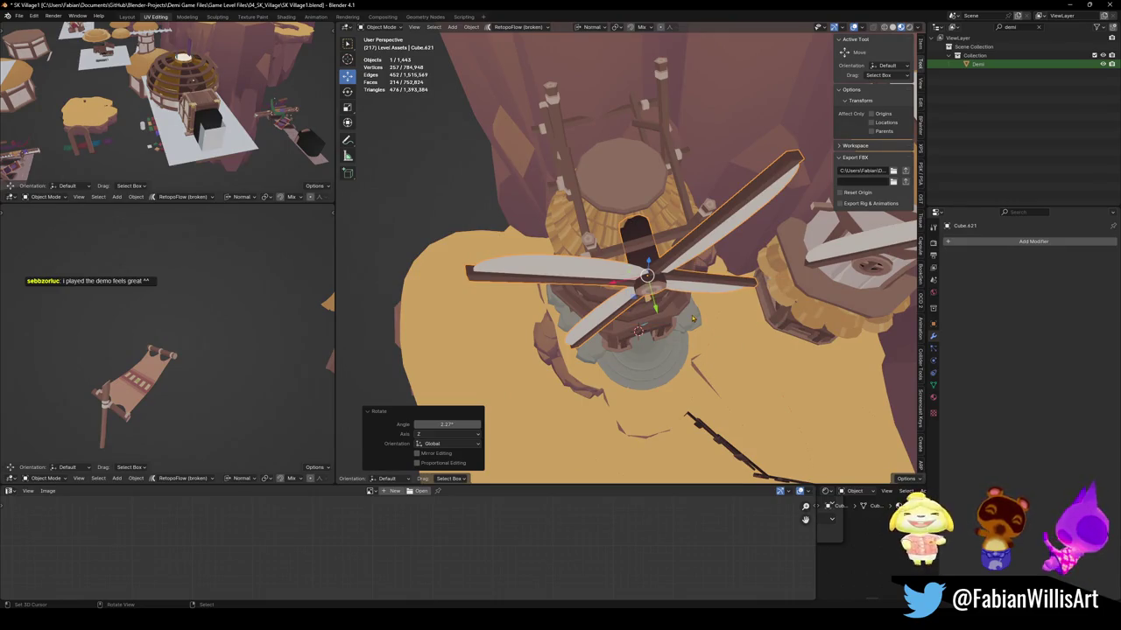
pyautogui.press('g')
pyautogui.press('x')
pyautogui.click(724, 316)
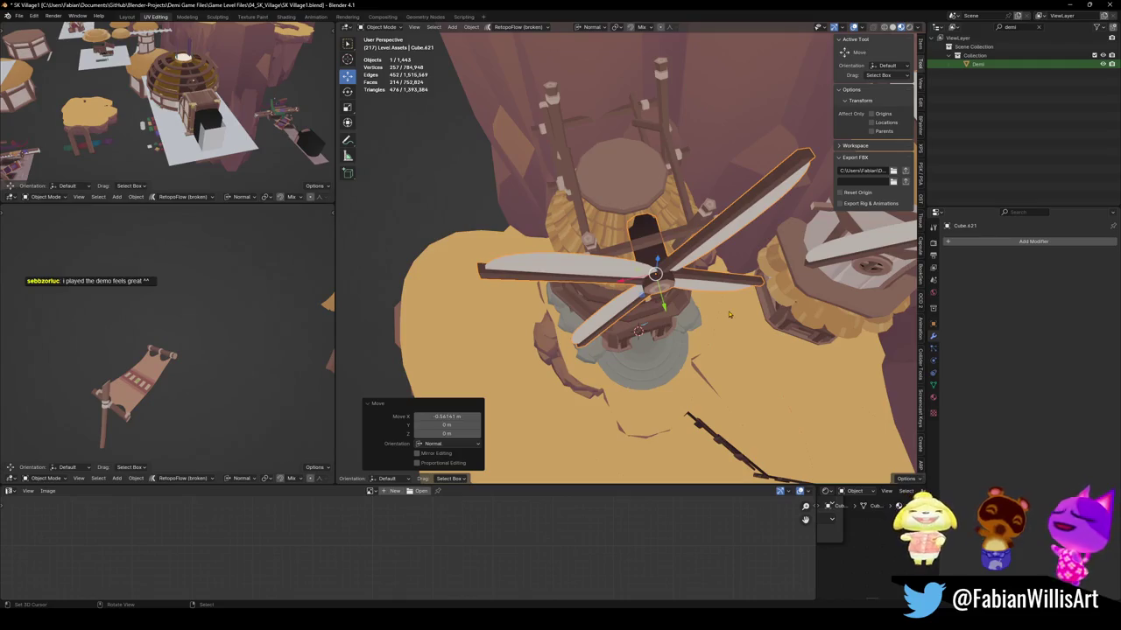
pyautogui.press('r')
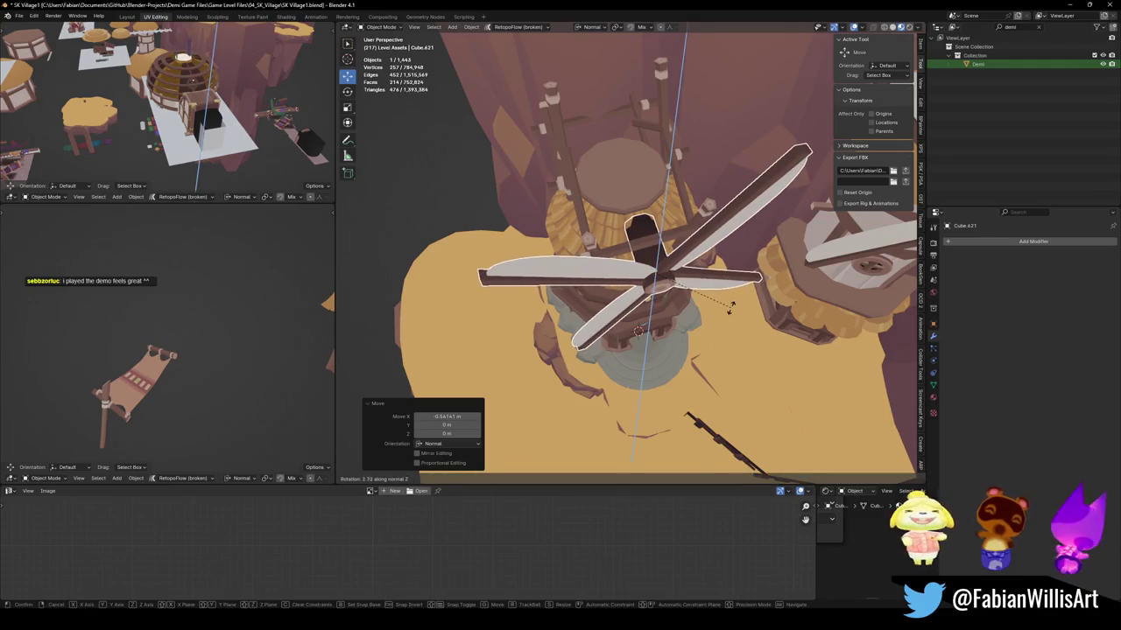
pyautogui.click(729, 308)
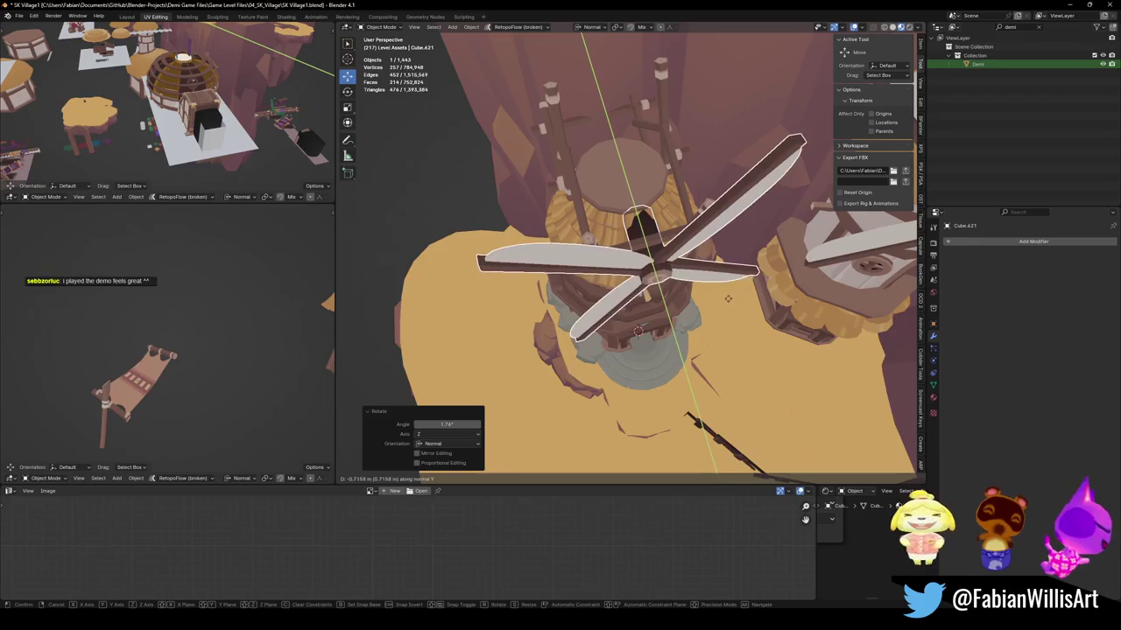
pyautogui.click(729, 304)
# Check the windmill from the side and save the scene file.
pyautogui.moveTo(730, 305)
pyautogui.mouseDown(button='middle')
pyautogui.moveTo(723, 246)
pyautogui.moveTo(701, 219)
pyautogui.moveTo(655, 218)
pyautogui.mouseUp(button='middle')
pyautogui.scroll(-3, 723, 247)
pyautogui.hotkey('ctrl', 's')
pyautogui.scroll(-3, 701, 219)
pyautogui.scroll(2, 676, 197)
pyautogui.scroll(2, 676, 197)
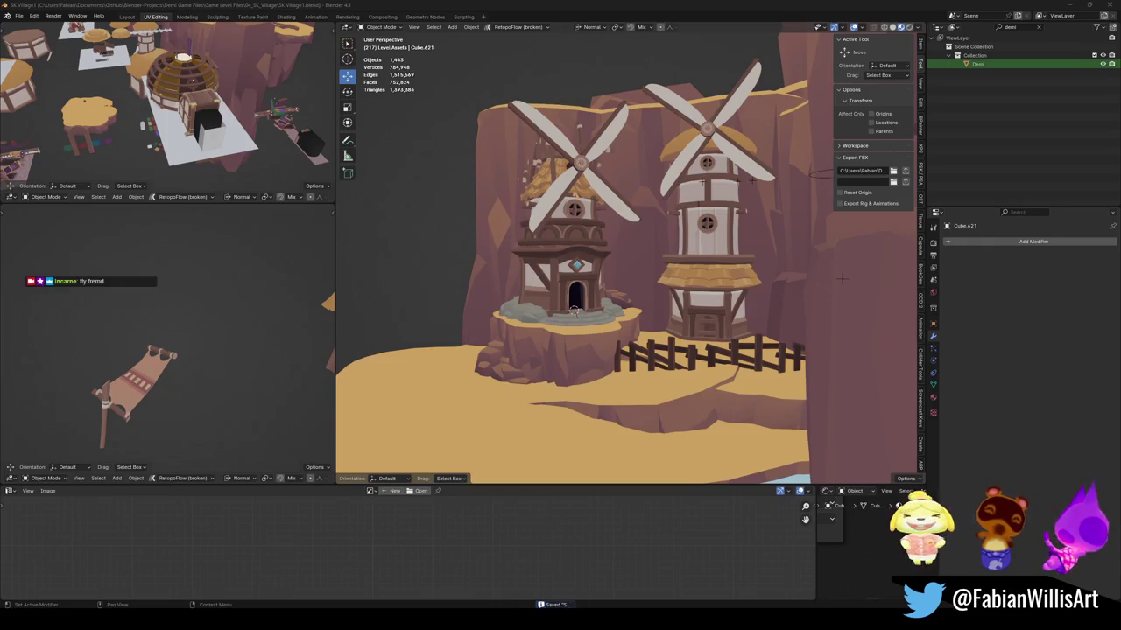
pyautogui.moveTo(700, 201)
pyautogui.mouseDown(button='middle')
pyautogui.moveTo(675, 211)
pyautogui.moveTo(739, 221)
pyautogui.mouseUp(button='middle')
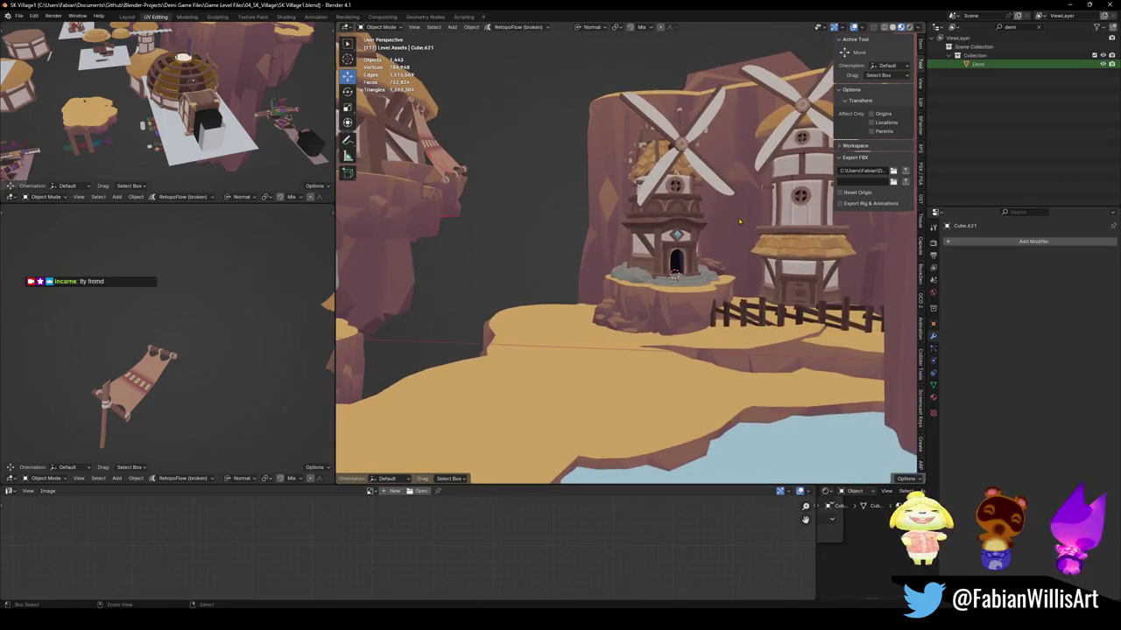
pyautogui.scroll(3, 739, 265)
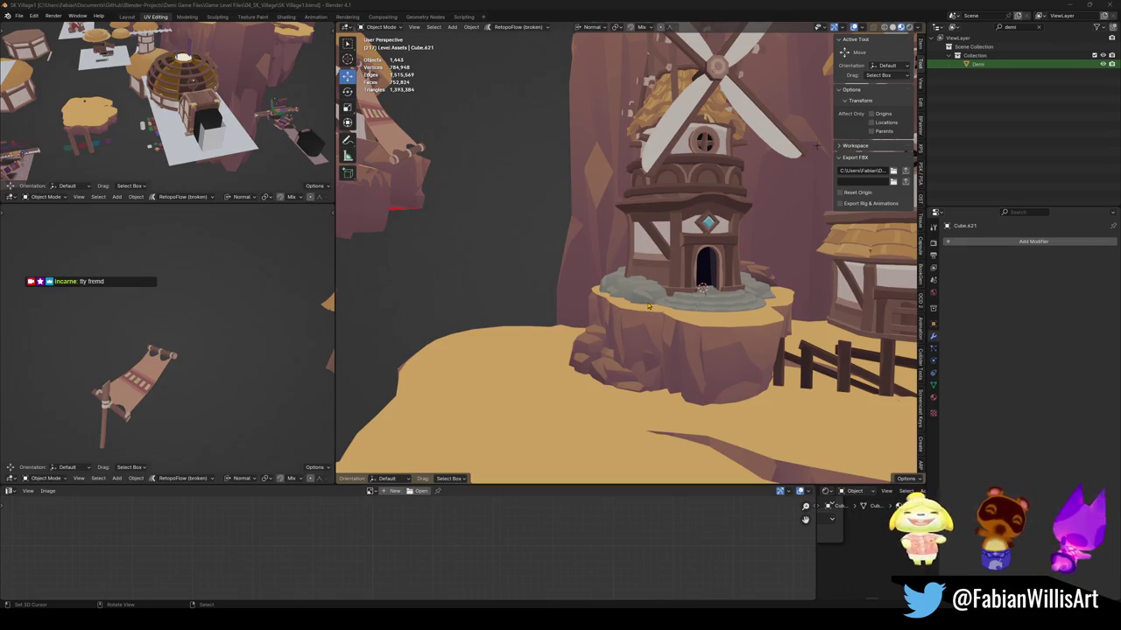
pyautogui.scroll(-3, 649, 305)
pyautogui.moveTo(647, 302); pyautogui.dragTo(633, 297, button='middle')
pyautogui.scroll(4, 633, 297)
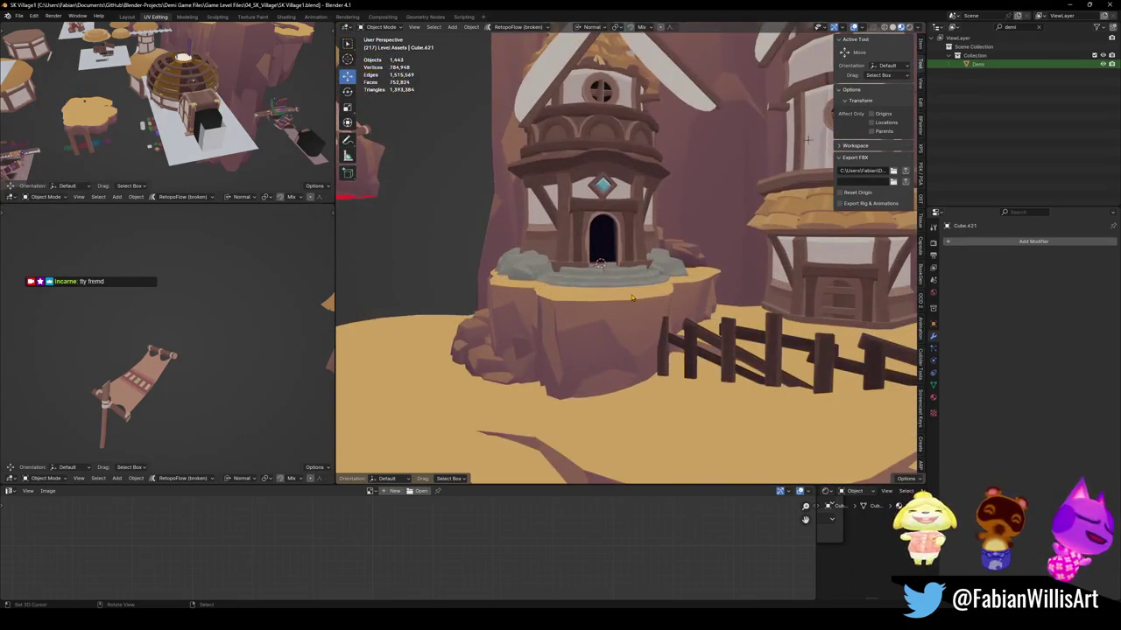
pyautogui.scroll(-2, 530, 308)
pyautogui.moveTo(529, 309); pyautogui.dragTo(560, 297, button='middle')
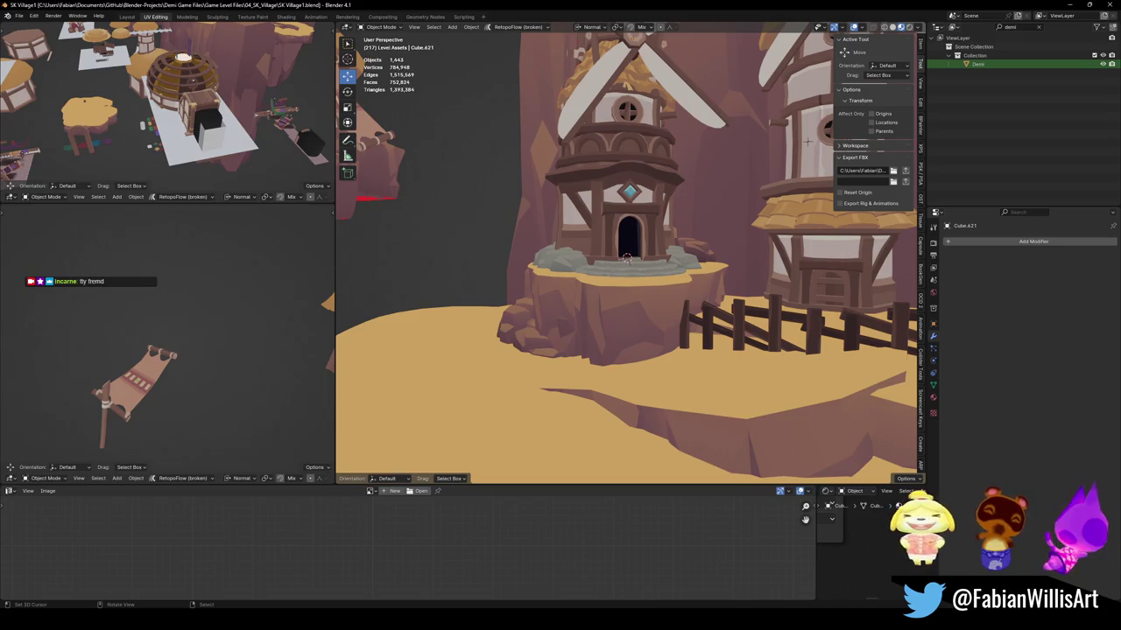
pyautogui.moveTo(506, 278); pyautogui.dragTo(525, 286, button='middle')
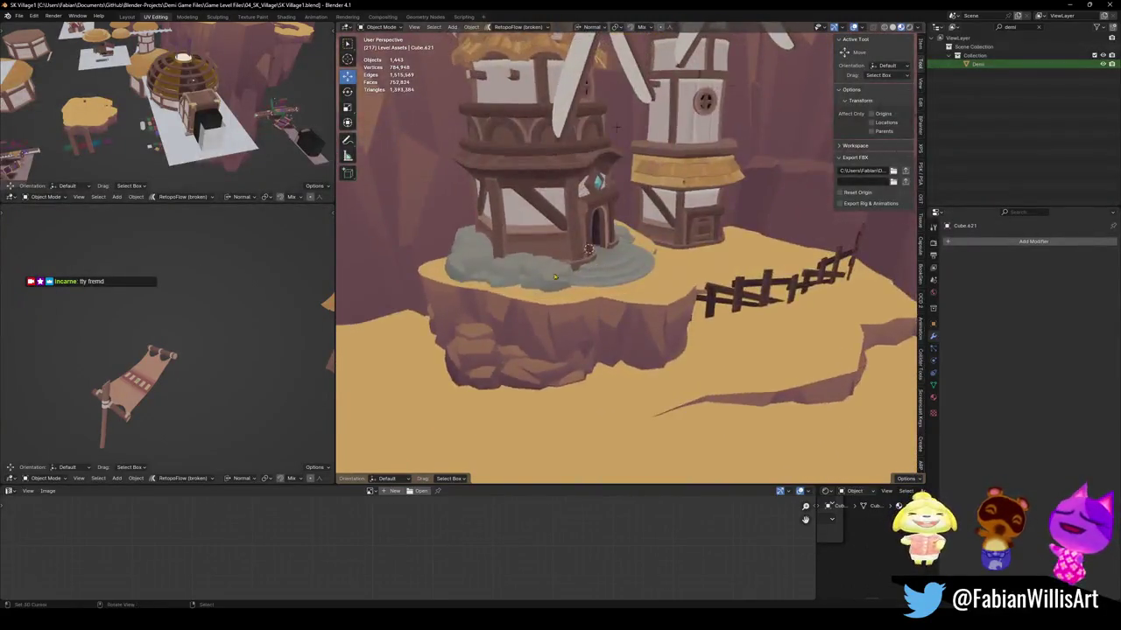
pyautogui.scroll(3, 540, 287)
pyautogui.click(560, 377)
# Delete the rock beside the tower and push the plateau-edge terrain piece outward.
pyautogui.click(543, 385)
pyautogui.moveTo(585, 400); pyautogui.dragTo(519, 390, button='middle')
pyautogui.press('Delete')
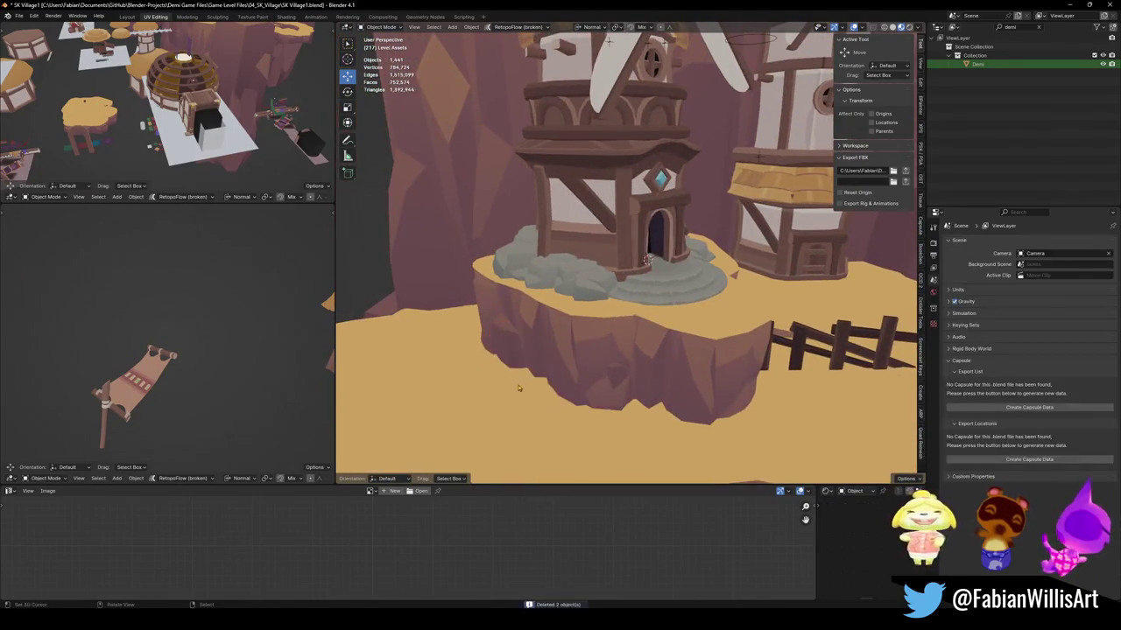
pyautogui.moveTo(520, 326); pyautogui.dragTo(526, 351, button='middle')
pyautogui.click(525, 368)
pyautogui.press('g')
pyautogui.press('z')
pyautogui.press('z')
pyautogui.click(530, 386)
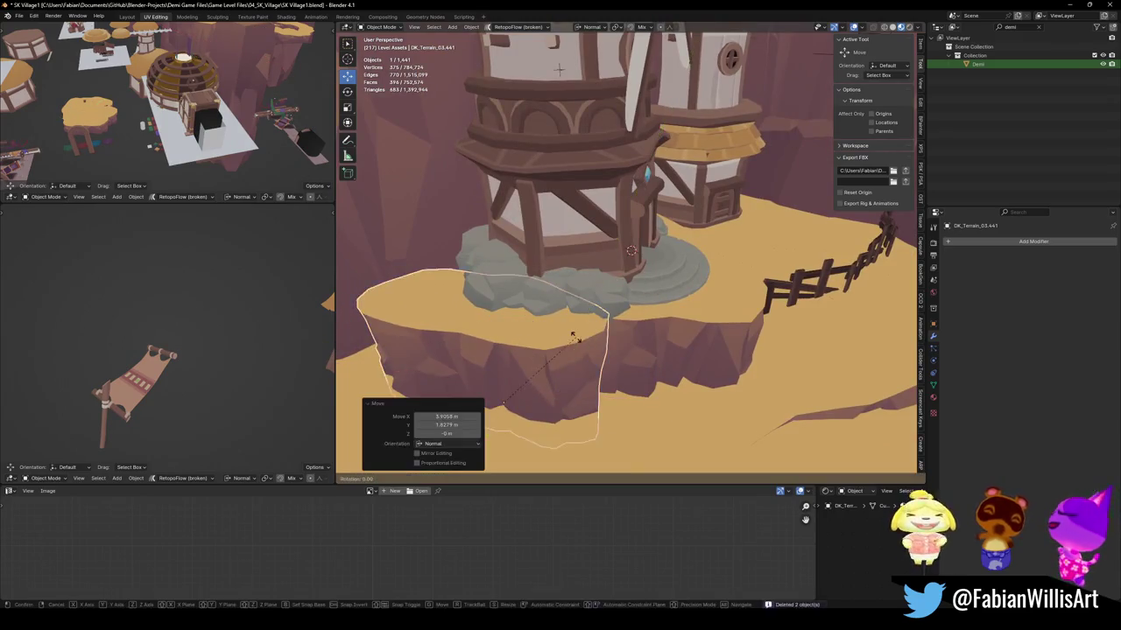
# Rotate terrain piece DK_Terrain_03.441 by -26.1° about Z, undoing a trial vertical lowering.
pyautogui.press('r')
pyautogui.press('z')
pyautogui.press('z')
pyautogui.click(533, 394)
pyautogui.moveTo(534, 394); pyautogui.dragTo(517, 335, button='middle')
pyautogui.press('g')
pyautogui.press('z')
pyautogui.press('z')
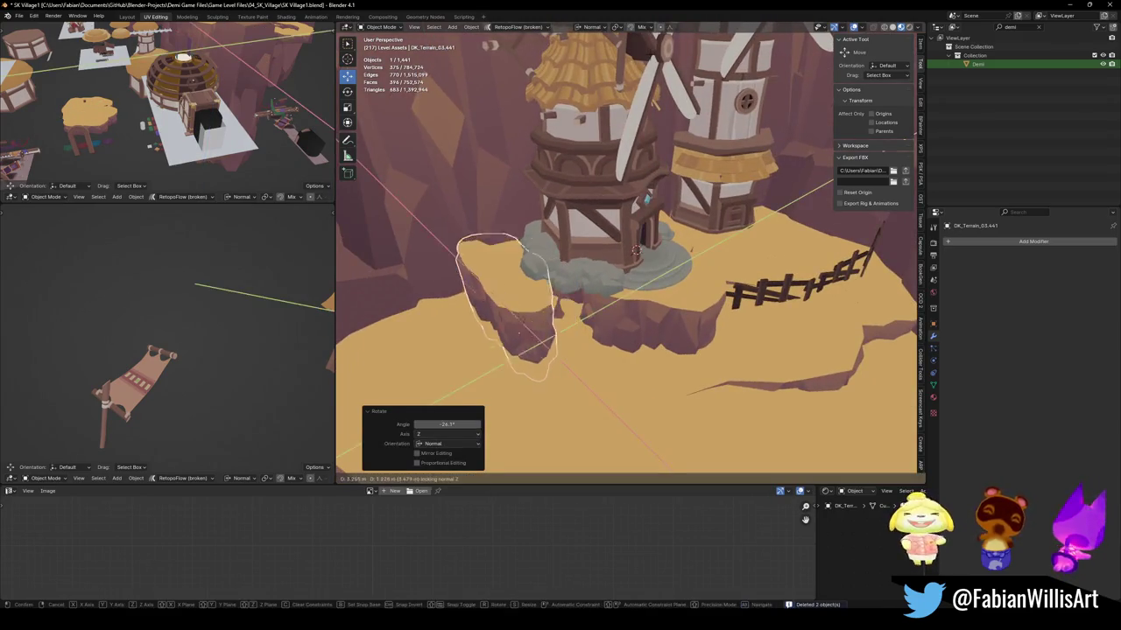
pyautogui.click(516, 337)
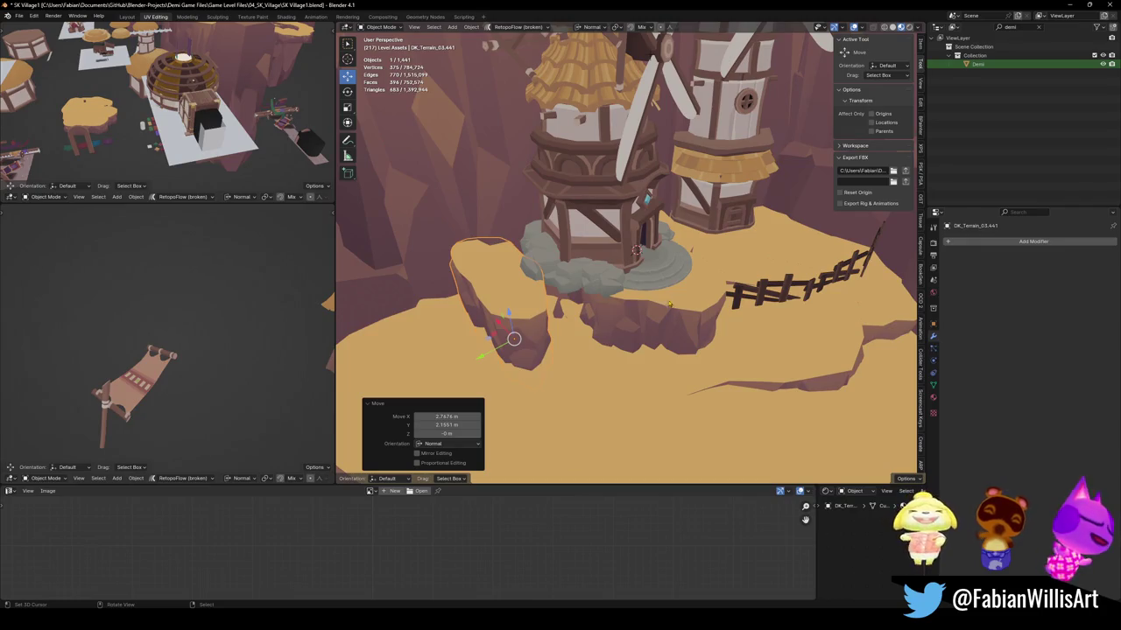
pyautogui.moveTo(672, 305)
pyautogui.mouseDown(button='middle')
pyautogui.moveTo(641, 278)
pyautogui.moveTo(640, 295)
pyautogui.mouseUp(button='middle')
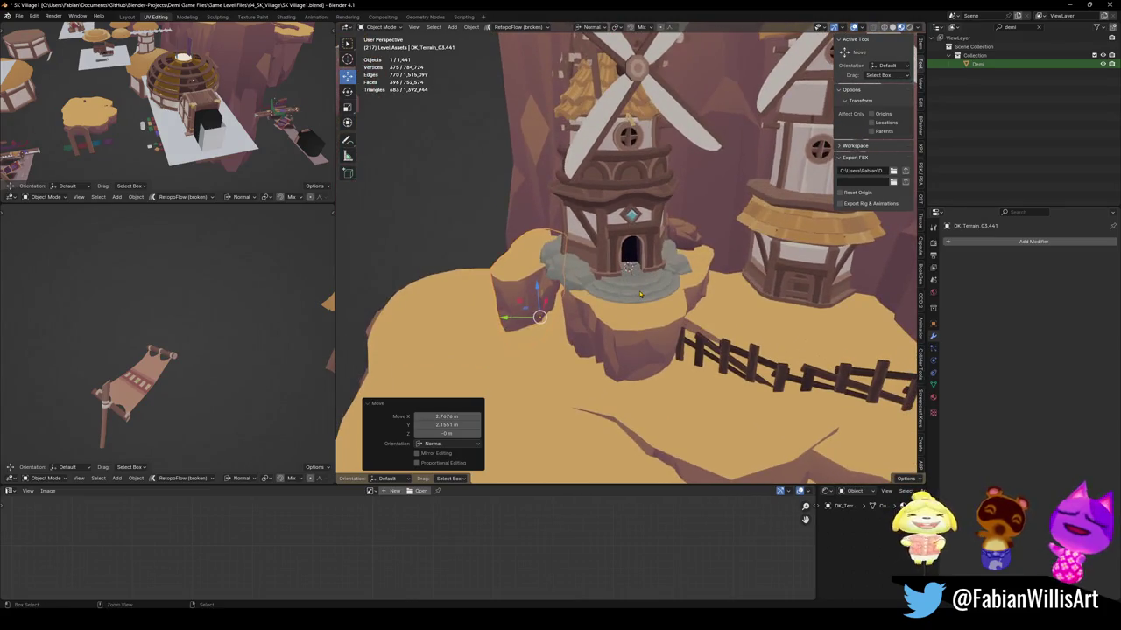
pyautogui.hotkey('ctrl', 'z')
pyautogui.keyDown('shift'); pyautogui.click(645, 99); pyautogui.keyUp('shift')
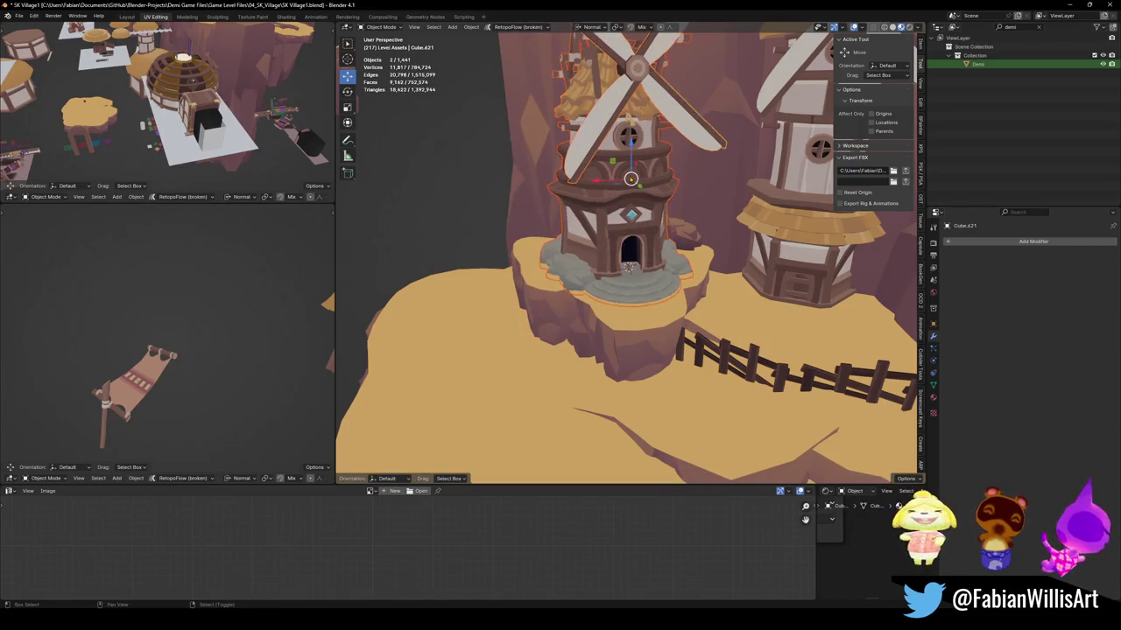
# Snap the front windmill (House.075) to the cursor, turn it -22.7° and raise it 1.1272 m.
pyautogui.keyDown('shift'); pyautogui.click(645, 99); pyautogui.keyUp('shift')
pyautogui.hotkey('ctrl', 's')
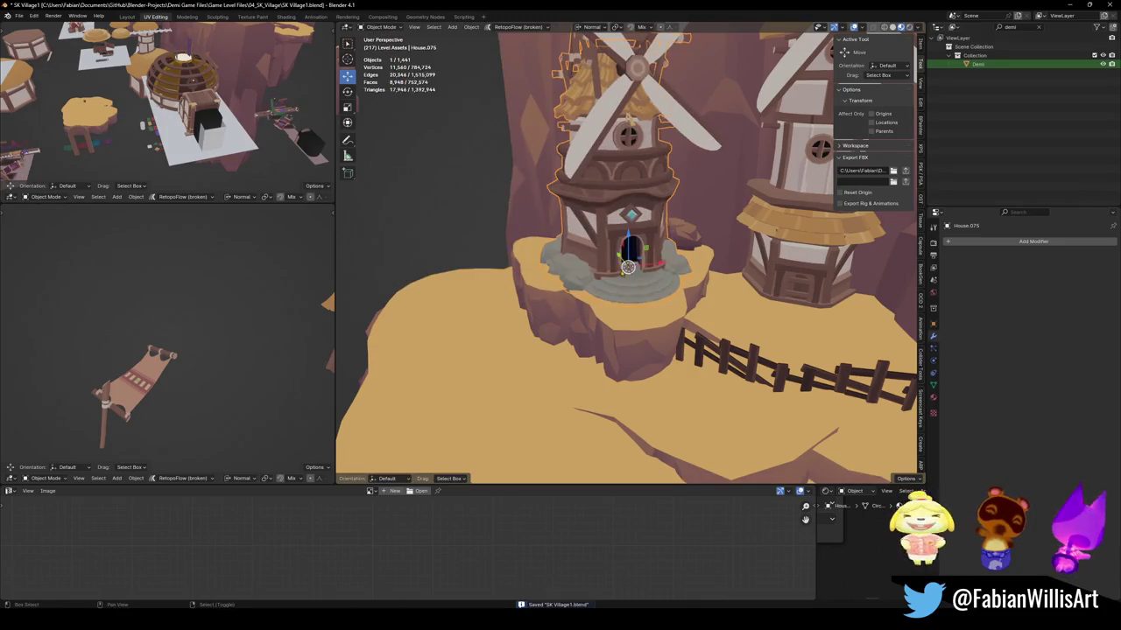
pyautogui.keyDown('shift'); pyautogui.moveTo(565, 332); pyautogui.dragTo(611, 302, button='middle'); pyautogui.keyUp('shift')
pyautogui.hotkey('shift', 's')
pyautogui.press('r')
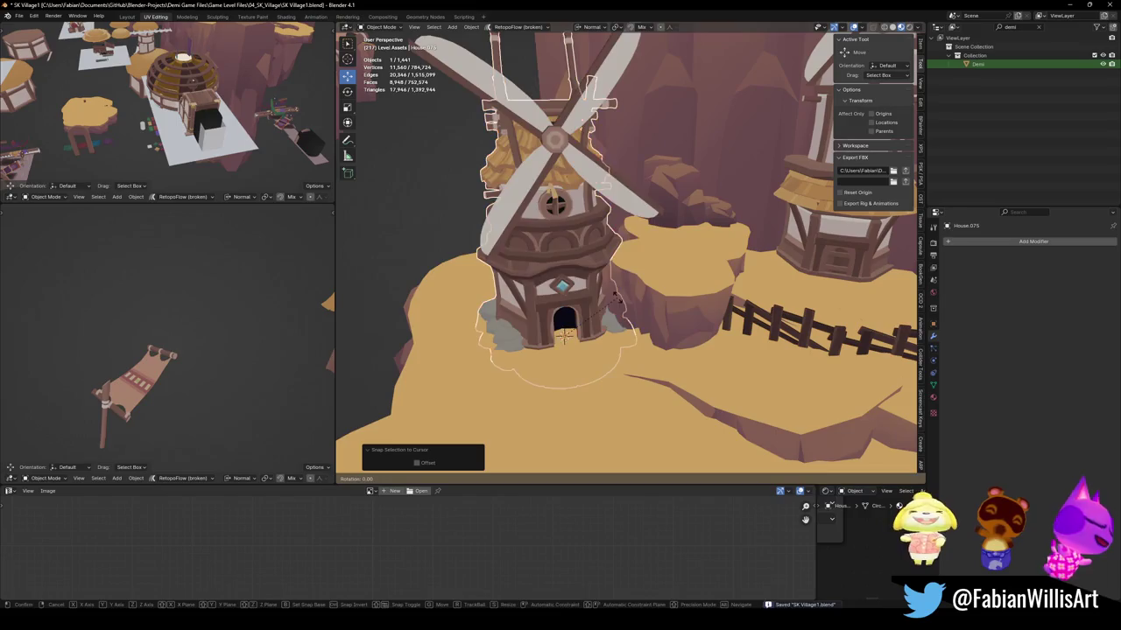
pyautogui.press('z')
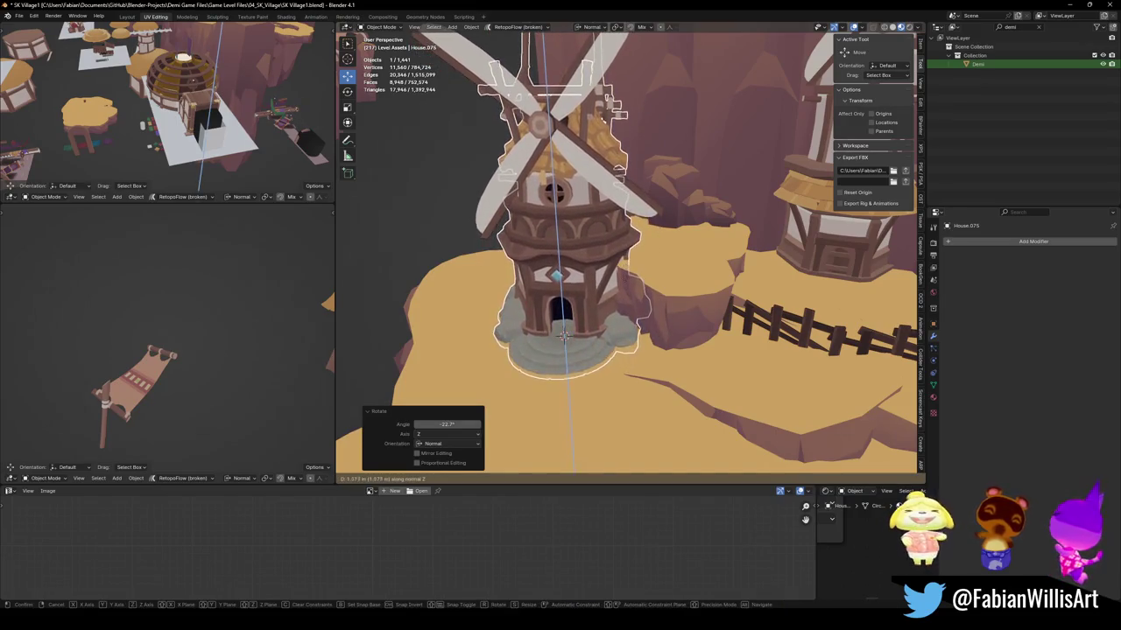
pyautogui.click(565, 335)
# Inspect both windmills from around the plateau and save the village file.
pyautogui.moveTo(565, 335)
pyautogui.mouseDown(button='middle')
pyautogui.moveTo(633, 299)
pyautogui.moveTo(654, 230)
pyautogui.moveTo(670, 226)
pyautogui.mouseUp(button='middle')
pyautogui.scroll(3, 638, 246)
pyautogui.scroll(-2, 654, 230)
pyautogui.scroll(4, 738, 260)
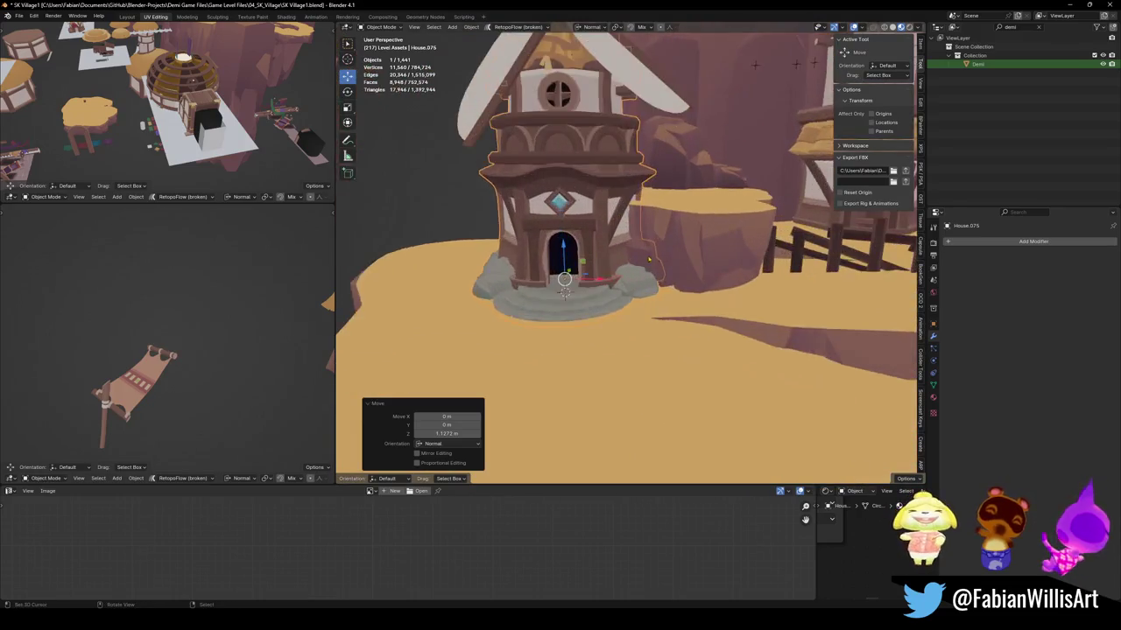
pyautogui.moveTo(738, 261); pyautogui.dragTo(713, 252, button='middle')
pyautogui.scroll(-3, 727, 254)
pyautogui.hotkey('ctrl', 's')
pyautogui.scroll(3, 709, 252)
pyautogui.click(709, 252)
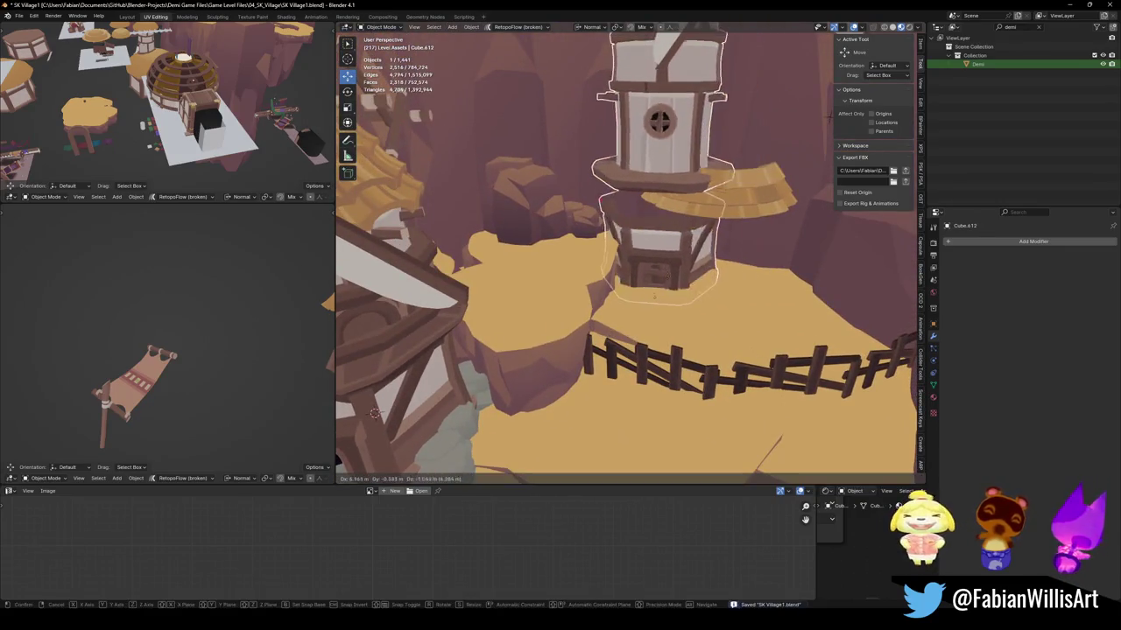
# Move the tall windmill tower (Cube.418) toward the front windmill in two moves.
pyautogui.scroll(-2, 373, 412)
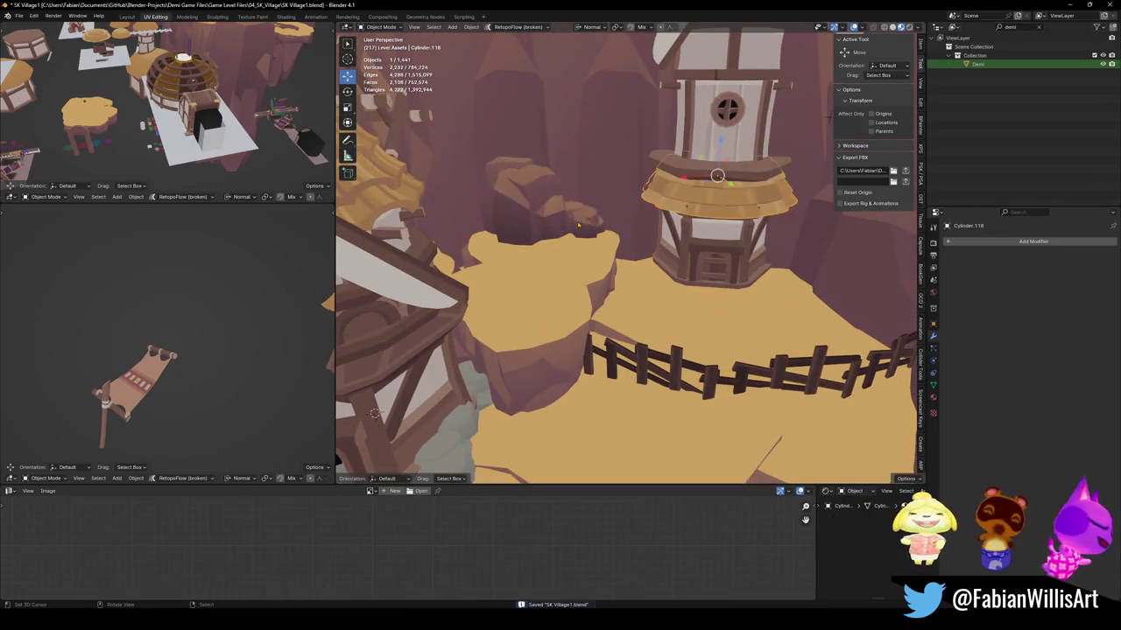
pyautogui.moveTo(373, 411); pyautogui.dragTo(473, 392, button='middle')
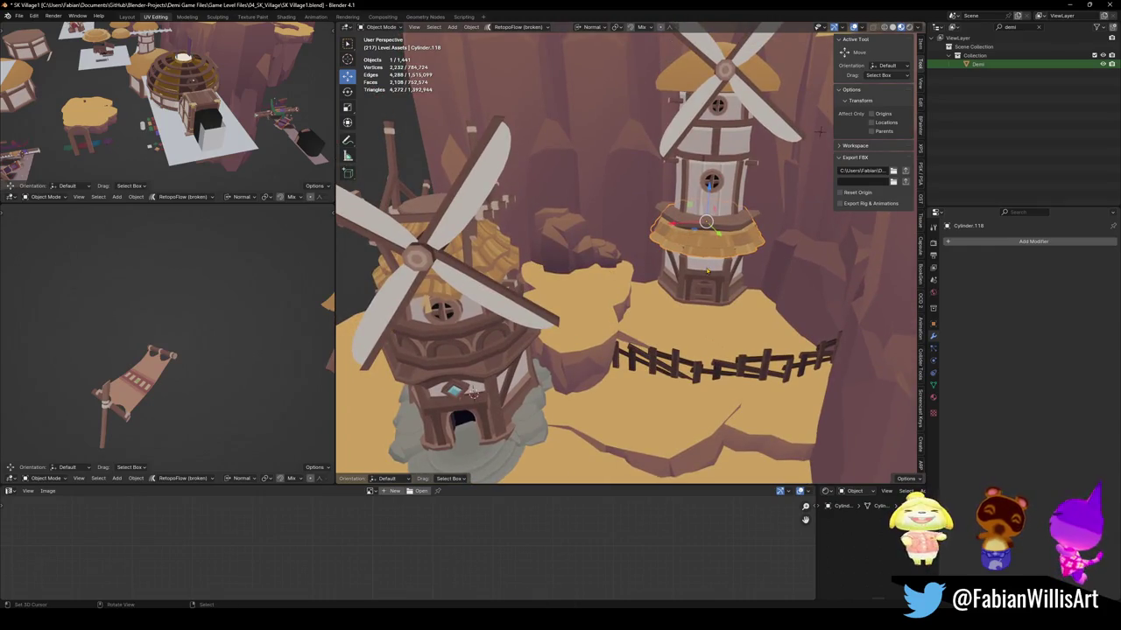
pyautogui.scroll(3, 706, 270)
pyautogui.moveTo(731, 267); pyautogui.dragTo(901, 278, button='middle')
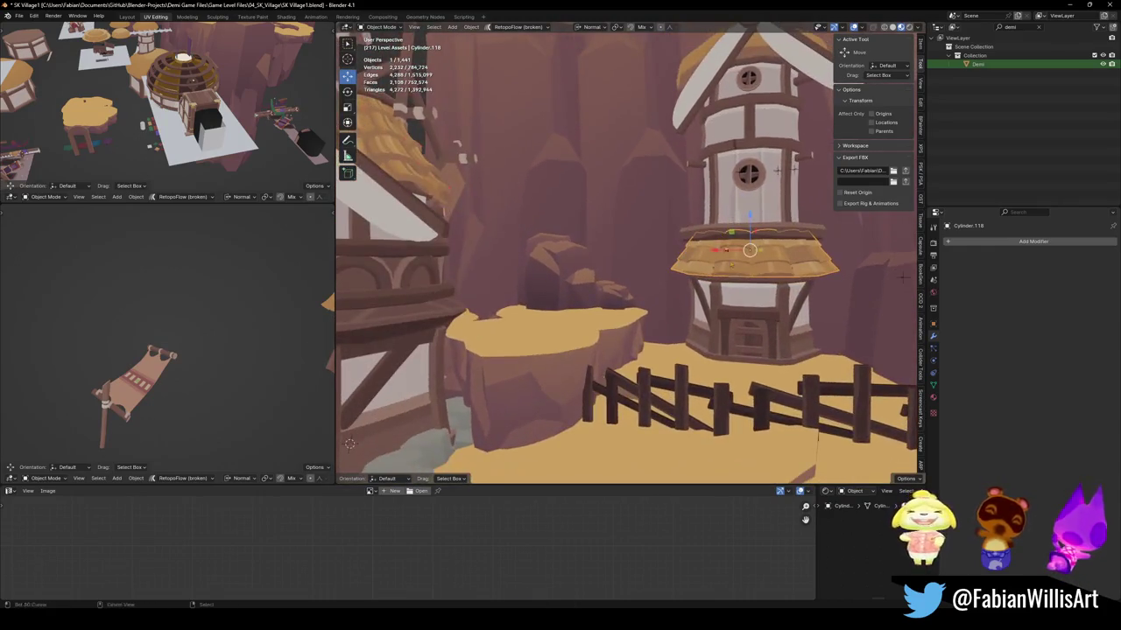
pyautogui.moveTo(730, 287); pyautogui.dragTo(666, 263, button='middle')
pyautogui.press('g')
pyautogui.click(601, 276)
pyautogui.scroll(-3, 656, 218)
pyautogui.press('g')
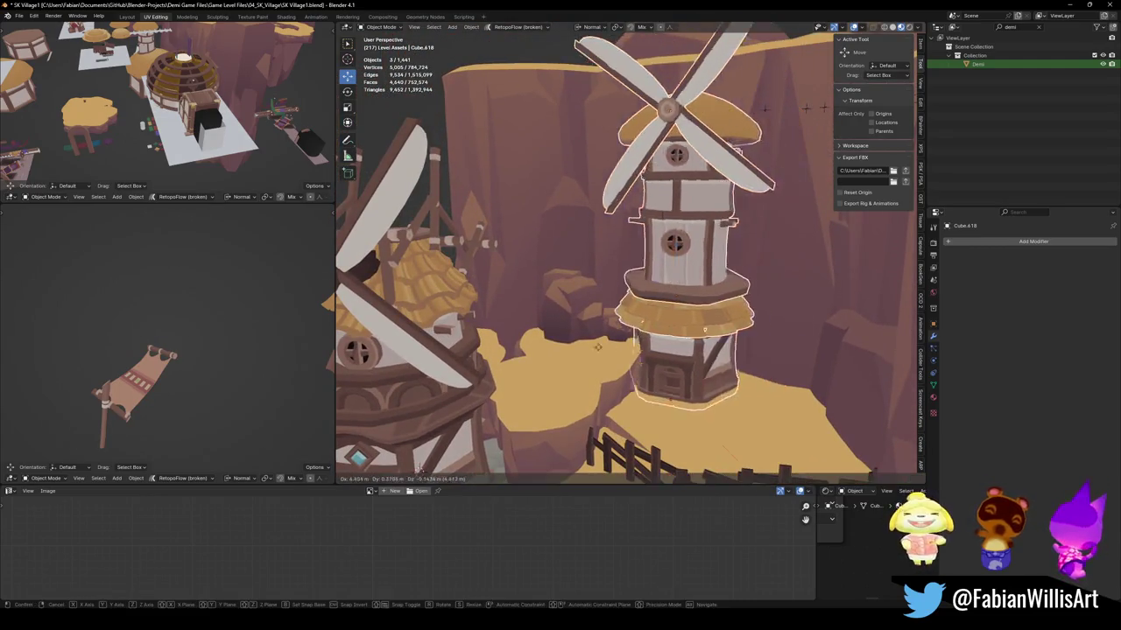
pyautogui.click(520, 362)
pyautogui.moveTo(520, 363); pyautogui.dragTo(644, 354, button='middle')
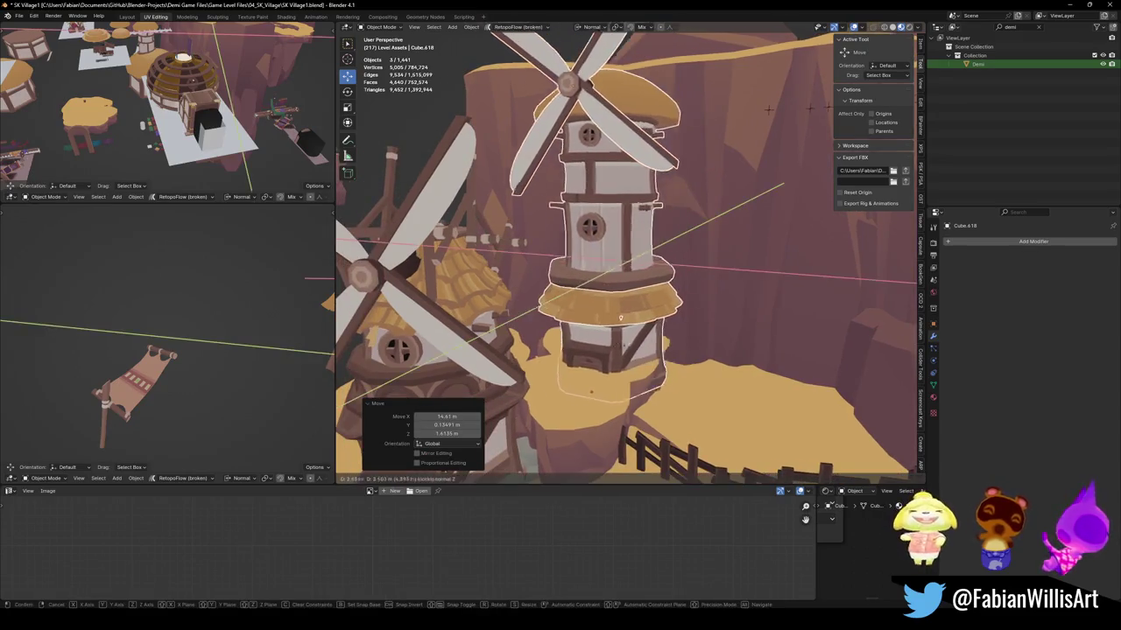
# Raise the tower's upper section 2.7644 m and turn it 6.8° about Z.
pyautogui.press('g')
pyautogui.press('z')
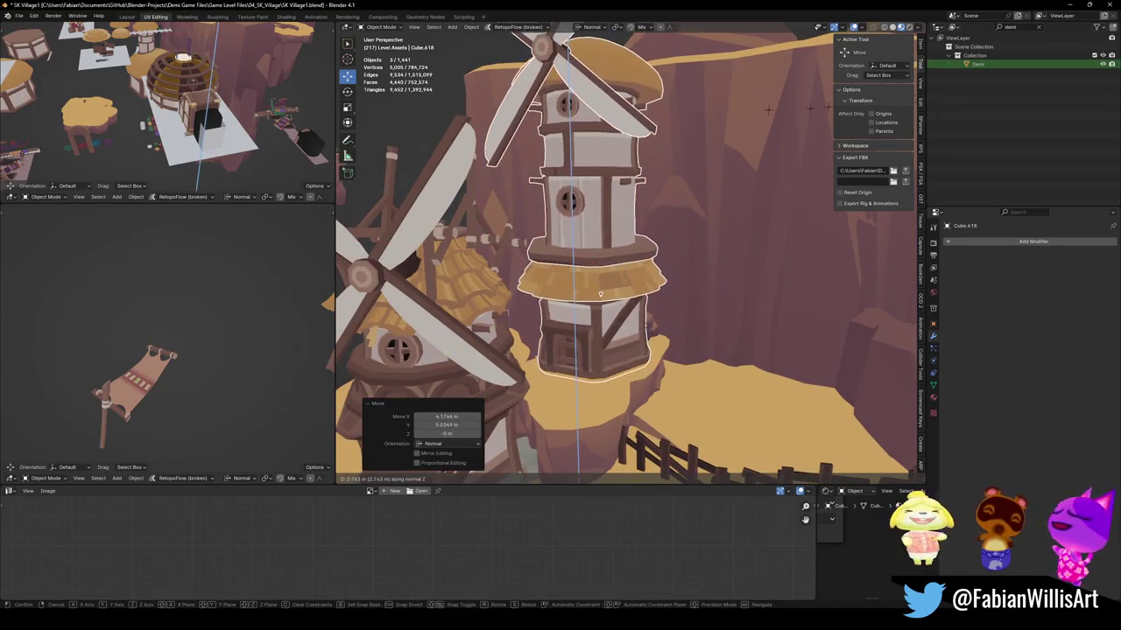
pyautogui.click(648, 328)
pyautogui.press('r')
pyautogui.press('z')
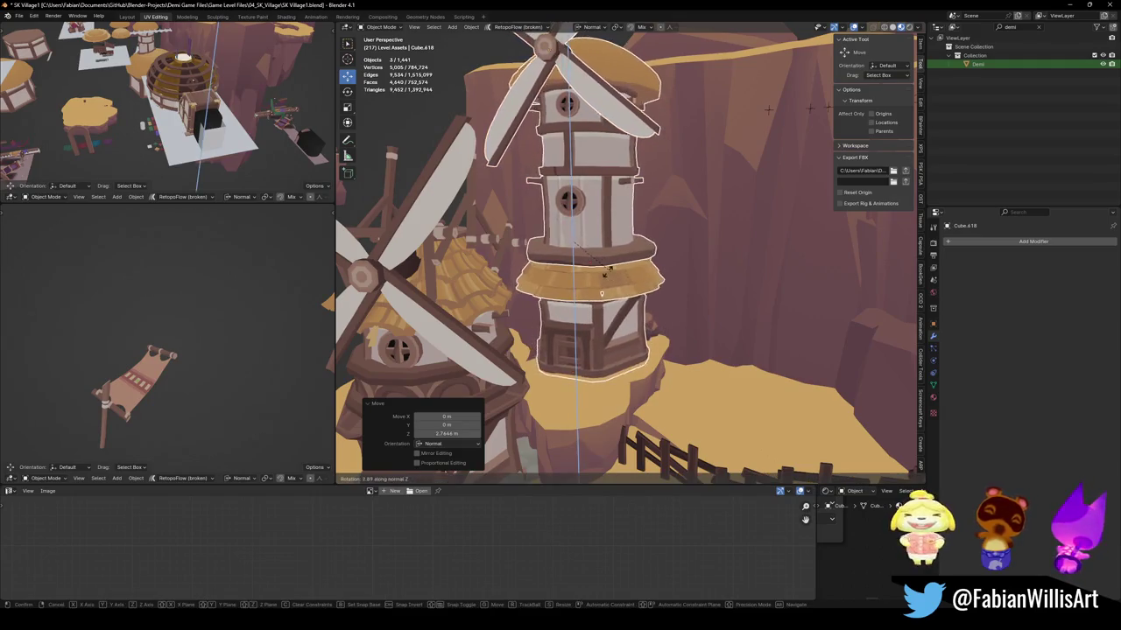
pyautogui.click(618, 275)
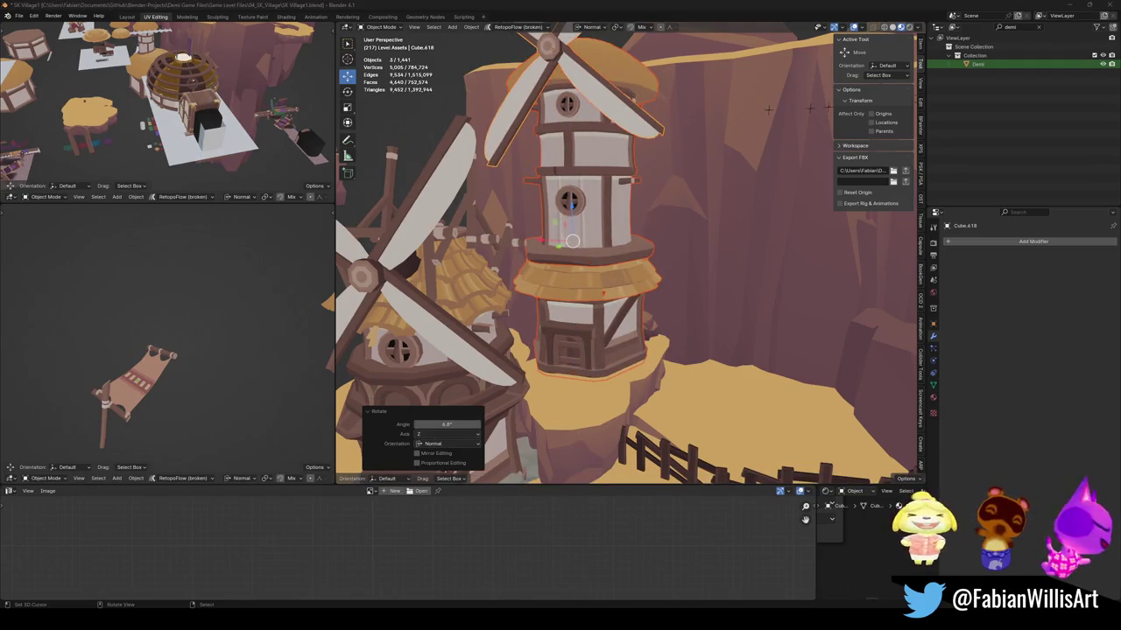
# Slide the tall tower at constant height to stand beside the front windmill.
pyautogui.scroll(-5, 618, 335)
pyautogui.moveTo(613, 298); pyautogui.dragTo(618, 335, button='middle')
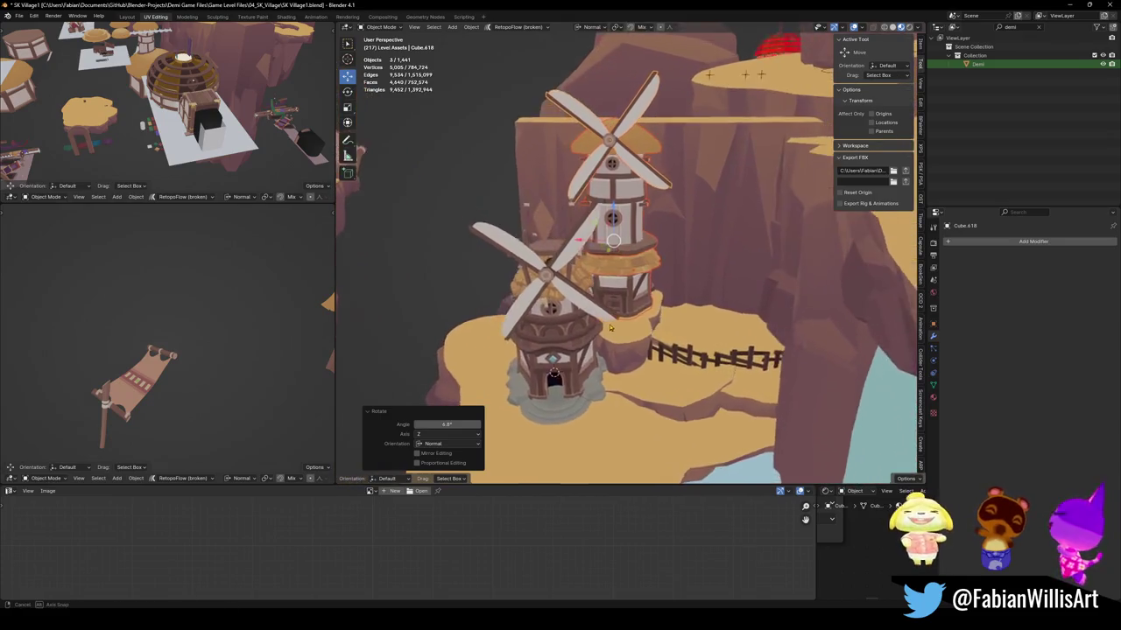
pyautogui.scroll(4, 618, 336)
pyautogui.press('g')
pyautogui.press('z')
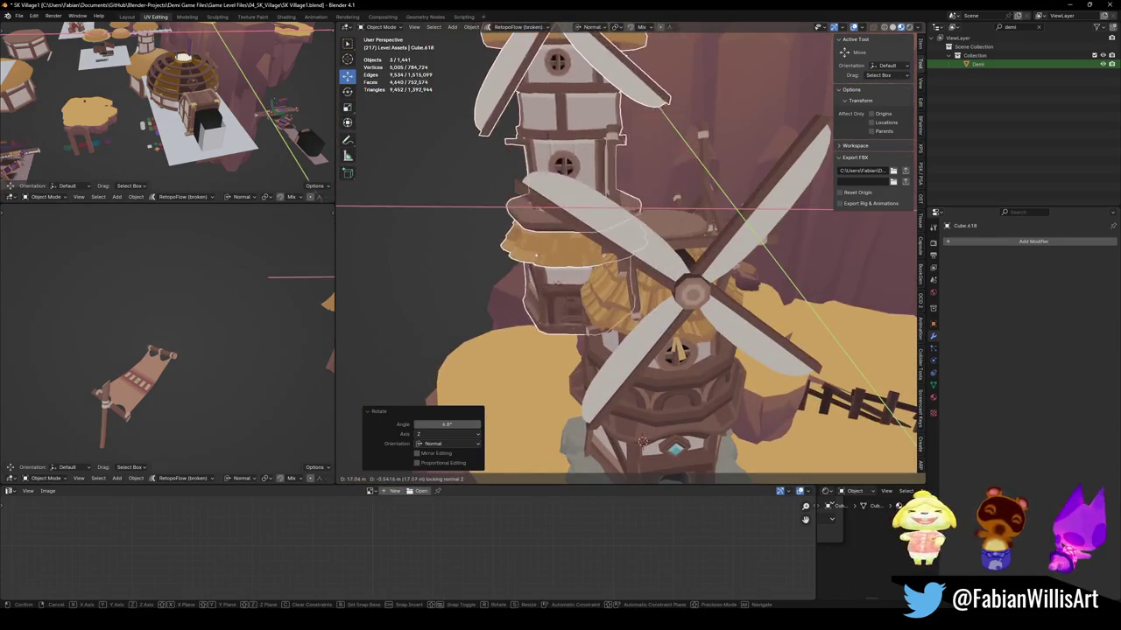
pyautogui.moveTo(618, 335); pyautogui.dragTo(561, 332, button='middle')
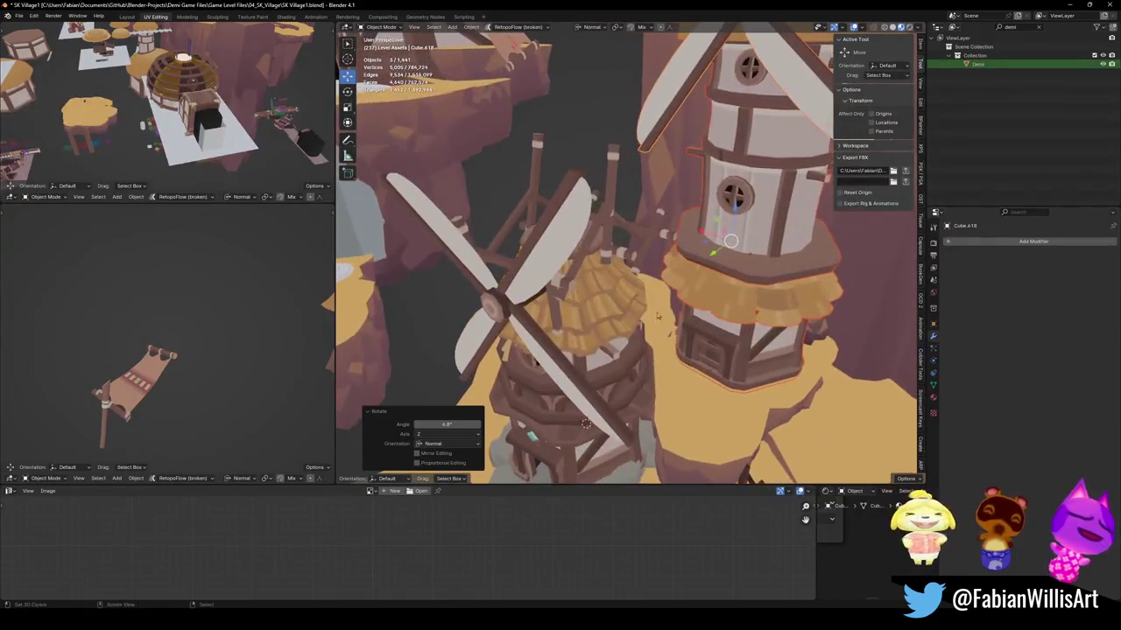
pyautogui.click(585, 423)
pyautogui.moveTo(584, 424)
pyautogui.mouseDown(button='middle')
pyautogui.moveTo(631, 382)
pyautogui.moveTo(569, 279)
pyautogui.moveTo(667, 260)
pyautogui.moveTo(644, 348)
pyautogui.mouseUp(button='middle')
pyautogui.click(644, 349)
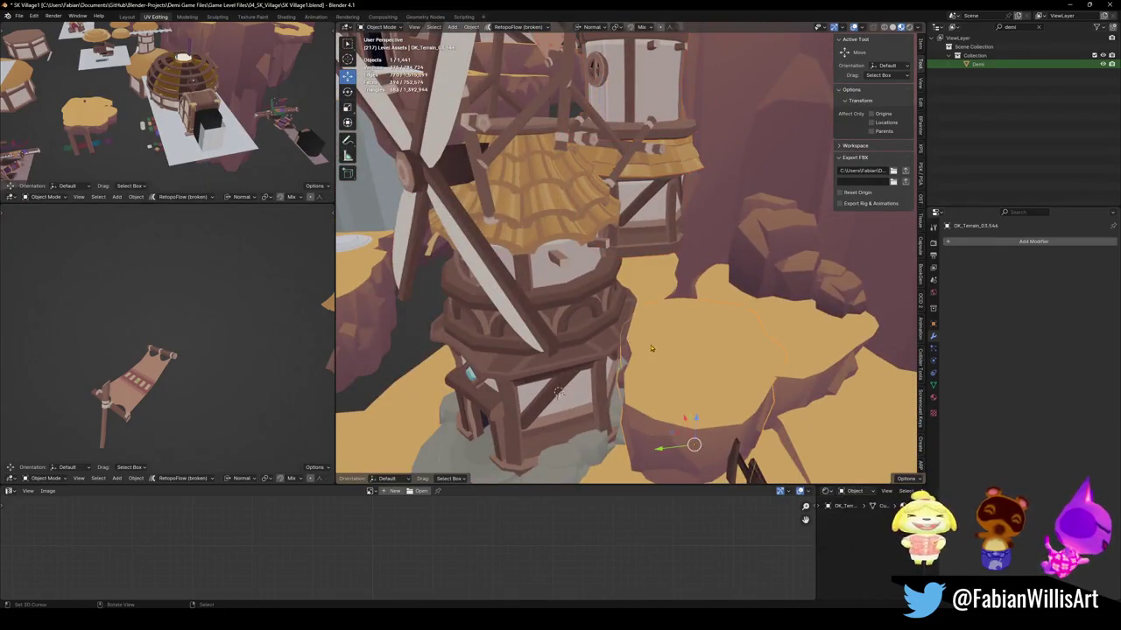
# Reposition the terrain rock beside the windmill and rotate it about Z.
pyautogui.press('g')
pyautogui.click(674, 440)
pyautogui.press('r')
pyautogui.press('z')
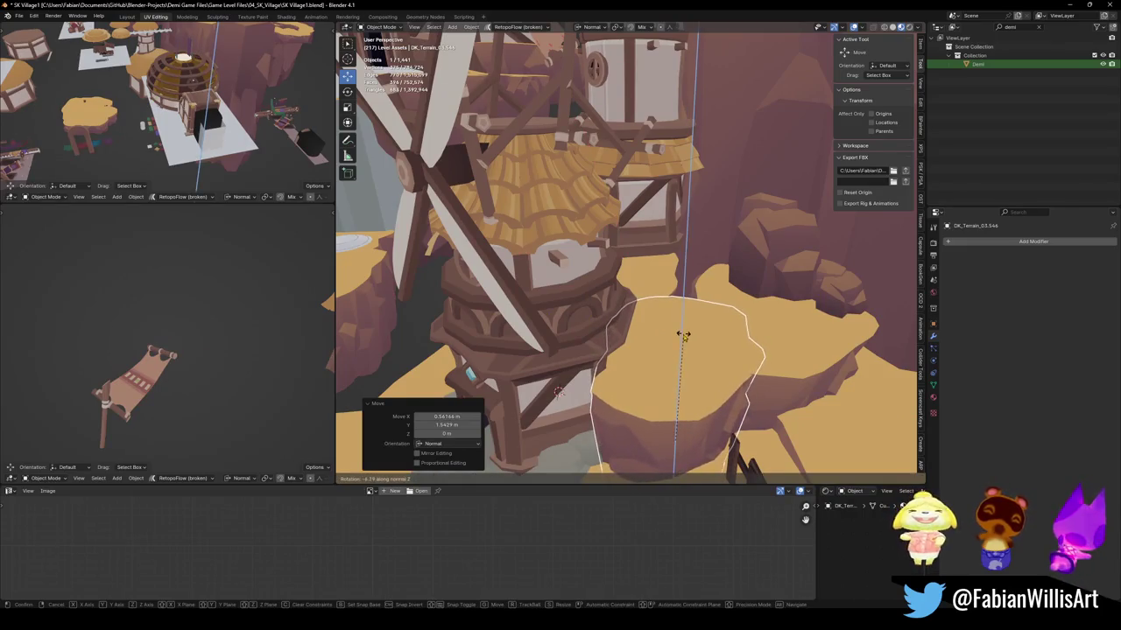
pyautogui.click(683, 335)
pyautogui.moveTo(682, 335)
pyautogui.mouseDown(button='middle')
pyautogui.moveTo(640, 260)
pyautogui.moveTo(671, 267)
pyautogui.mouseUp(button='middle')
# Delete the overlapping terrain rocks and slide slab DK_Terrain_03.423 beside the windmill at constant height.
pyautogui.click(640, 260)
pyautogui.press('Delete')
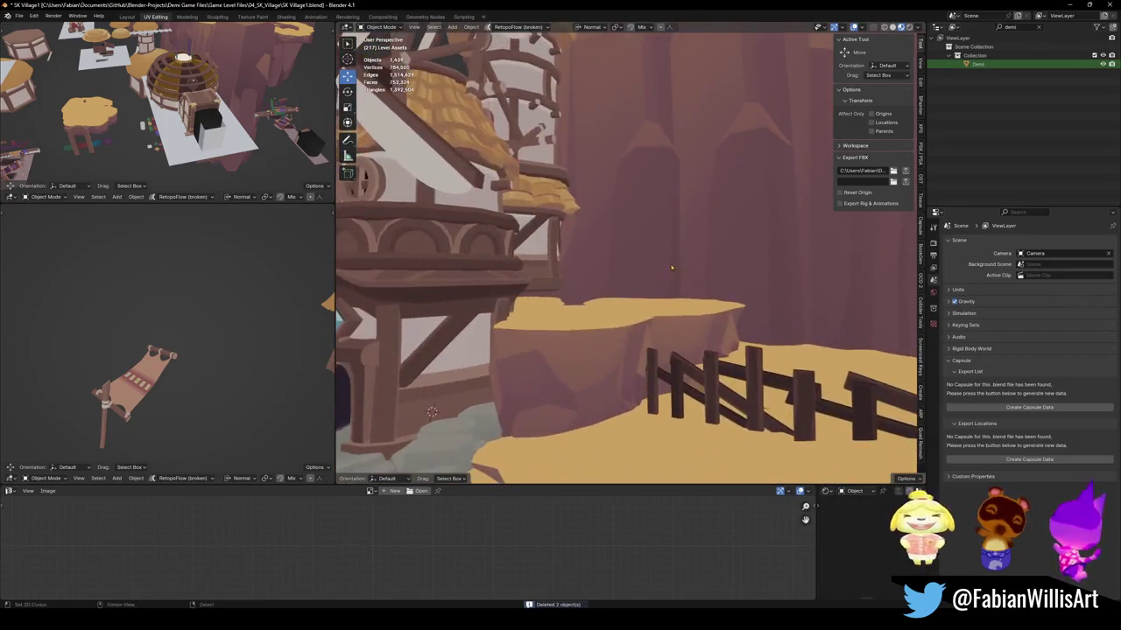
pyautogui.moveTo(661, 309)
pyautogui.mouseDown(button='middle')
pyautogui.moveTo(630, 297)
pyautogui.moveTo(642, 276)
pyautogui.moveTo(79, 234)
pyautogui.mouseUp(button='middle')
pyautogui.click(630, 298)
pyautogui.press('g')
pyautogui.hotkey('shift', 'z')
pyautogui.click(640, 285)
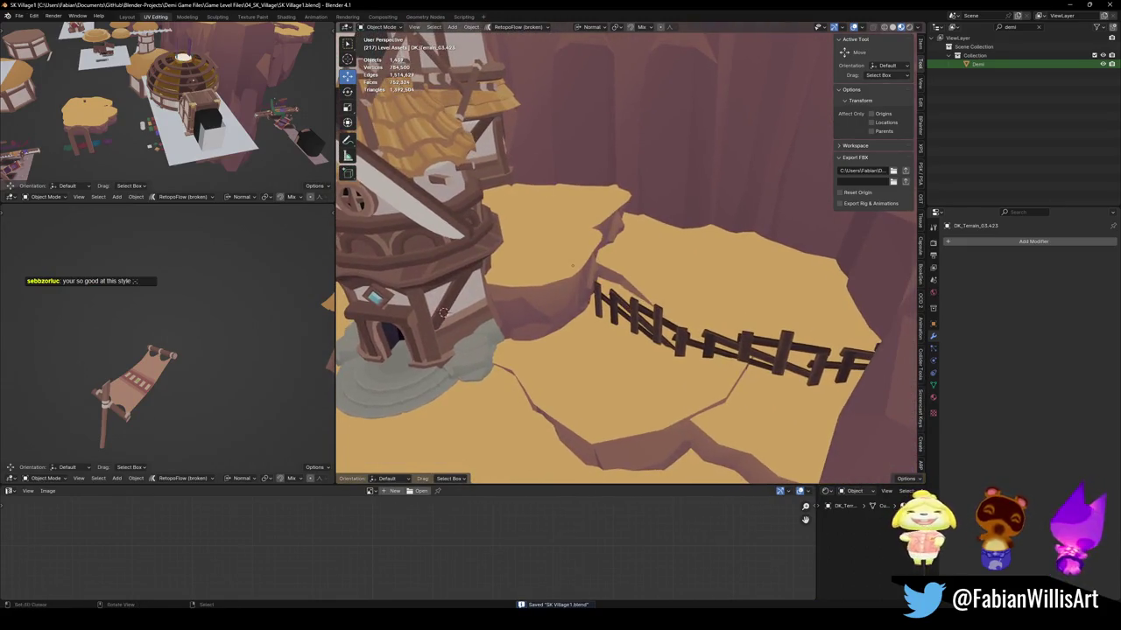
pyautogui.moveTo(561, 325); pyautogui.dragTo(640, 363, button='middle')
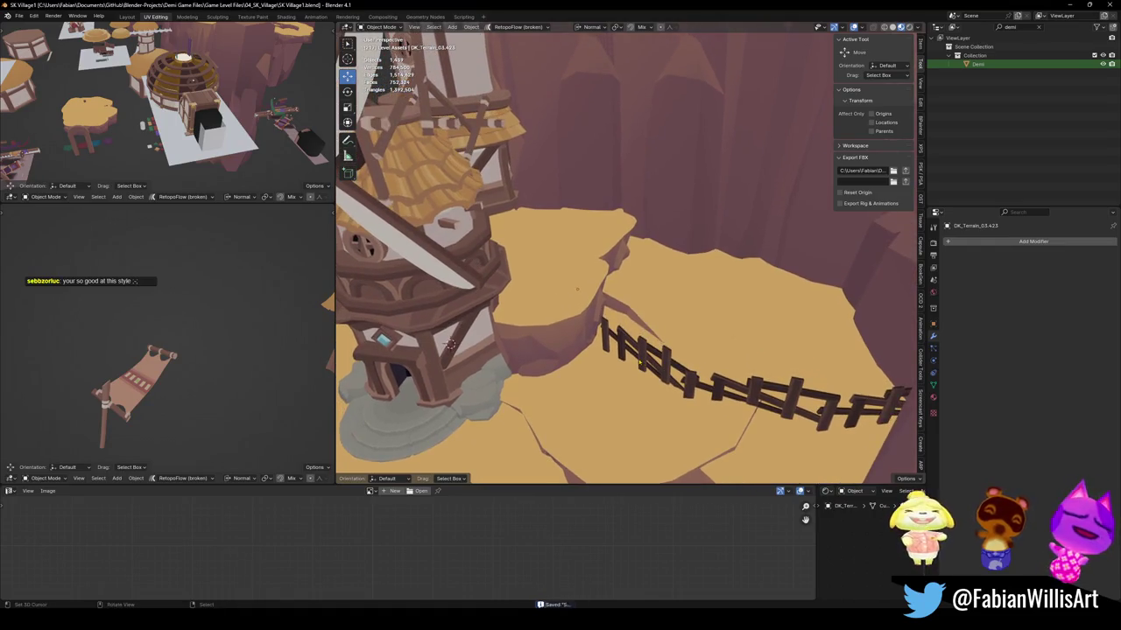
# Select the tall windmill tower and lower its lower ring by 1.3759 m.
pyautogui.keyDown('alt'); pyautogui.middleClick(507, 217); pyautogui.keyUp('alt')
pyautogui.moveTo(554, 300)
pyautogui.mouseDown(button='middle')
pyautogui.moveTo(577, 265)
pyautogui.moveTo(588, 280)
pyautogui.moveTo(563, 280)
pyautogui.mouseUp(button='middle')
pyautogui.click(563, 218)
pyautogui.moveTo(563, 218); pyautogui.dragTo(598, 217, button='middle')
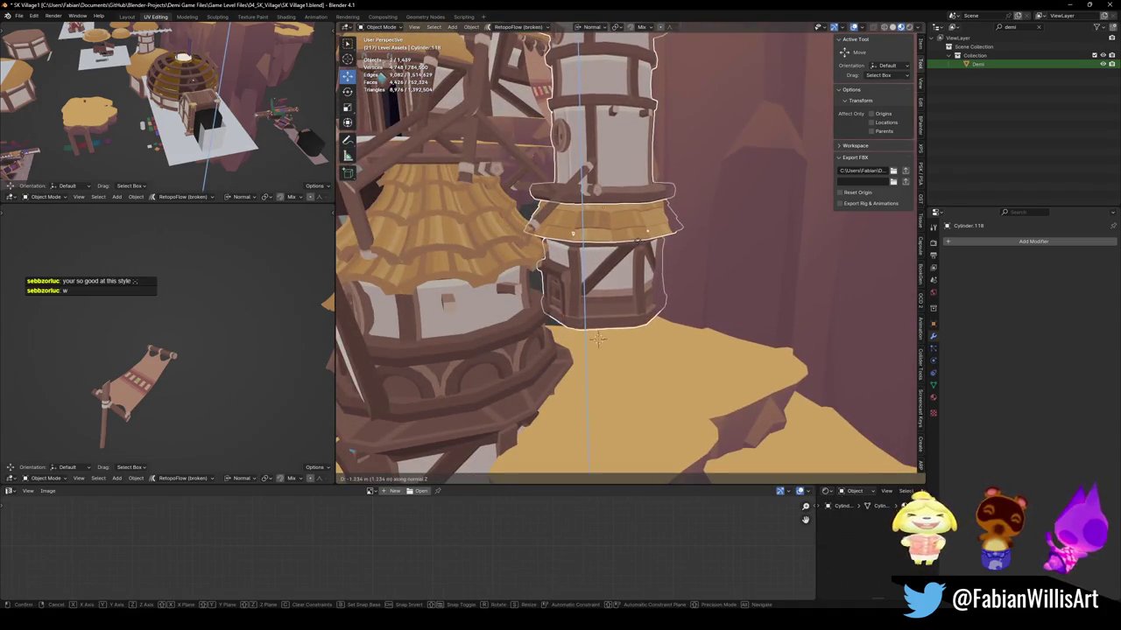
pyautogui.click(638, 248)
pyautogui.moveTo(638, 248)
pyautogui.mouseDown(button='middle')
pyautogui.moveTo(663, 368)
pyautogui.moveTo(580, 239)
pyautogui.moveTo(625, 237)
pyautogui.moveTo(694, 271)
pyautogui.mouseUp(button='middle')
# Snap the fence section into place, raise it 2.1148 m, turn it -13°, and set it near the tower.
pyautogui.click(663, 376)
pyautogui.hotkey('shift', 's')
pyautogui.click(653, 350)
pyautogui.press('g')
pyautogui.press('z')
pyautogui.click(625, 236)
pyautogui.press('g')
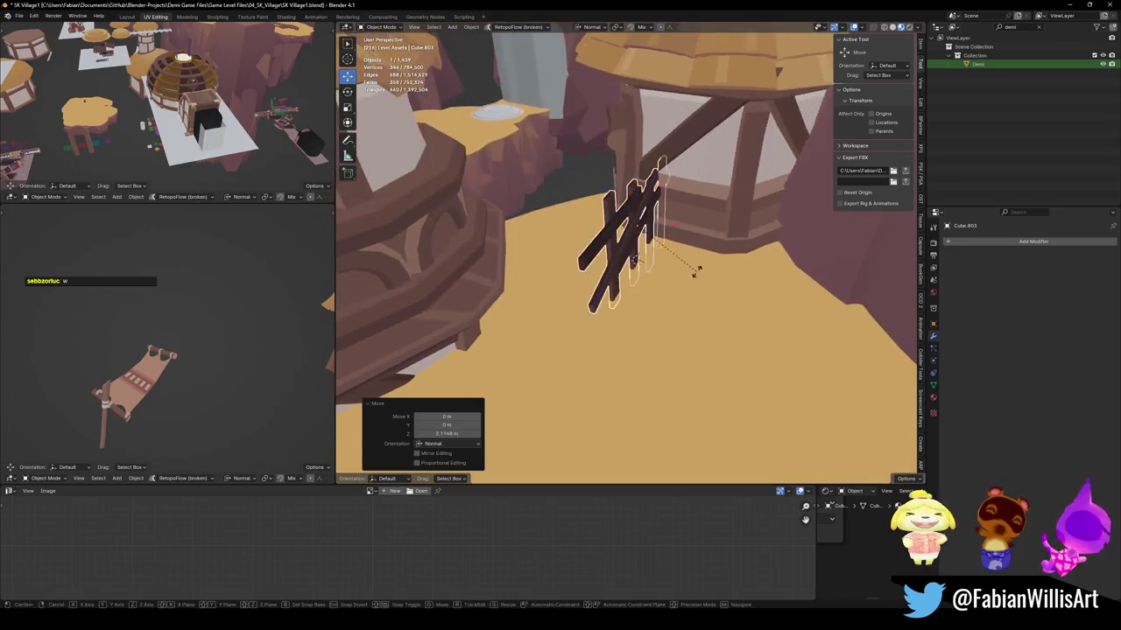
pyautogui.click(698, 303)
pyautogui.press('g')
pyautogui.hotkey('shift', 'z')
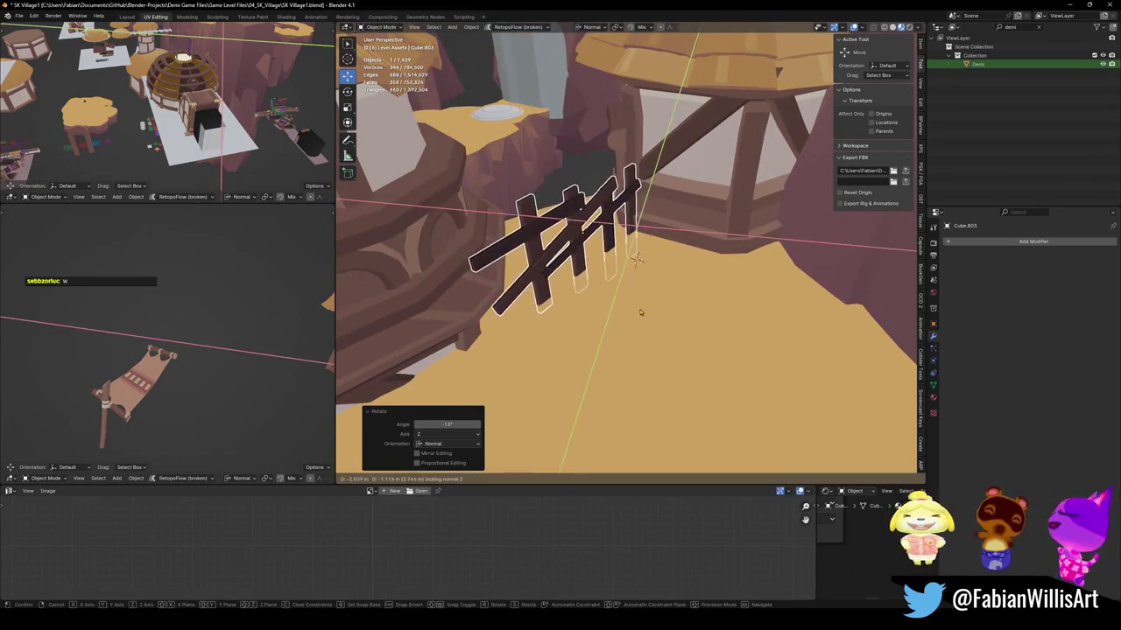
pyautogui.click(640, 313)
# Try turning the tower ring 69.4 degrees, then undo that rotation.
pyautogui.moveTo(640, 312); pyautogui.dragTo(613, 263, button='middle')
pyautogui.click(618, 247)
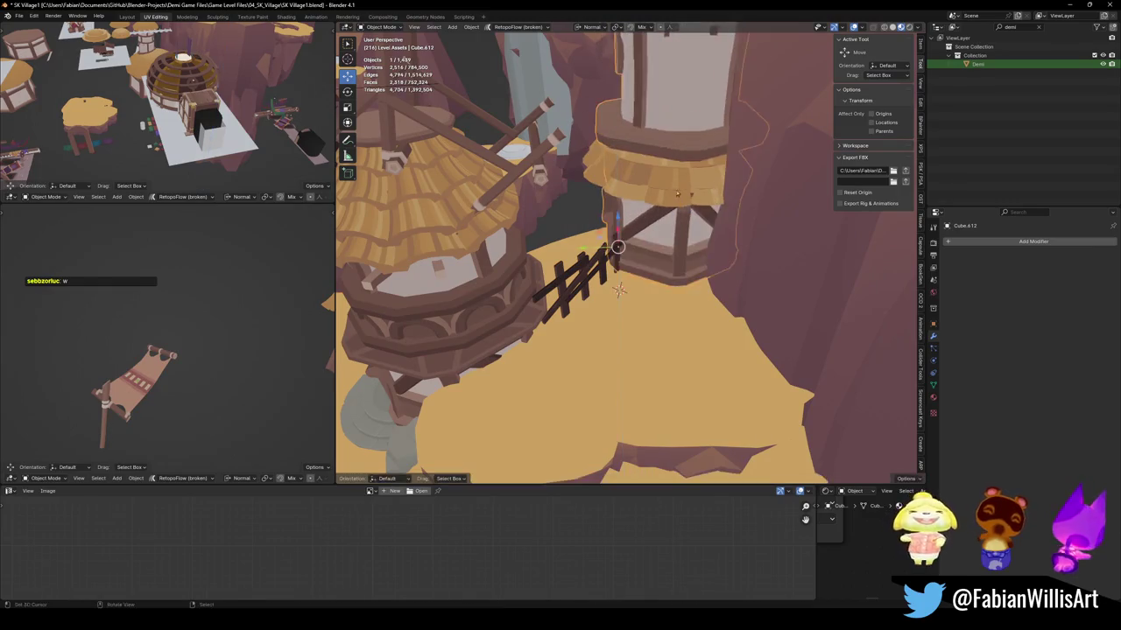
pyautogui.moveTo(692, 195); pyautogui.dragTo(640, 214, button='middle')
pyautogui.click(648, 210)
pyautogui.moveTo(621, 279); pyautogui.dragTo(645, 396, button='middle')
pyautogui.hotkey('ctrl', 'z')
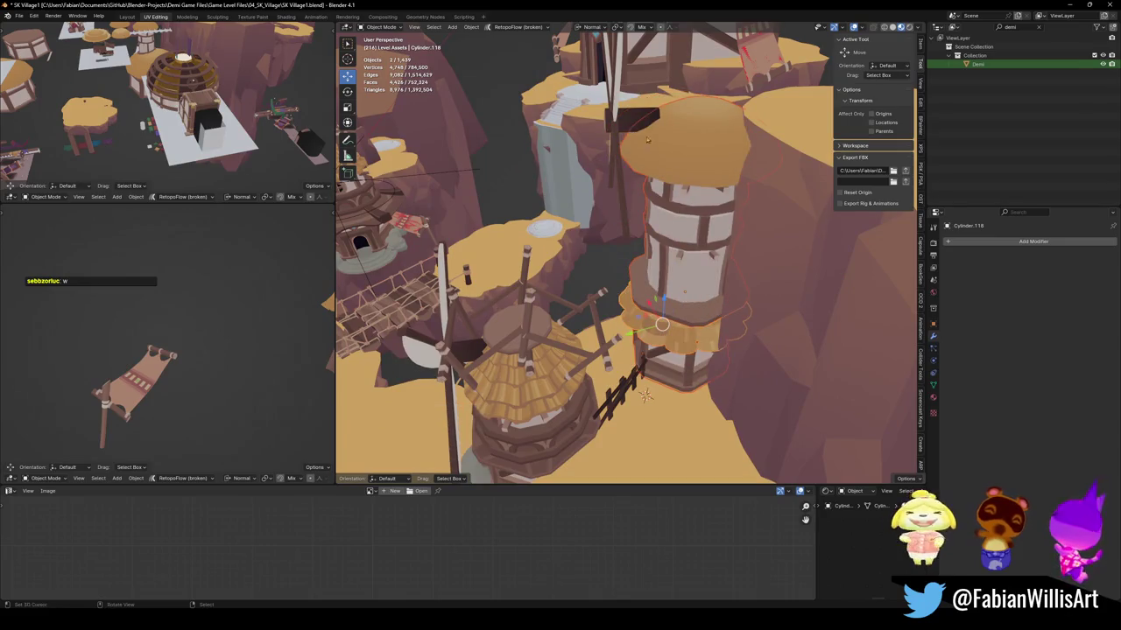
# Rotate the windmill tower and blades together about 26.7° and slide them across the plateau.
pyautogui.keyDown('shift'); pyautogui.click(662, 180); pyautogui.keyUp('shift')
pyautogui.moveTo(662, 180); pyautogui.dragTo(751, 251)
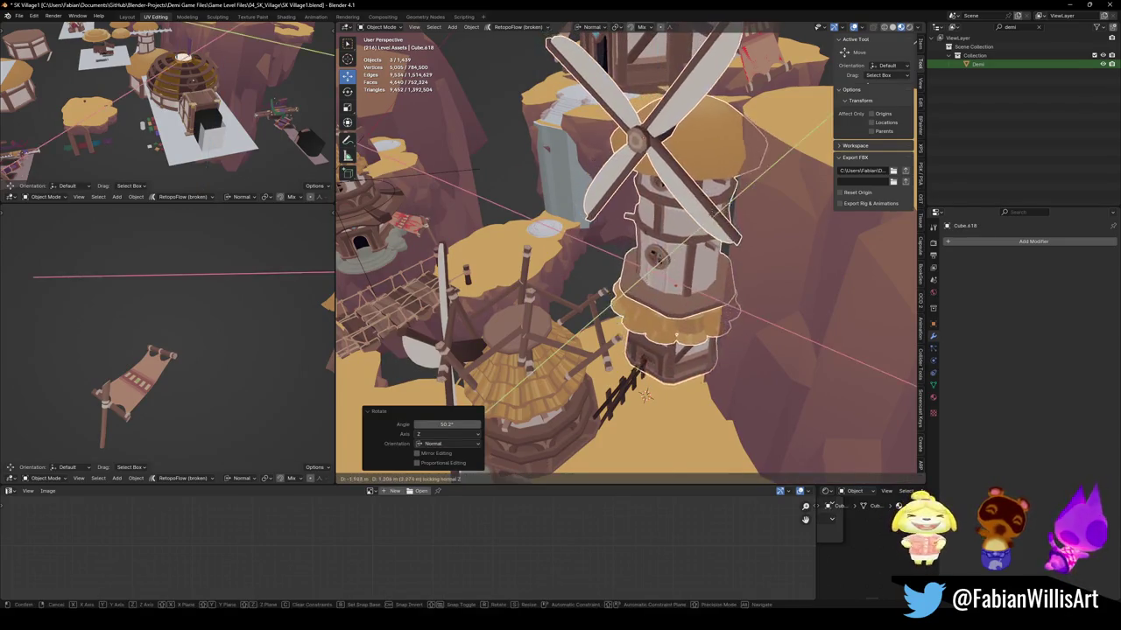
pyautogui.press('r')
pyautogui.press('Return')
pyautogui.press('g')
pyautogui.hotkey('shift', 'z')
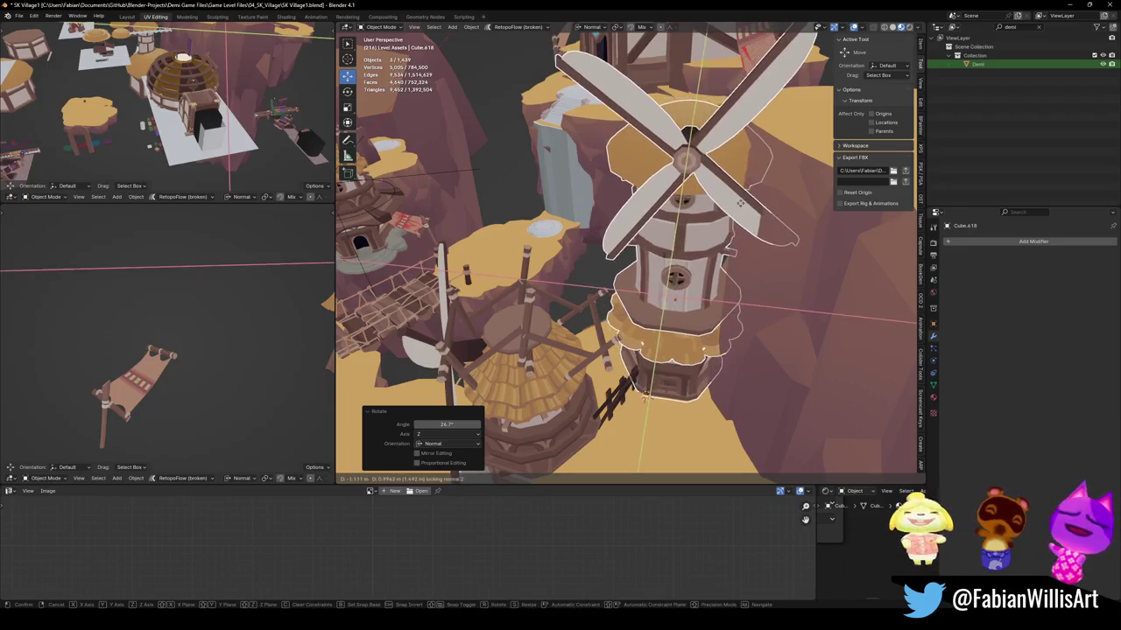
pyautogui.click(741, 200)
# Turn the fence at the tower's base to a new angle around its vertical axis.
pyautogui.moveTo(741, 200)
pyautogui.mouseDown(button='middle')
pyautogui.moveTo(574, 367)
pyautogui.moveTo(587, 315)
pyautogui.mouseUp(button='middle')
pyautogui.click(573, 298)
pyautogui.press('r')
pyautogui.press('z')
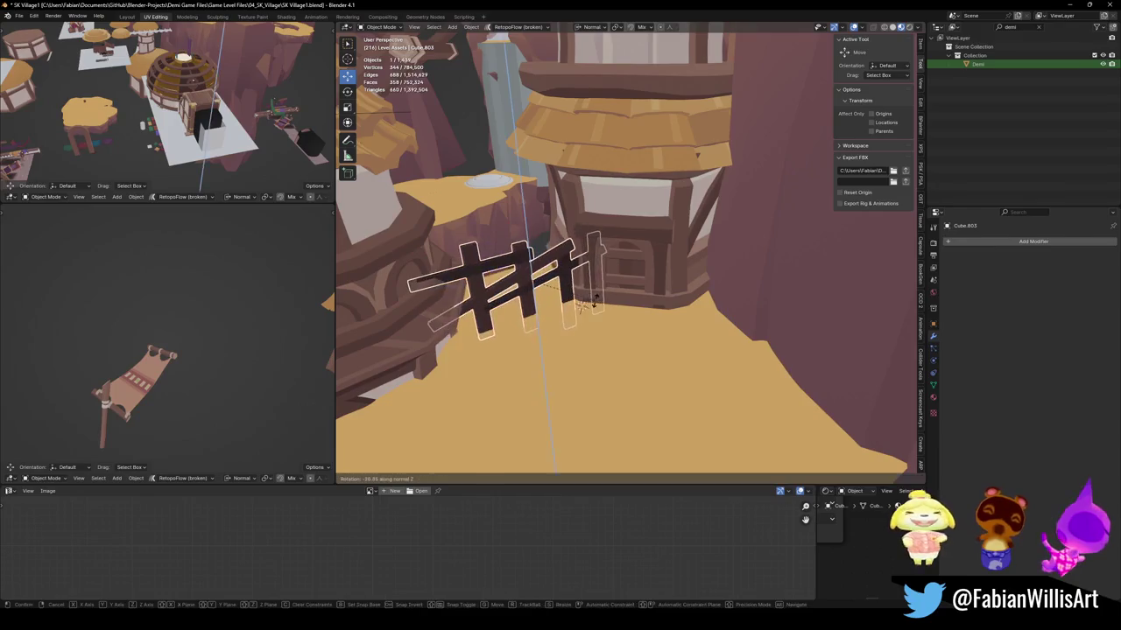
pyautogui.click(600, 298)
pyautogui.moveTo(601, 298)
pyautogui.mouseDown(button='middle')
pyautogui.moveTo(673, 255)
pyautogui.moveTo(714, 289)
pyautogui.mouseUp(button='middle')
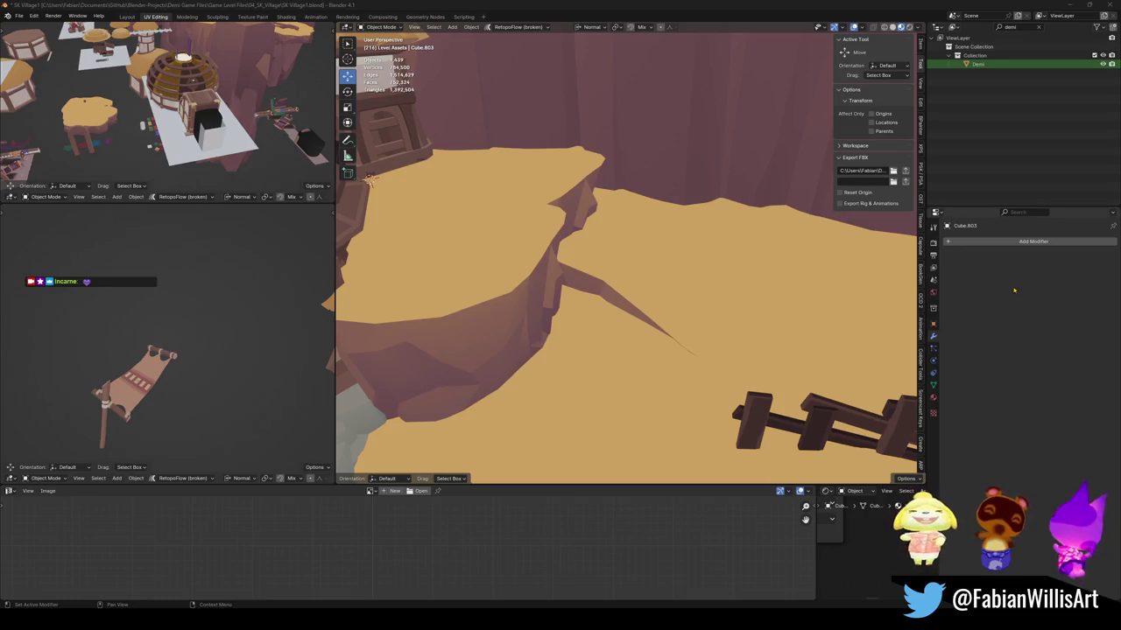
pyautogui.moveTo(526, 336); pyautogui.dragTo(637, 275, button='middle')
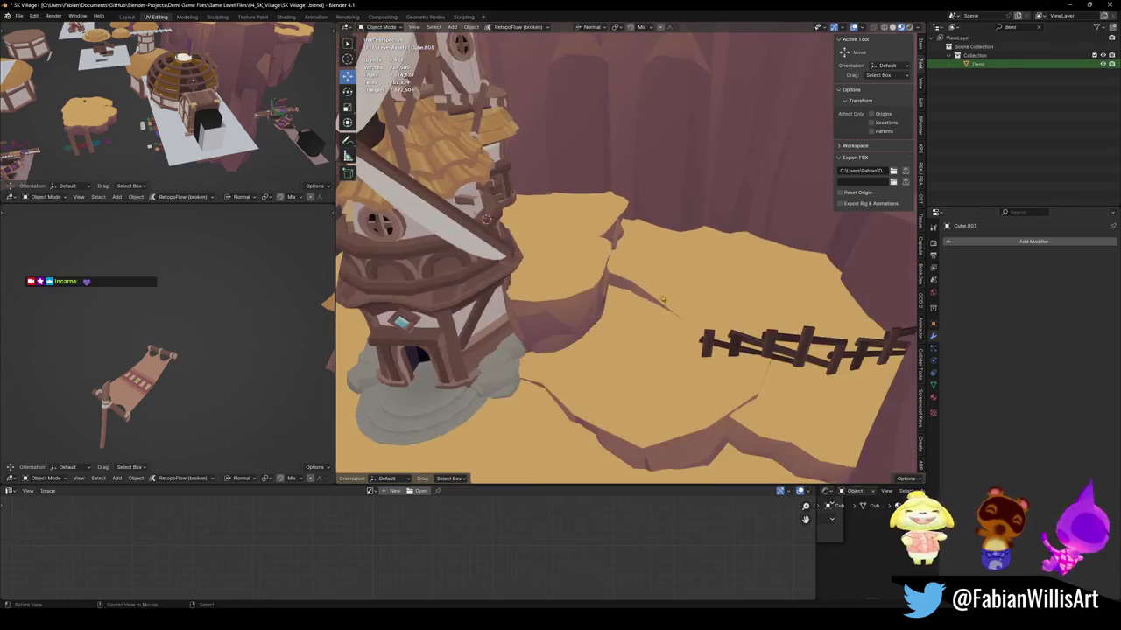
pyautogui.click(633, 251)
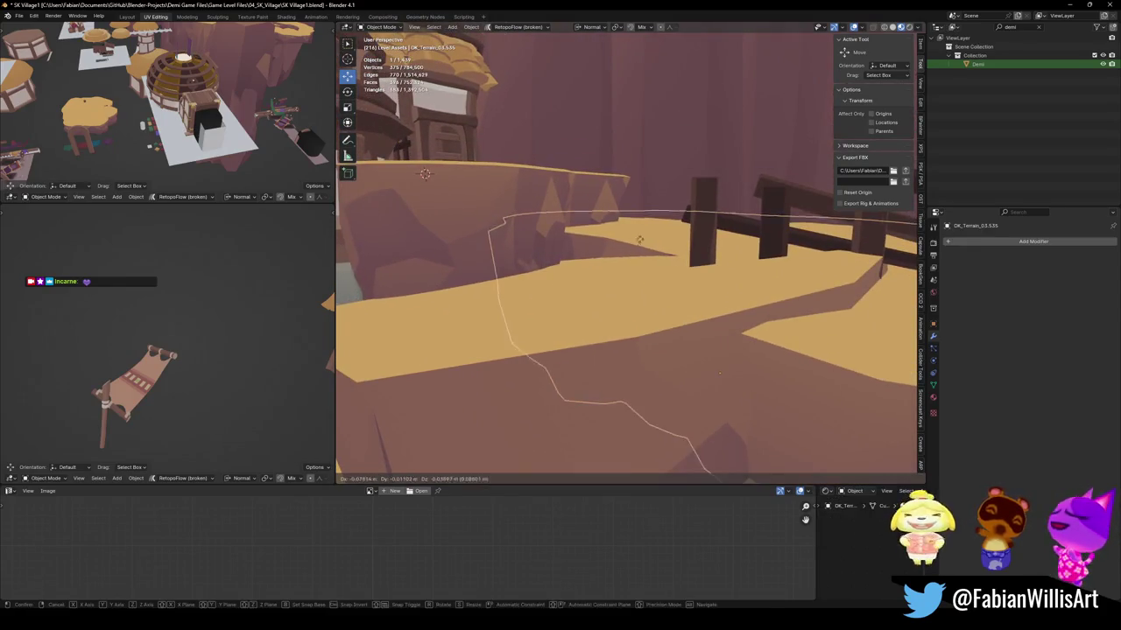
# Raise the terrain ledge and ridge vertically through several height adjustments.
pyautogui.press('g')
pyautogui.press('z')
pyautogui.press('z')
pyautogui.click(645, 205)
pyautogui.moveTo(646, 205); pyautogui.dragTo(638, 241, button='middle')
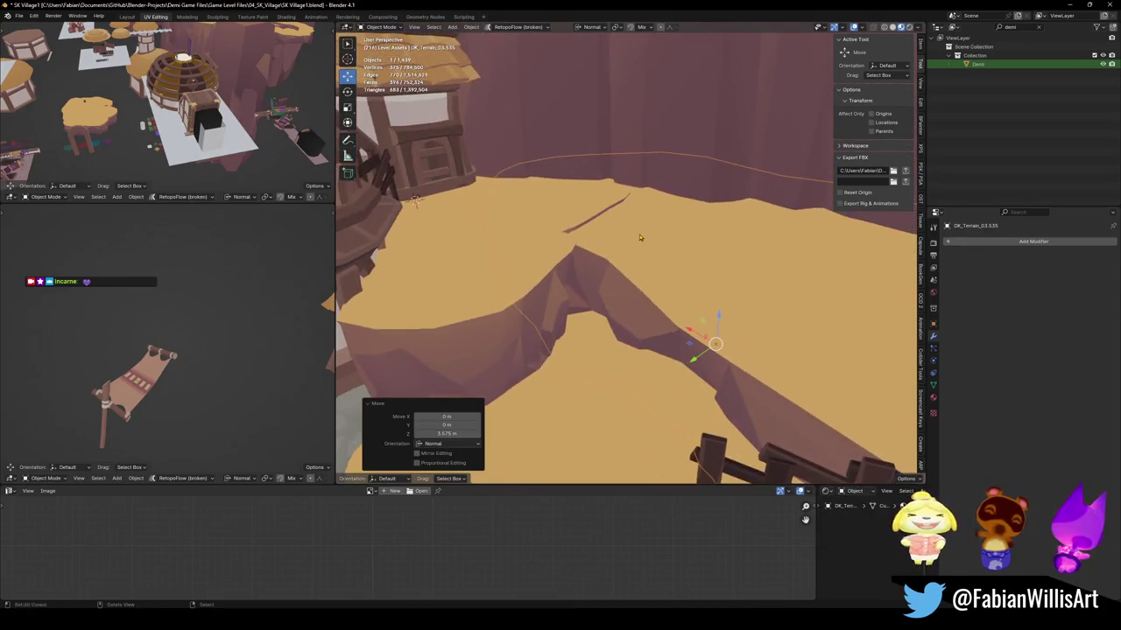
pyautogui.press('g')
pyautogui.press('z')
pyautogui.press('z')
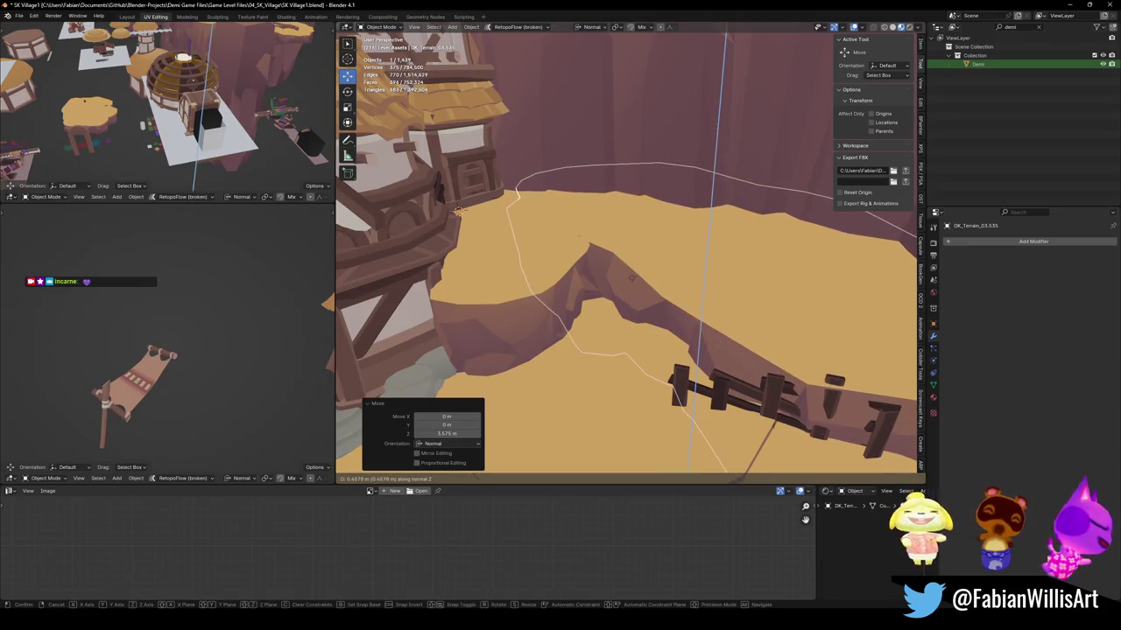
pyautogui.click(631, 281)
pyautogui.moveTo(631, 281)
pyautogui.mouseDown(button='middle')
pyautogui.moveTo(679, 273)
pyautogui.moveTo(645, 232)
pyautogui.mouseUp(button='middle')
pyautogui.click(645, 232)
pyautogui.press('g')
pyautogui.press('z')
pyautogui.press('z')
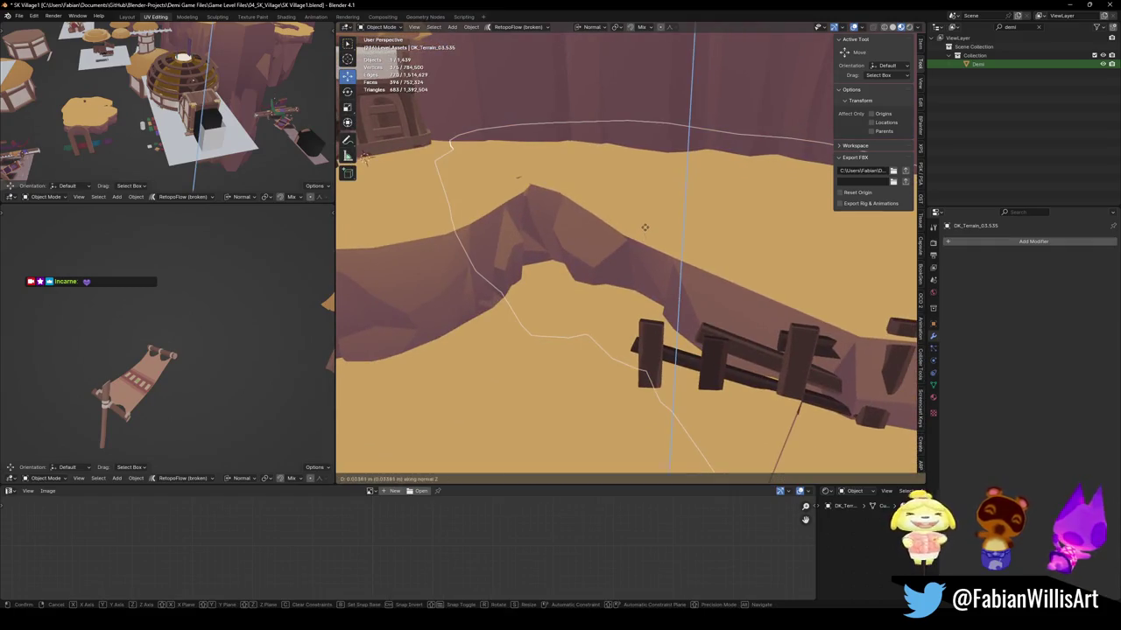
pyautogui.click(652, 222)
# Slide the fence to a new spot on the ground plane, keeping its height.
pyautogui.moveTo(652, 222); pyautogui.dragTo(761, 250, button='middle')
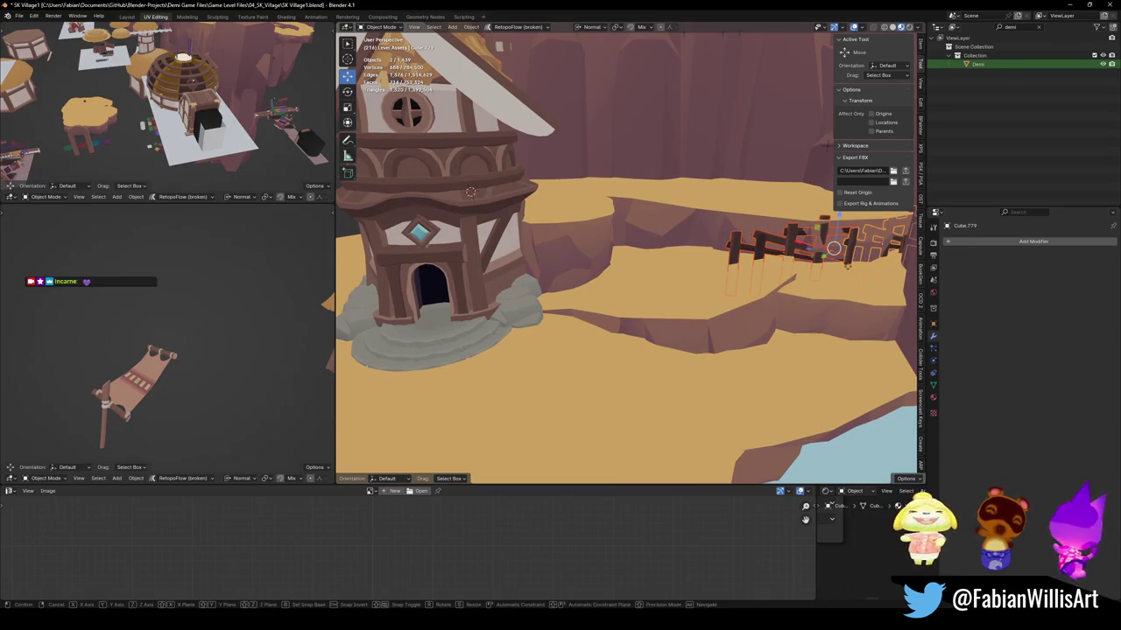
pyautogui.press('g')
pyautogui.hotkey('shift', 'z')
pyautogui.hotkey('shift', 'z')
pyautogui.press('Return')
pyautogui.press('g')
pyautogui.press('z')
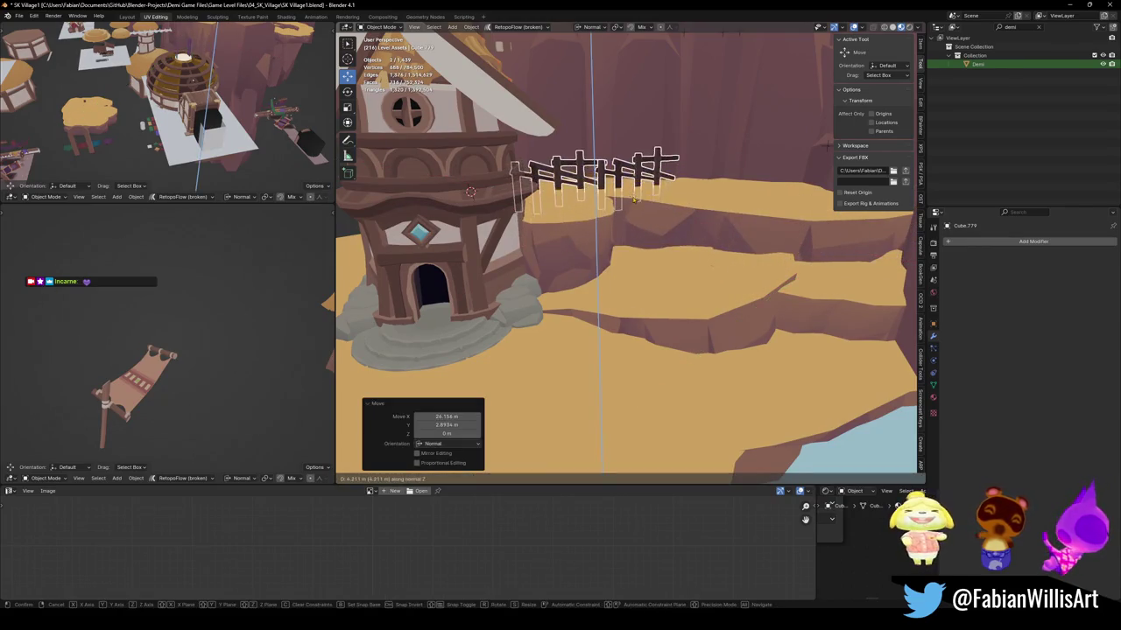
pyautogui.click(634, 200)
pyautogui.moveTo(634, 200); pyautogui.dragTo(650, 266, button='middle')
pyautogui.moveTo(644, 277); pyautogui.dragTo(628, 274, button='middle')
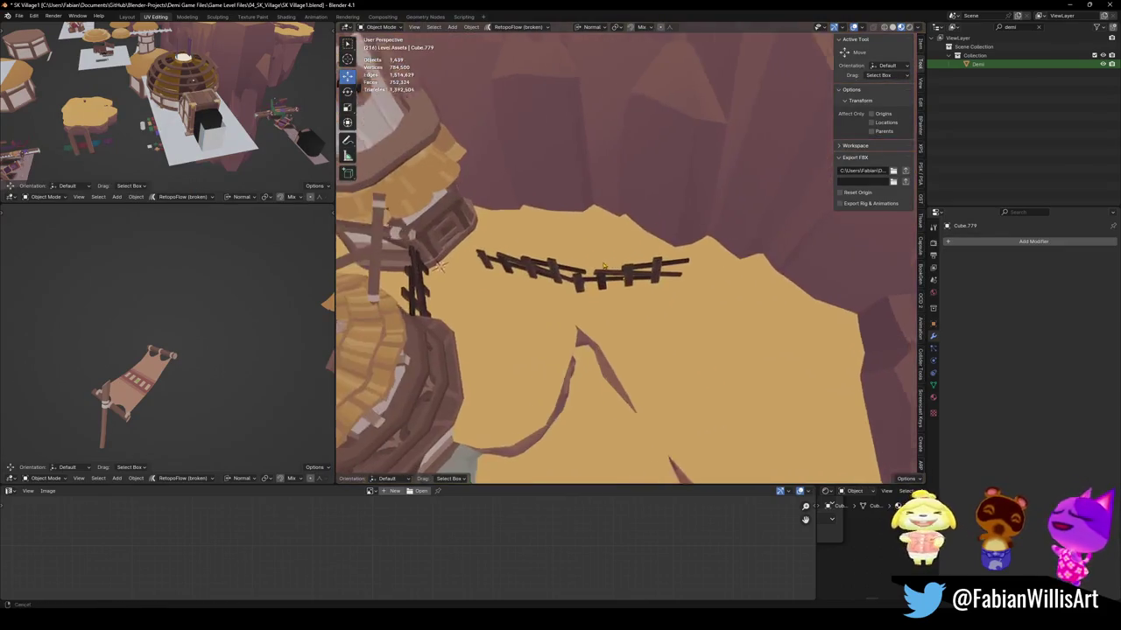
# Duplicate the fence along the plateau edge, then turn another section 108° and reposition it.
pyautogui.hotkey('shift', 'd')
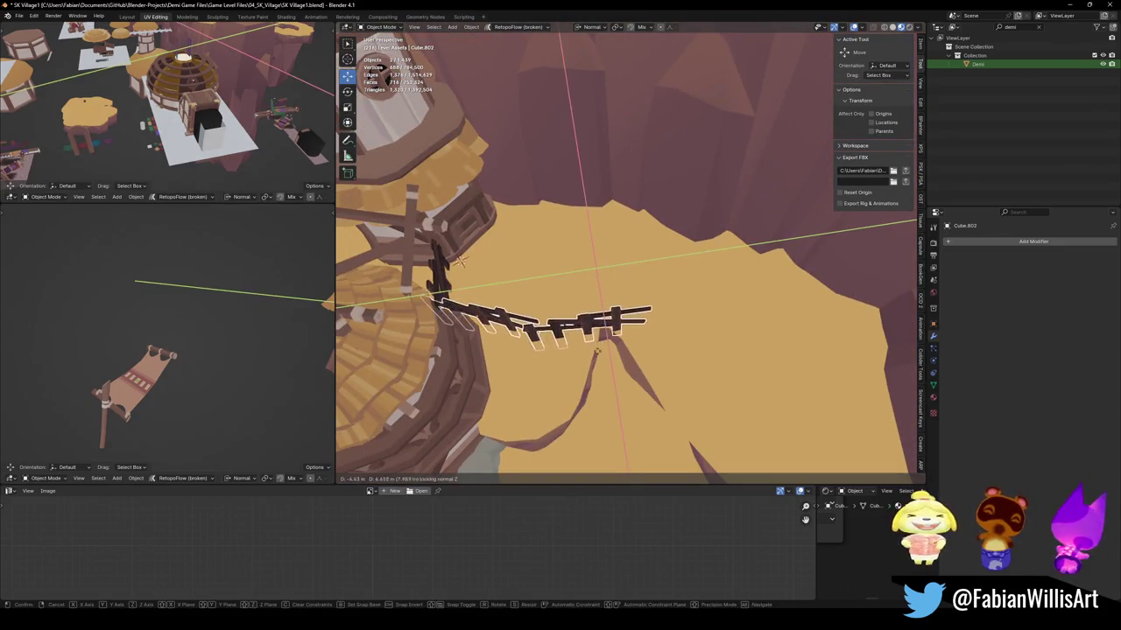
pyautogui.click(622, 356)
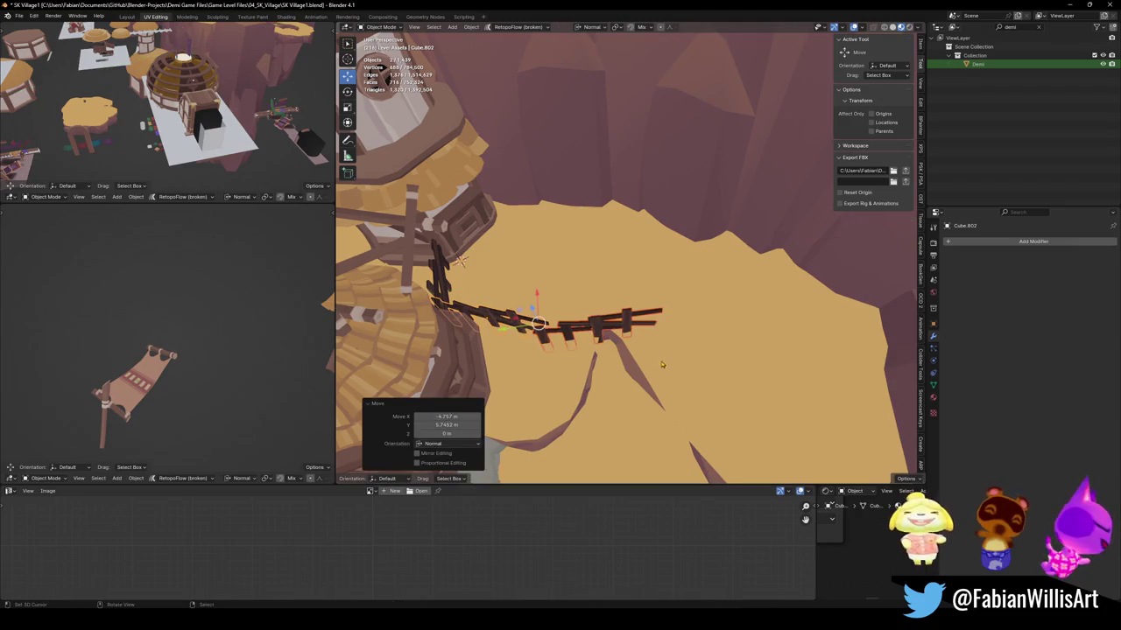
pyautogui.moveTo(663, 362); pyautogui.dragTo(635, 352, button='middle')
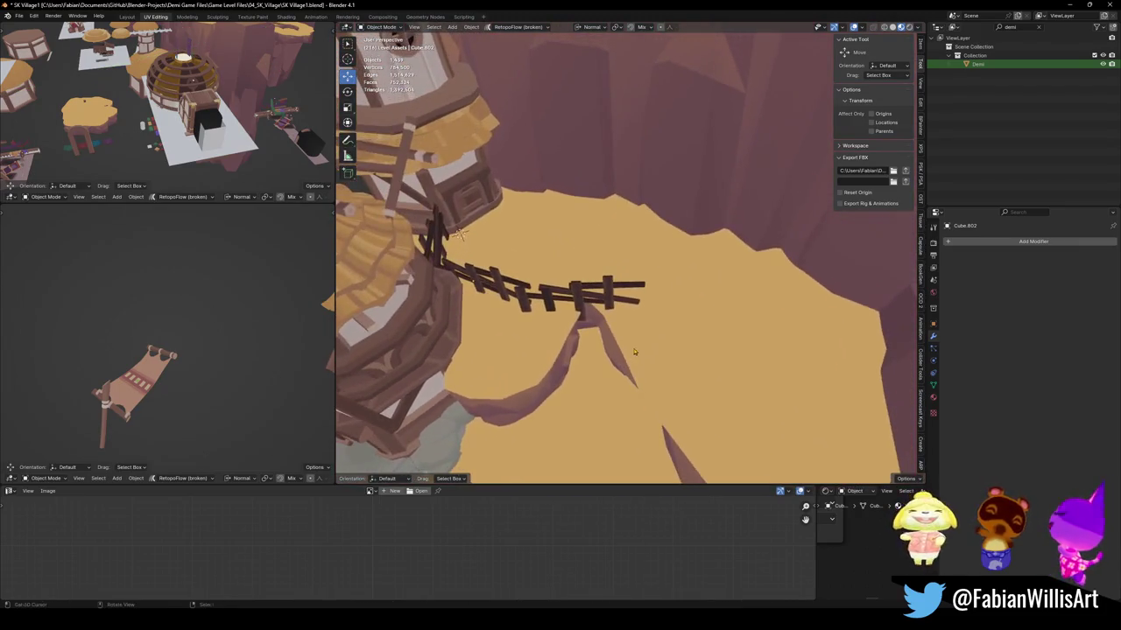
pyautogui.click(597, 302)
pyautogui.press('g')
pyautogui.click(613, 232)
pyautogui.press('r')
pyautogui.press('z')
pyautogui.press('z')
pyautogui.click(611, 184)
pyautogui.press('g')
pyautogui.press('z')
pyautogui.press('z')
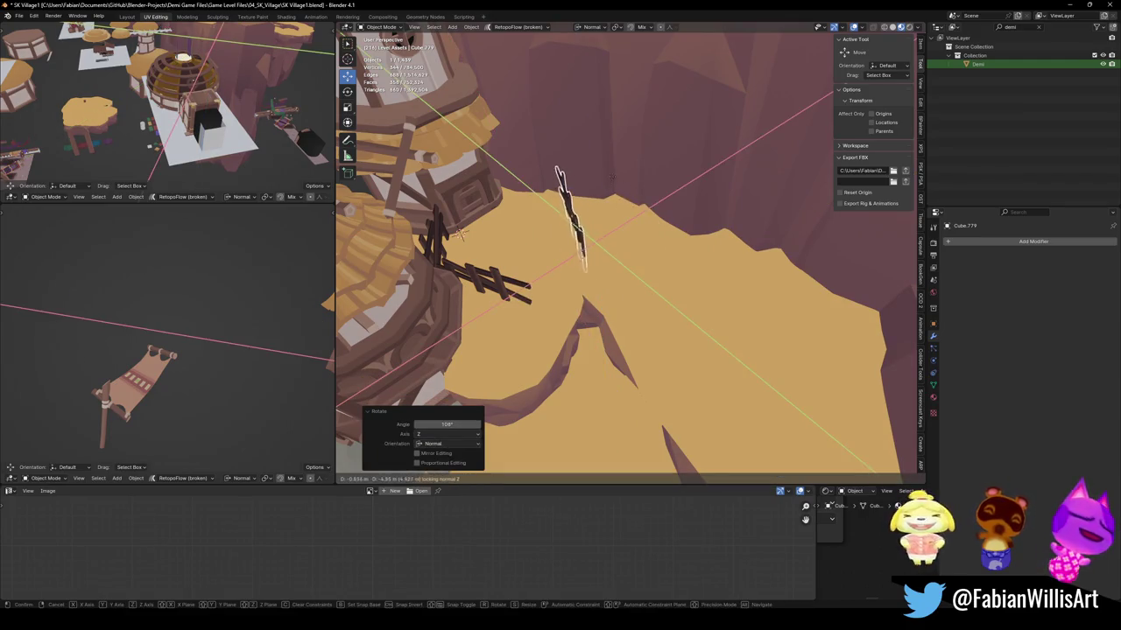
pyautogui.click(605, 164)
# Nudge a terrain piece near the fences, delete the stray piece, and save SK Village1.blend.
pyautogui.moveTo(582, 213)
pyautogui.mouseDown(button='middle')
pyautogui.moveTo(647, 196)
pyautogui.moveTo(796, 311)
pyautogui.mouseUp(button='middle')
pyautogui.scroll(-3, 646, 196)
pyautogui.click(814, 276)
pyautogui.press('g')
pyautogui.press('z')
pyautogui.press('z')
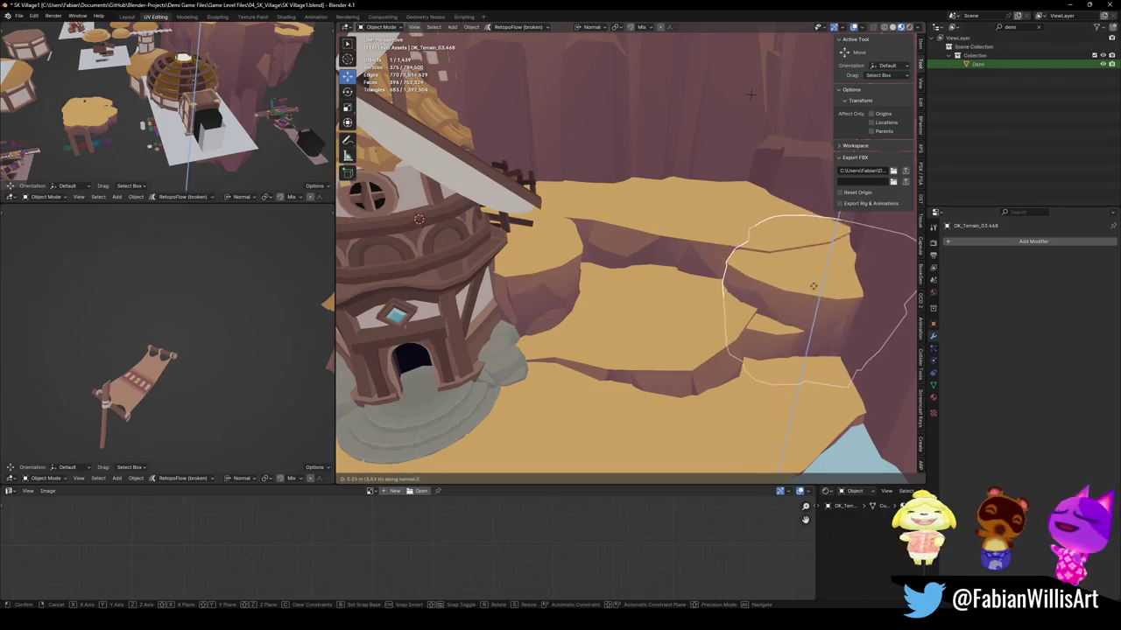
pyautogui.click(813, 284)
pyautogui.moveTo(689, 324)
pyautogui.mouseDown(button='middle')
pyautogui.moveTo(774, 293)
pyautogui.moveTo(707, 305)
pyautogui.moveTo(674, 280)
pyautogui.mouseUp(button='middle')
pyautogui.press('Delete')
pyautogui.hotkey('ctrl', 's')
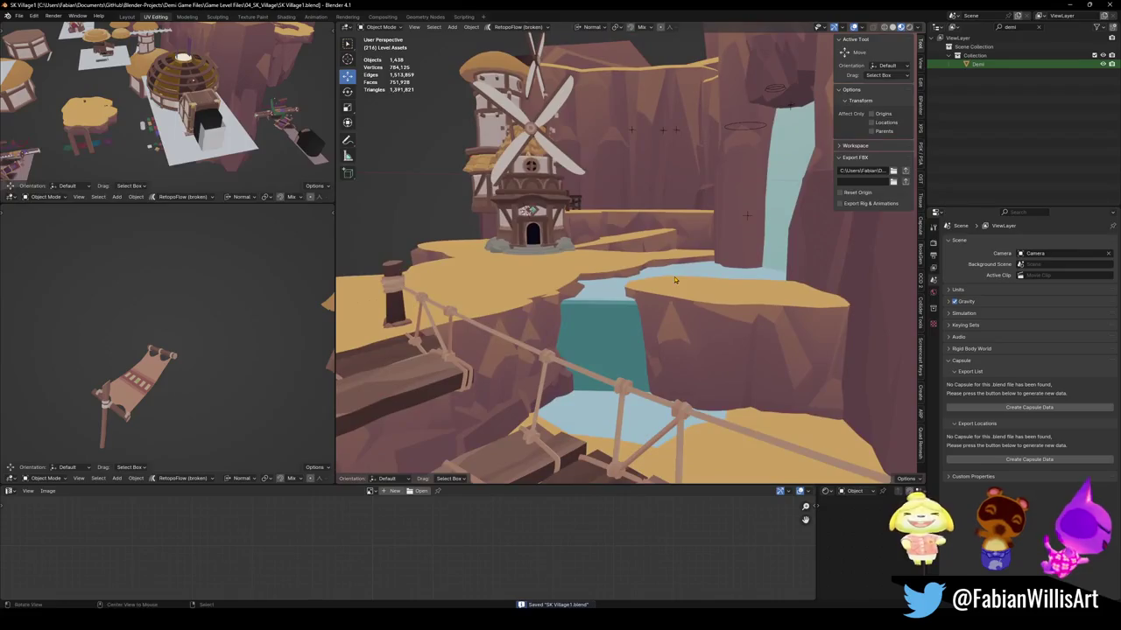
# Select terrain piece DK_Terrain_03.541 and turn it 67.9° about Z, after resetting a first rotation.
pyautogui.scroll(2, 671, 278)
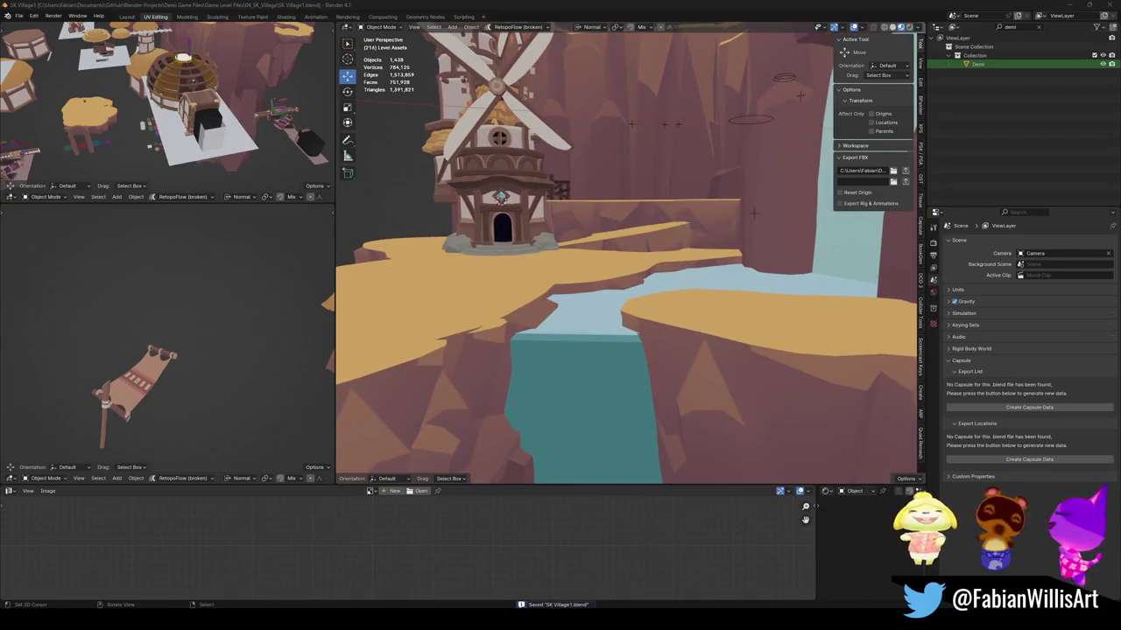
pyautogui.moveTo(680, 247)
pyautogui.mouseDown(button='middle')
pyautogui.moveTo(578, 281)
pyautogui.moveTo(600, 444)
pyautogui.mouseUp(button='middle')
pyautogui.scroll(3, 579, 280)
pyautogui.click(579, 280)
pyautogui.press('r')
pyautogui.press('z')
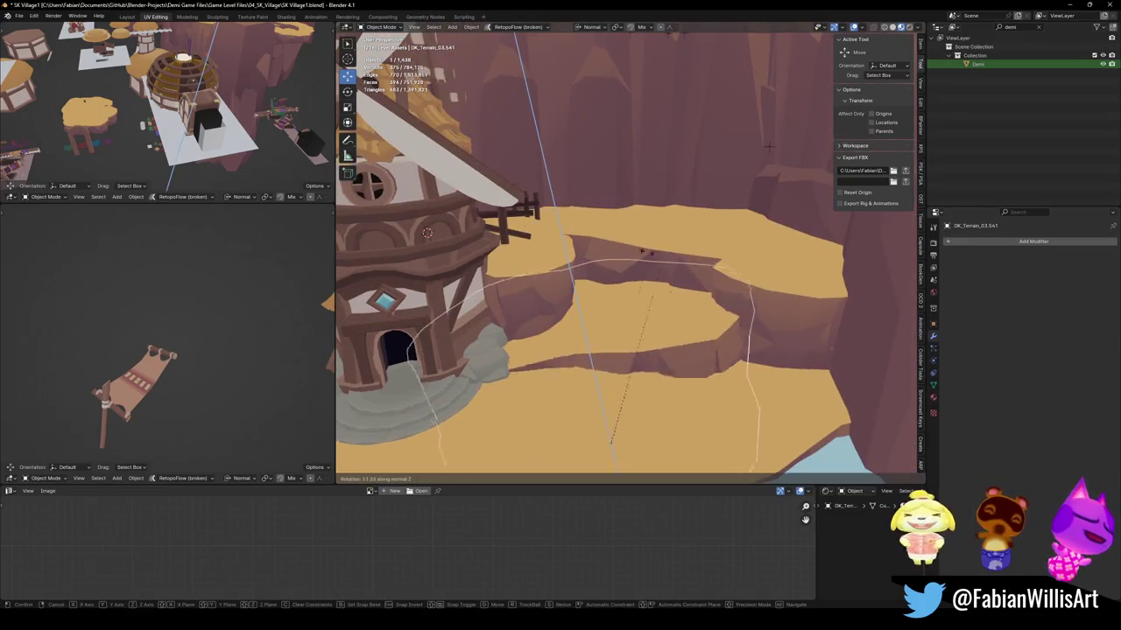
pyautogui.click(610, 443)
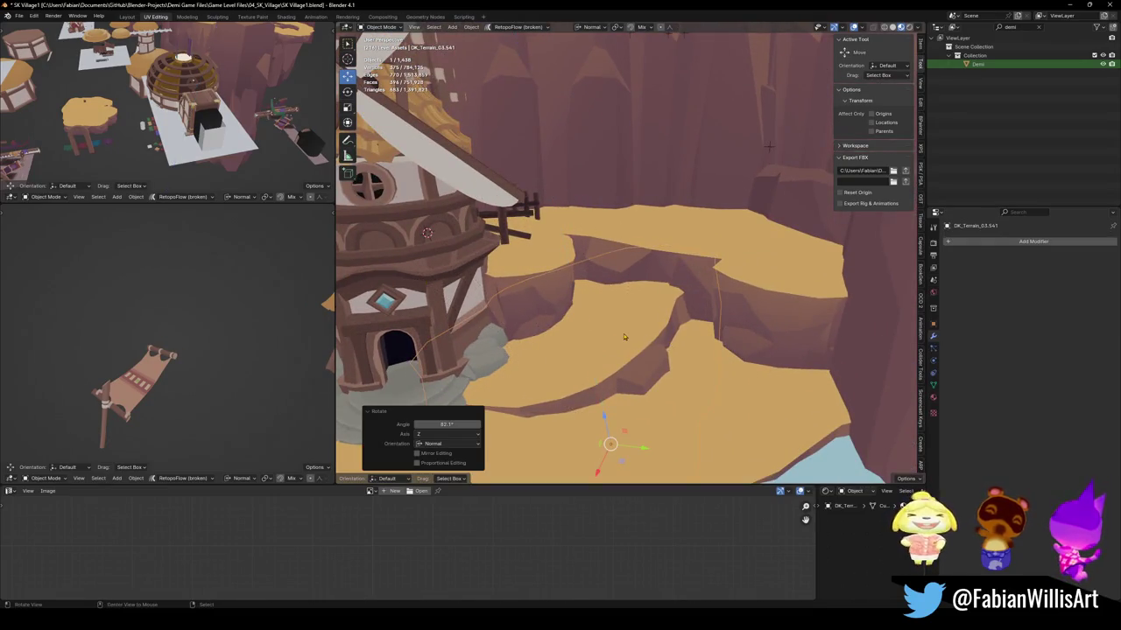
pyautogui.hotkey('alt', 'r')
pyautogui.press('r')
pyautogui.press('z')
pyautogui.click(608, 444)
# Tilt and resize the piece, then slide it on the ground plane in front of the windmill.
pyautogui.press('r')
pyautogui.press('r')
pyautogui.click(610, 444)
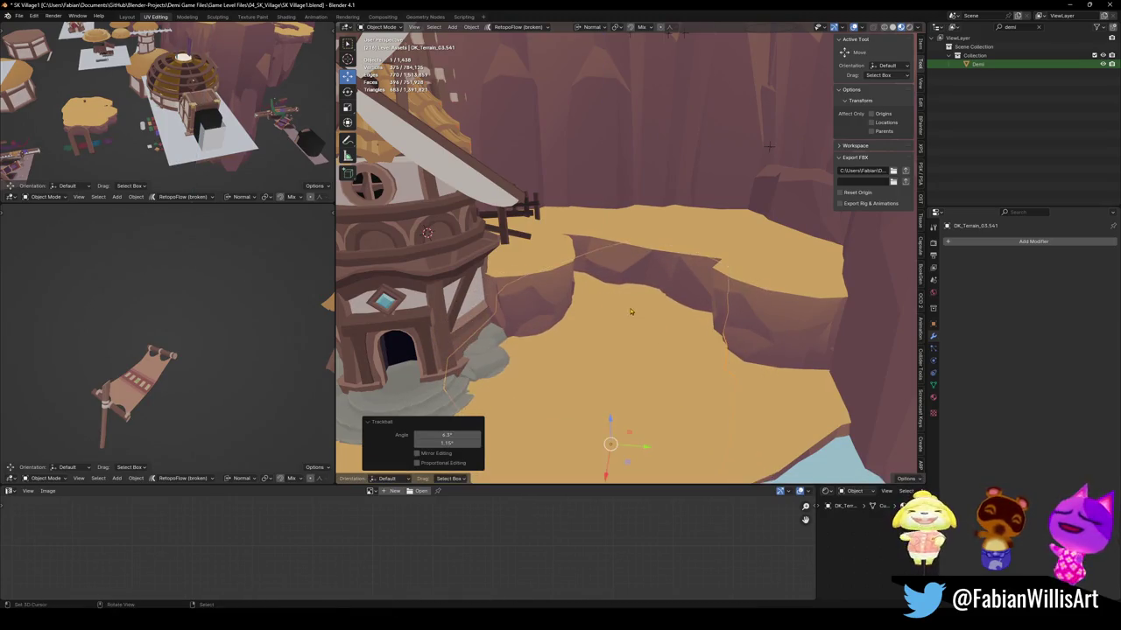
pyautogui.moveTo(610, 444); pyautogui.dragTo(688, 311, button='middle')
pyautogui.press('s')
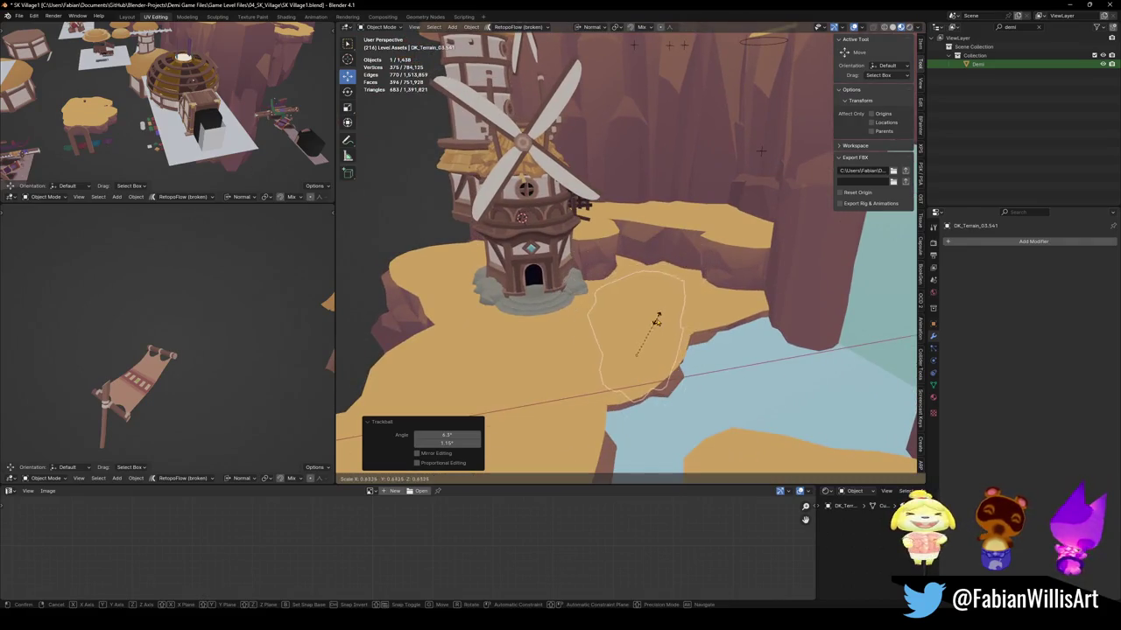
pyautogui.click(656, 321)
pyautogui.press('g')
pyautogui.press('z')
pyautogui.press('z')
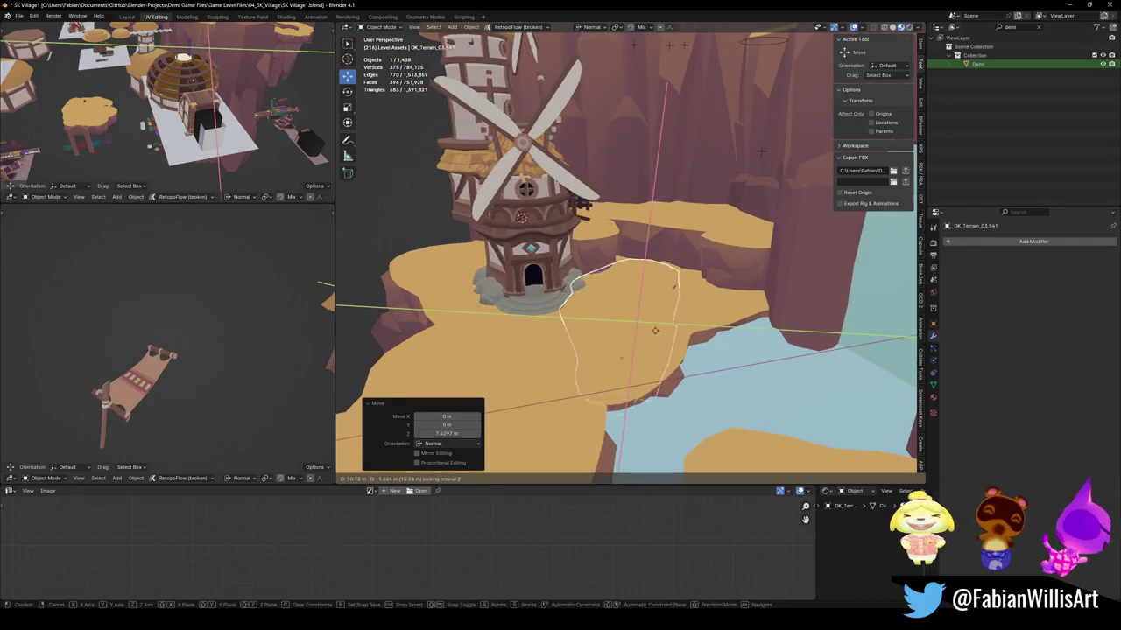
pyautogui.rightClick(652, 334)
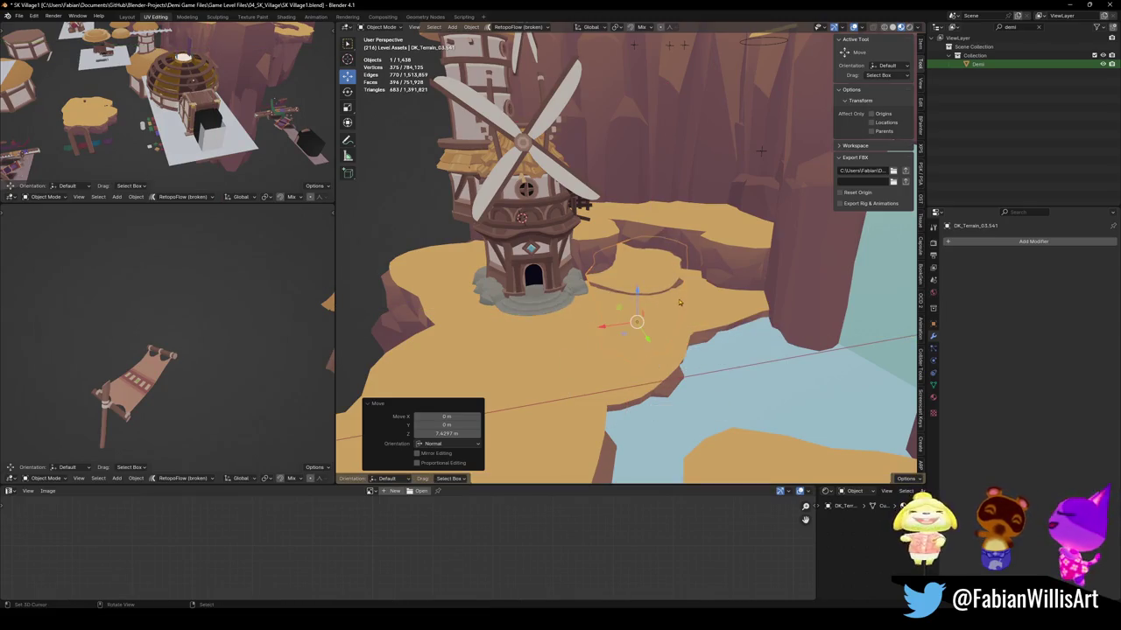
pyautogui.press('g')
pyautogui.hotkey('shift', 'z')
pyautogui.click(653, 349)
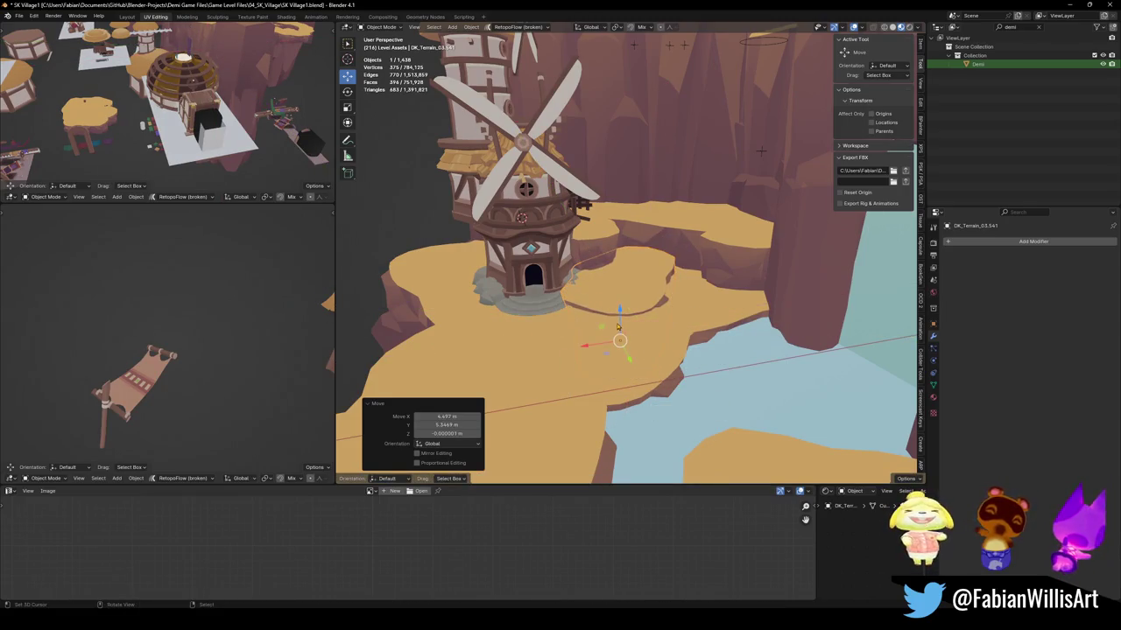
# Switch the transform orientation to Normal, rotate the piece about Z, and raise it vertically.
pyautogui.press(',')
pyautogui.click(616, 350)
pyautogui.scroll(3, 626, 326)
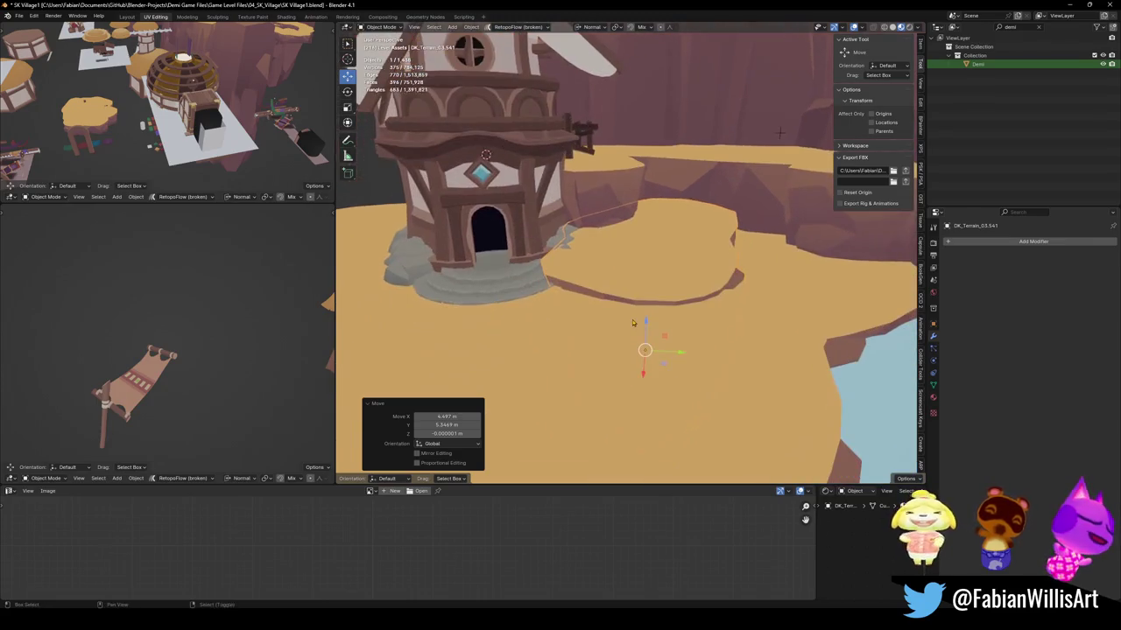
pyautogui.press('r')
pyautogui.press('y')
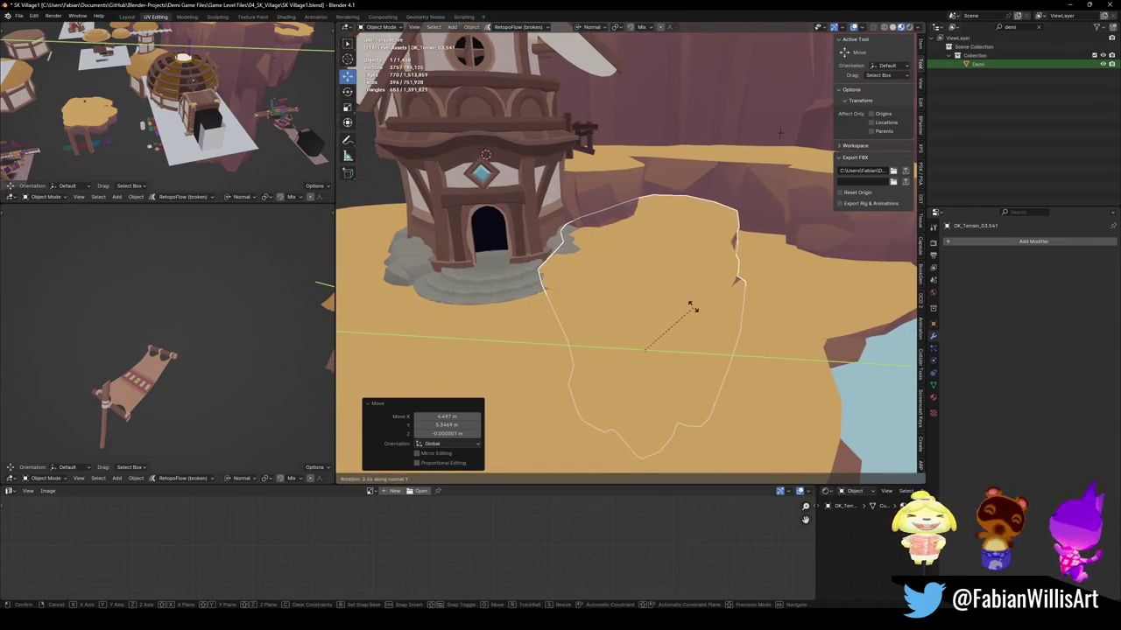
pyautogui.press('z')
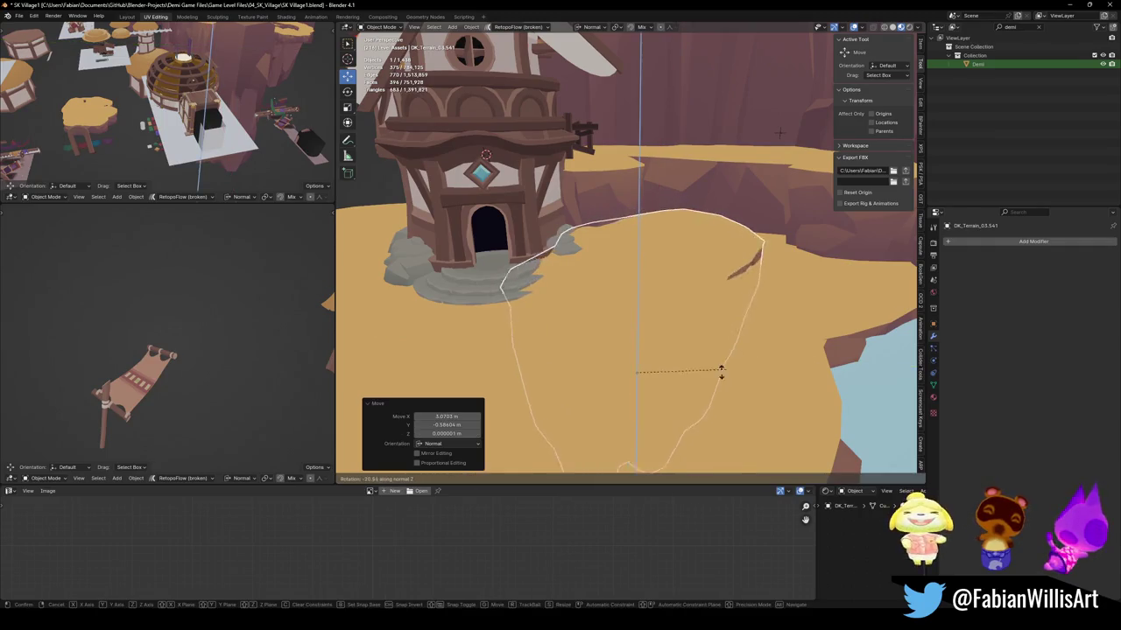
pyautogui.click(707, 377)
pyautogui.press('g')
pyautogui.press('z')
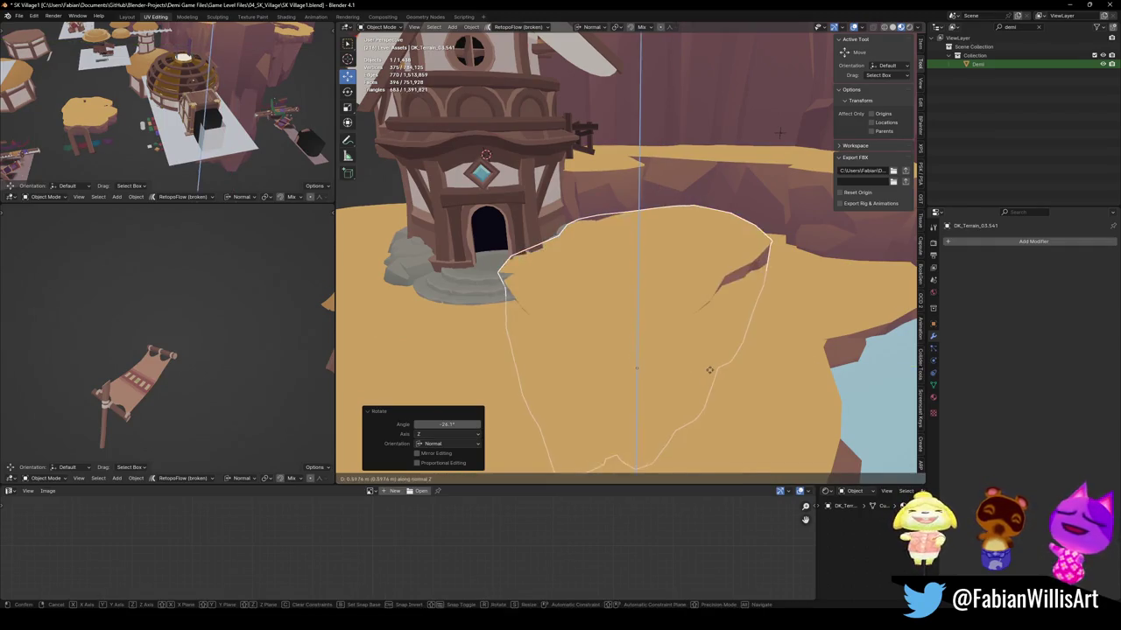
pyautogui.click(705, 376)
# Lift the piece along its normal, tilt it 17.4° on Y, and raise it about 1.79 m.
pyautogui.press('g')
pyautogui.hotkey('shift', 'z')
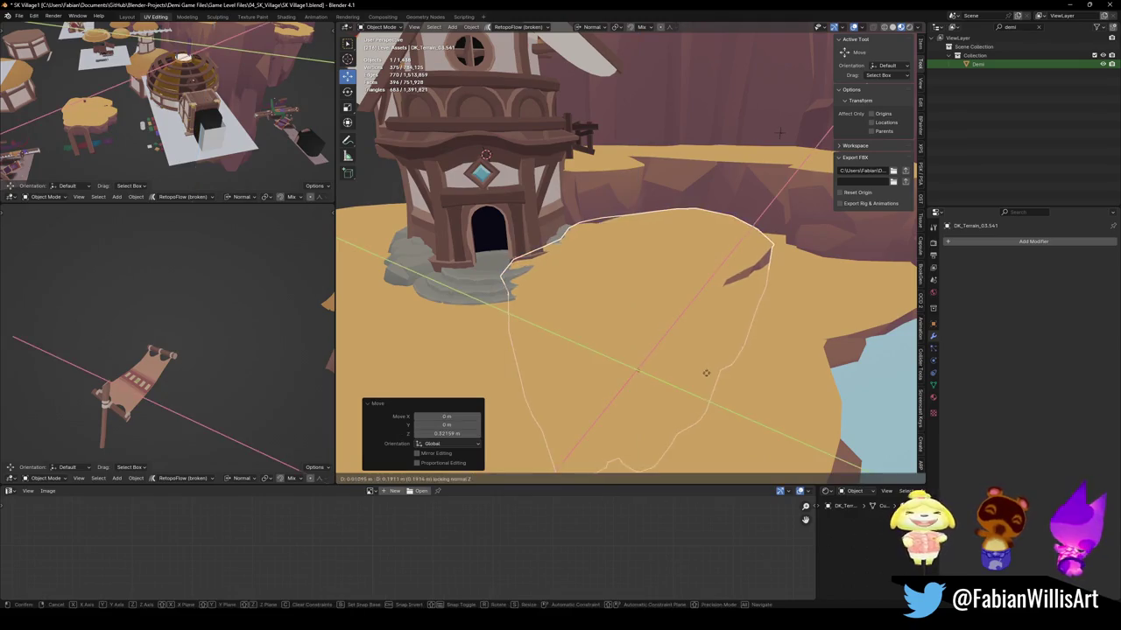
pyautogui.press('z')
pyautogui.press('z')
pyautogui.click(726, 349)
pyautogui.press('r')
pyautogui.press('y')
pyautogui.press('y')
pyautogui.click(721, 338)
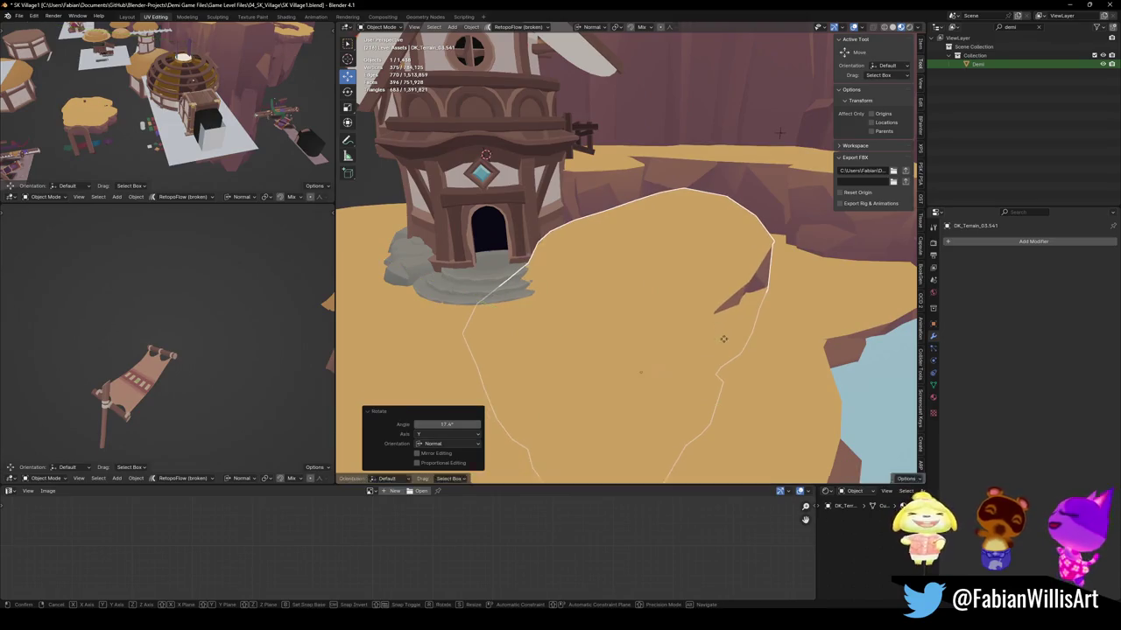
pyautogui.press('g')
pyautogui.press('z')
pyautogui.press('z')
pyautogui.click(720, 333)
# Shift the piece sideways and sink it lower into the terrain.
pyautogui.press('g')
pyautogui.hotkey('shift', 'z')
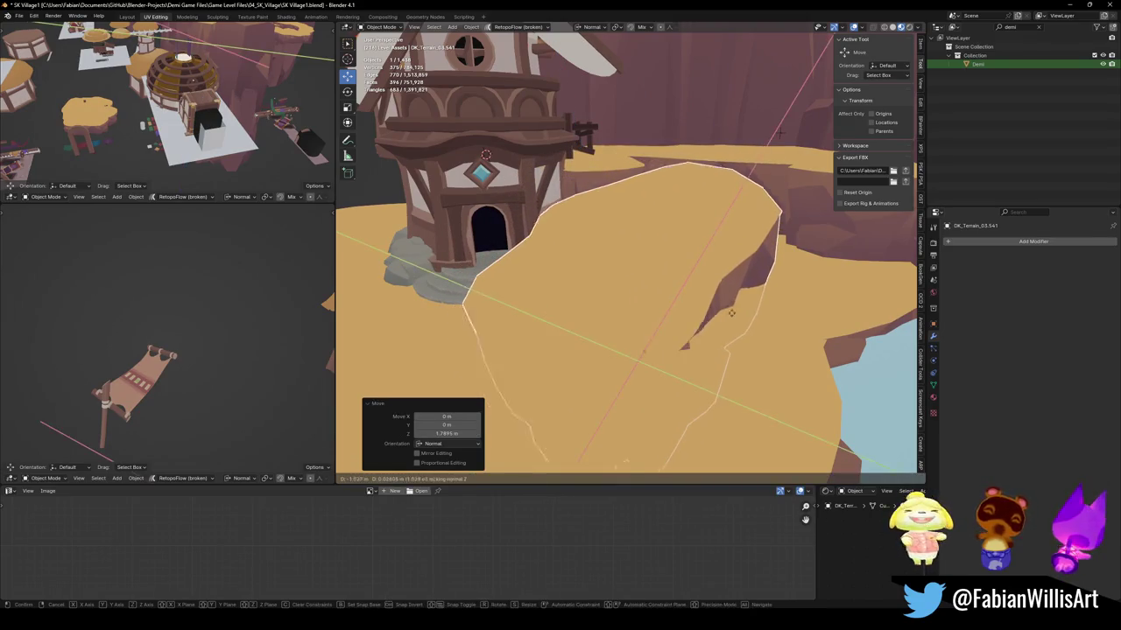
pyautogui.click(748, 280)
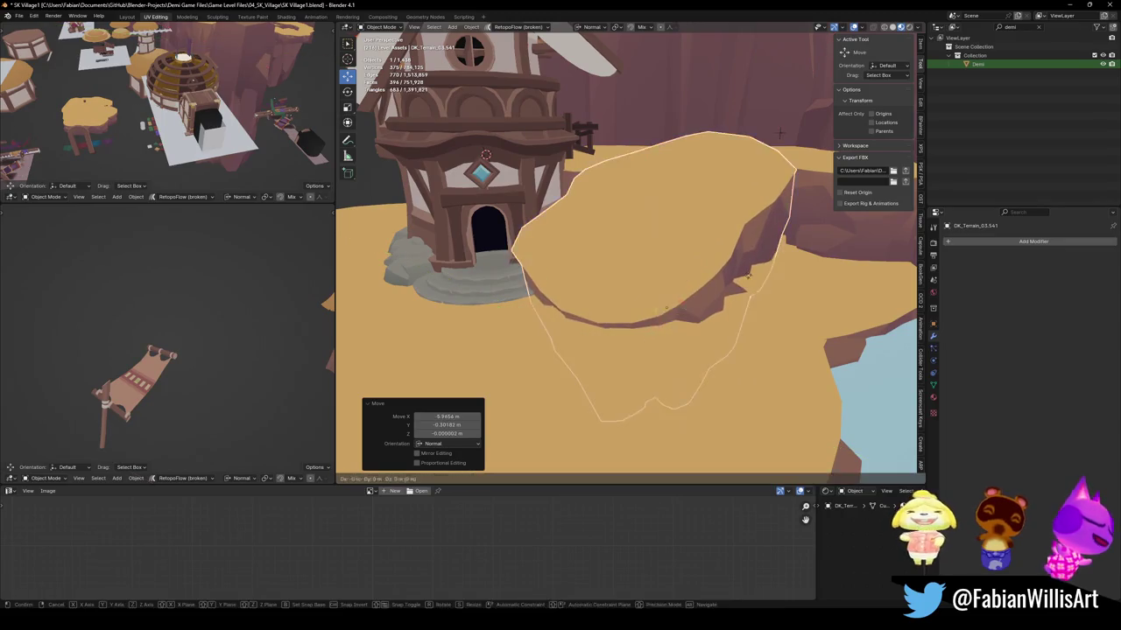
pyautogui.press('g')
pyautogui.press('z')
pyautogui.press('z')
pyautogui.click(700, 307)
pyautogui.moveTo(671, 321)
pyautogui.mouseDown(button='middle')
pyautogui.moveTo(629, 257)
pyautogui.moveTo(708, 270)
pyautogui.moveTo(695, 317)
pyautogui.mouseUp(button='middle')
pyautogui.moveTo(729, 266); pyautogui.dragTo(666, 265, button='middle')
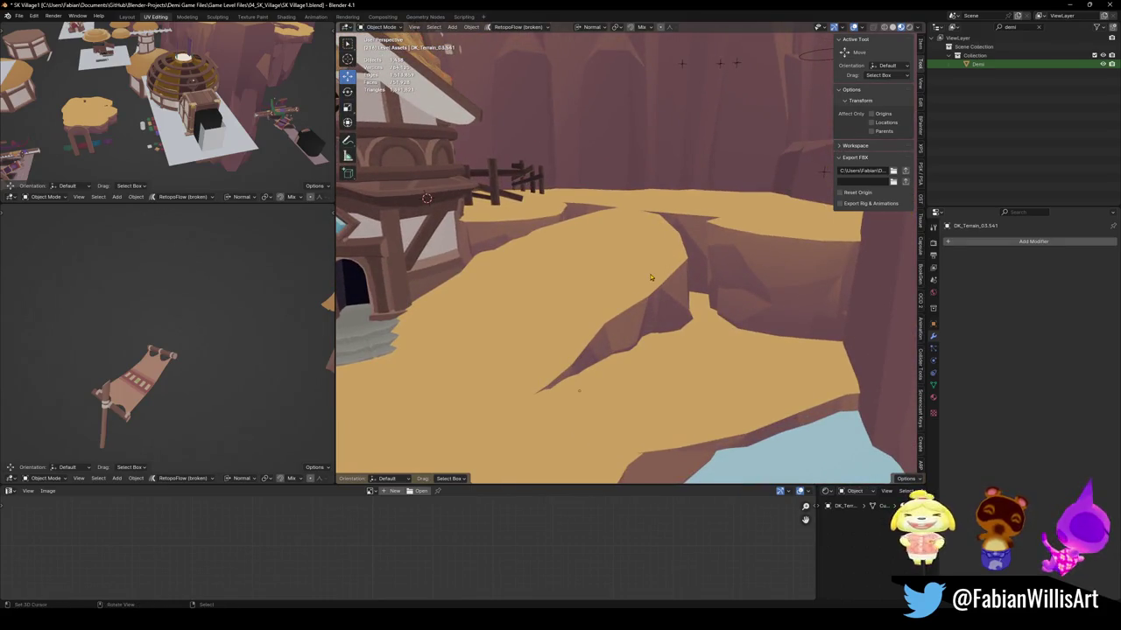
pyautogui.moveTo(613, 252); pyautogui.dragTo(625, 290, button='middle')
# Duplicate the terrain piece as a test and rotate the copy 25.3°.
pyautogui.press('g')
pyautogui.hotkey('shift', 'z')
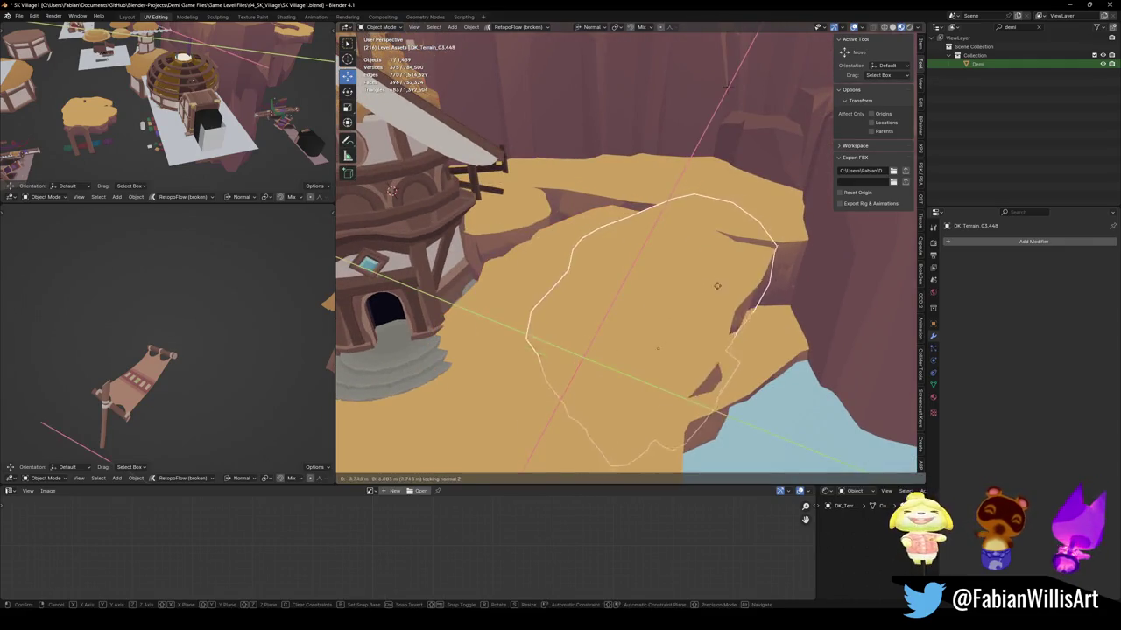
pyautogui.click(692, 355)
pyautogui.hotkey('shift', 'd')
pyautogui.hotkey('shift', 'z')
pyautogui.press('r')
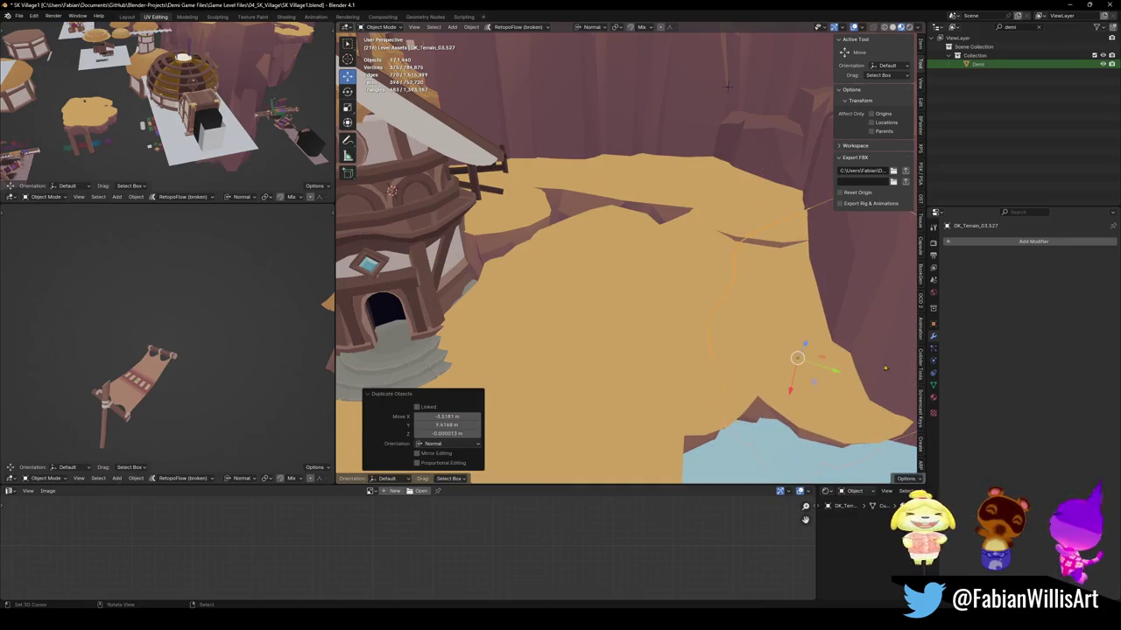
pyautogui.moveTo(795, 358); pyautogui.dragTo(780, 333, button='middle')
pyautogui.click(886, 351)
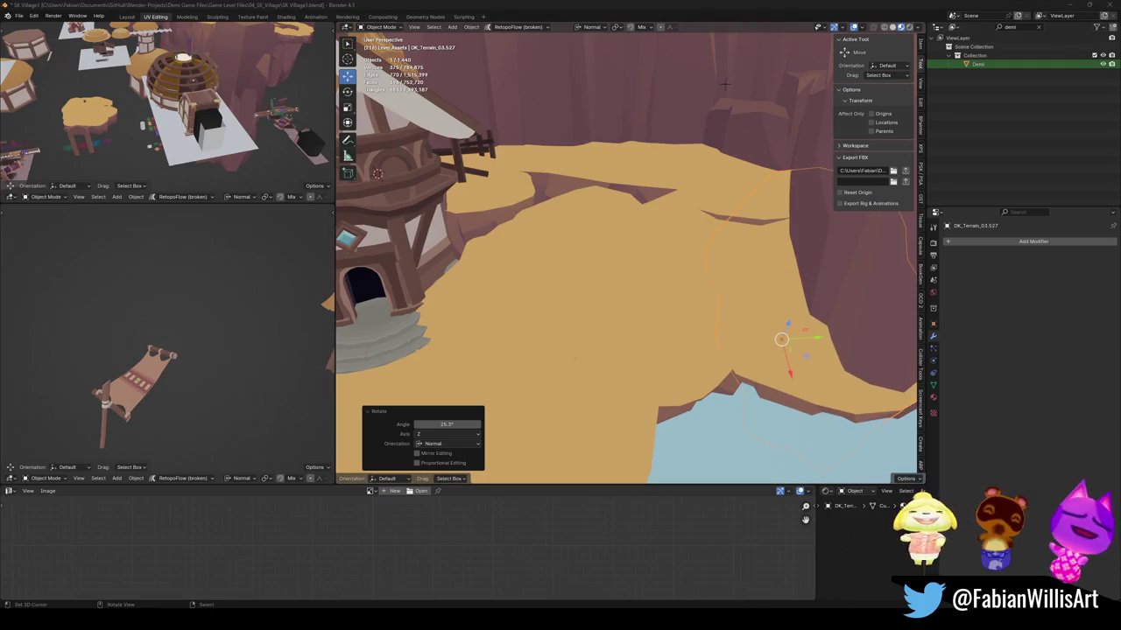
pyautogui.moveTo(630, 299); pyautogui.dragTo(660, 300, button='middle')
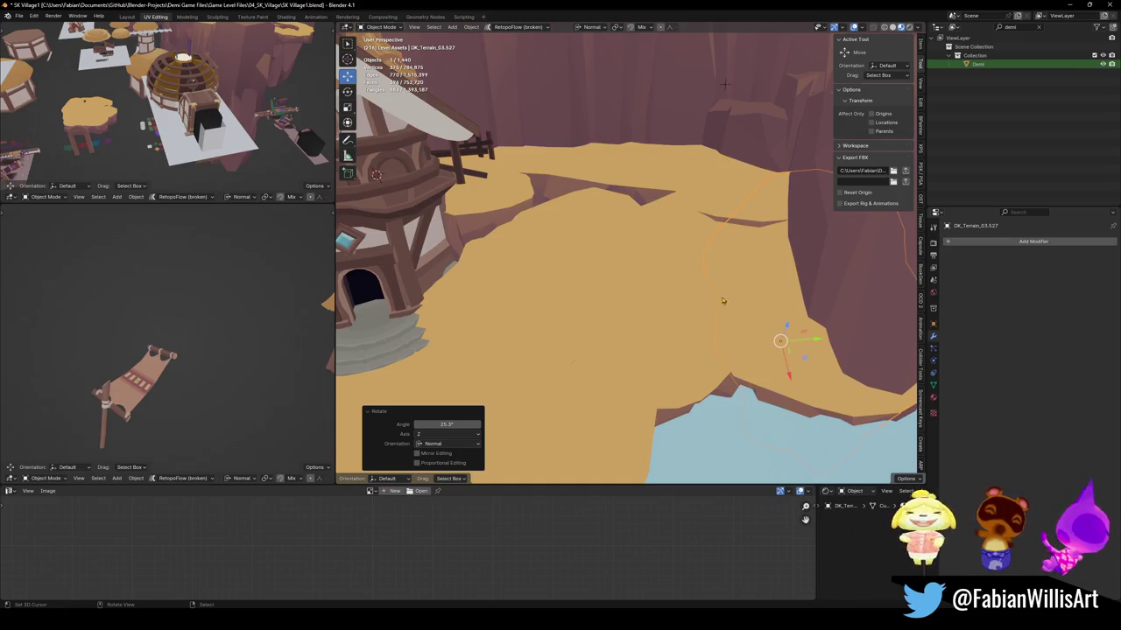
# Delete the duplicated copy and another unwanted terrain piece.
pyautogui.press('Delete')
pyautogui.click(682, 335)
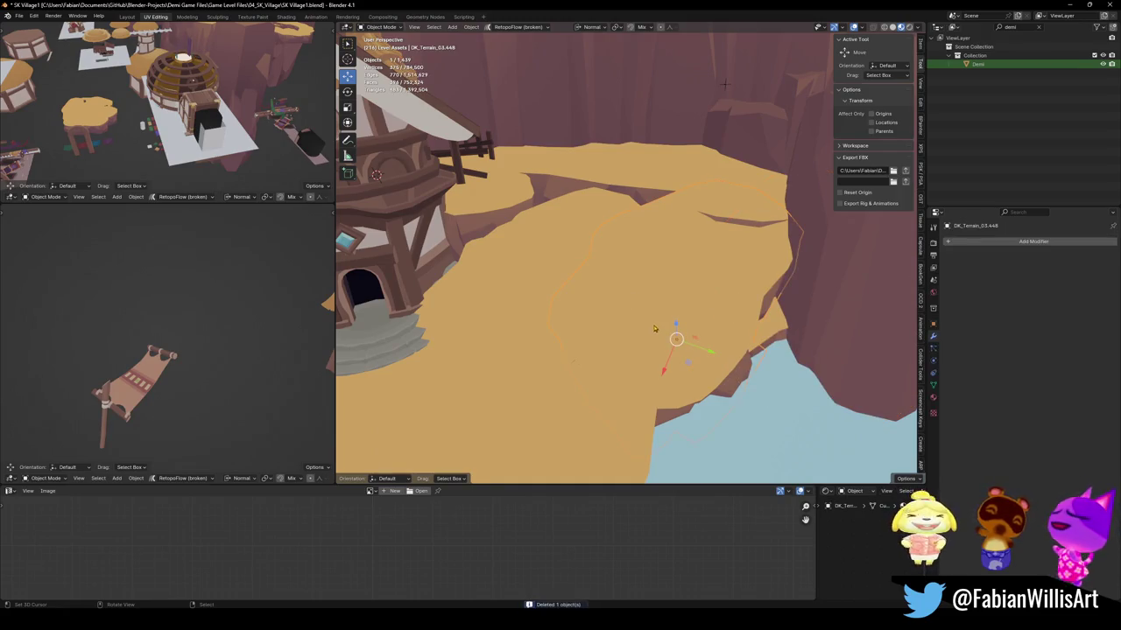
pyautogui.press('Delete')
pyautogui.keyDown('shift'); pyautogui.moveTo(533, 306); pyautogui.dragTo(595, 310, button='middle'); pyautogui.keyUp('shift')
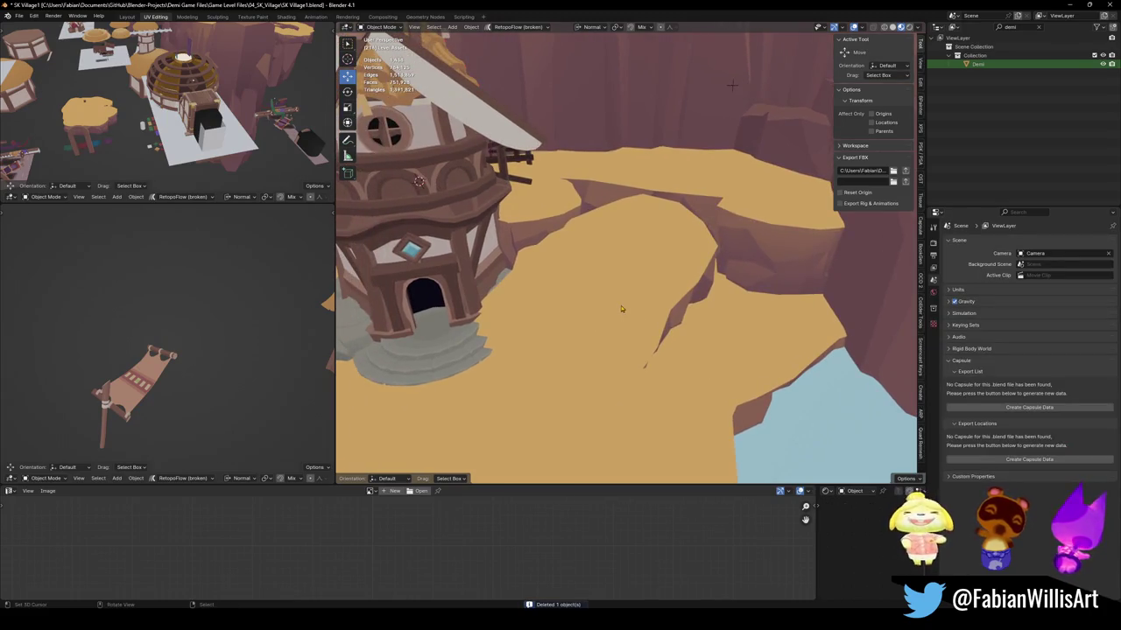
# Turn the piece beside the windmill house 30.6° about Z, tilt it slightly, and slide it about 0.6 m.
pyautogui.click(622, 309)
pyautogui.press('r')
pyautogui.press('z')
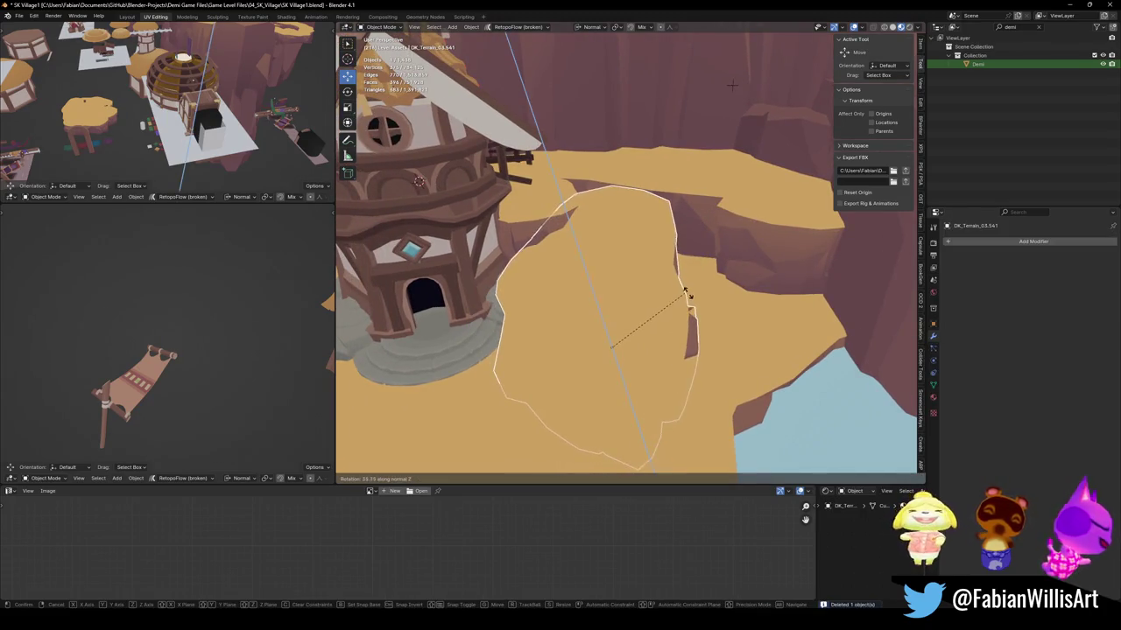
pyautogui.click(692, 337)
pyautogui.moveTo(691, 337)
pyautogui.mouseDown(button='middle')
pyautogui.moveTo(665, 286)
pyautogui.moveTo(694, 278)
pyautogui.mouseUp(button='middle')
pyautogui.press('r')
pyautogui.press('r')
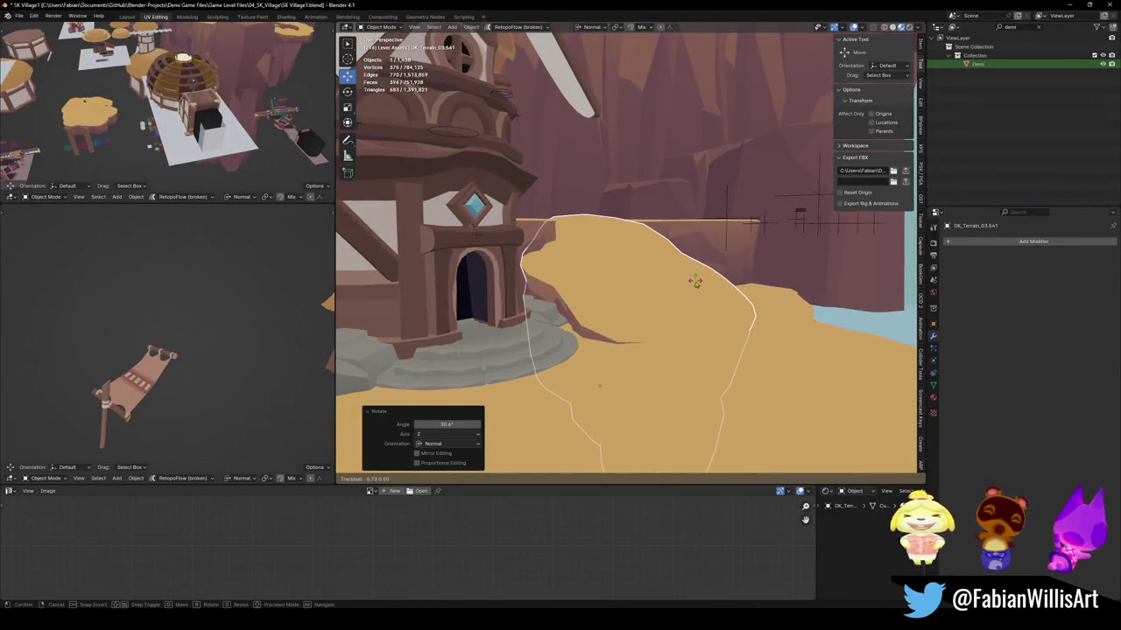
pyautogui.click(694, 281)
pyautogui.moveTo(694, 280); pyautogui.dragTo(660, 294, button='middle')
pyautogui.press('g')
pyautogui.hotkey('shift', 'z')
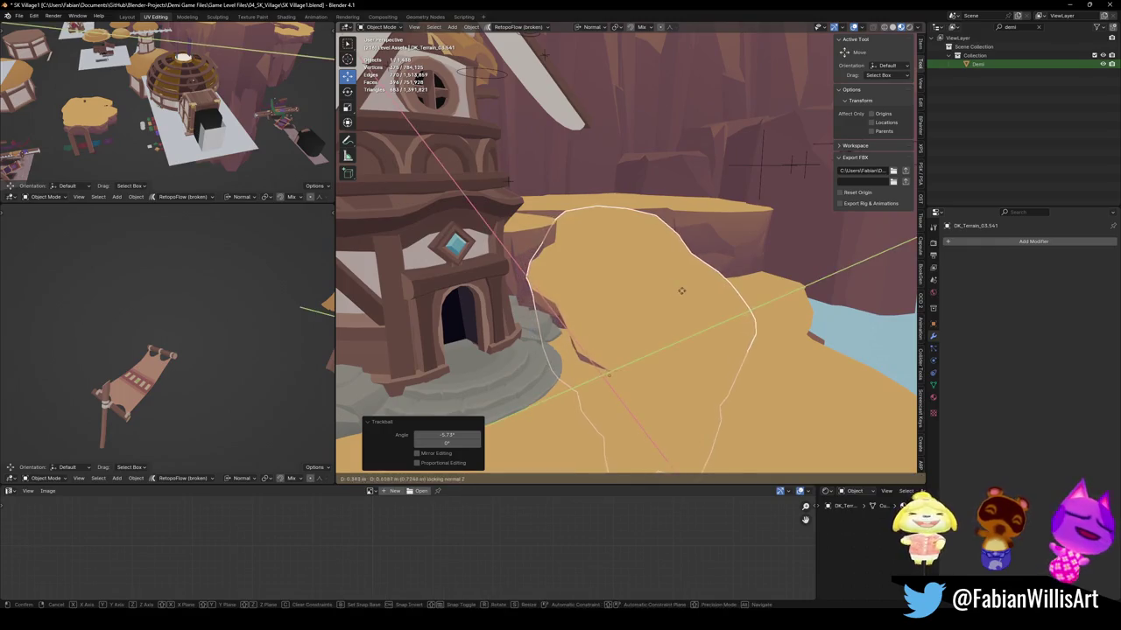
pyautogui.click(696, 305)
pyautogui.moveTo(695, 305)
pyautogui.mouseDown(button='middle')
pyautogui.moveTo(637, 305)
pyautogui.moveTo(687, 380)
pyautogui.moveTo(646, 289)
pyautogui.moveTo(592, 359)
pyautogui.mouseUp(button='middle')
# Extrude the rim edge path of DK_Terrain_03.541 about 8.3 m out over the canyon in Edit Mode.
pyautogui.press('Tab')
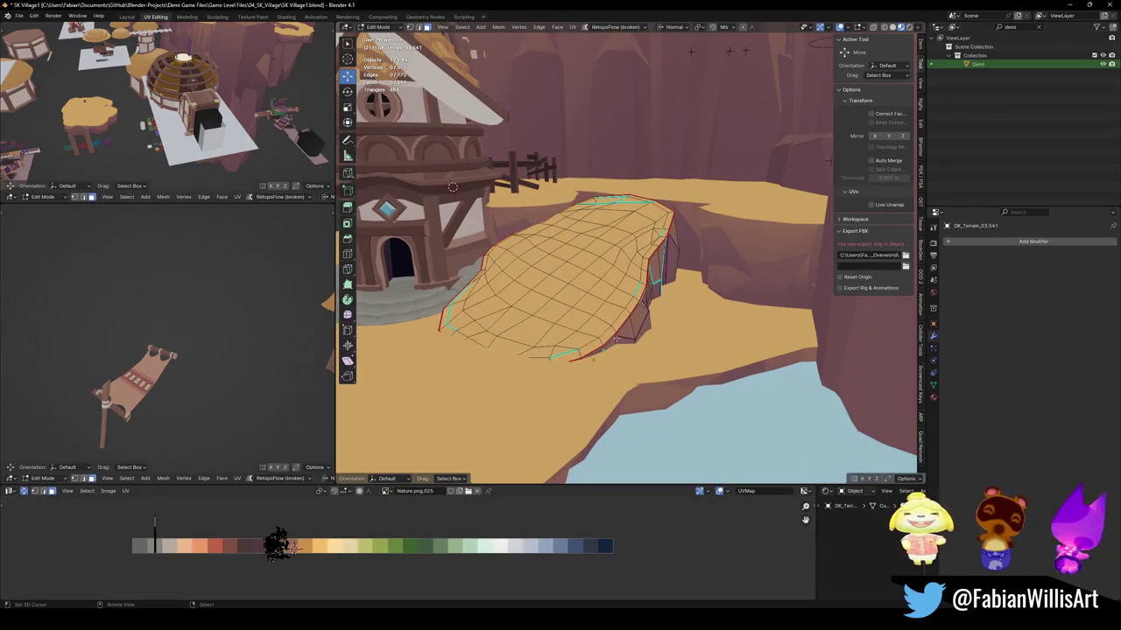
pyautogui.scroll(2, 626, 254)
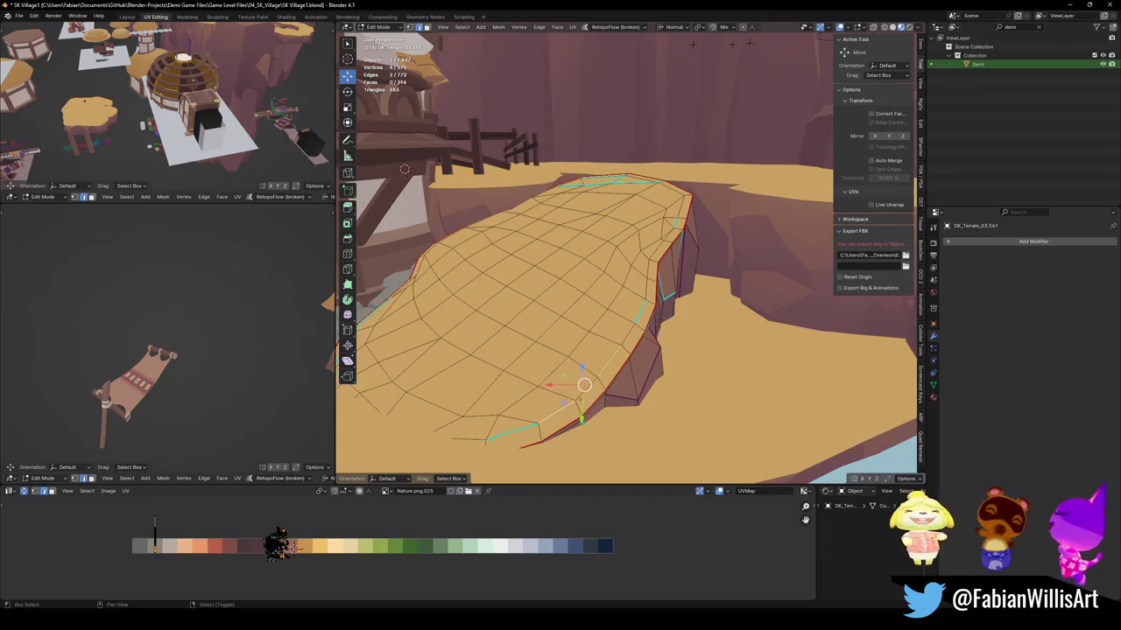
pyautogui.keyDown('ctrl'); pyautogui.click(645, 282); pyautogui.keyUp('ctrl')
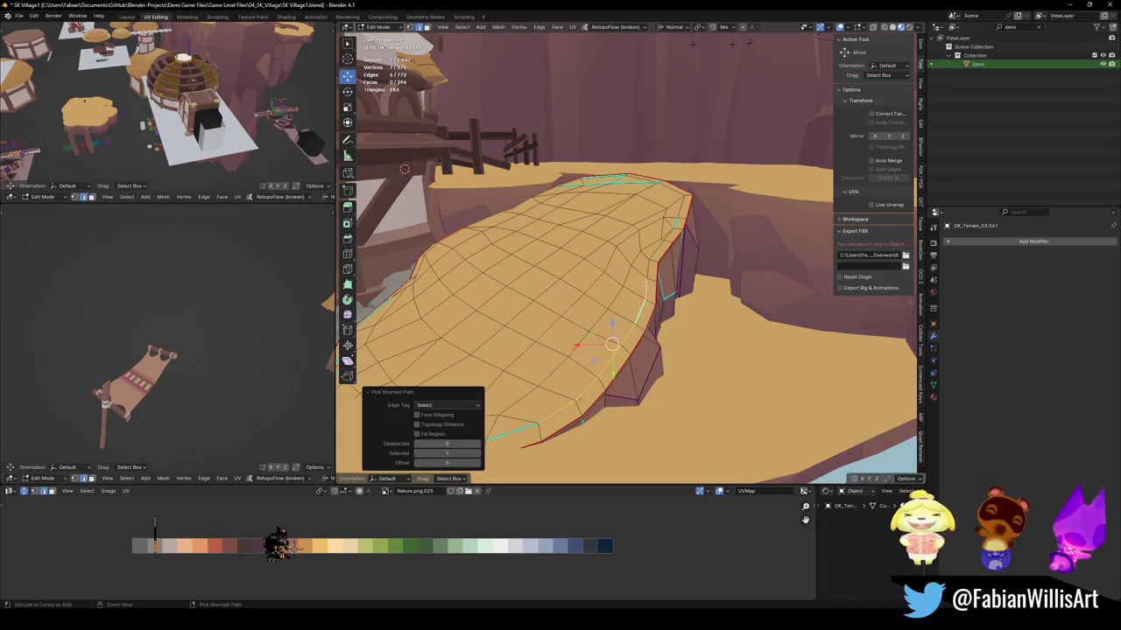
pyautogui.press('e')
pyautogui.click(740, 343)
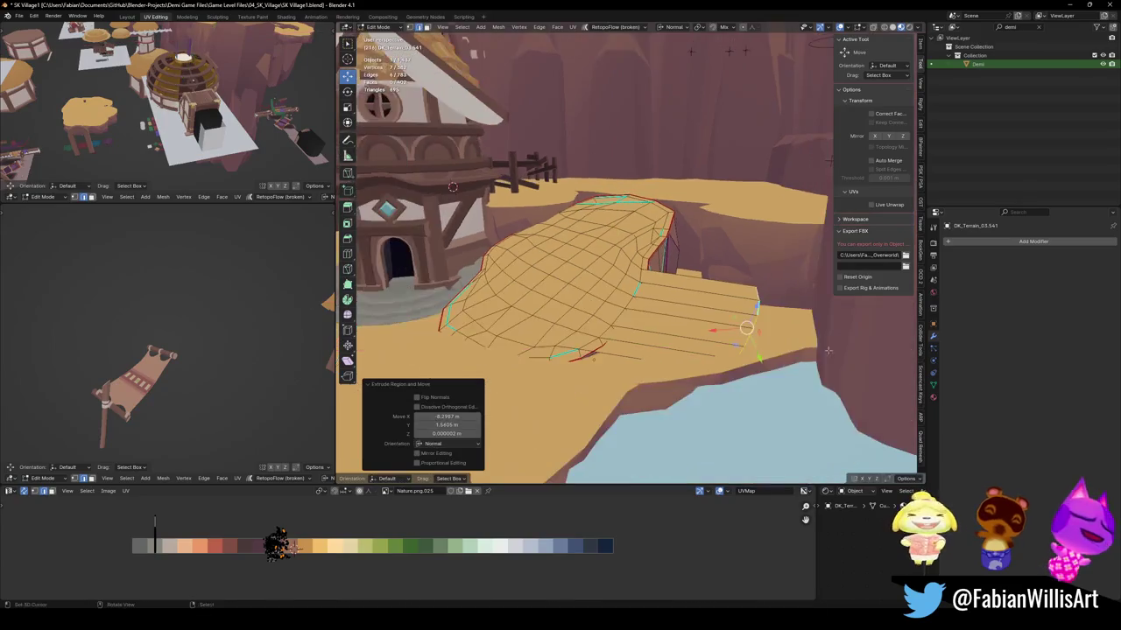
pyautogui.moveTo(740, 344); pyautogui.dragTo(742, 341, button='middle')
pyautogui.press('g')
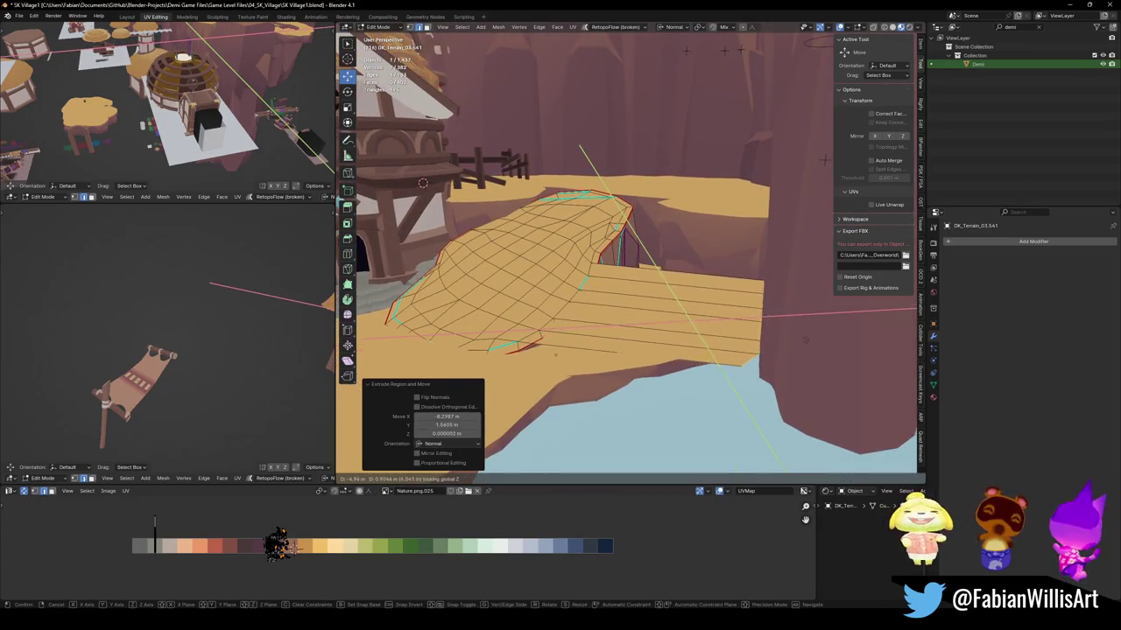
pyautogui.click(831, 346)
pyautogui.moveTo(831, 346); pyautogui.dragTo(674, 352, button='middle')
pyautogui.press('Tab')
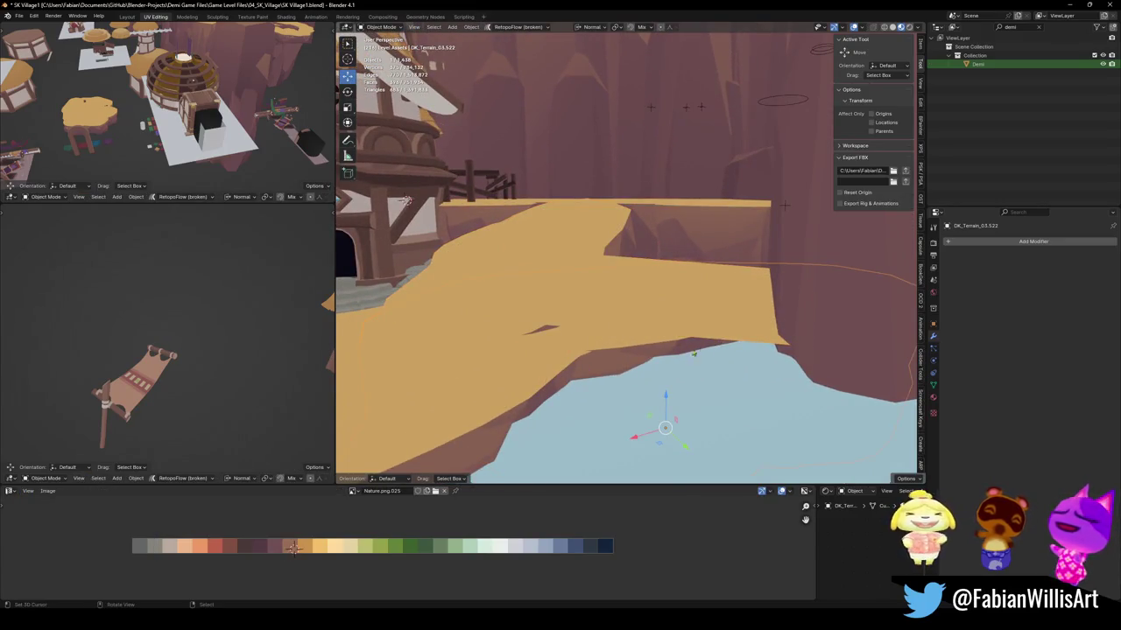
# Duplicate the strip piece, scale the copy to 0.449, and raise it.
pyautogui.hotkey('shift', 'd')
pyautogui.click(828, 365)
pyautogui.press('s')
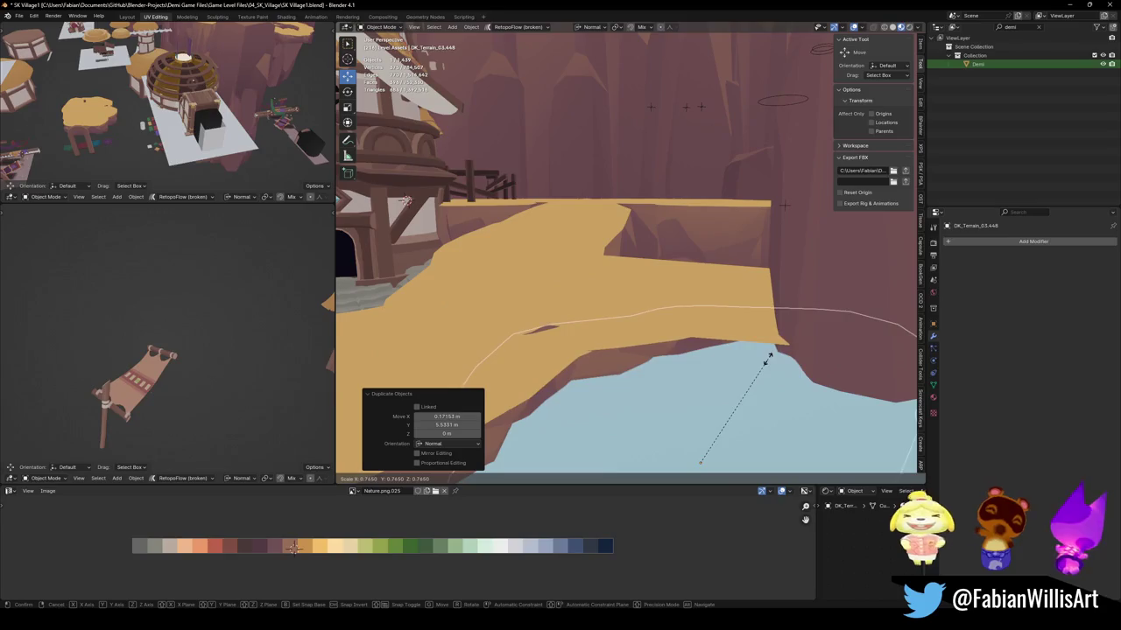
pyautogui.click(727, 396)
pyautogui.press('g')
pyautogui.press('z')
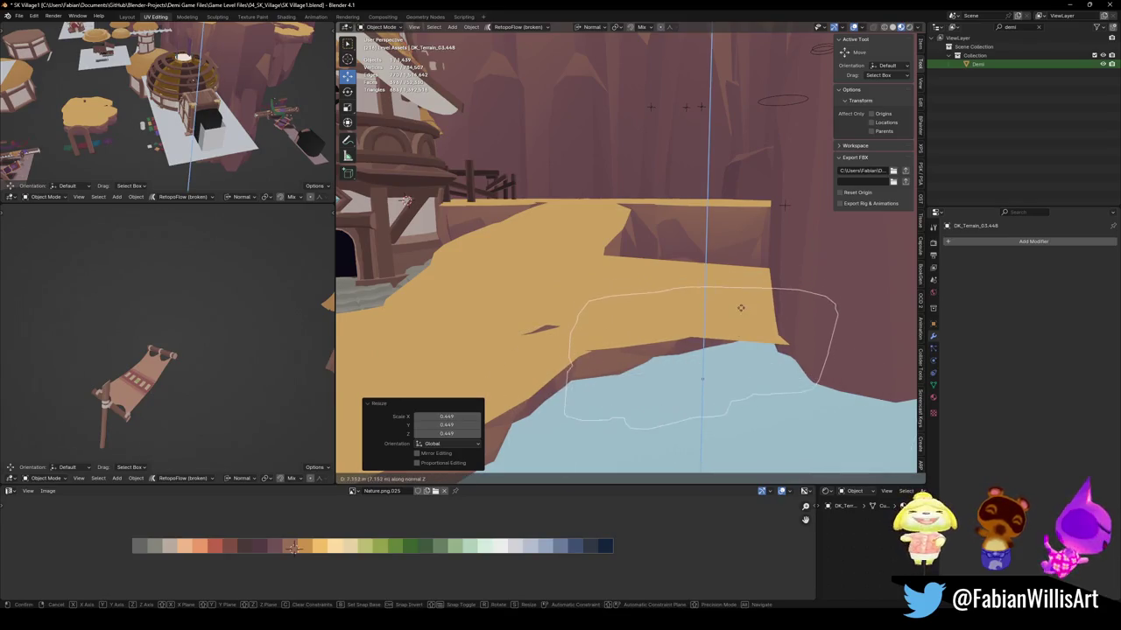
pyautogui.click(739, 310)
# Rotate the copy -20.2° about Z and undo an attempted horizontal slide.
pyautogui.press('r')
pyautogui.press('z')
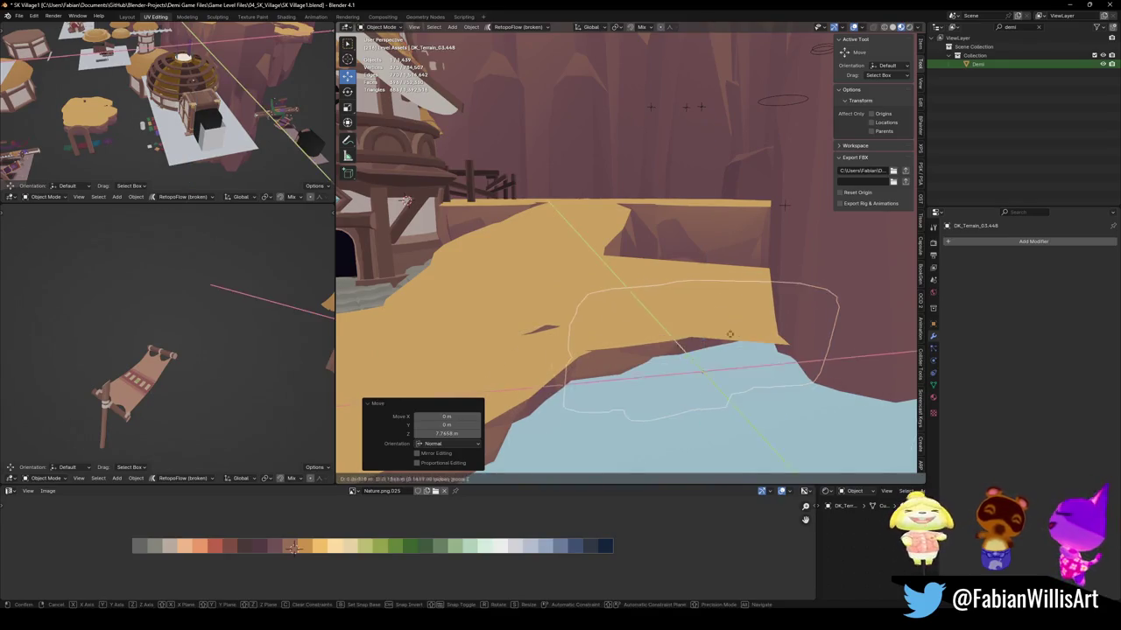
pyautogui.click(753, 394)
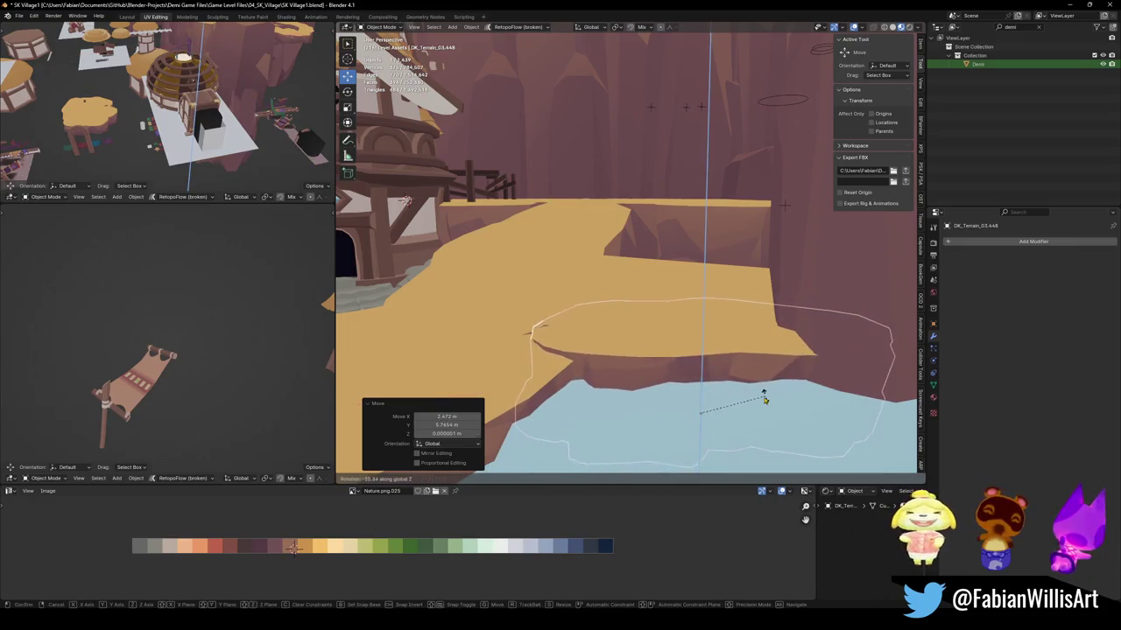
pyautogui.press('g')
pyautogui.hotkey('shift', 'z')
pyautogui.rightClick(724, 389)
pyautogui.hotkey('ctrl', 'z')
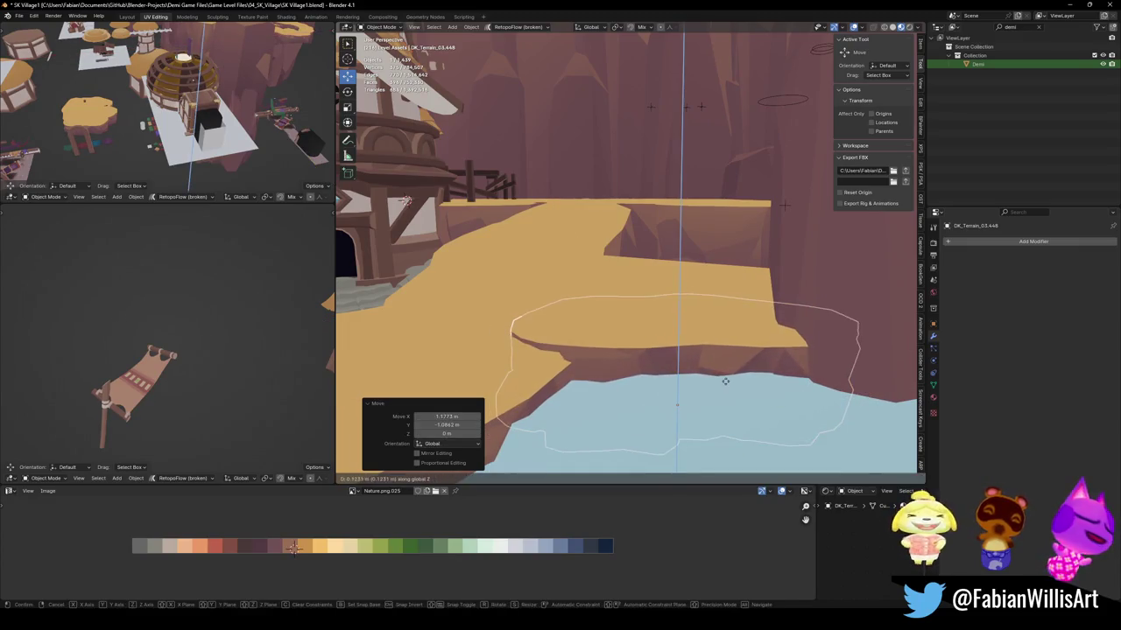
pyautogui.moveTo(619, 361)
pyautogui.mouseDown(button='middle')
pyautogui.moveTo(640, 327)
pyautogui.moveTo(692, 296)
pyautogui.moveTo(715, 314)
pyautogui.mouseUp(button='middle')
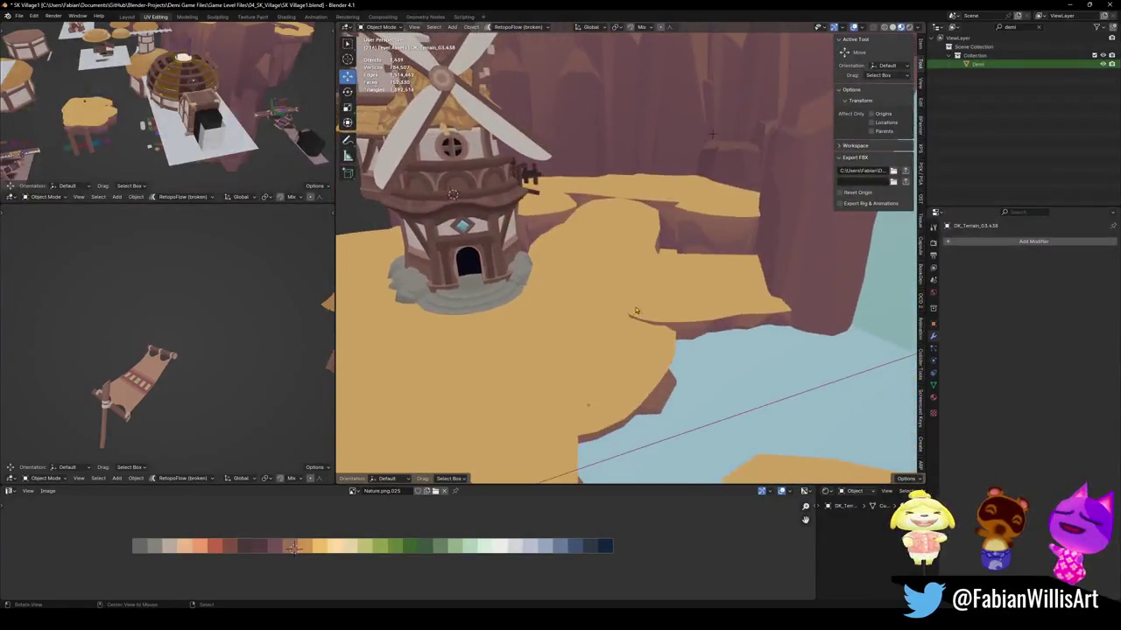
# Select the terrain piece over the water and cancel two rotation attempts, keeping its angle.
pyautogui.click(715, 314)
pyautogui.press('r')
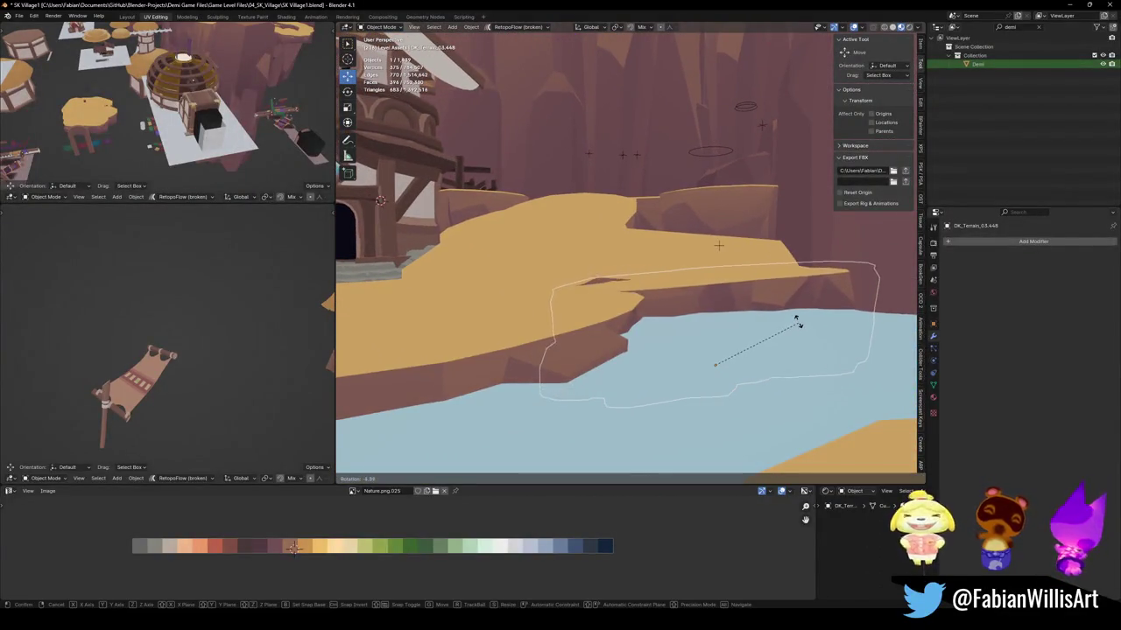
pyautogui.rightClick(796, 324)
pyautogui.press('r')
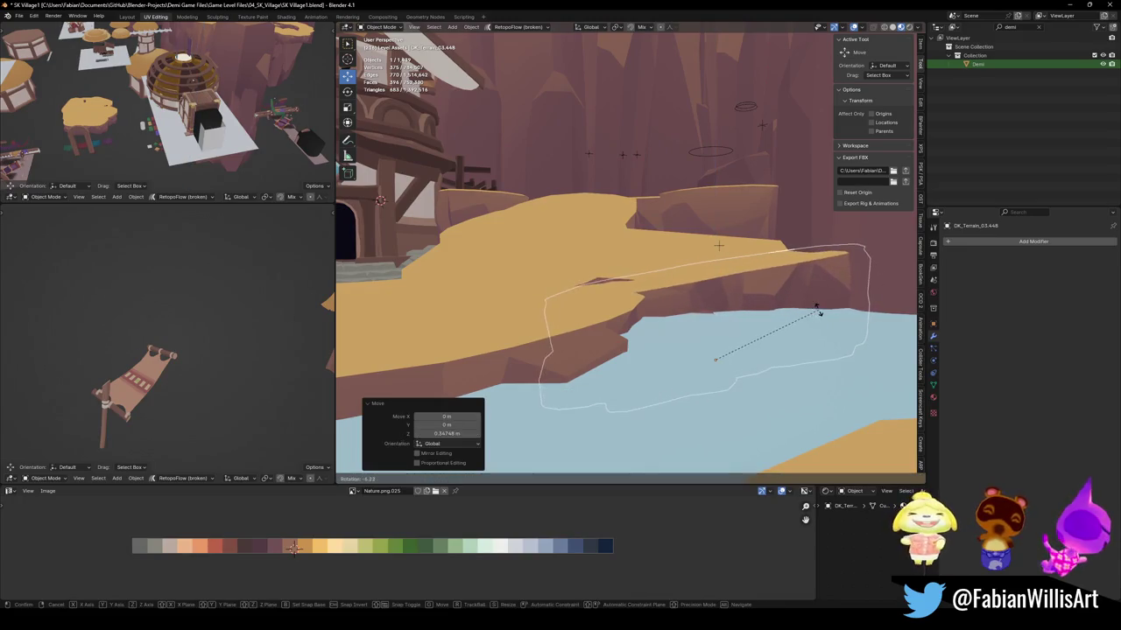
pyautogui.rightClick(819, 315)
pyautogui.moveTo(713, 357); pyautogui.dragTo(653, 297, button='middle')
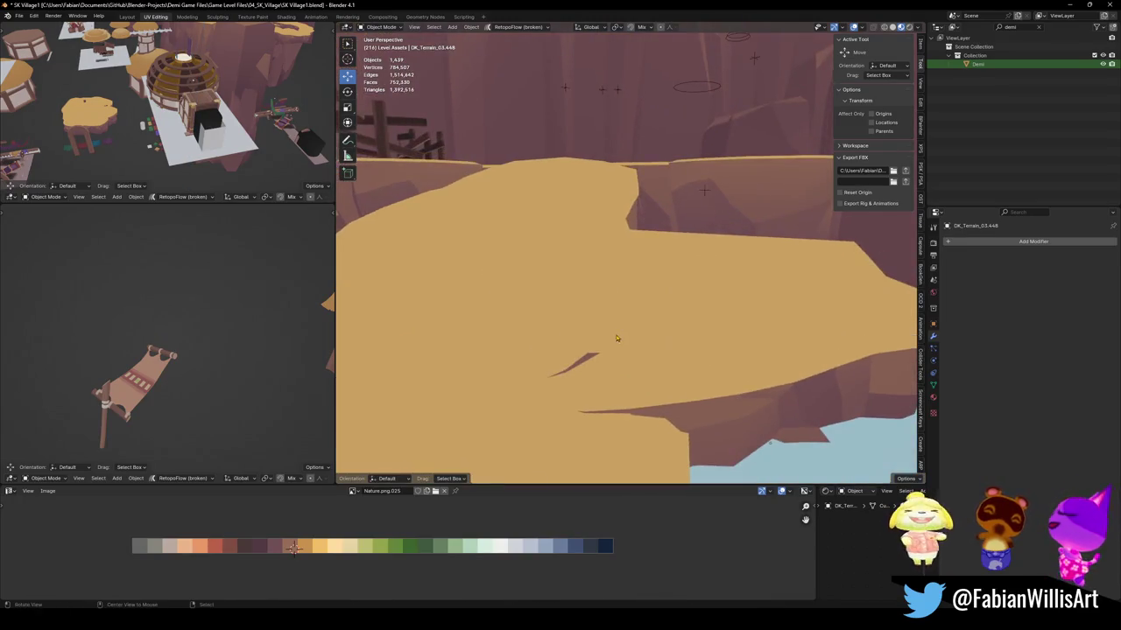
pyautogui.click(620, 269)
# Move a plateau border edge outward, then check the terrain in Object Mode.
pyautogui.press('Tab')
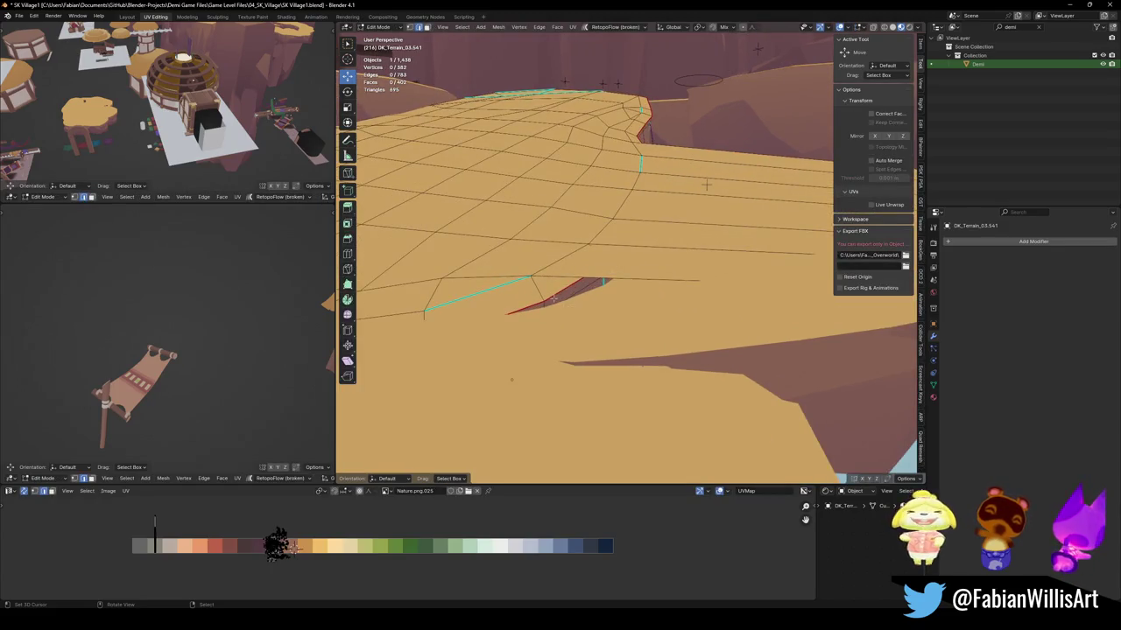
pyautogui.click(477, 292)
pyautogui.moveTo(477, 293); pyautogui.dragTo(508, 327, button='middle')
pyautogui.press('g')
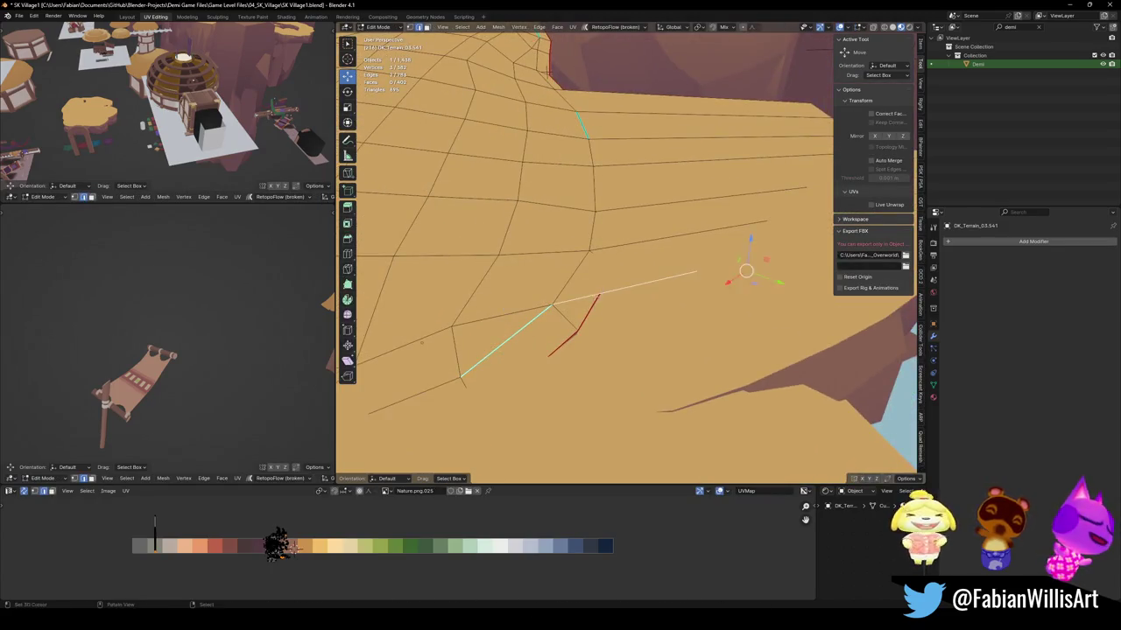
pyautogui.click(669, 331)
pyautogui.moveTo(669, 332)
pyautogui.mouseDown(button='middle')
pyautogui.moveTo(745, 307)
pyautogui.moveTo(406, 175)
pyautogui.moveTo(664, 283)
pyautogui.moveTo(613, 306)
pyautogui.moveTo(643, 292)
pyautogui.moveTo(633, 260)
pyautogui.moveTo(592, 310)
pyautogui.mouseUp(button='middle')
pyautogui.press('Escape')
pyautogui.press('Tab')
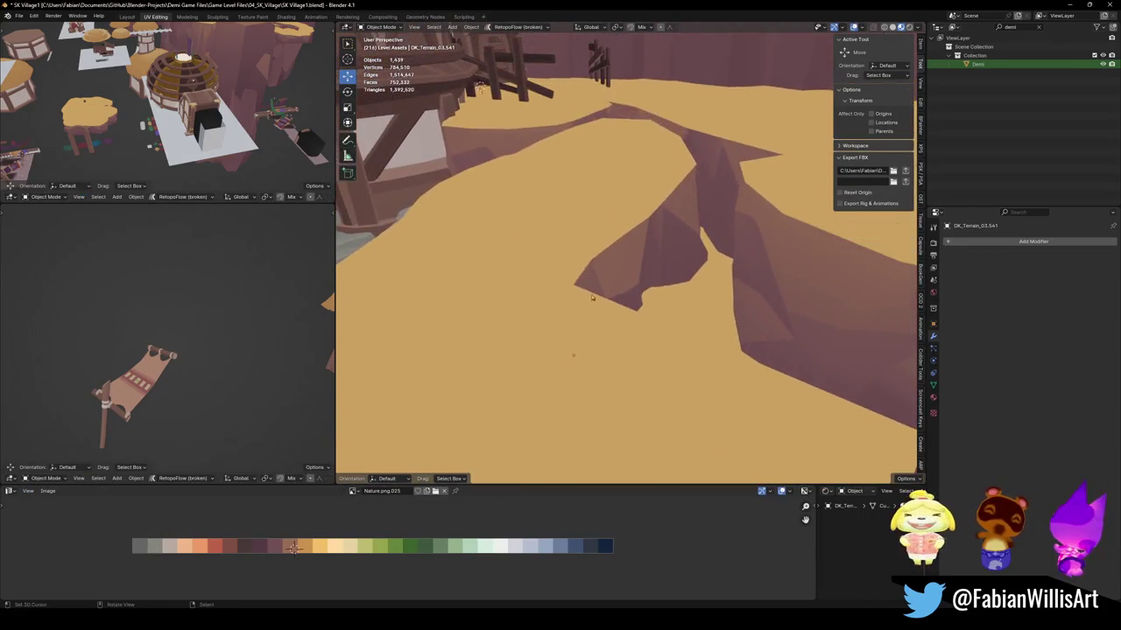
# Extrude the ridge and lower ledge edges into new faces dropped about 1.45 m.
pyautogui.press('Tab')
pyautogui.moveTo(574, 355); pyautogui.dragTo(562, 374, button='middle')
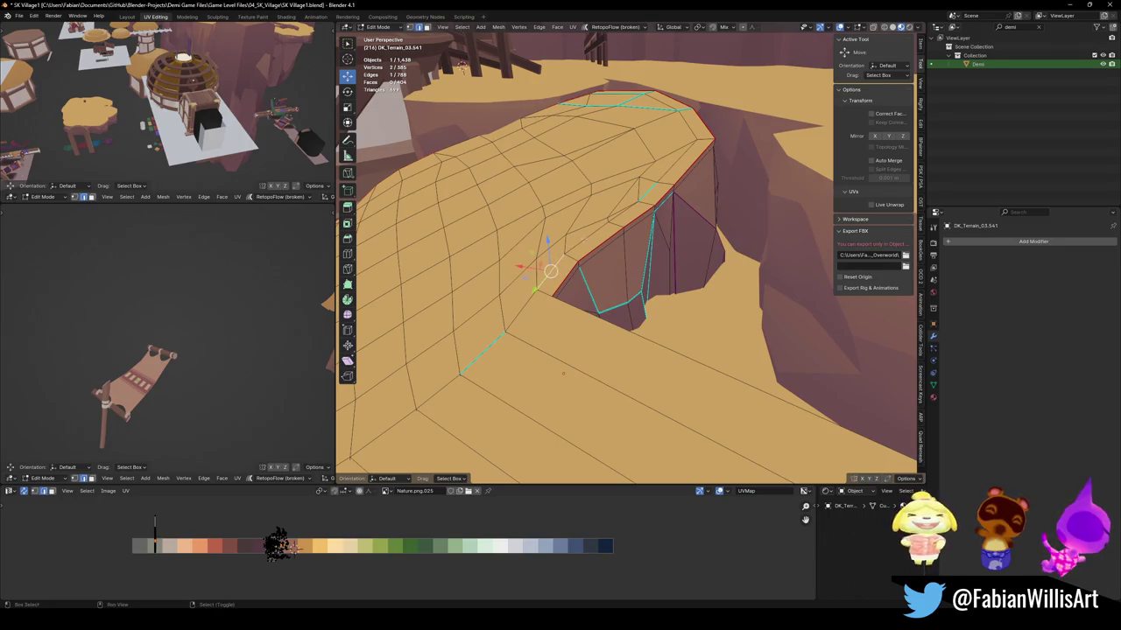
pyautogui.keyDown('ctrl'); pyautogui.click(673, 167); pyautogui.keyUp('ctrl')
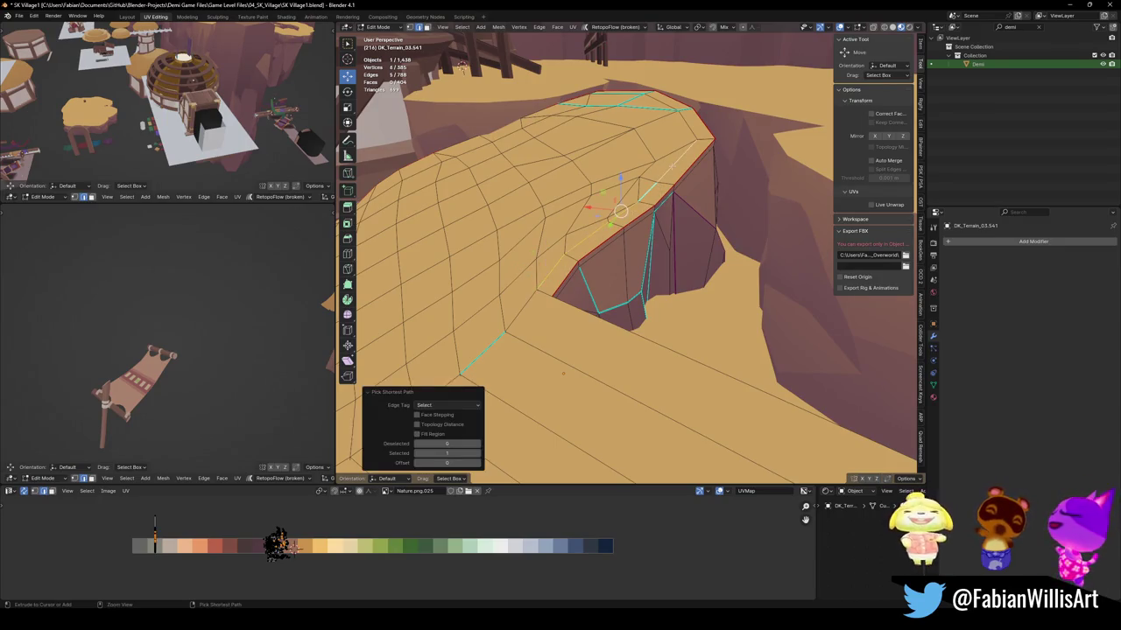
pyautogui.moveTo(616, 250); pyautogui.dragTo(616, 269, button='middle')
pyautogui.keyDown('shift'); pyautogui.click(582, 331); pyautogui.keyUp('shift')
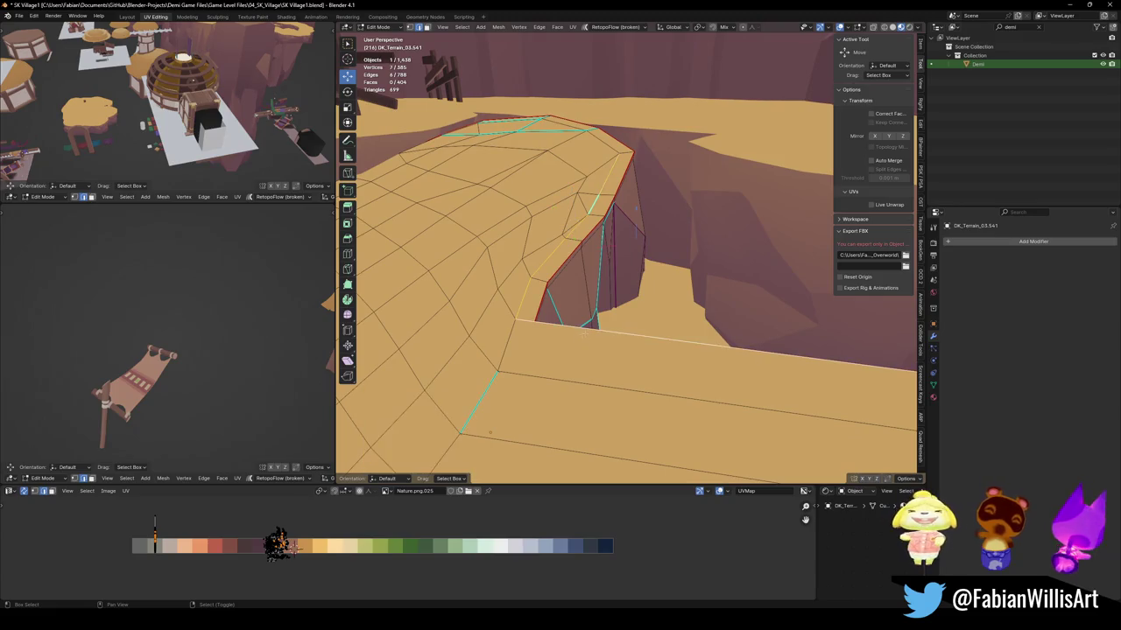
pyautogui.moveTo(616, 309)
pyautogui.mouseDown(button='middle')
pyautogui.moveTo(586, 325)
pyautogui.moveTo(612, 289)
pyautogui.mouseUp(button='middle')
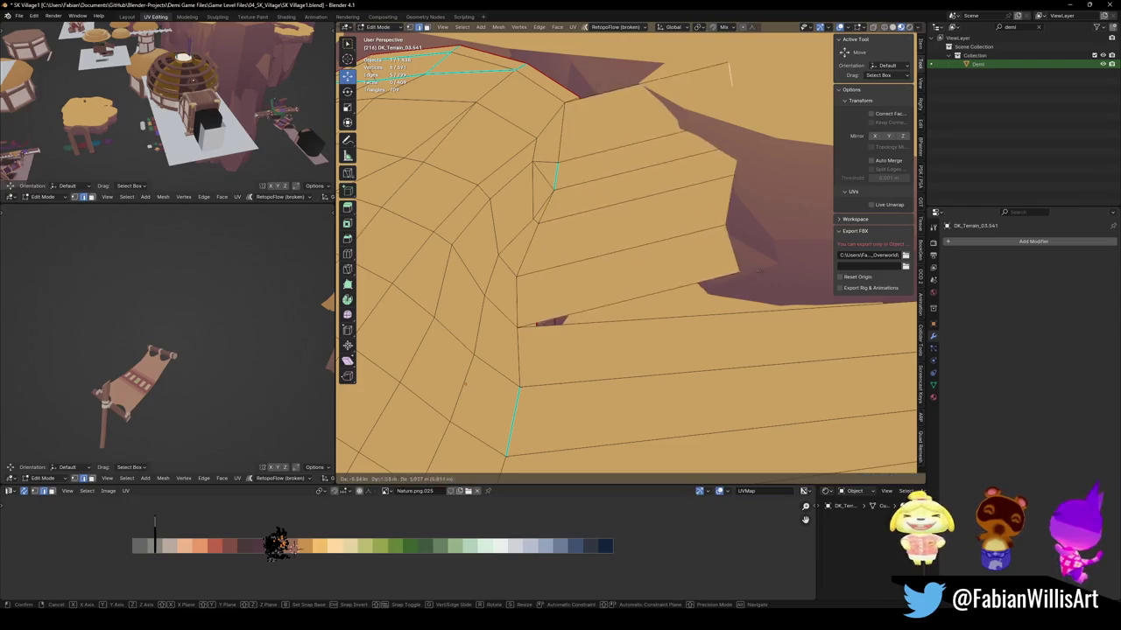
pyautogui.press('e')
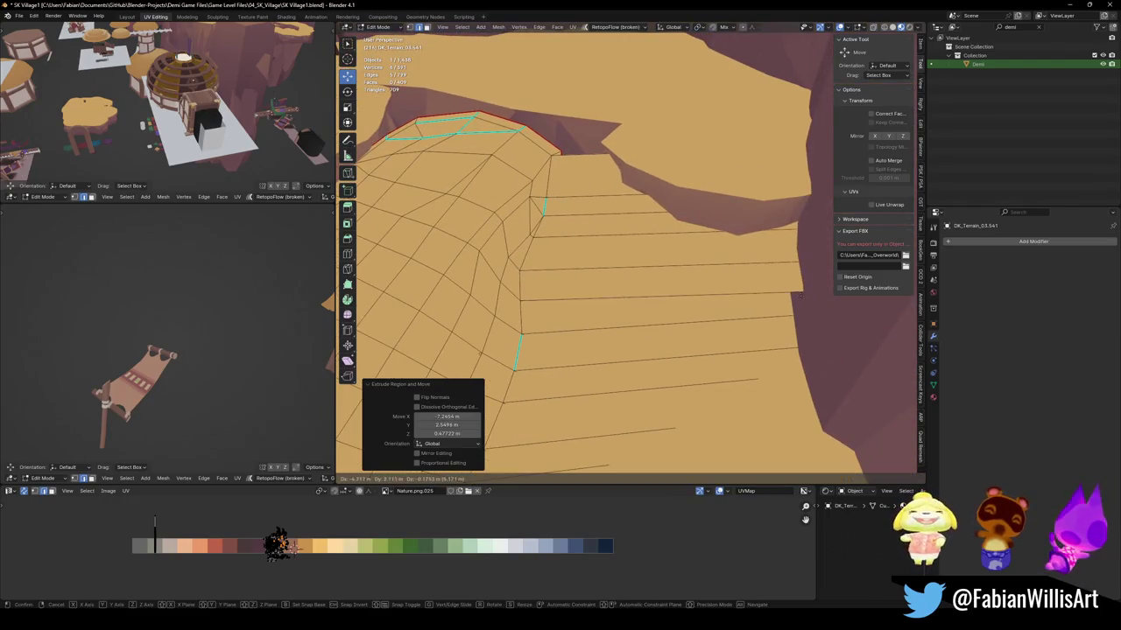
pyautogui.moveTo(792, 289); pyautogui.dragTo(810, 333, button='middle')
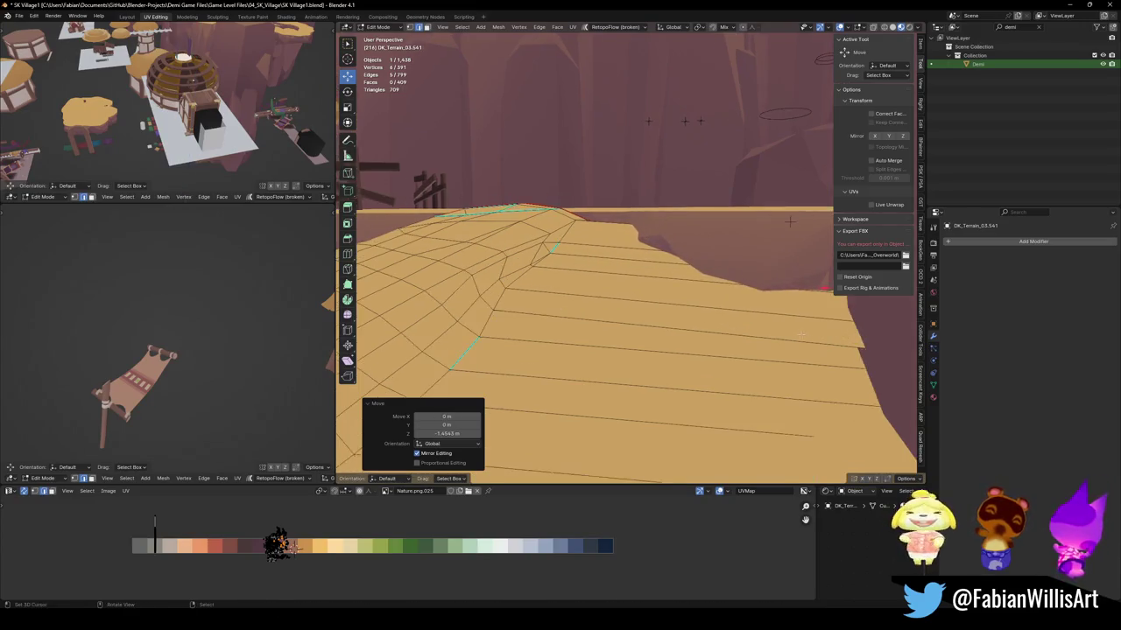
pyautogui.moveTo(813, 323); pyautogui.dragTo(814, 326, button='middle')
pyautogui.click(820, 330)
# Dissolve a stray ledge border vertex and slide the corner vertex along its edge.
pyautogui.hotkey('alt', 'a')
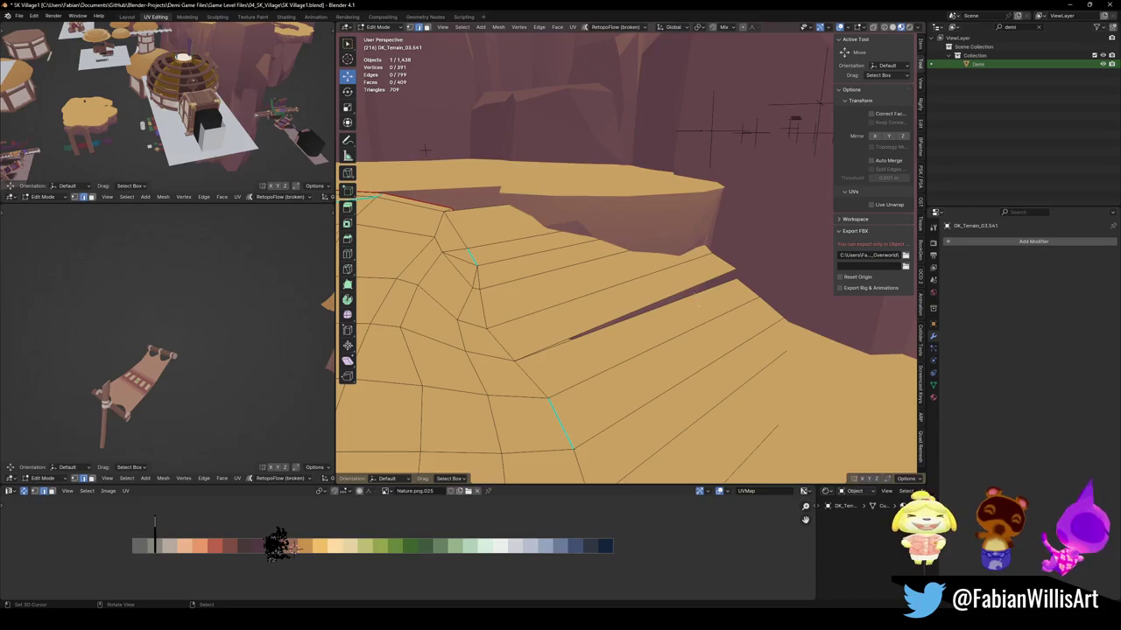
pyautogui.hotkey('alt', 'a')
pyautogui.moveTo(700, 297); pyautogui.dragTo(676, 324, button='middle')
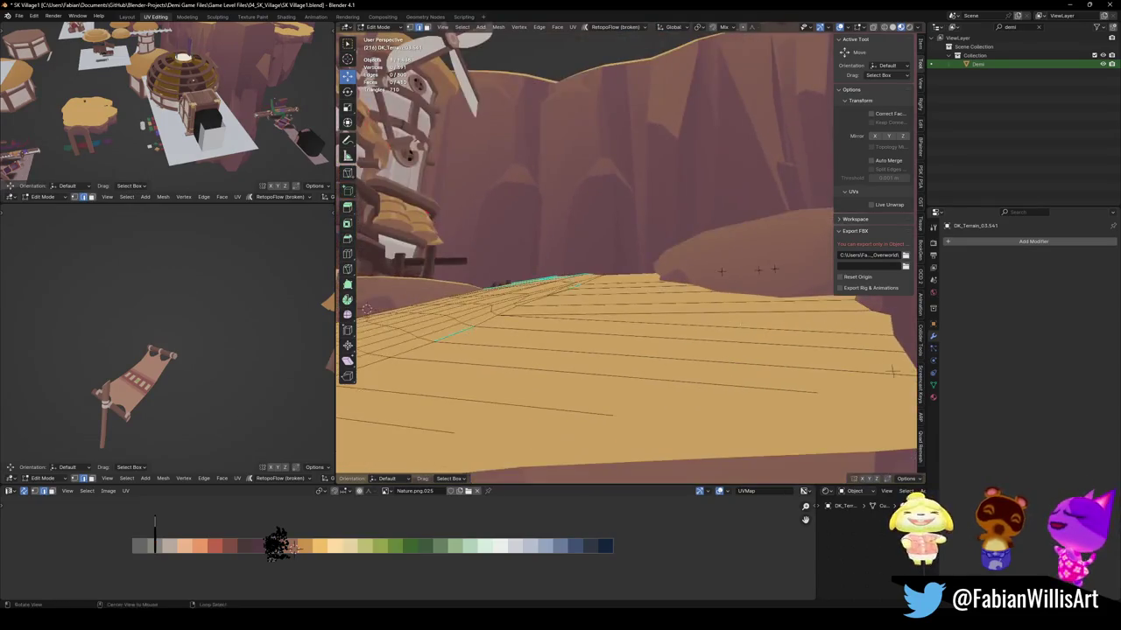
pyautogui.click(676, 324)
pyautogui.hotkey('ctrl', 'x')
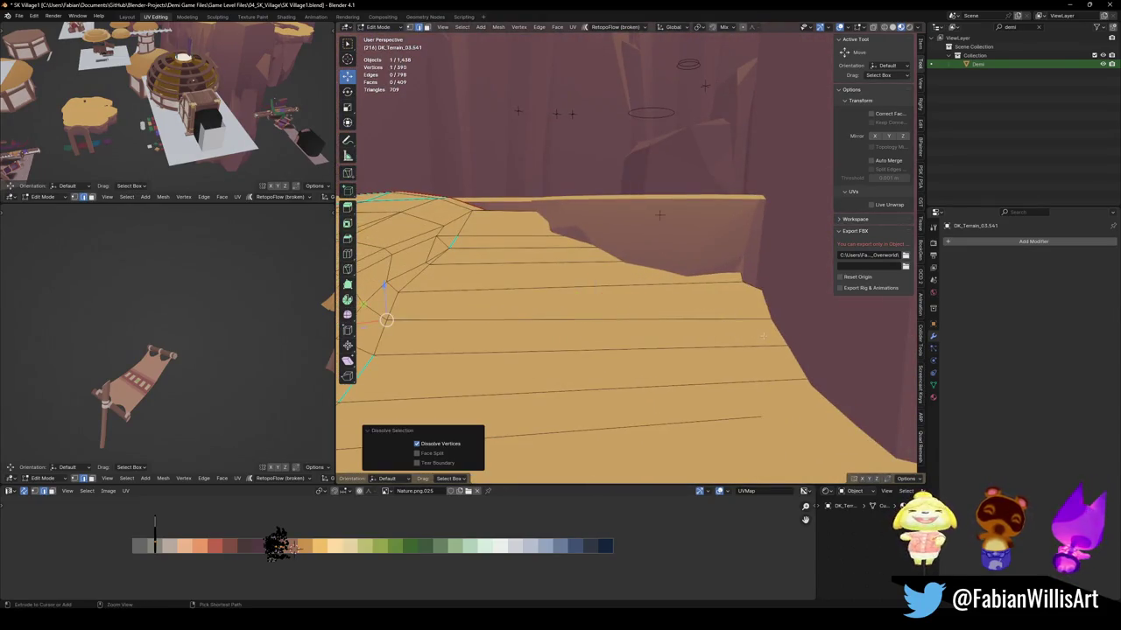
pyautogui.moveTo(676, 324)
pyautogui.mouseDown(button='middle')
pyautogui.moveTo(814, 319)
pyautogui.moveTo(774, 319)
pyautogui.mouseUp(button='middle')
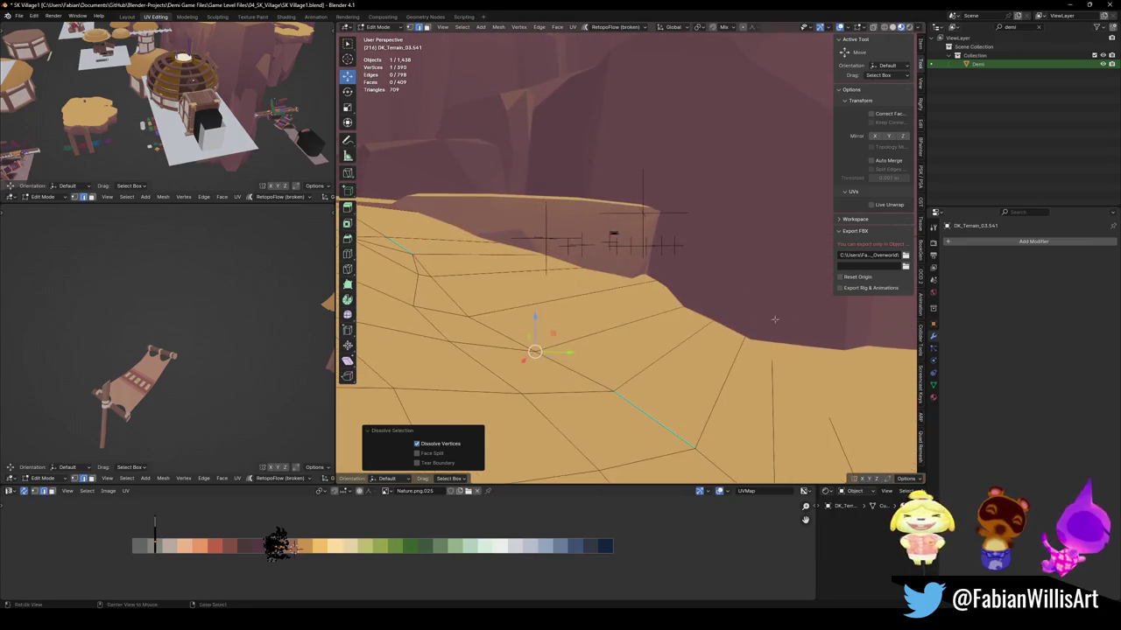
pyautogui.click(676, 292)
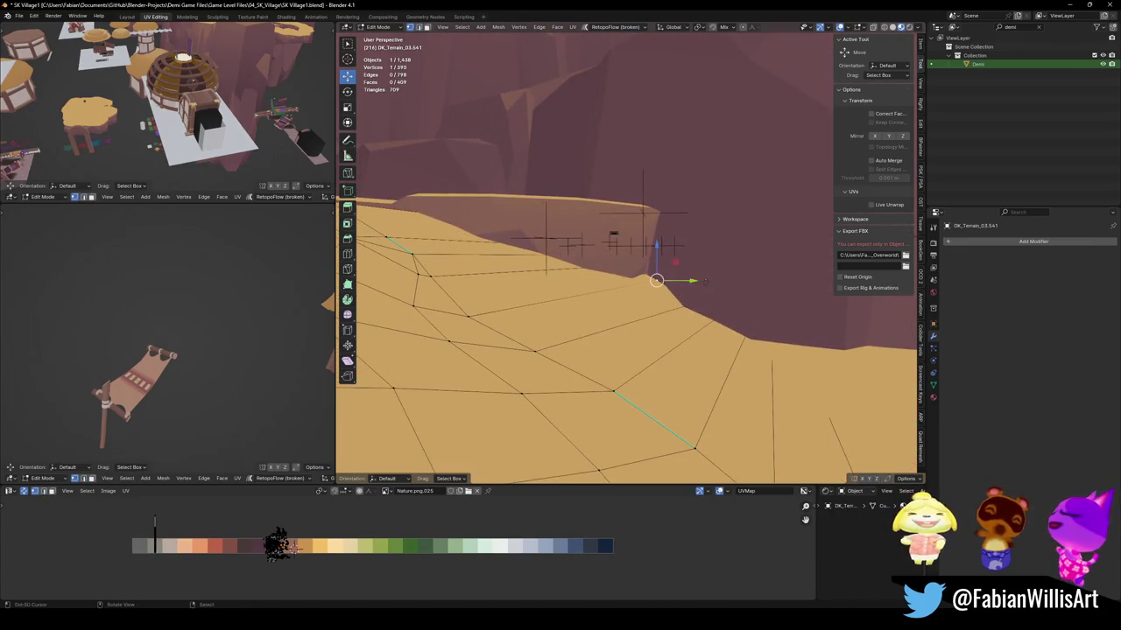
pyautogui.press('g')
pyautogui.press('g')
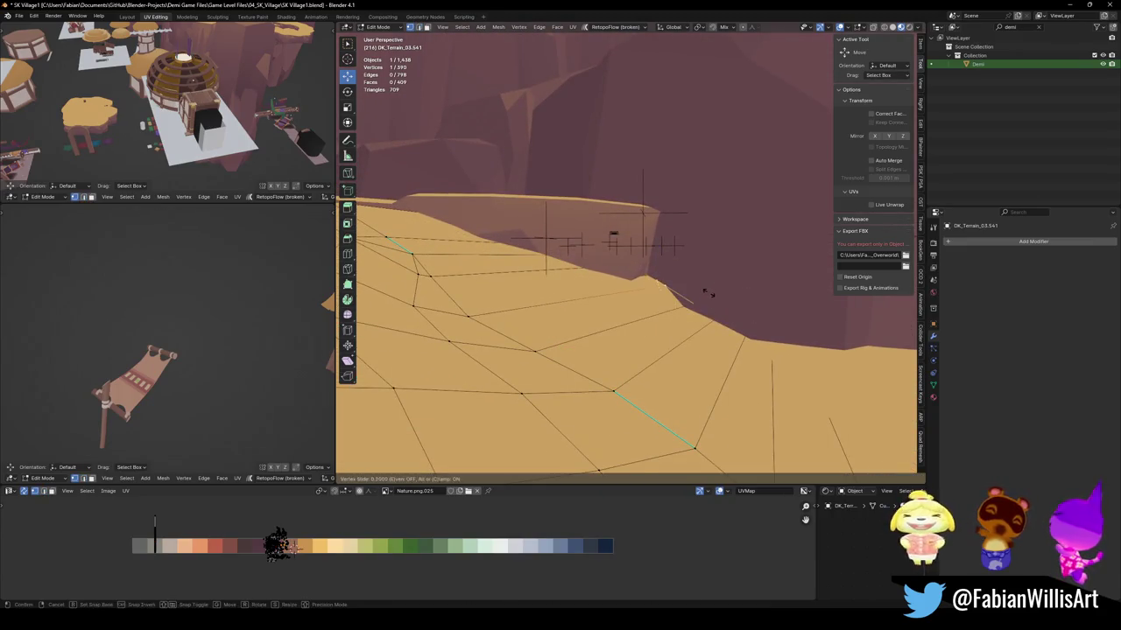
pyautogui.click(703, 293)
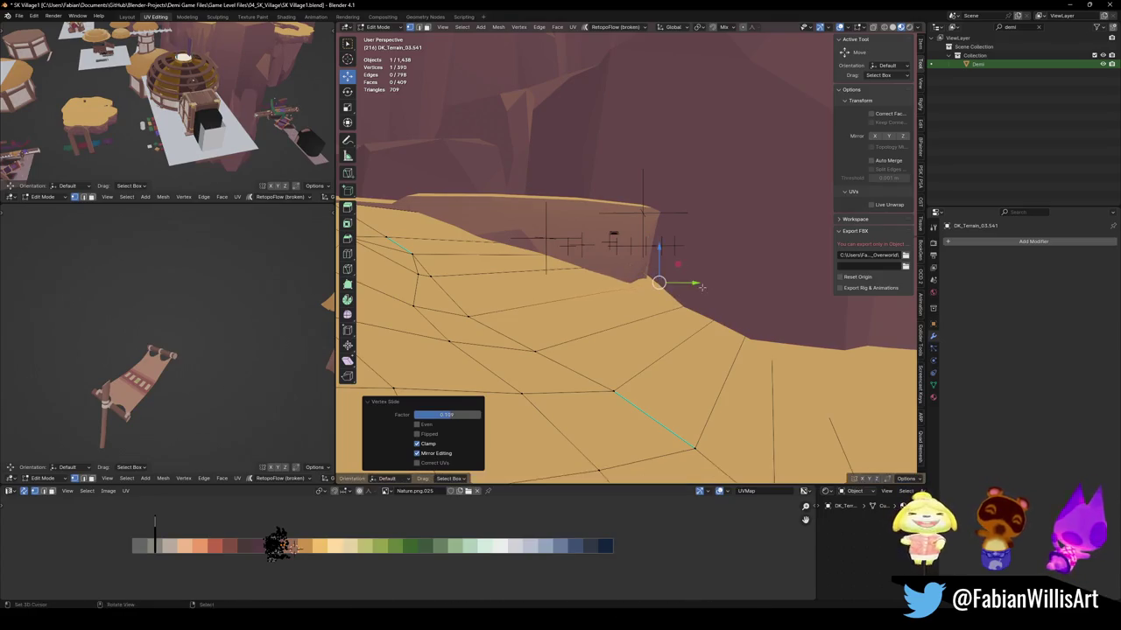
pyautogui.moveTo(703, 293); pyautogui.dragTo(699, 289, button='middle')
pyautogui.click(700, 289)
# Check the terrain shape in solid shading, then delete the redundant terrain piece.
pyautogui.press('Tab')
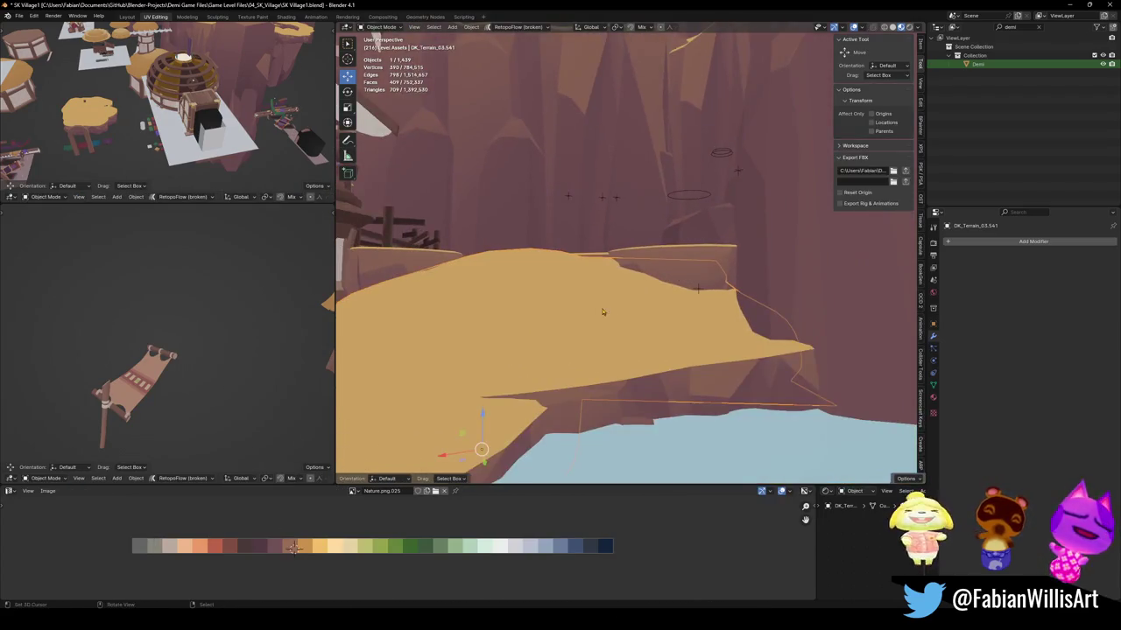
pyautogui.press('z')
pyautogui.moveTo(699, 289)
pyautogui.mouseDown(button='middle')
pyautogui.moveTo(655, 327)
pyautogui.moveTo(635, 302)
pyautogui.moveTo(610, 303)
pyautogui.moveTo(661, 244)
pyautogui.moveTo(703, 253)
pyautogui.mouseUp(button='middle')
pyautogui.press('z')
pyautogui.moveTo(639, 211); pyautogui.dragTo(659, 228, button='middle')
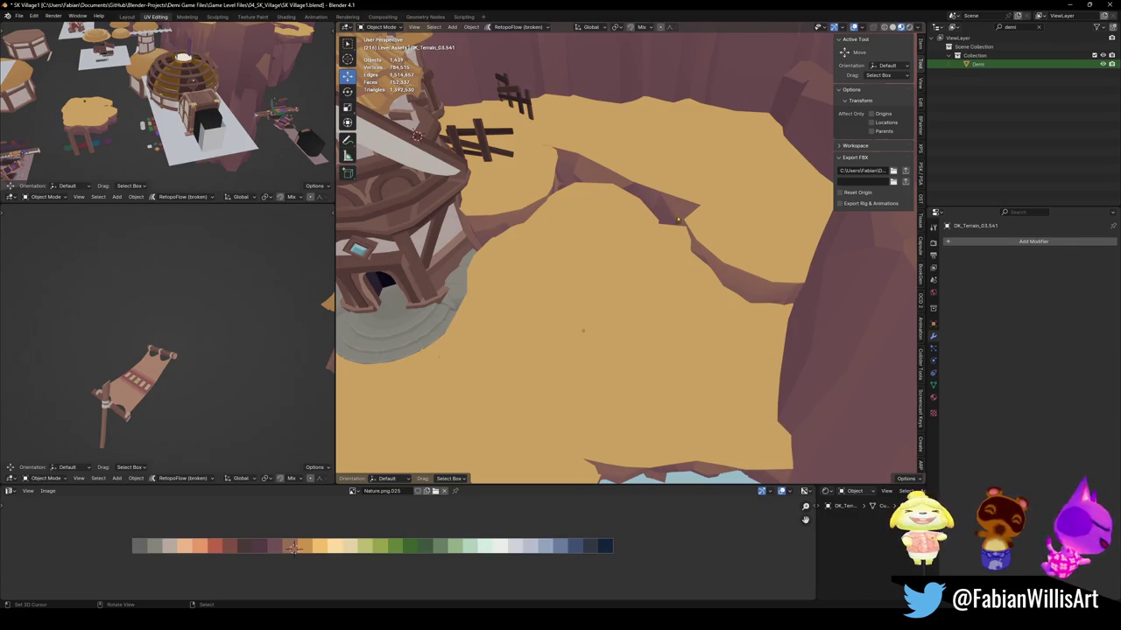
pyautogui.press('Delete')
# Select the DK_Terrain_03.541 slab and open its mesh for editing.
pyautogui.moveTo(711, 245)
pyautogui.mouseDown(button='middle')
pyautogui.moveTo(676, 260)
pyautogui.moveTo(656, 240)
pyautogui.moveTo(680, 227)
pyautogui.moveTo(670, 266)
pyautogui.mouseUp(button='middle')
pyautogui.click(711, 242)
pyautogui.press('Tab')
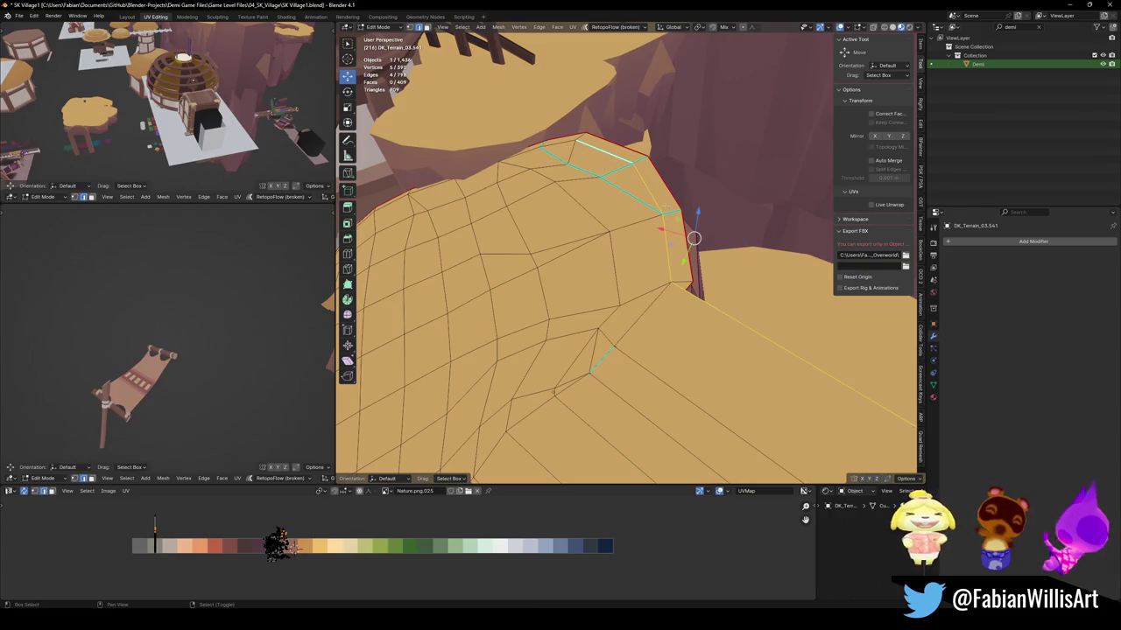
# Move the chosen border vertices horizontally toward the cliff, keeping their height.
pyautogui.moveTo(693, 237); pyautogui.dragTo(595, 265, button='middle')
pyautogui.press('g')
pyautogui.hotkey('shift', 'z')
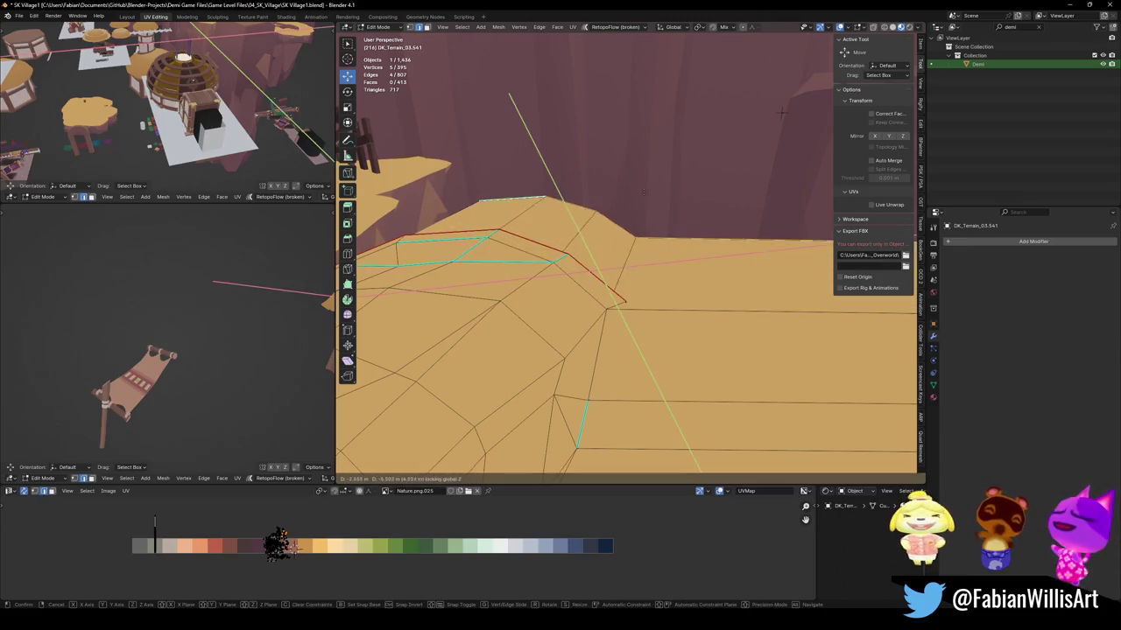
pyautogui.click(661, 120)
pyautogui.moveTo(661, 119)
pyautogui.mouseDown(button='middle')
pyautogui.moveTo(638, 88)
pyautogui.moveTo(758, 177)
pyautogui.moveTo(698, 125)
pyautogui.moveTo(606, 237)
pyautogui.moveTo(761, 124)
pyautogui.moveTo(545, 426)
pyautogui.moveTo(630, 280)
pyautogui.moveTo(713, 313)
pyautogui.moveTo(751, 281)
pyautogui.mouseUp(button='middle')
# Push the plateau's right edge outward to widen it.
pyautogui.click(607, 237)
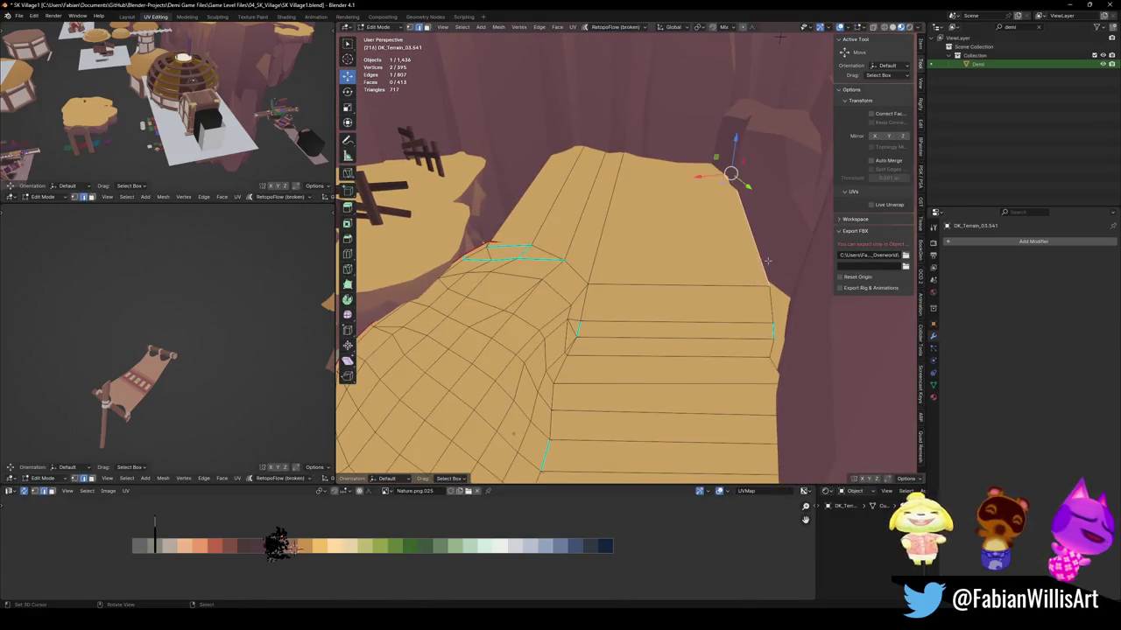
pyautogui.press('g')
pyautogui.click(795, 302)
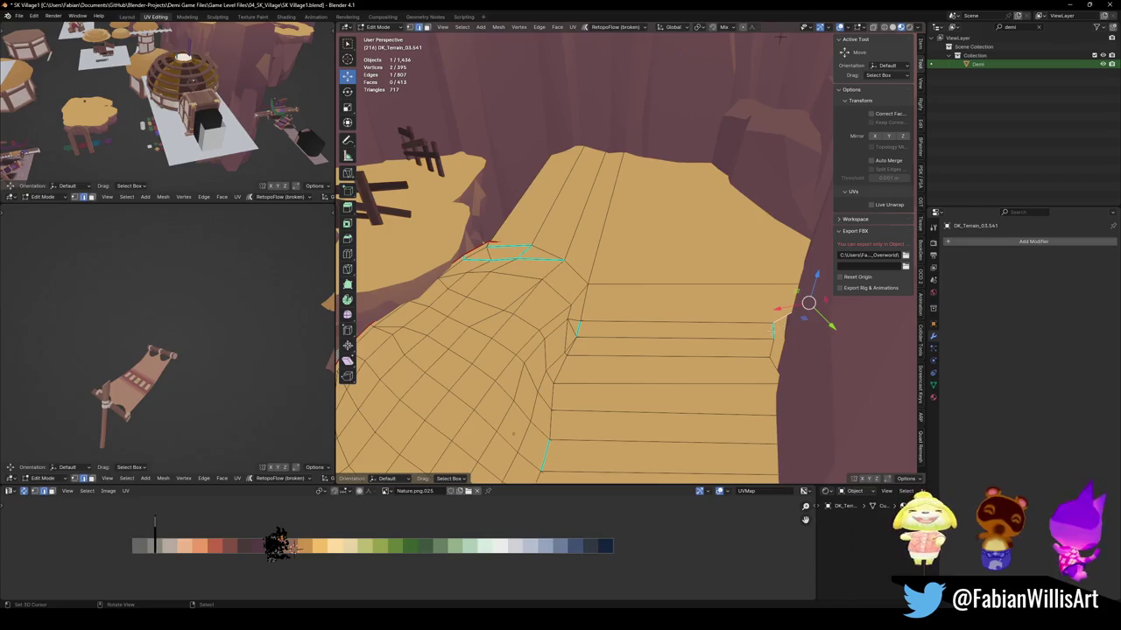
pyautogui.click(795, 331)
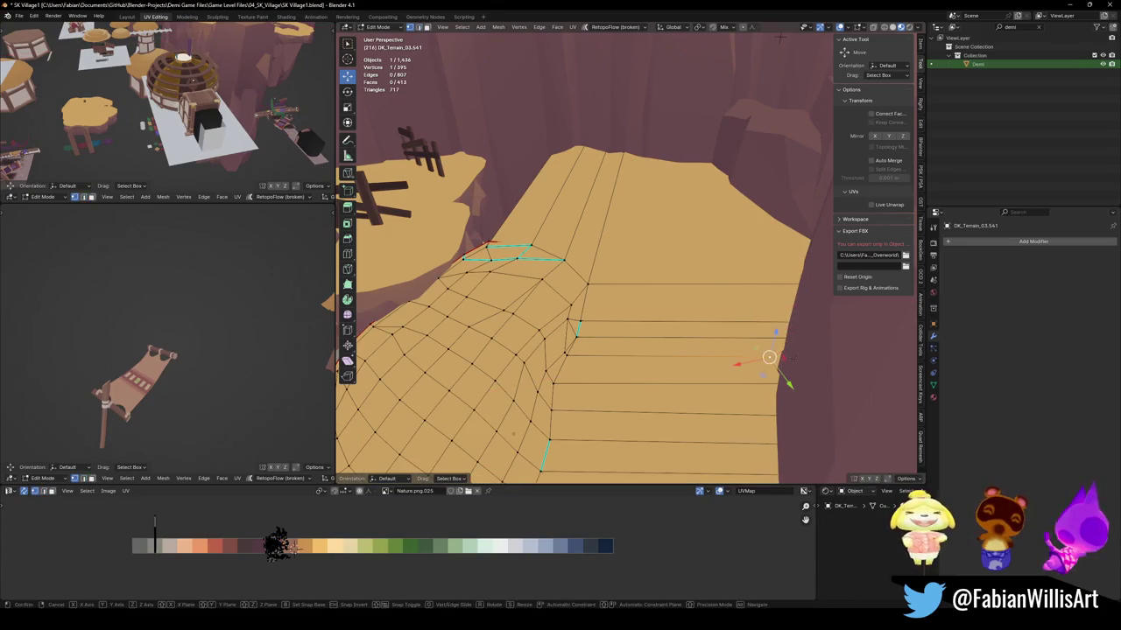
pyautogui.scroll(-3, 612, 350)
# Review the reshaped plateau in Object Mode and select the neighbouring terrain piece by the water.
pyautogui.press('Tab')
pyautogui.moveTo(613, 351)
pyautogui.mouseDown(button='middle')
pyautogui.moveTo(697, 294)
pyautogui.moveTo(692, 312)
pyautogui.mouseUp(button='middle')
pyautogui.scroll(3, 603, 279)
pyautogui.scroll(2, 613, 285)
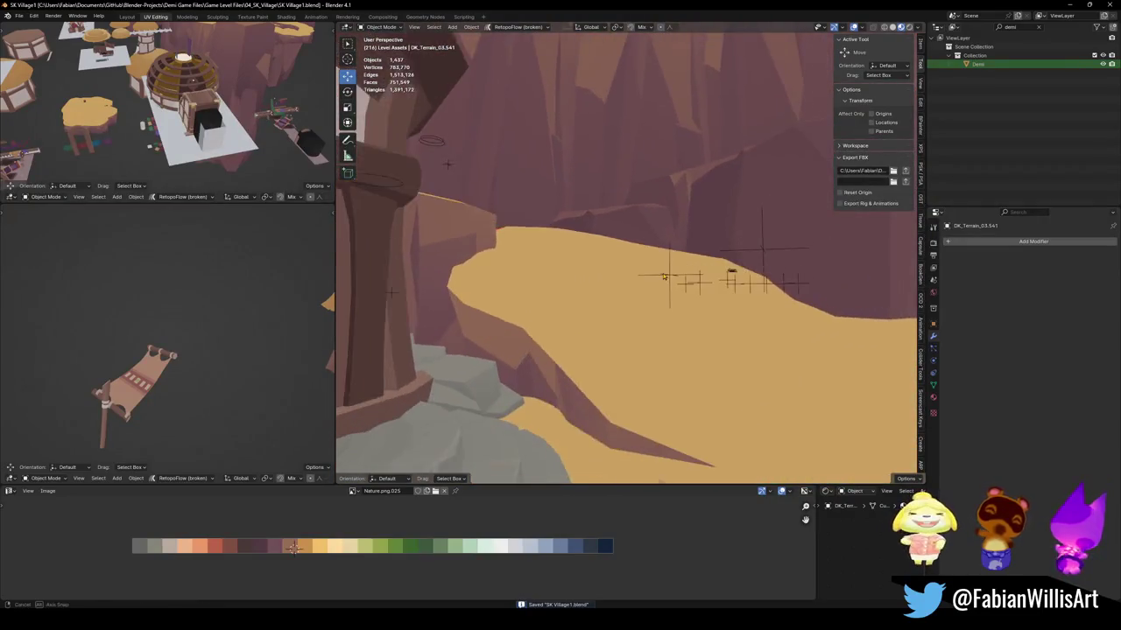
pyautogui.moveTo(613, 284); pyautogui.dragTo(657, 307, button='middle')
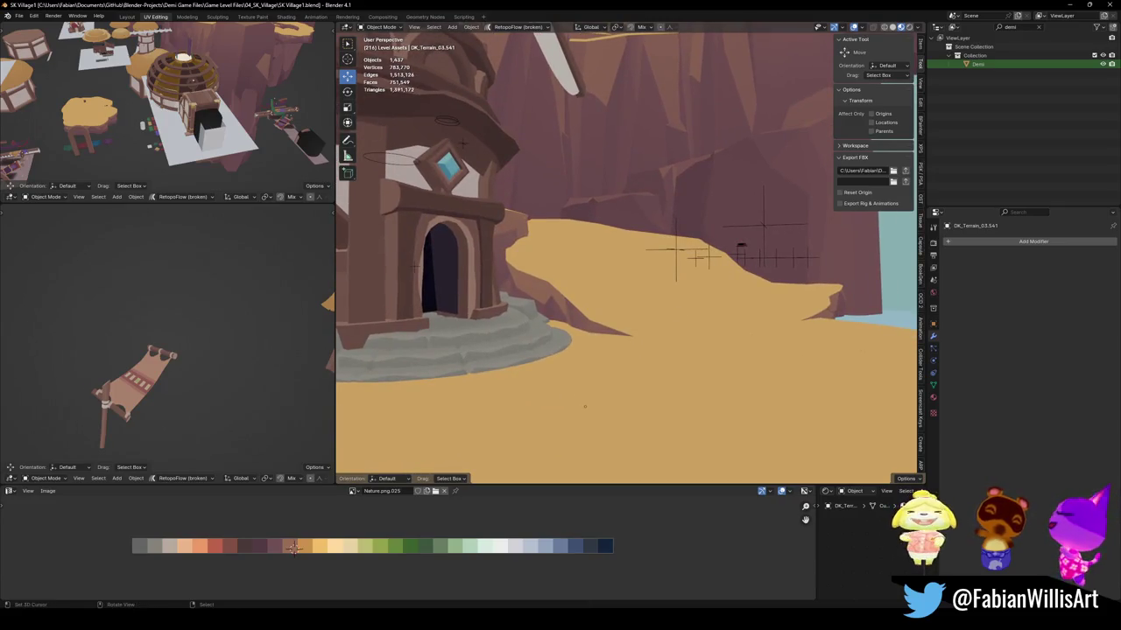
pyautogui.scroll(-4, 685, 325)
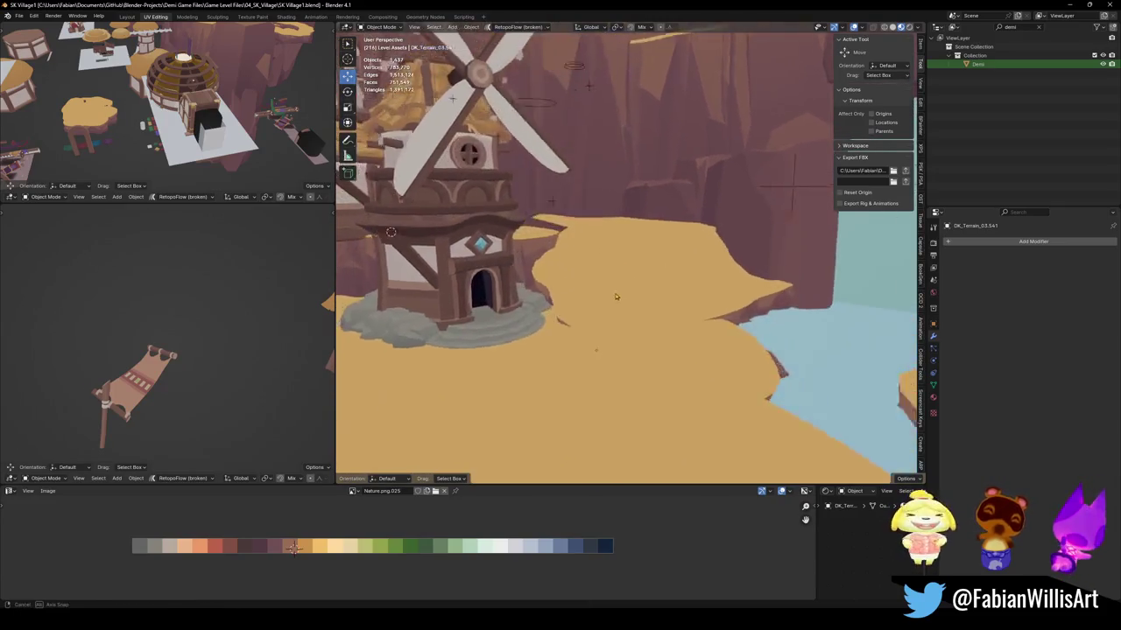
pyautogui.moveTo(613, 316)
pyautogui.mouseDown(button='middle')
pyautogui.moveTo(564, 298)
pyautogui.moveTo(623, 305)
pyautogui.mouseUp(button='middle')
pyautogui.click(716, 338)
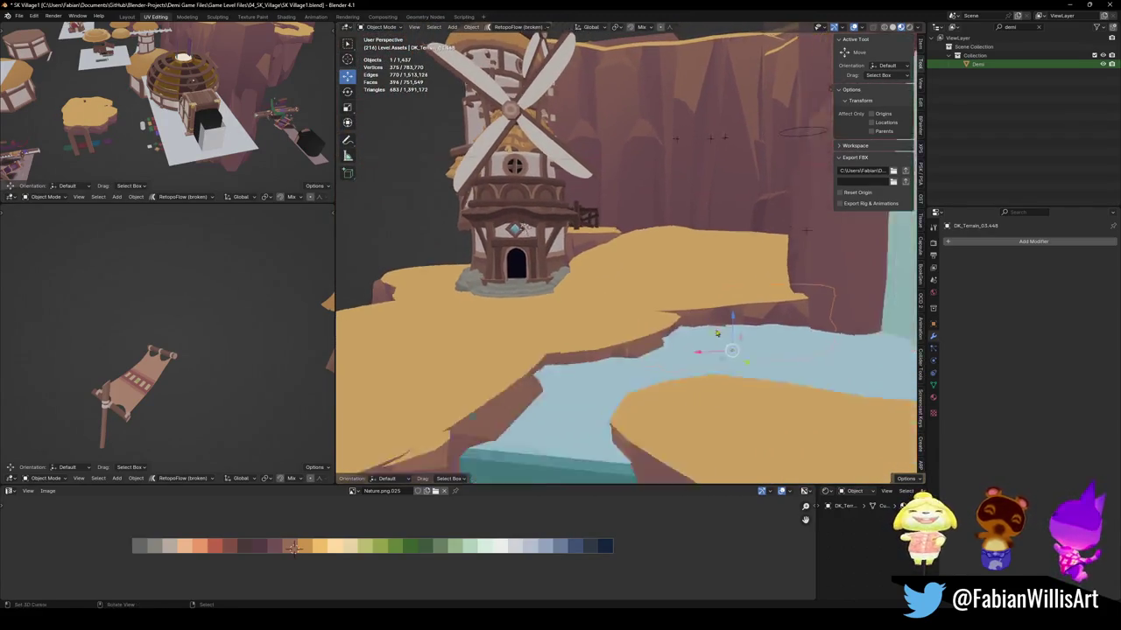
# Lower the terrain edge above the waterfall vertically with an enlarged smooth falloff.
pyautogui.press('Tab')
pyautogui.press('KP_Decimal')
pyautogui.press('g')
pyautogui.press('z')
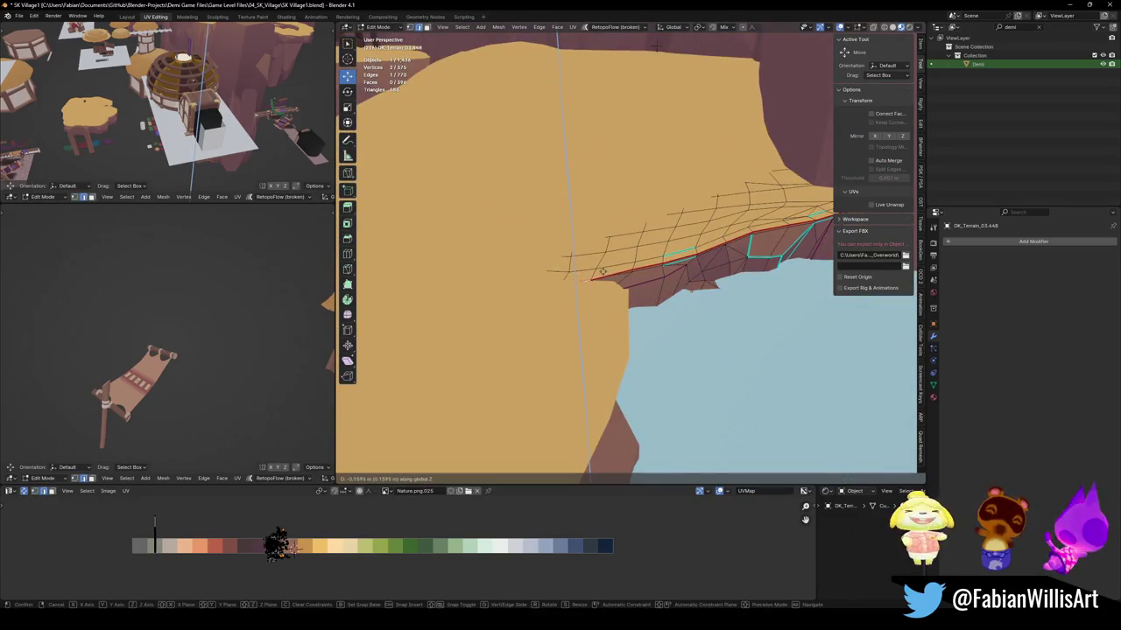
pyautogui.click(602, 272)
pyautogui.press('g')
pyautogui.press('z')
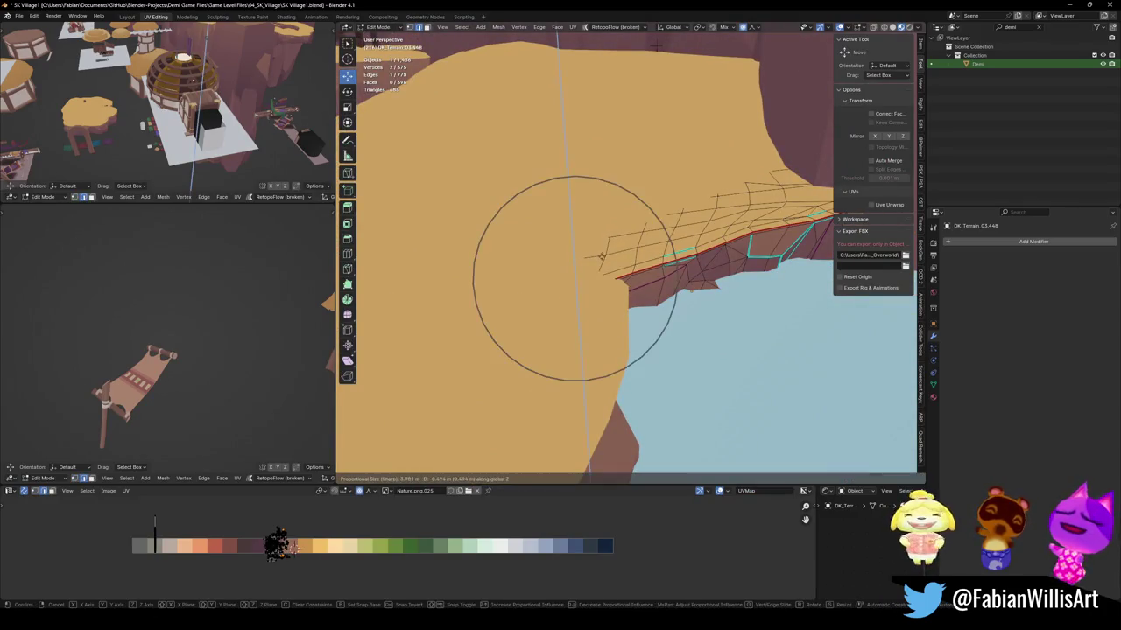
pyautogui.scroll(-4, 600, 258)
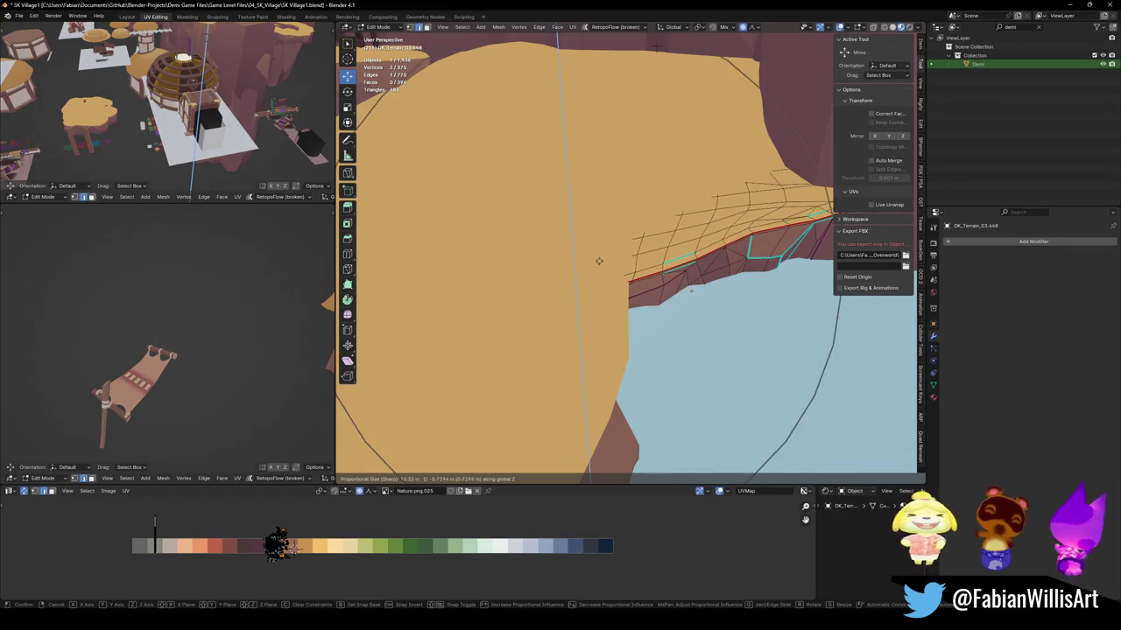
pyautogui.click(600, 261)
# Cancel a further vertical move of the edge and save the level file.
pyautogui.moveTo(599, 261); pyautogui.dragTo(801, 198, button='middle')
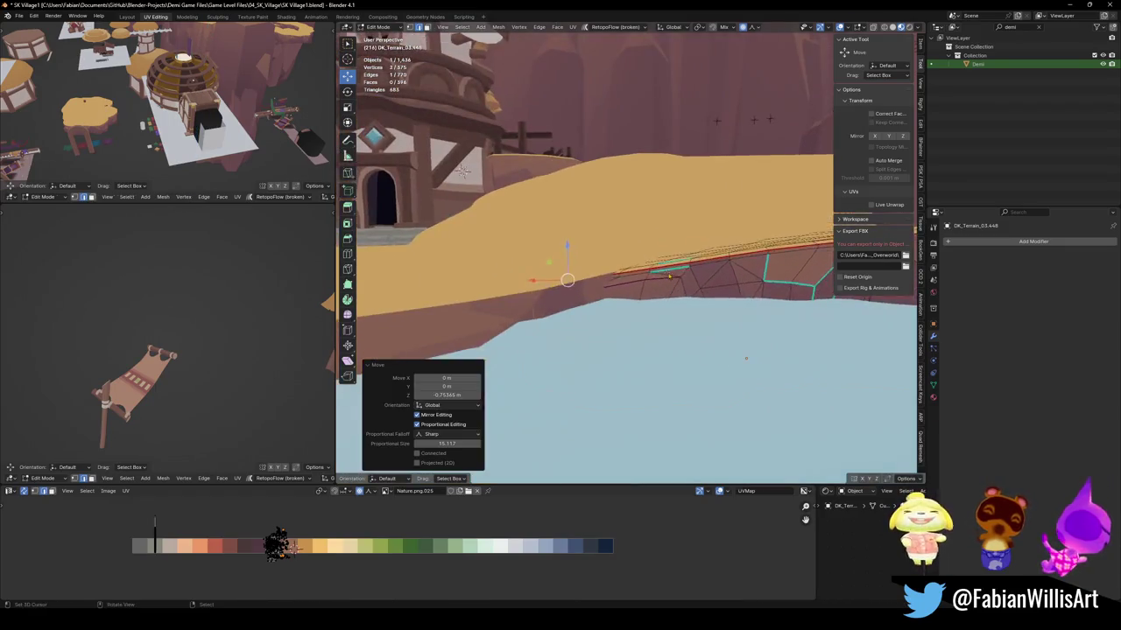
pyautogui.press('Tab')
pyautogui.press('Tab')
pyautogui.press('g')
pyautogui.press('z')
pyautogui.press('Escape')
pyautogui.press('Tab')
pyautogui.moveTo(638, 285); pyautogui.dragTo(648, 295, button='middle')
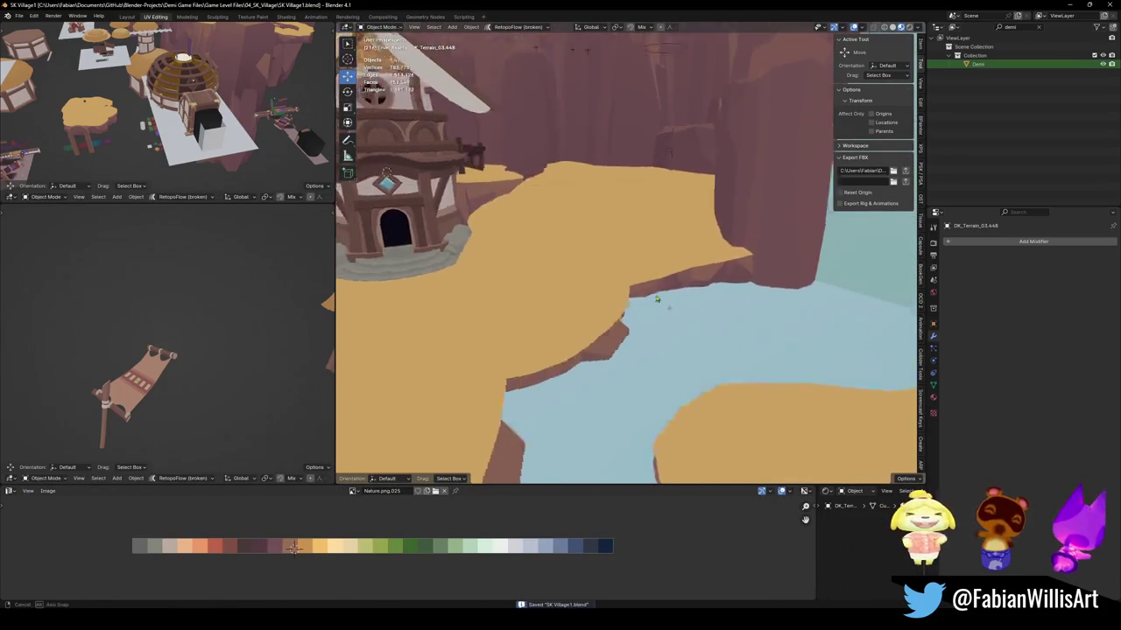
pyautogui.hotkey('ctrl', 's')
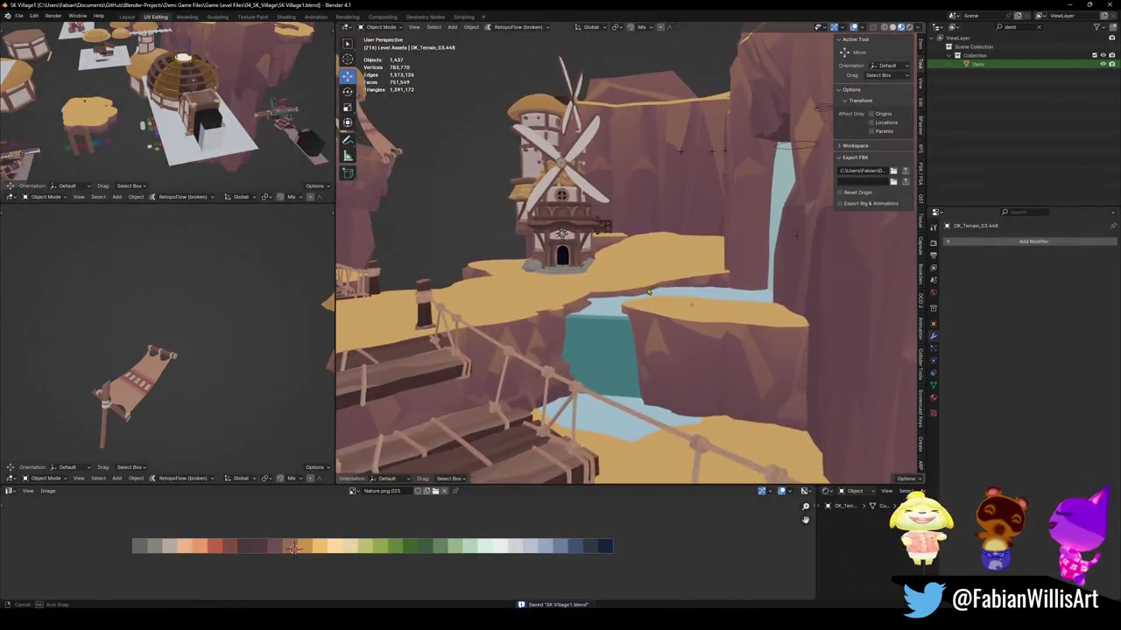
# Slide the cliff-top terrain piece beside the windmill sideways, keeping its height.
pyautogui.scroll(5, 639, 238)
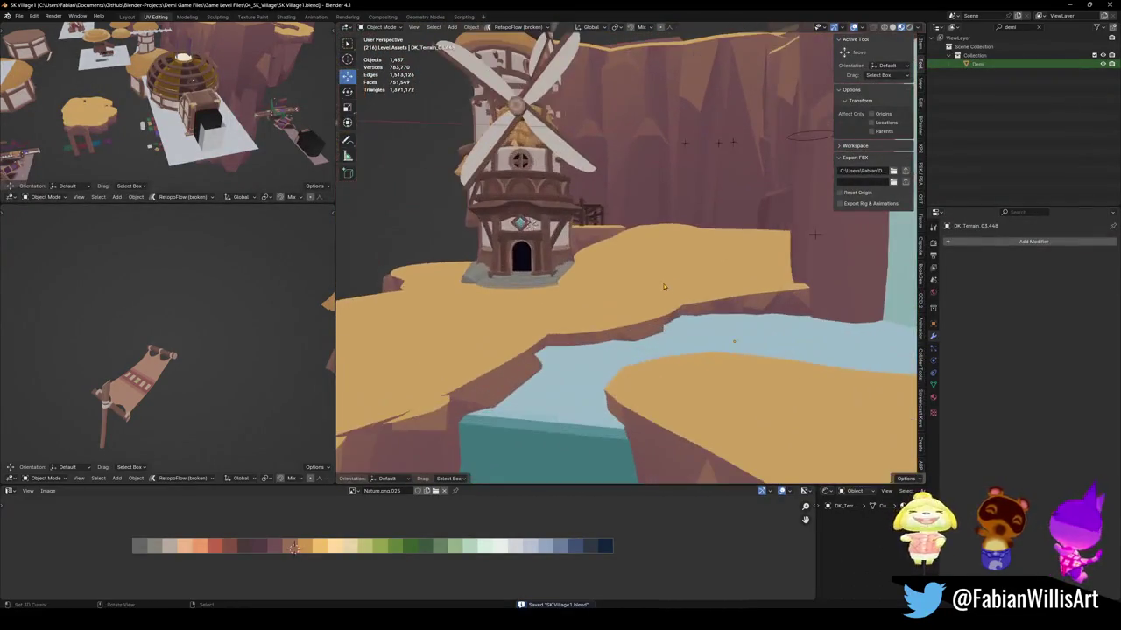
pyautogui.moveTo(659, 180)
pyautogui.mouseDown(button='middle')
pyautogui.moveTo(655, 283)
pyautogui.moveTo(718, 254)
pyautogui.moveTo(769, 251)
pyautogui.mouseUp(button='middle')
pyautogui.press('g')
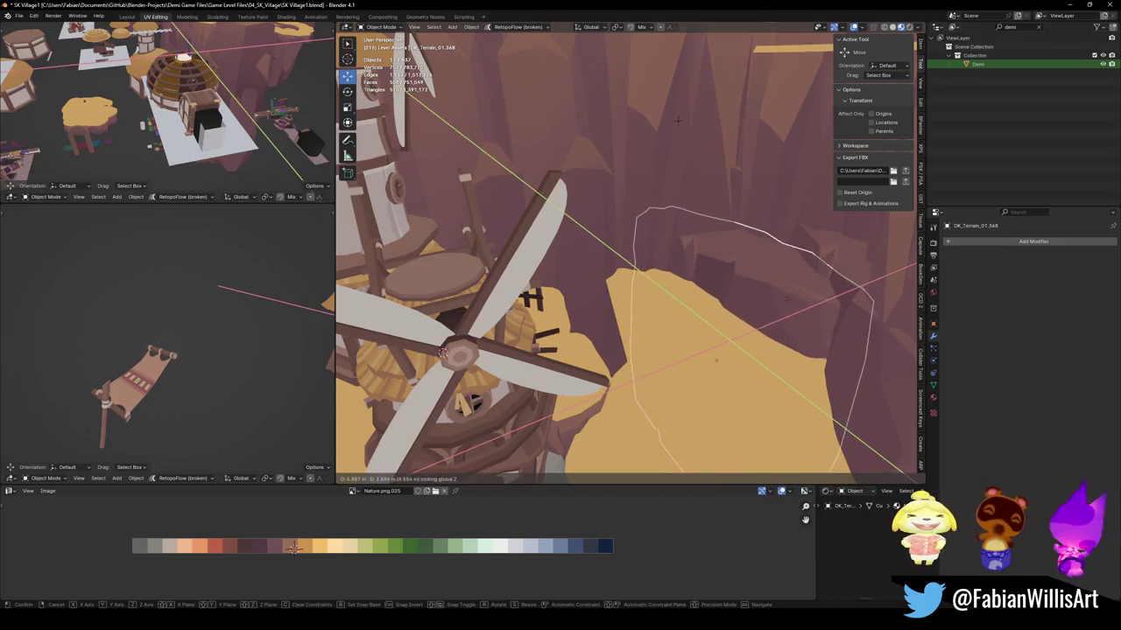
pyautogui.press('z')
pyautogui.moveTo(677, 121); pyautogui.dragTo(709, 141, button='middle')
pyautogui.hotkey('shift', 'z')
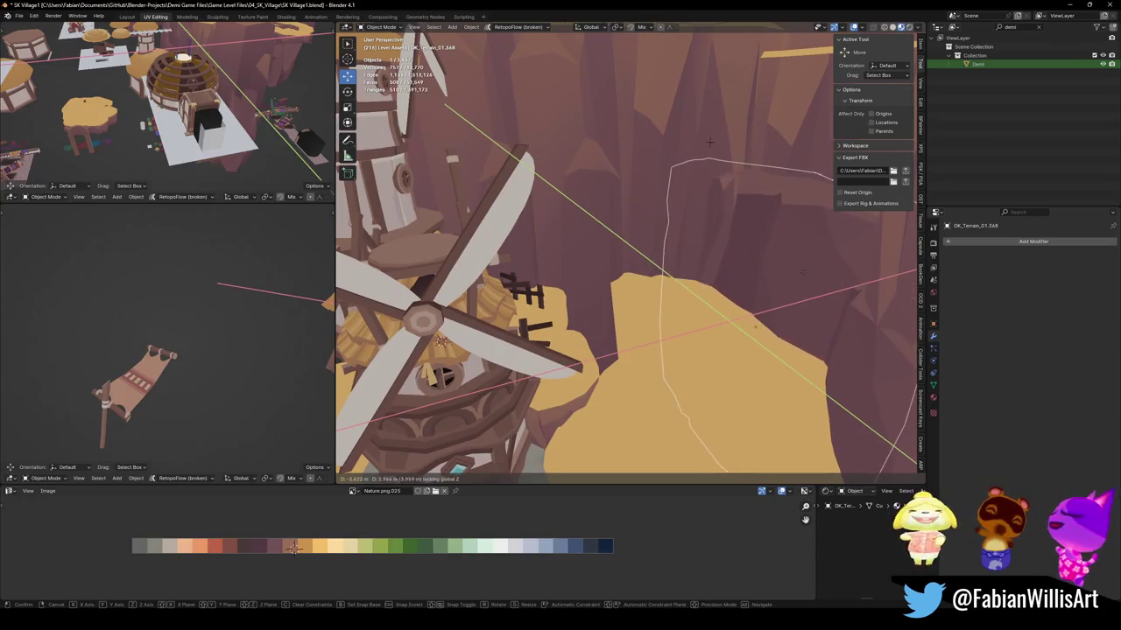
pyautogui.click(803, 272)
pyautogui.click(685, 265)
pyautogui.moveTo(686, 264); pyautogui.dragTo(619, 322, button='middle')
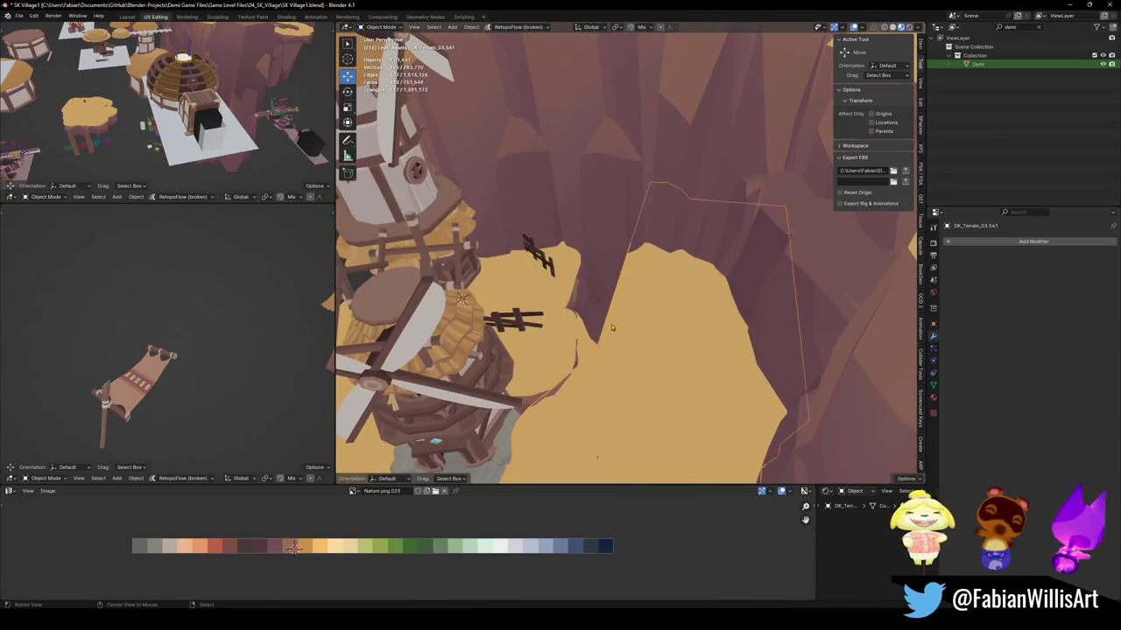
# Reopen the plateau mesh and start moving its border vertices horizontally.
pyautogui.press('Tab')
pyautogui.scroll(5, 611, 327)
pyautogui.press('g')
pyautogui.hotkey('shift', 'z')
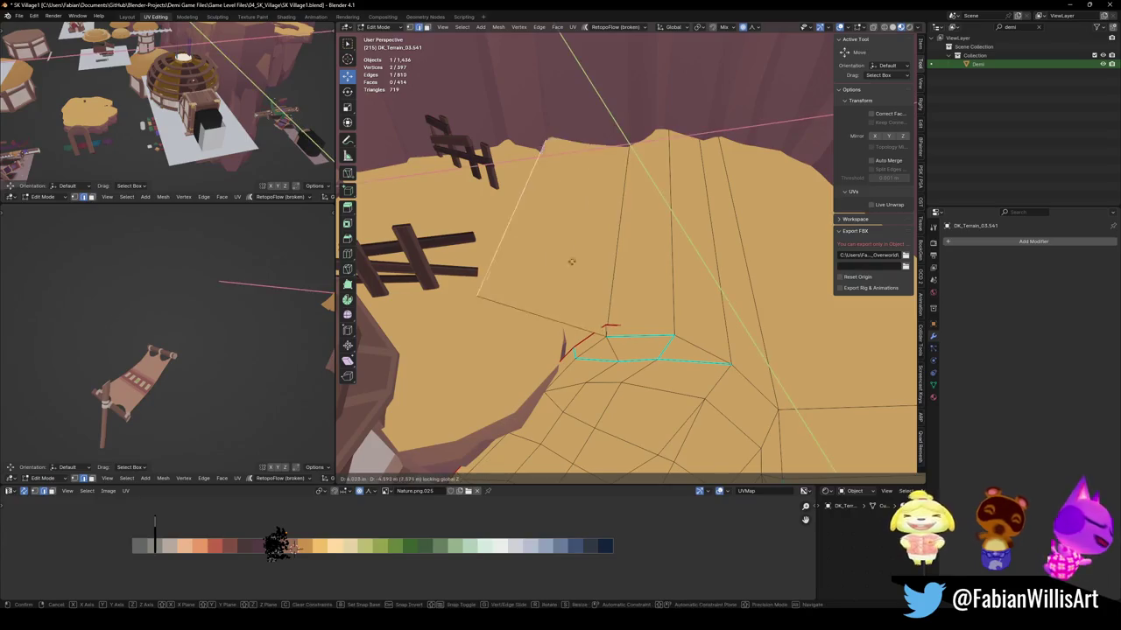
# Undo the border move and adjust the plateau's rim edge height vertically.
pyautogui.click(542, 272)
pyautogui.moveTo(542, 273)
pyautogui.mouseDown(button='middle')
pyautogui.moveTo(627, 248)
pyautogui.moveTo(726, 107)
pyautogui.mouseUp(button='middle')
pyautogui.hotkey('ctrl', 'z')
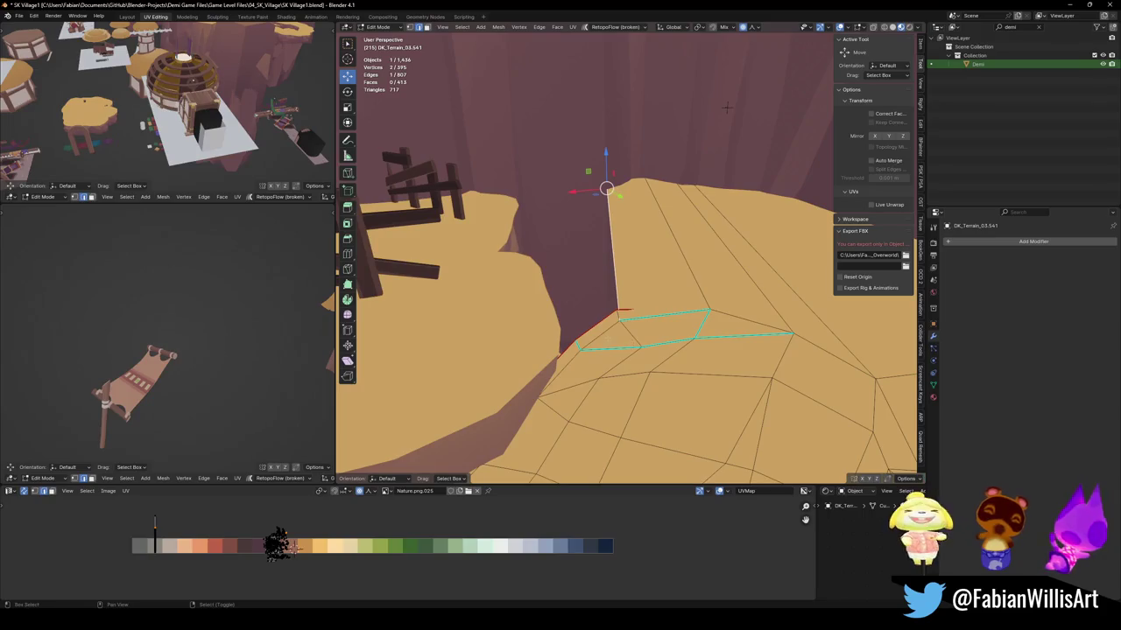
pyautogui.scroll(2, 726, 107)
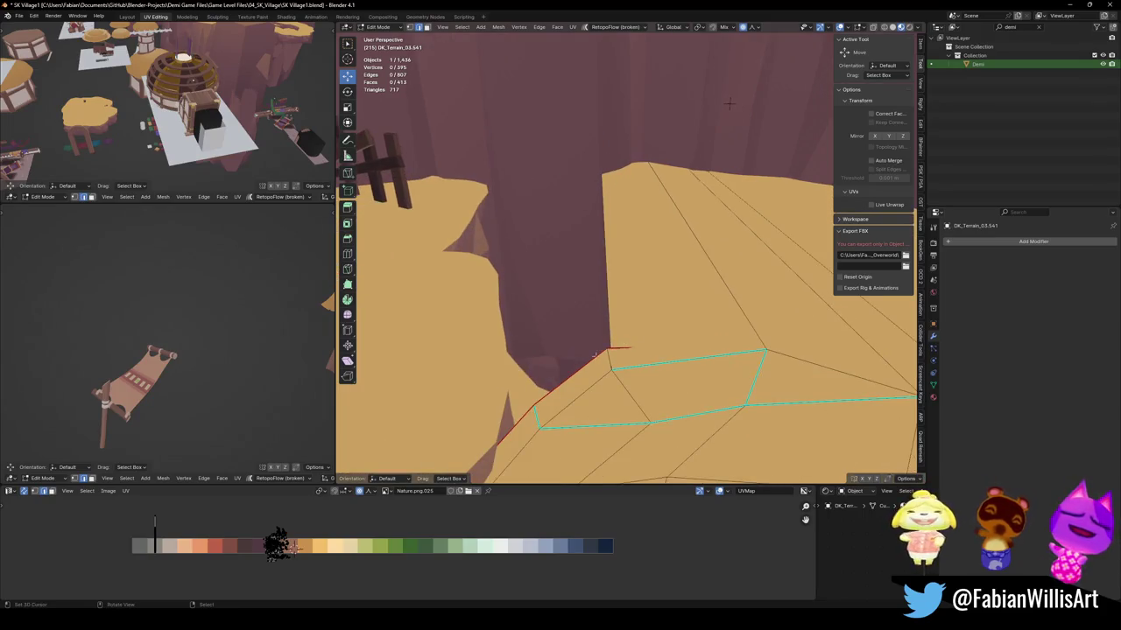
pyautogui.click(596, 354)
pyautogui.press('g')
pyautogui.press('z')
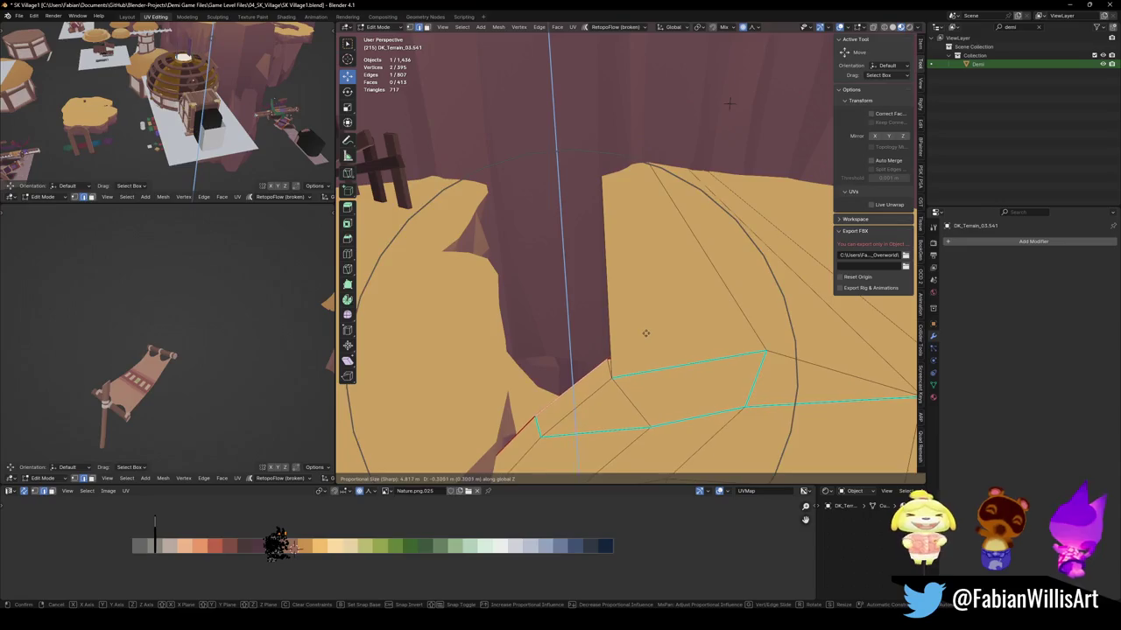
pyautogui.click(644, 334)
pyautogui.hotkey('alt', 'a')
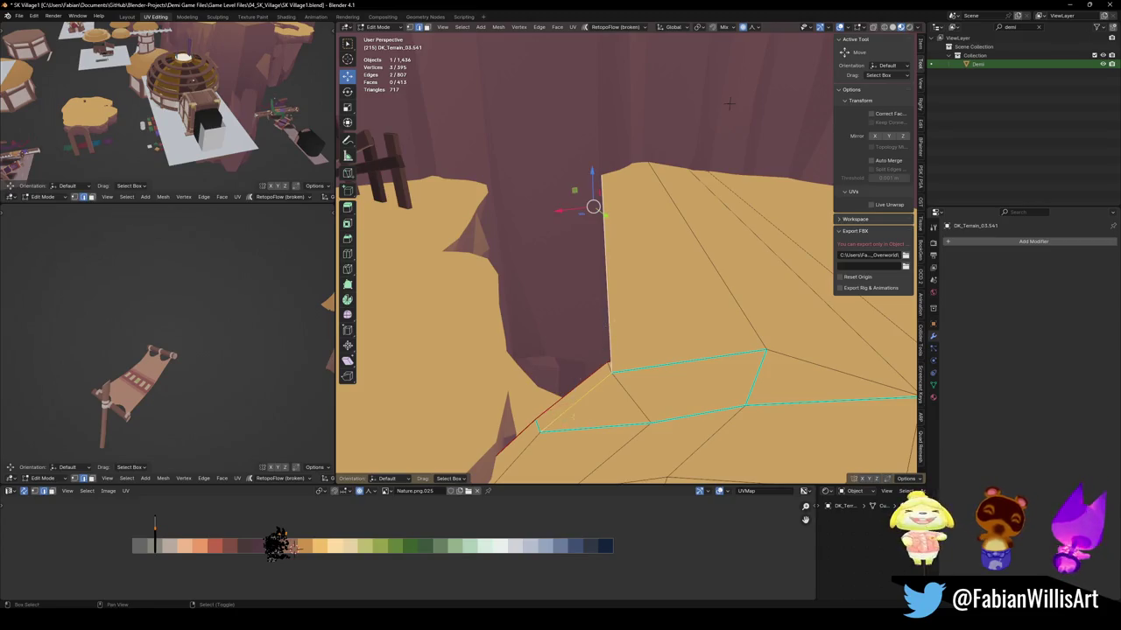
# Extend the plateau with two edge extrusions, slightly raising the first with smooth falloff.
pyautogui.press('e')
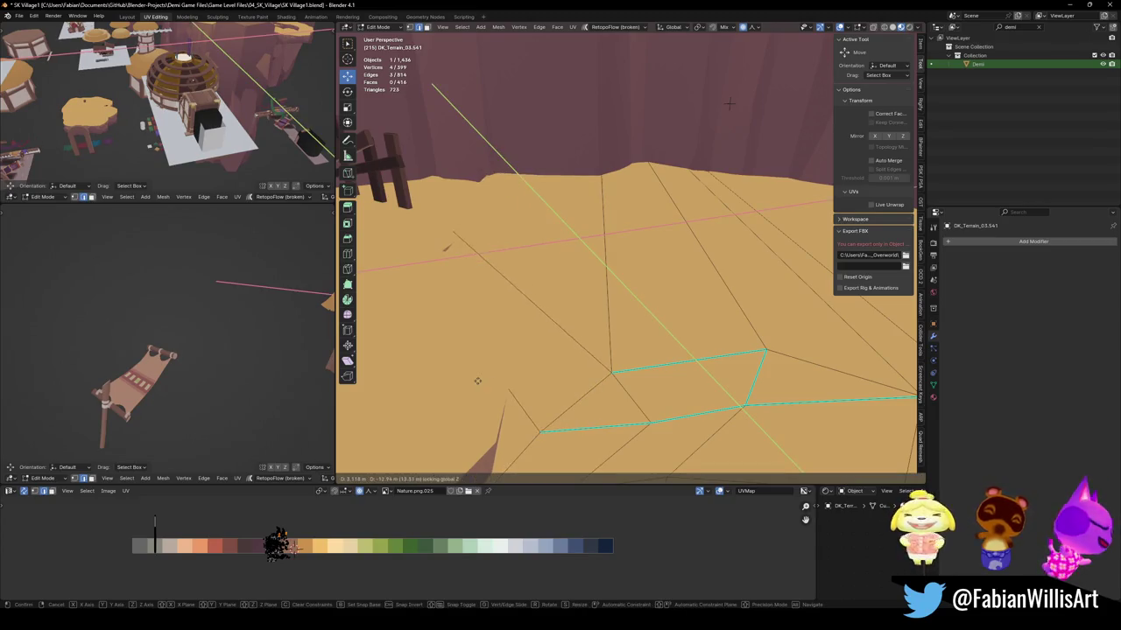
pyautogui.click(551, 359)
pyautogui.press('g')
pyautogui.press('z')
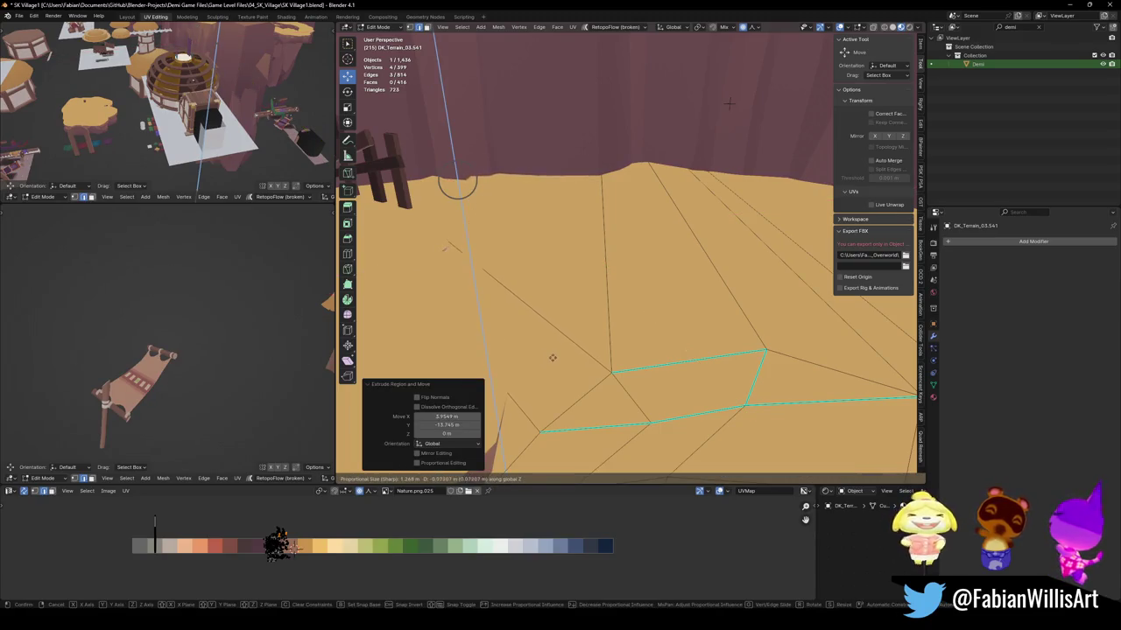
pyautogui.click(553, 356)
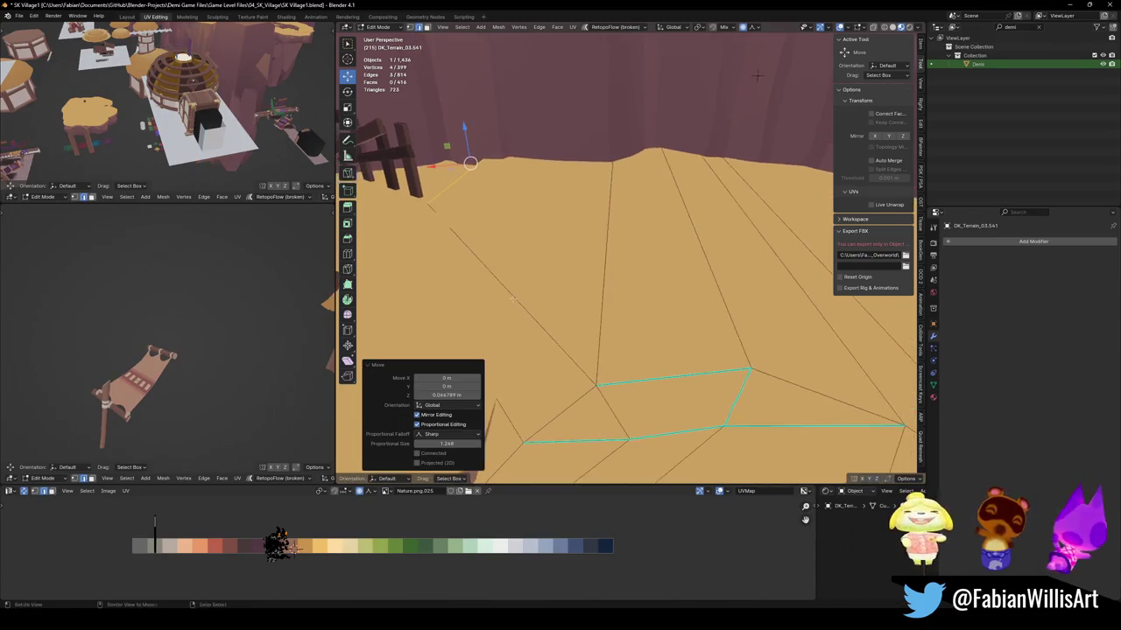
pyautogui.moveTo(554, 356); pyautogui.dragTo(548, 309, button='middle')
pyautogui.press('e')
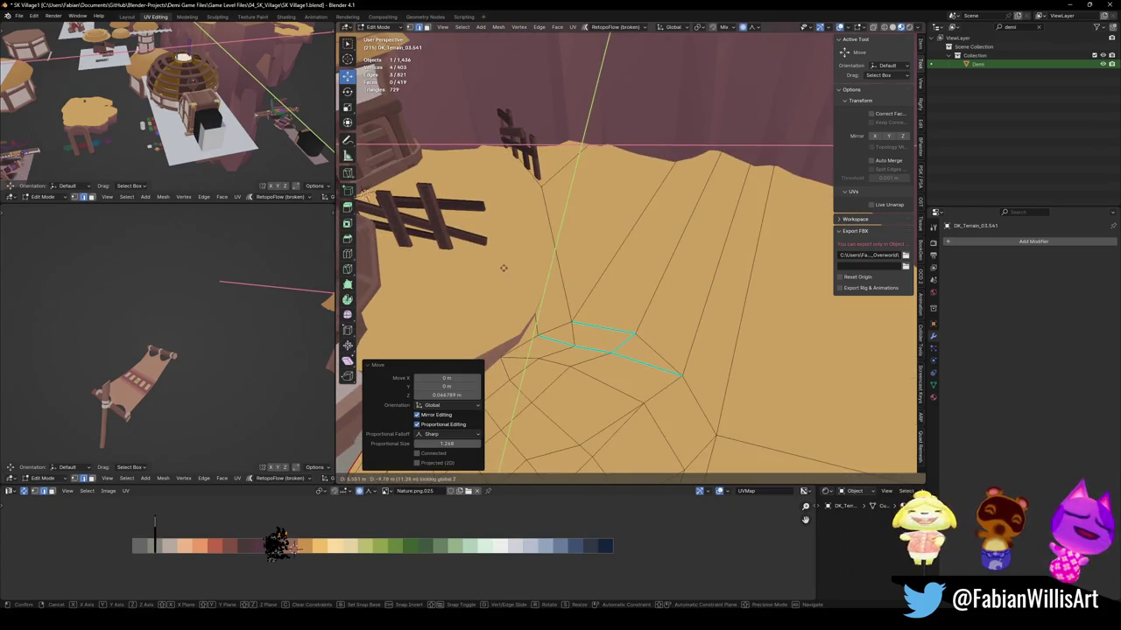
pyautogui.click(503, 267)
# Save the level file and frame the whole windmill.
pyautogui.press('Tab')
pyautogui.hotkey('ctrl', 's')
pyautogui.moveTo(599, 322)
pyautogui.mouseDown(button='middle')
pyautogui.moveTo(585, 311)
pyautogui.moveTo(607, 320)
pyautogui.mouseUp(button='middle')
pyautogui.scroll(3, 608, 320)
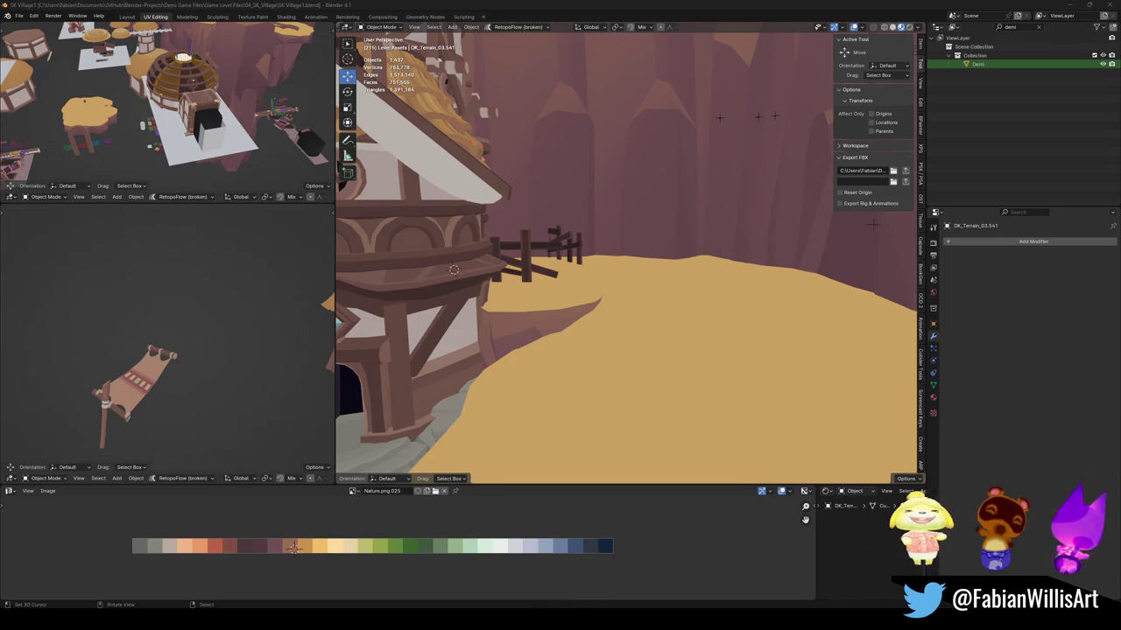
pyautogui.moveTo(696, 263)
pyautogui.mouseDown(button='middle')
pyautogui.moveTo(599, 278)
pyautogui.moveTo(665, 284)
pyautogui.moveTo(635, 298)
pyautogui.moveTo(624, 262)
pyautogui.mouseUp(button='middle')
pyautogui.hotkey('ctrl', 's')
pyautogui.scroll(5, 699, 299)
pyautogui.scroll(3, 635, 298)
pyautogui.scroll(-3, 631, 292)
# Pull the cliff-rim vertices by the windmill about -1.449 m X, 1.4665 m Y with sharp falloff.
pyautogui.click(626, 262)
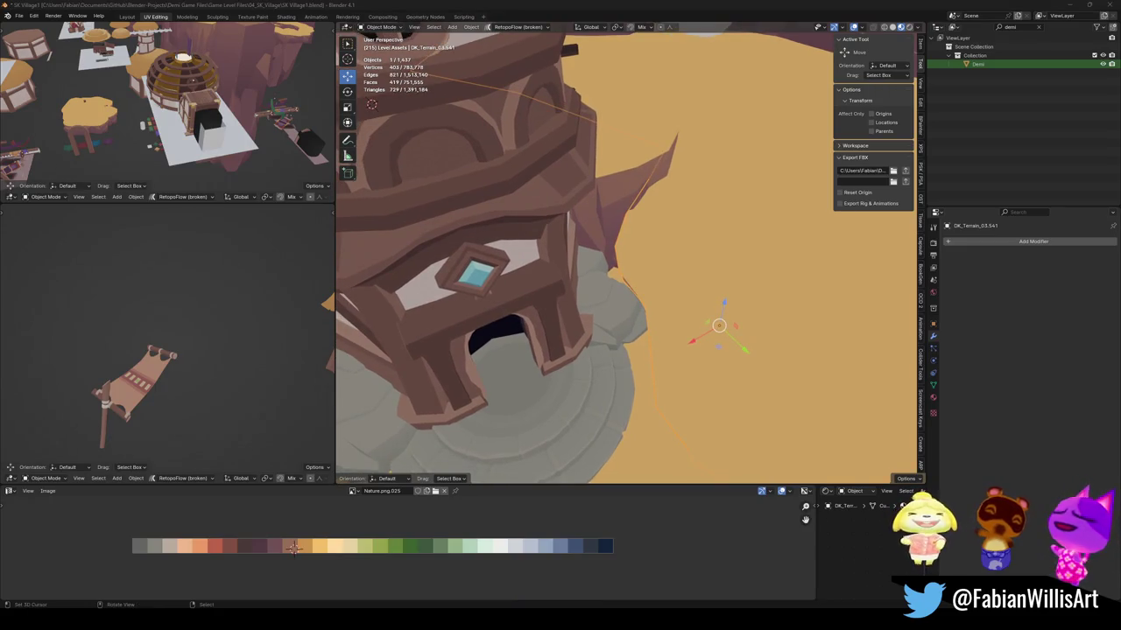
pyautogui.moveTo(393, 315)
pyautogui.mouseDown(button='middle')
pyautogui.moveTo(617, 334)
pyautogui.moveTo(607, 322)
pyautogui.moveTo(648, 320)
pyautogui.mouseUp(button='middle')
pyautogui.scroll(3, 569, 328)
pyautogui.press('Tab')
pyautogui.press('g')
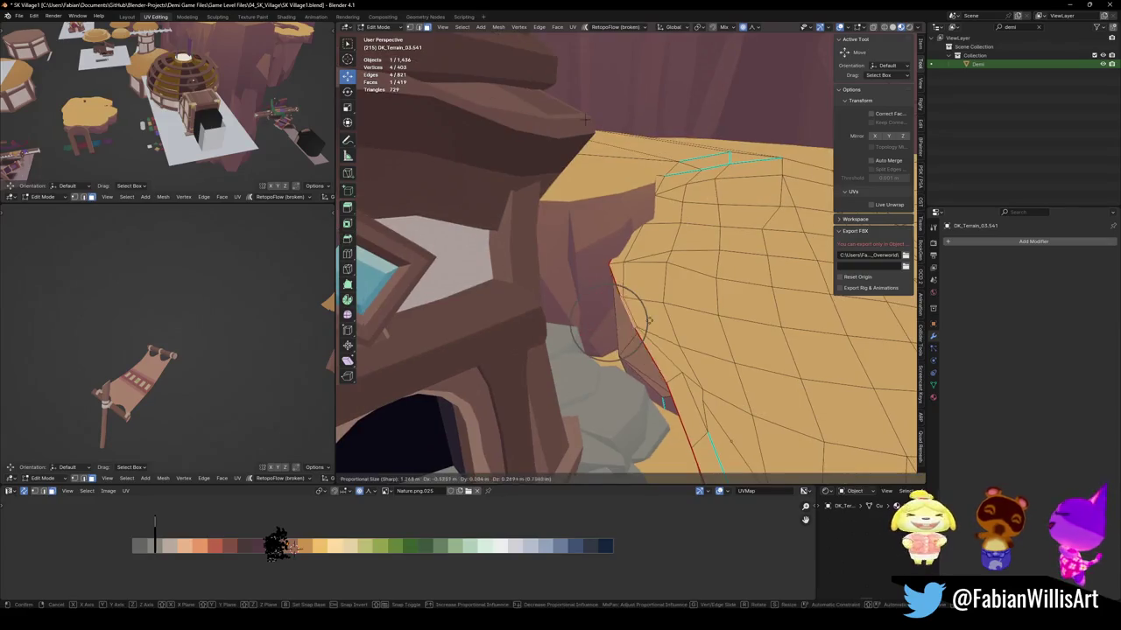
pyautogui.scroll(-10, 670, 317)
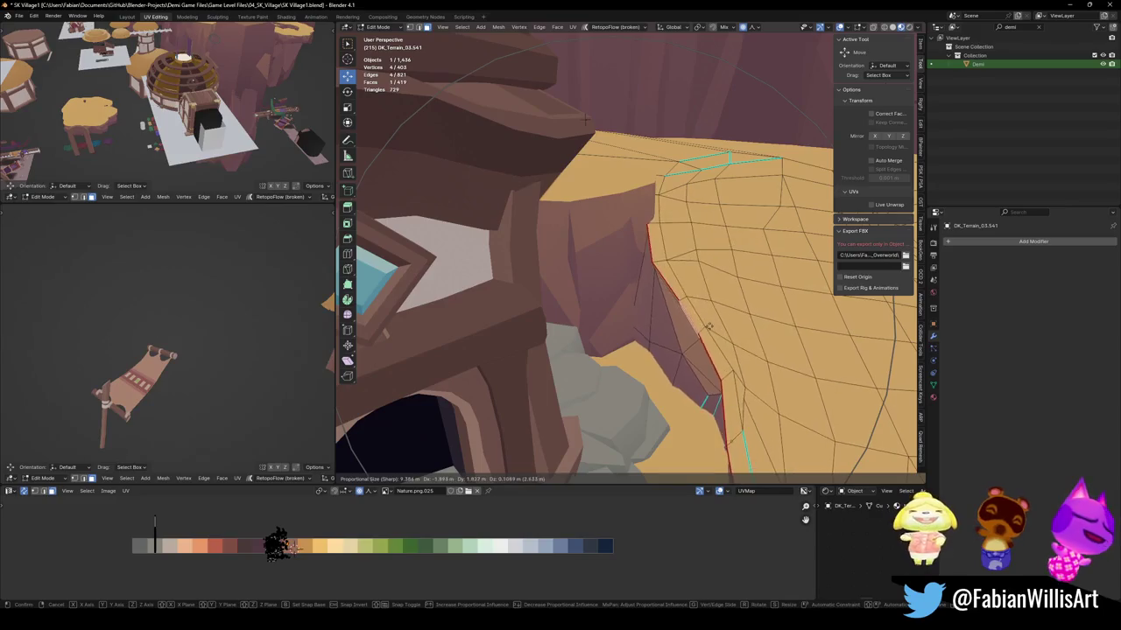
pyautogui.click(735, 315)
pyautogui.moveTo(736, 315)
pyautogui.mouseDown(button='middle')
pyautogui.moveTo(703, 39)
pyautogui.moveTo(664, 314)
pyautogui.moveTo(598, 372)
pyautogui.mouseUp(button='middle')
pyautogui.click(663, 314)
# Select the windmill's House.075 object and open its mesh for editing.
pyautogui.press('Tab')
pyautogui.click(598, 371)
pyautogui.press('Tab')
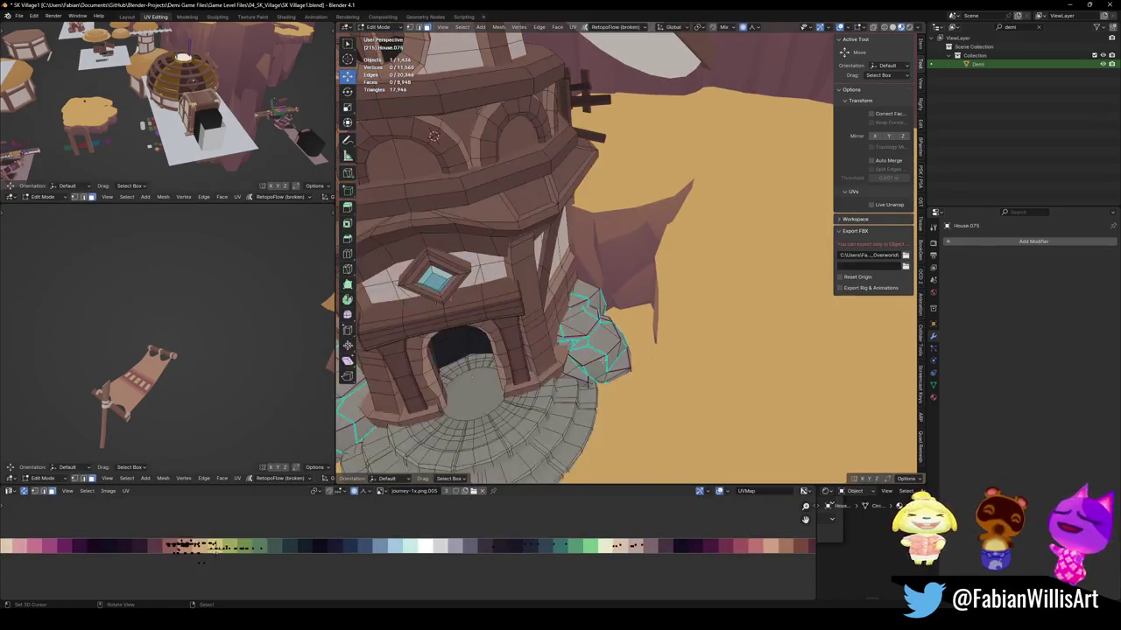
# Select the seam-bounded 112-vertex stone chunk of House.075's base and start moving it horizontally.
pyautogui.hotkey('ctrl', 'l')
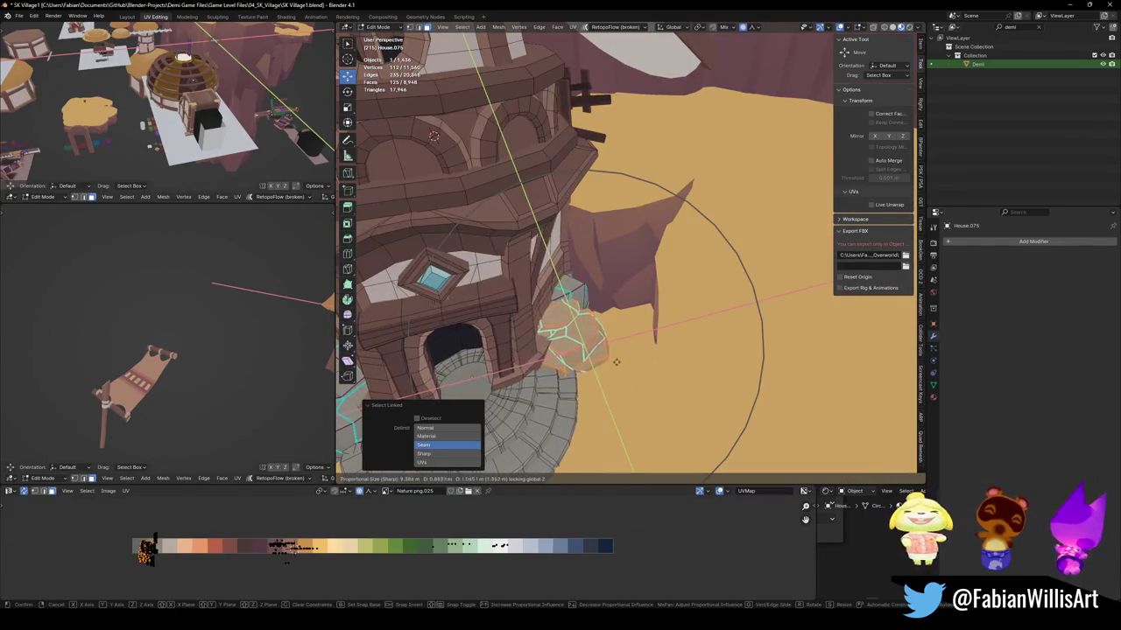
pyautogui.press('g')
pyautogui.hotkey('shift', 'z')
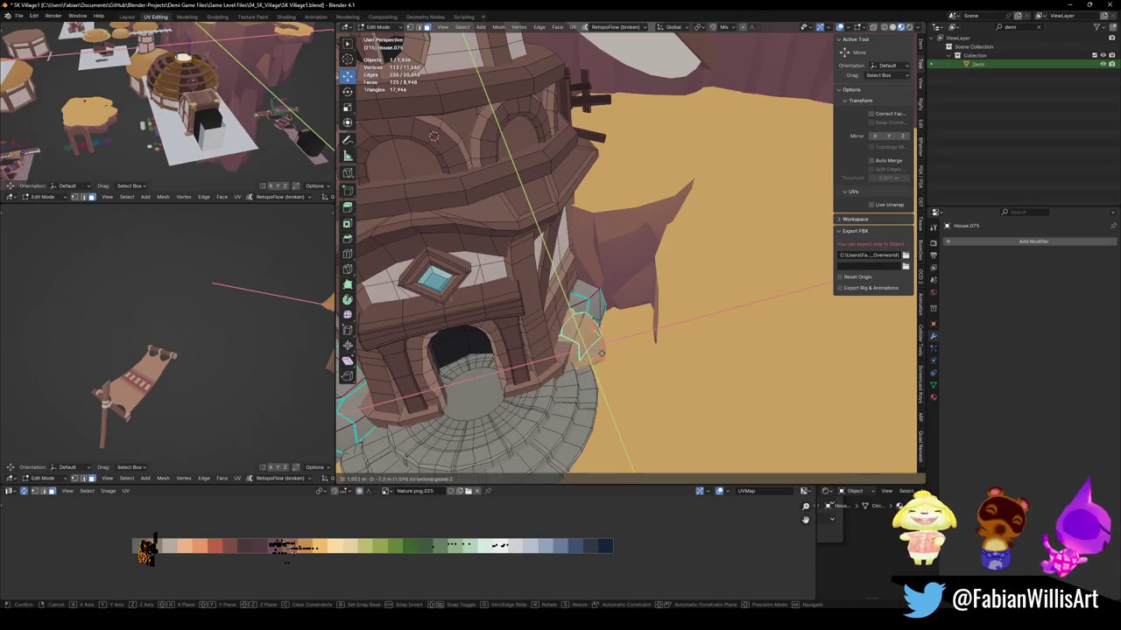